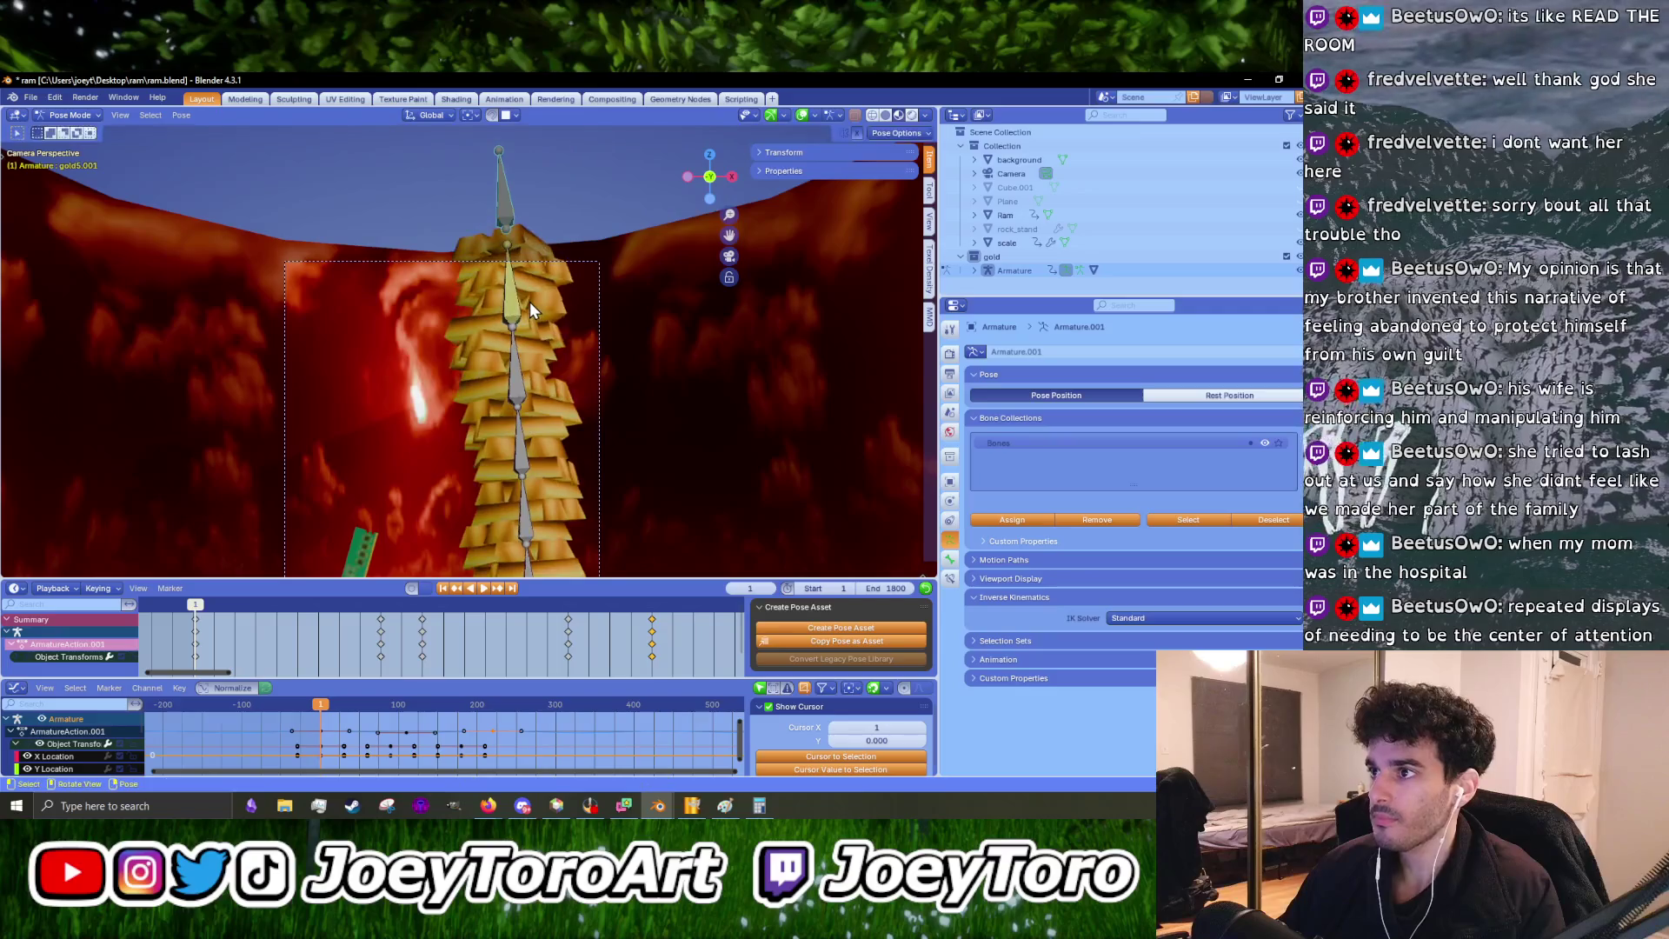
- Try moving the bone along global X, cancel it, and pan to see beneath the tower
key("x")
key("x")
key("x")
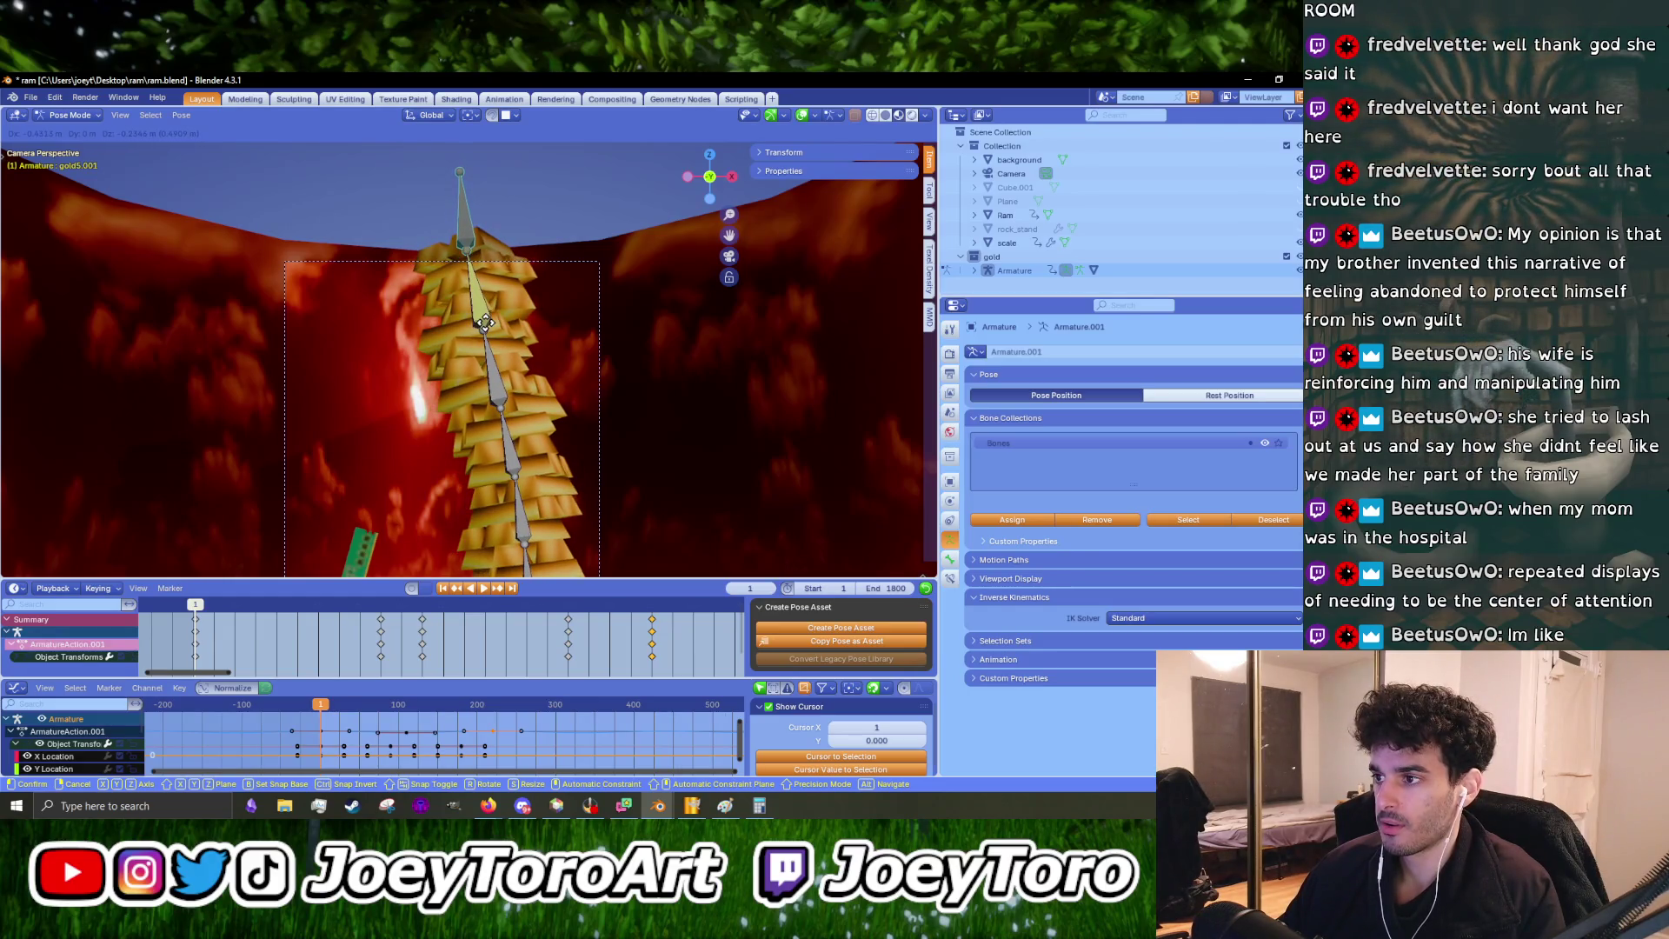
right_click(485, 324)
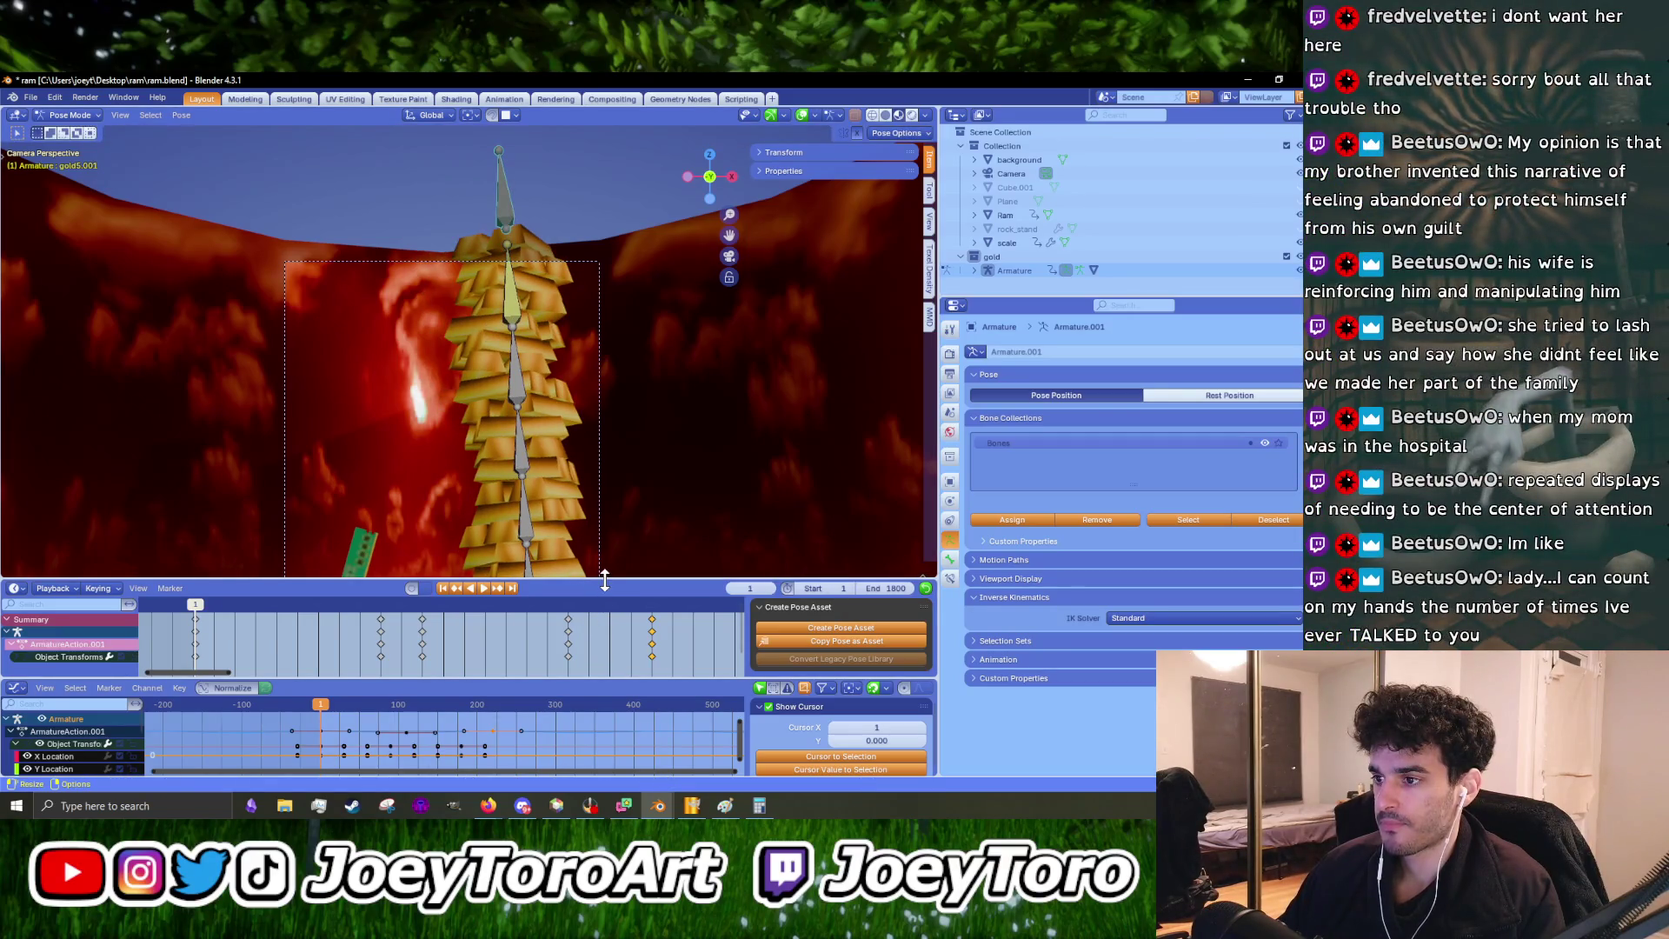
scroll(511, 493, "down", 4)
middle_click_drag(514, 493, 513, 416, "shift")
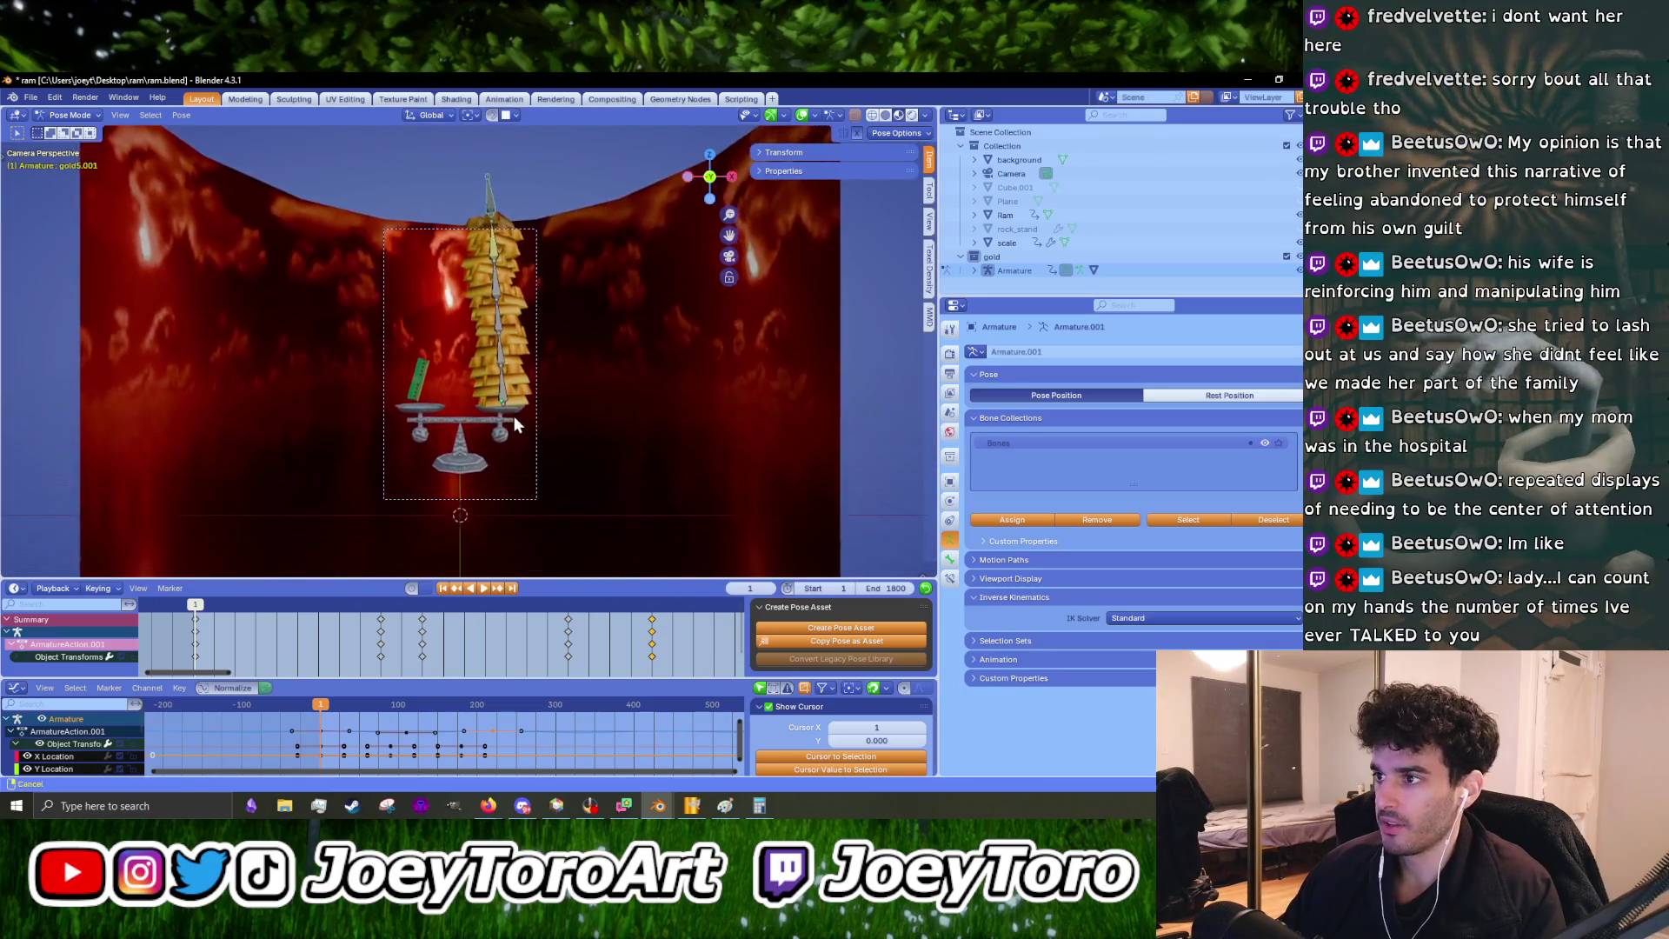
scroll(520, 440, "up", 3)
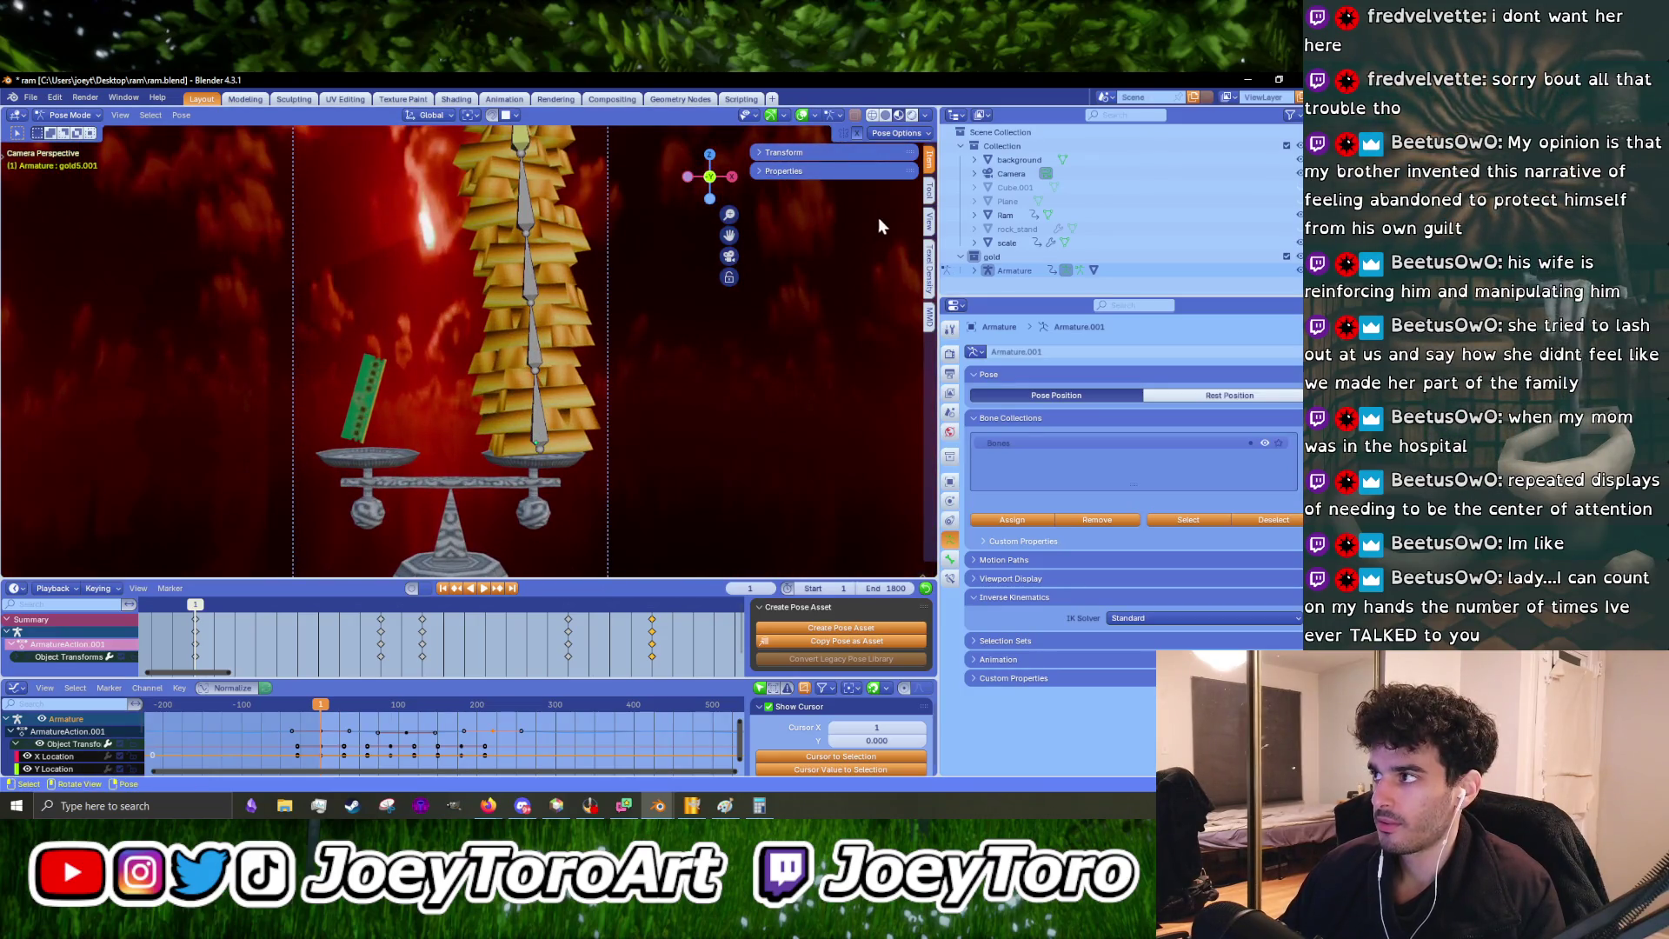
- Expand the Transform panel in the sidebar to show the bone's location, rotation and scale
left_click(798, 157)
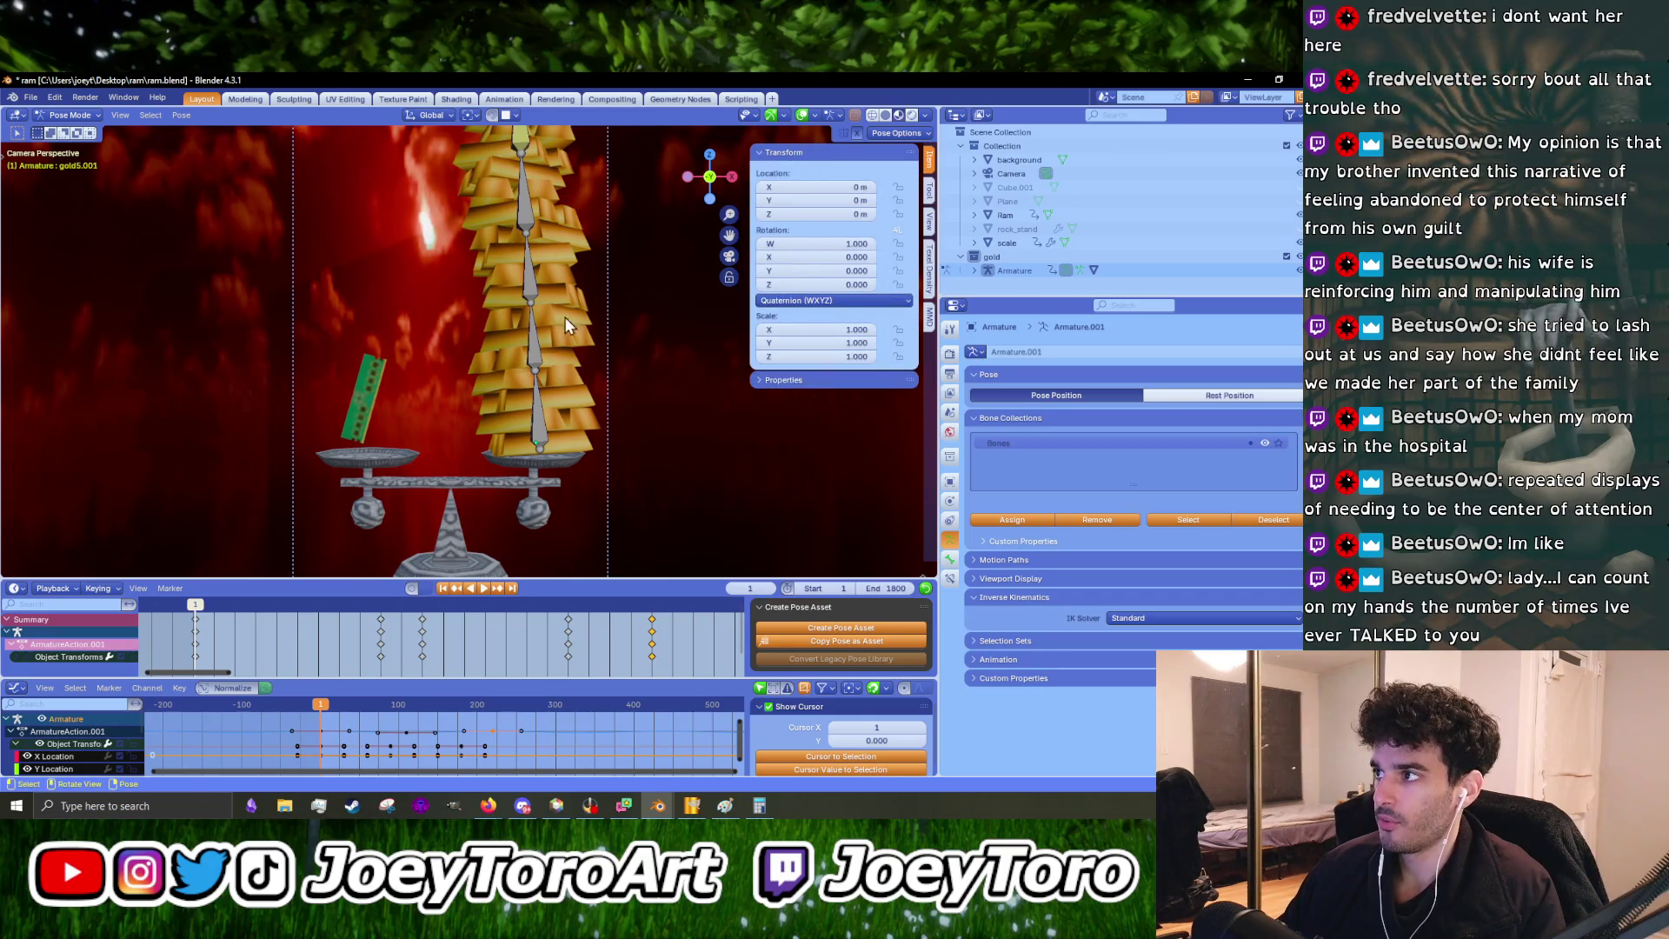
scroll(551, 306, "down", 5)
scroll(488, 332, "up", 5)
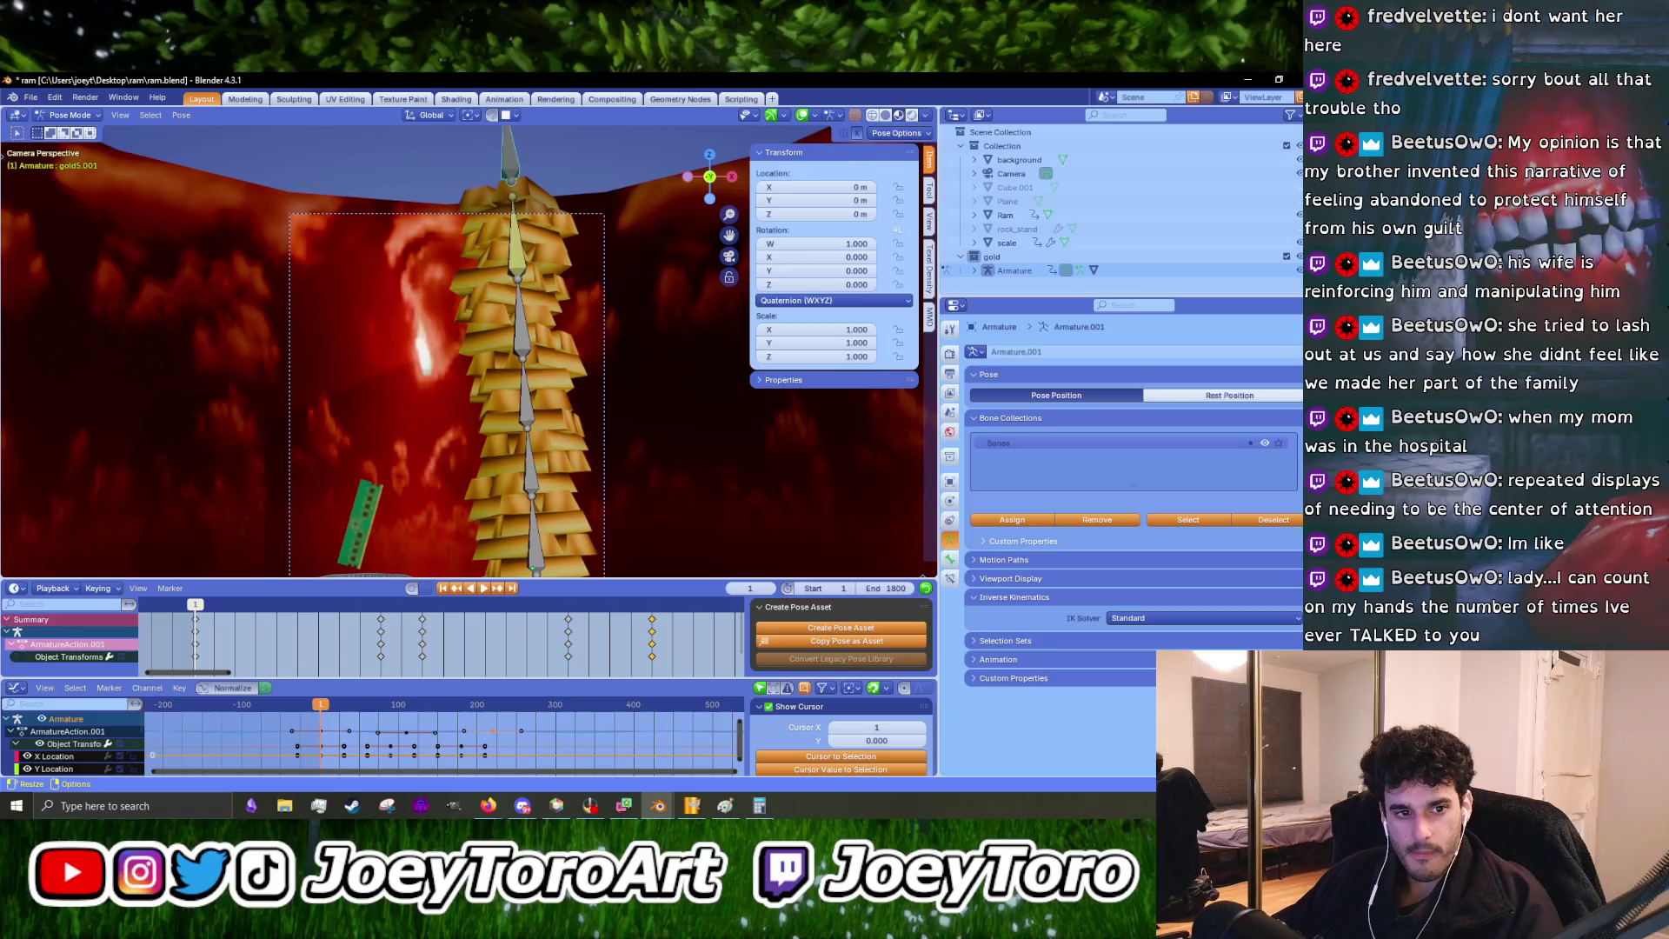
key("alt+Tab")
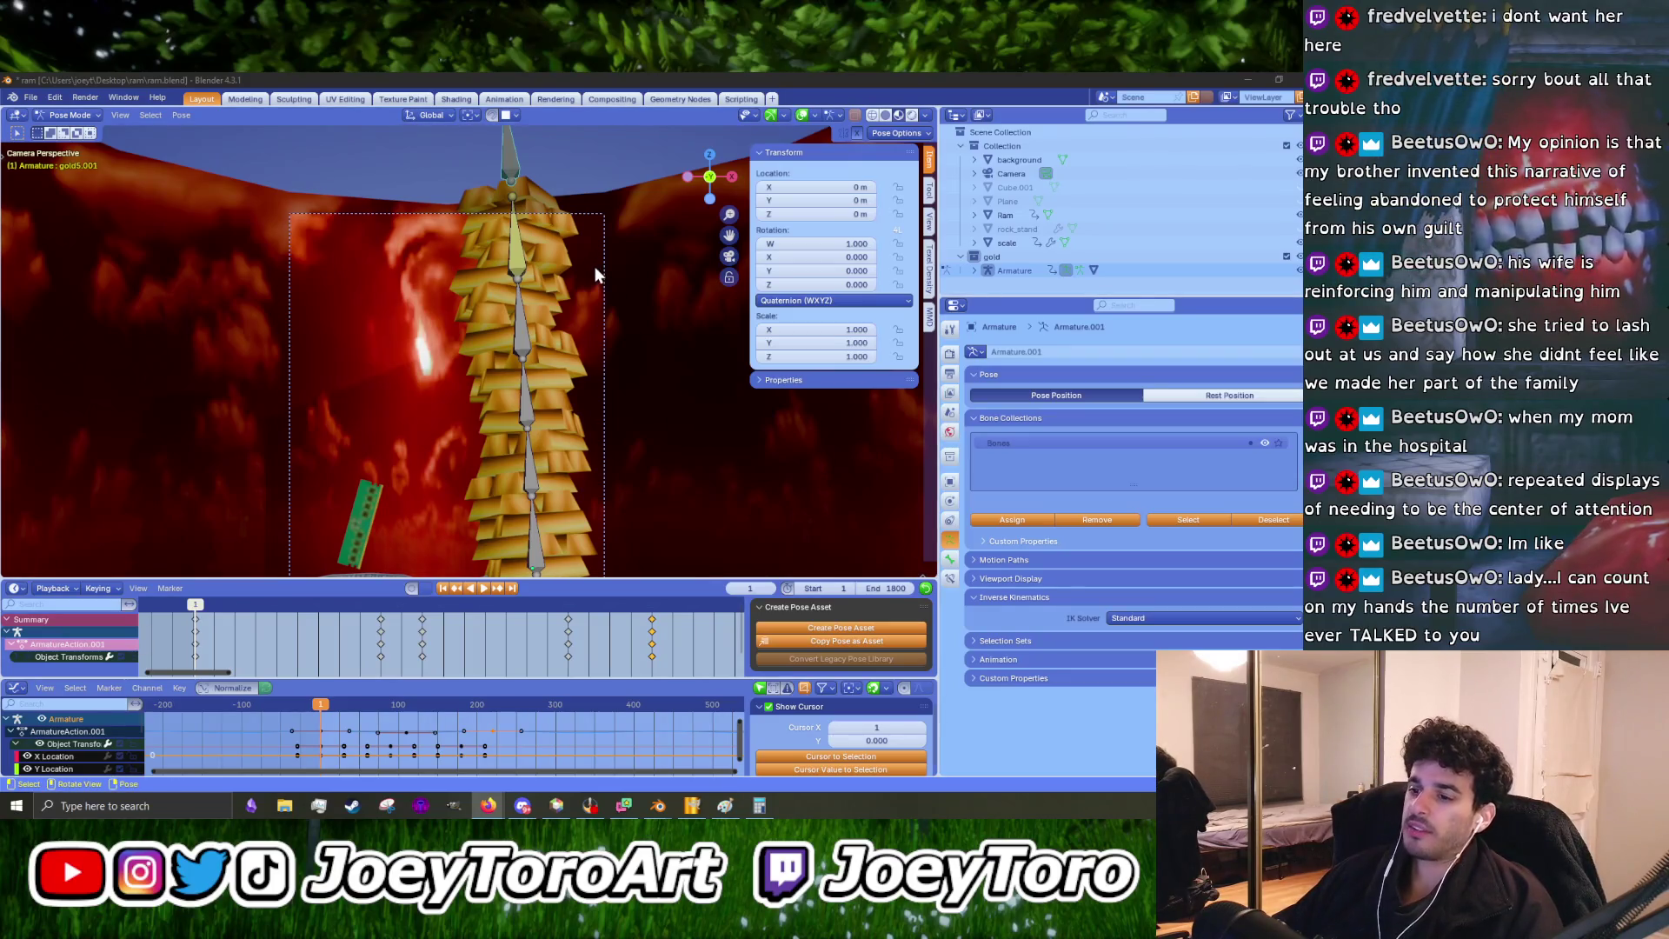
middle_click_drag(519, 246, 536, 376, "shift")
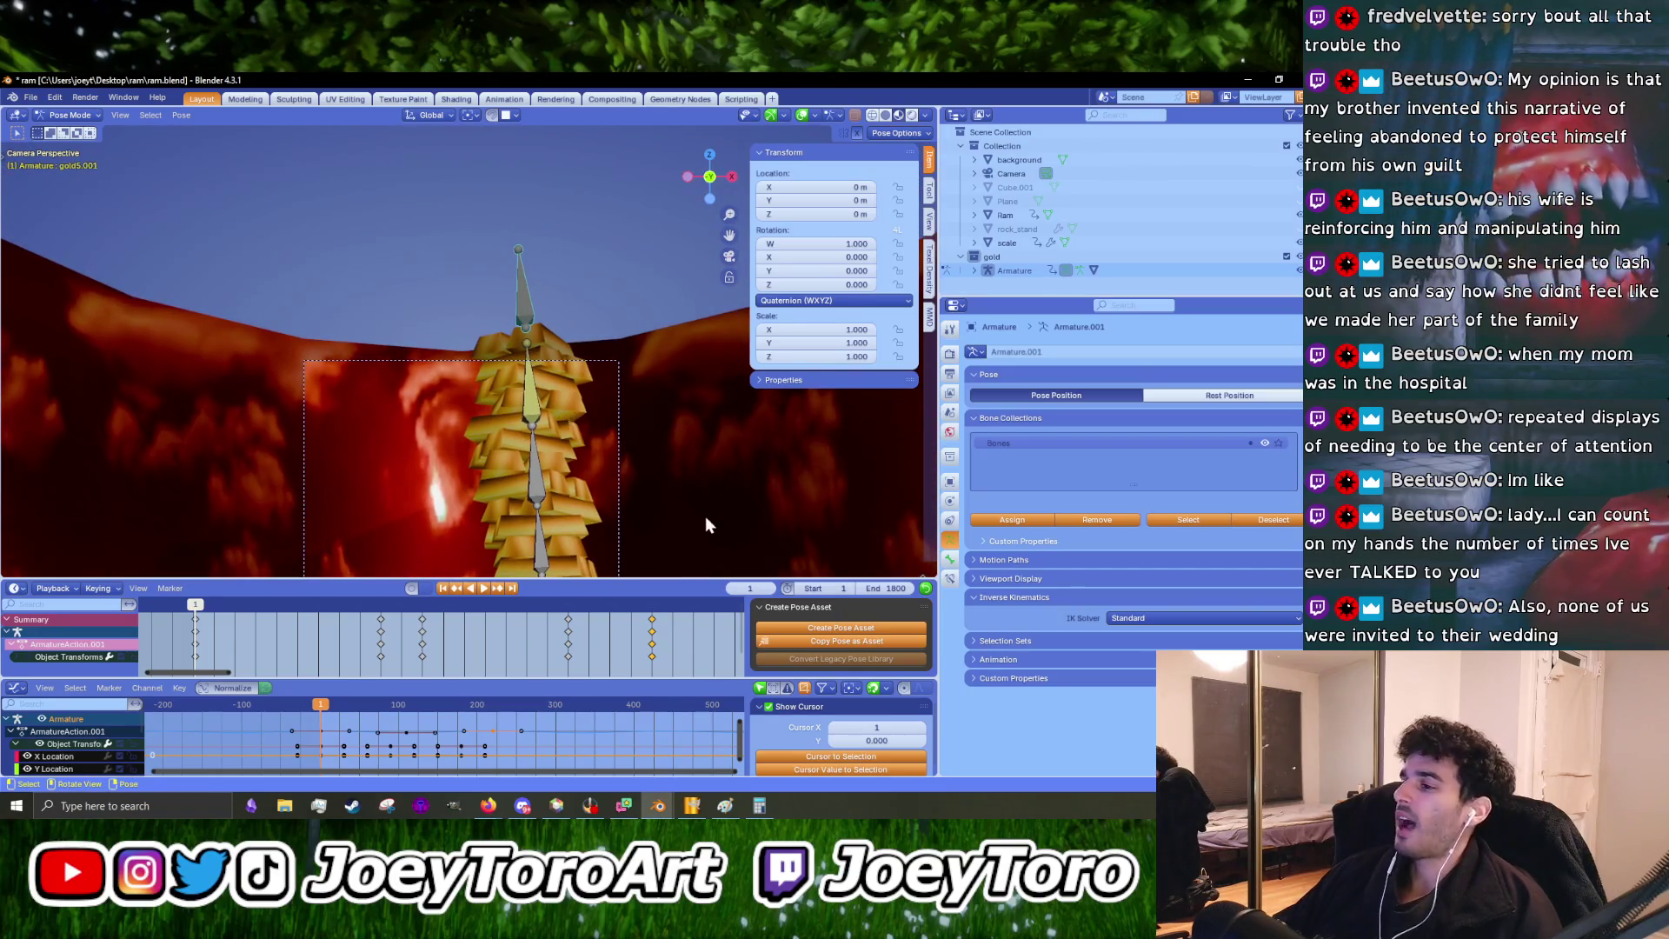
left_click_drag(657, 576, 653, 624)
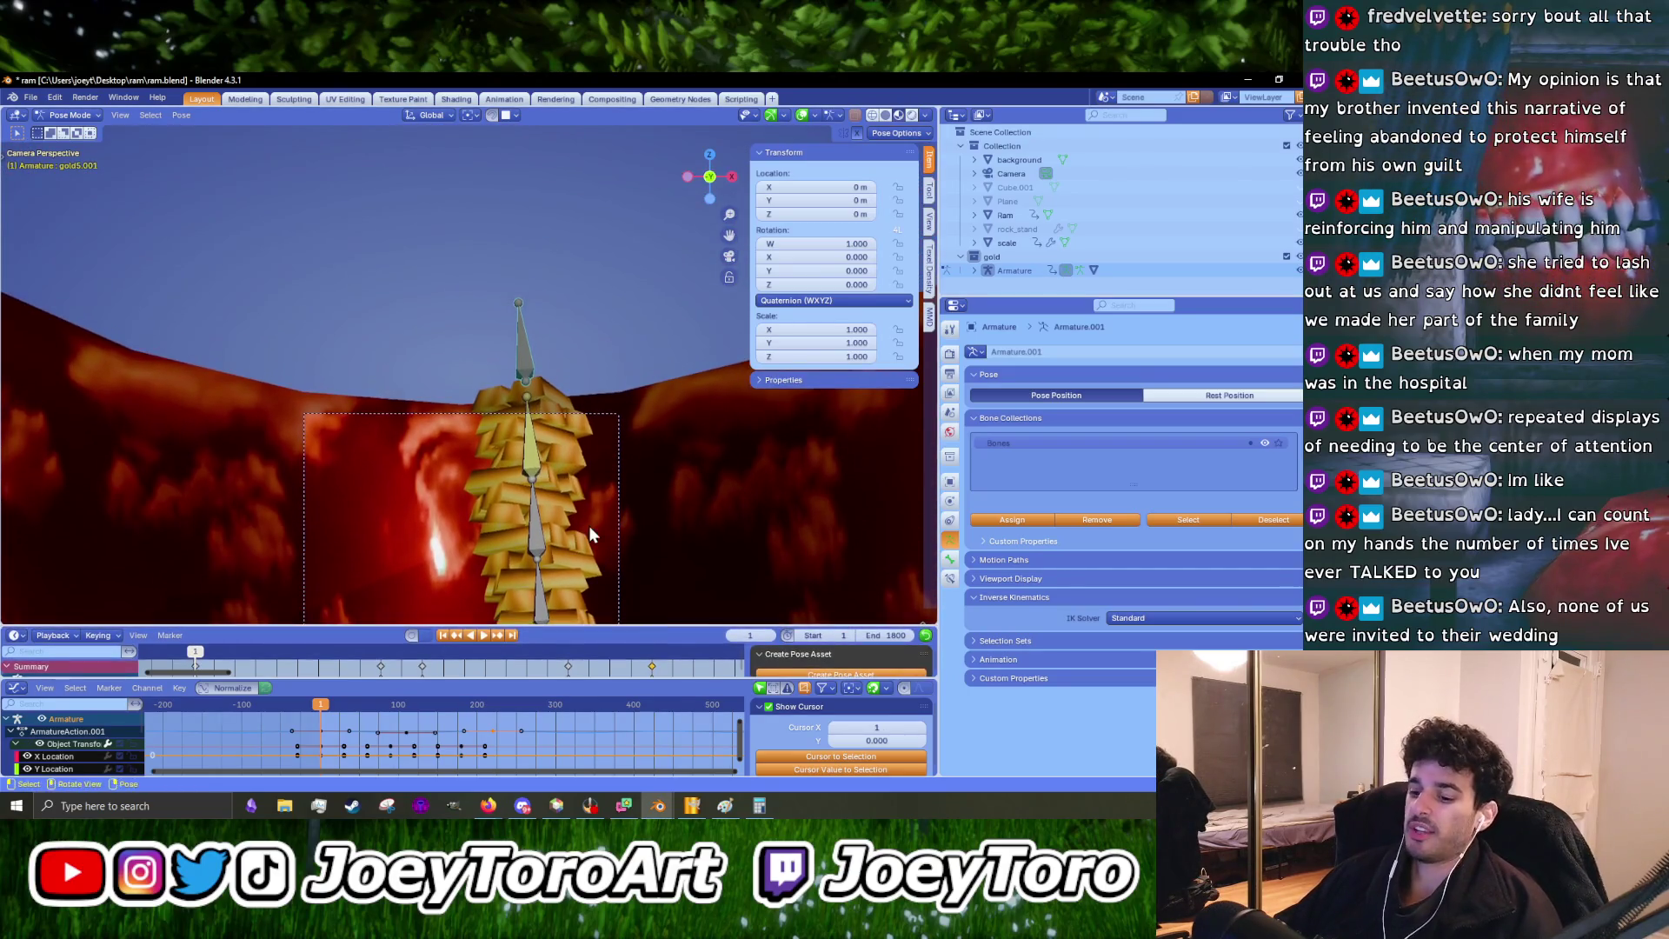
scroll(589, 526, "up", 3)
mouse_move(591, 386)
middle_mouse_down("shift")
mouse_move(566, 357)
mouse_move(556, 280)
middle_mouse_up("shift")
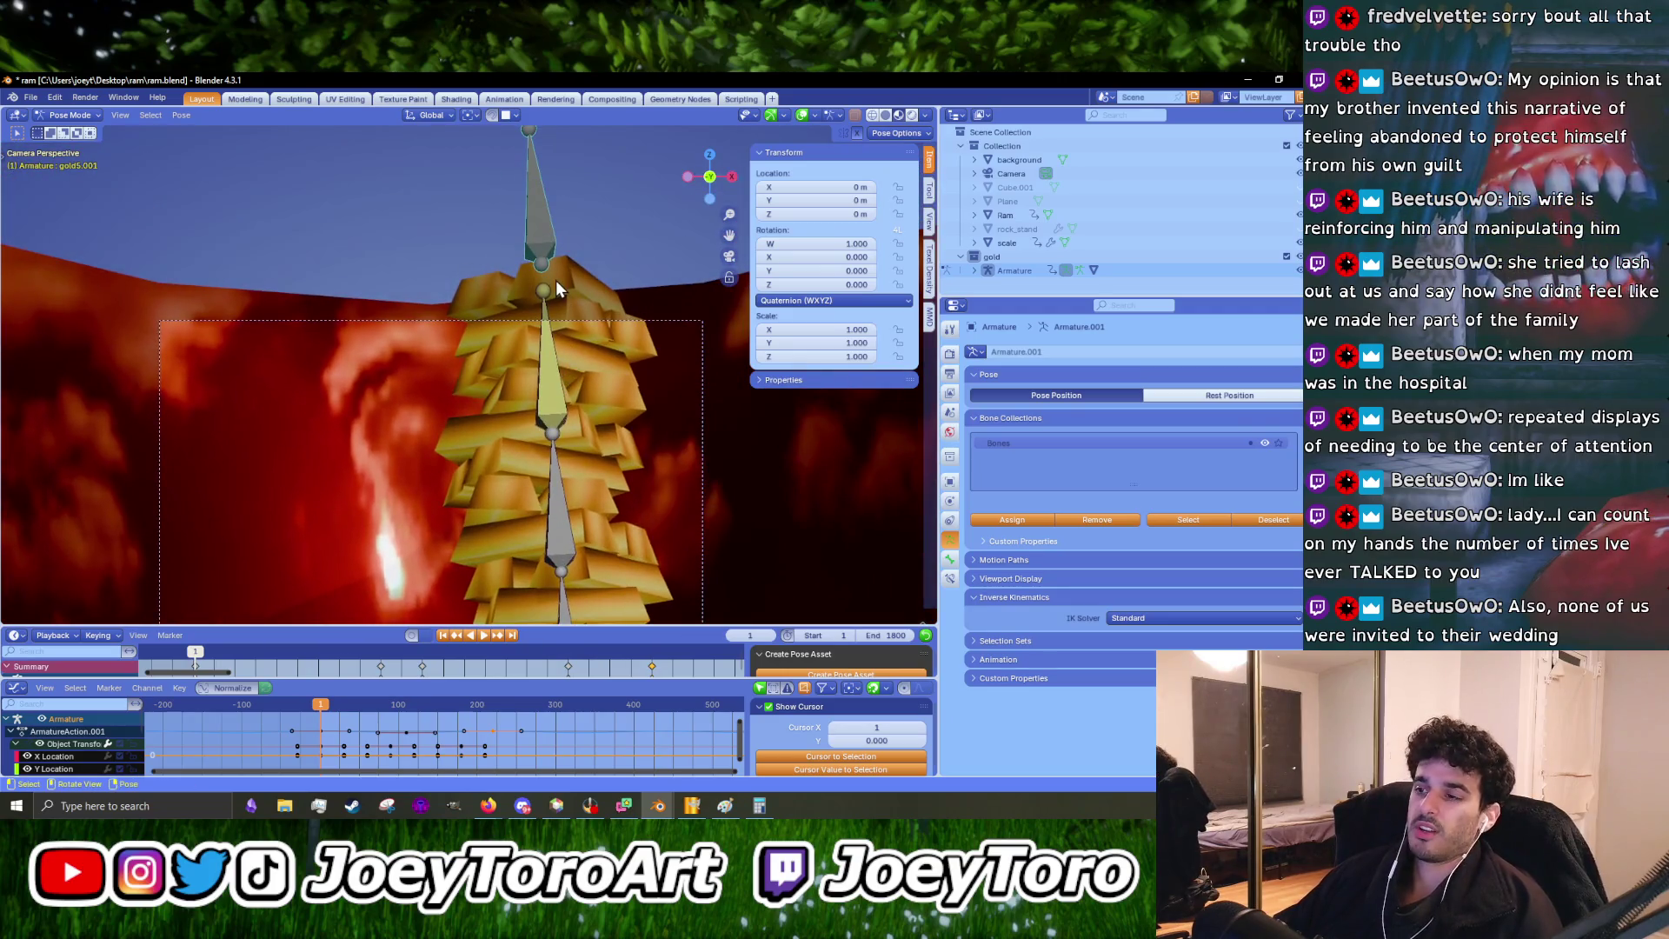
key("g")
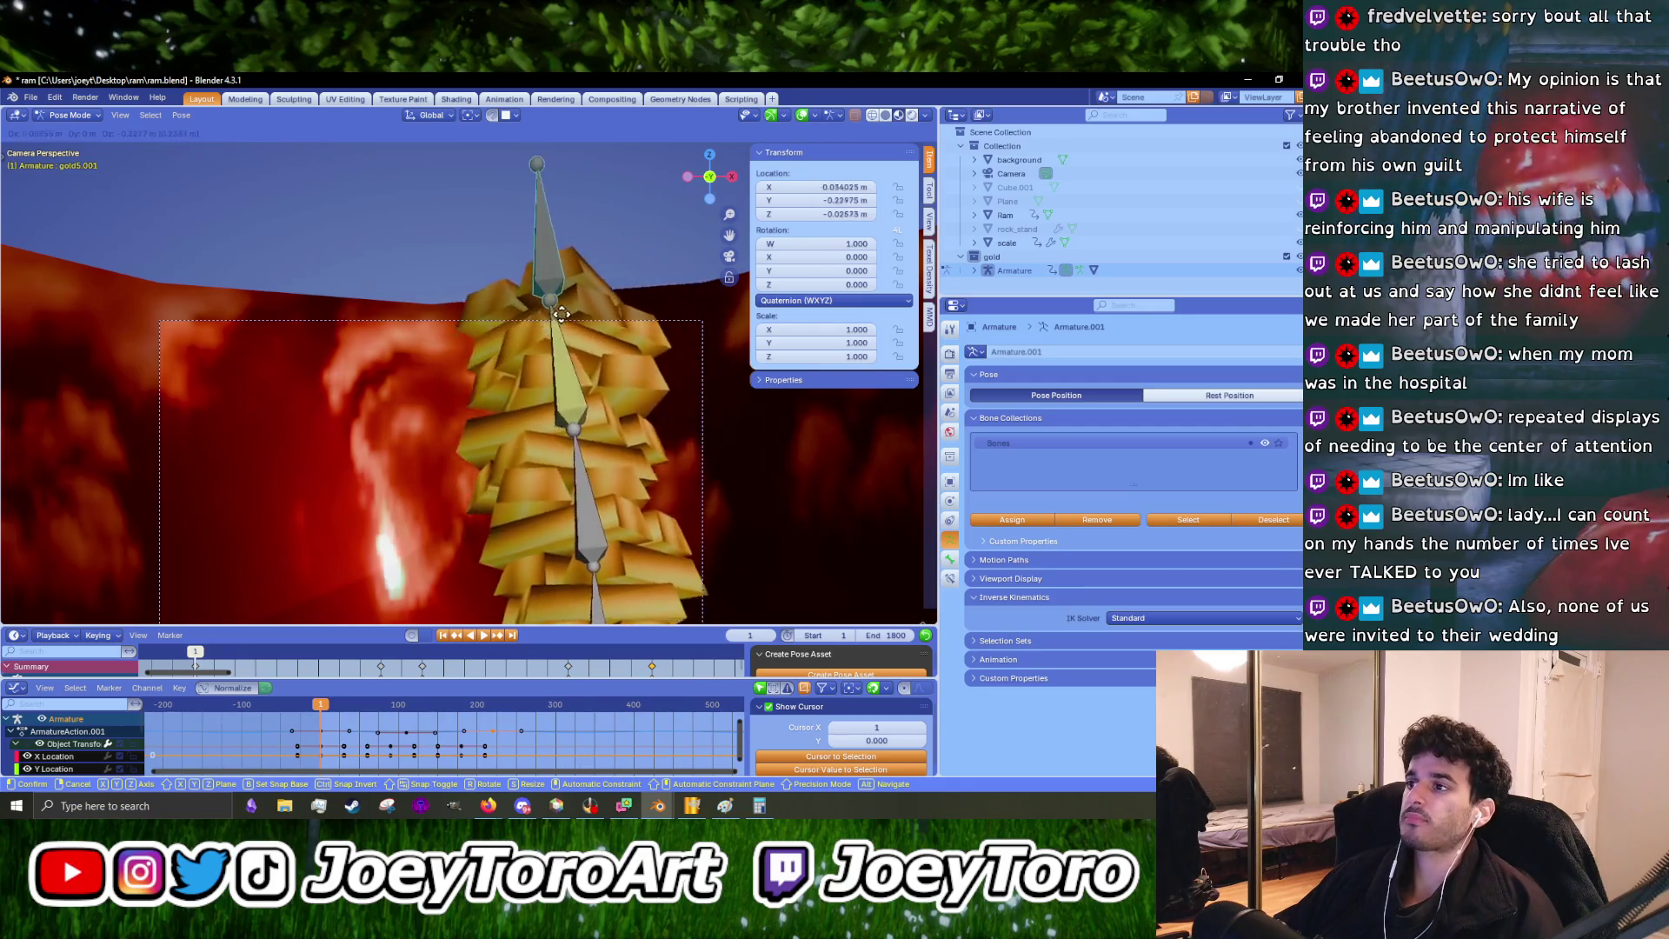
key("Escape")
scroll(534, 358, "down", 5)
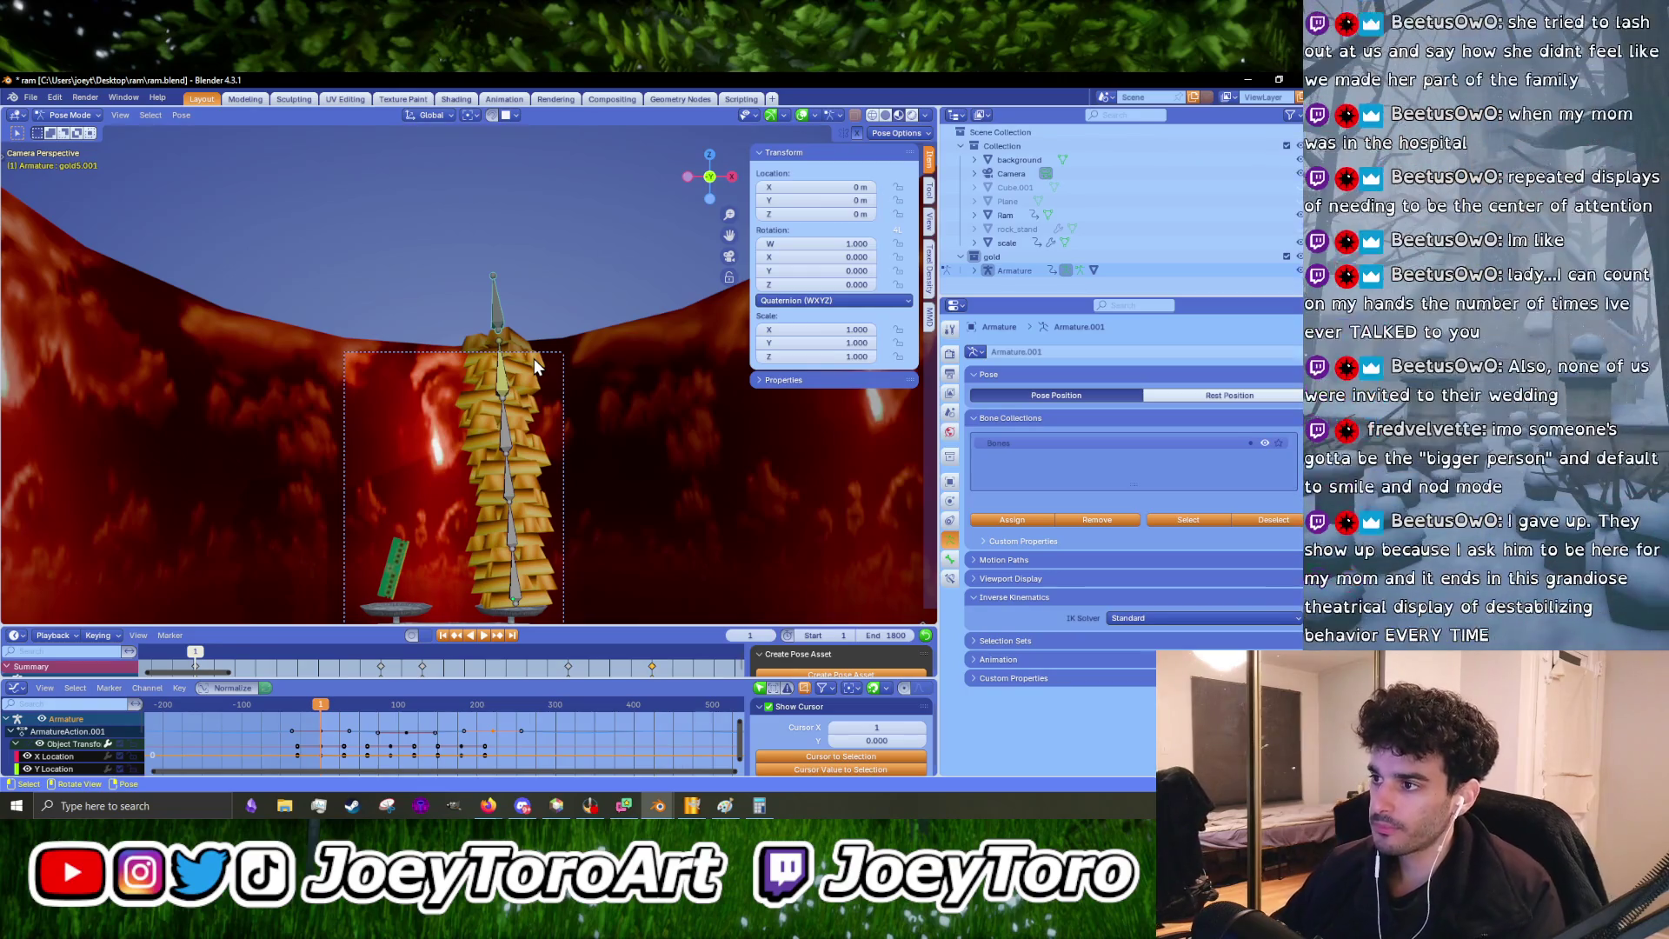
scroll(461, 400, "up", 3)
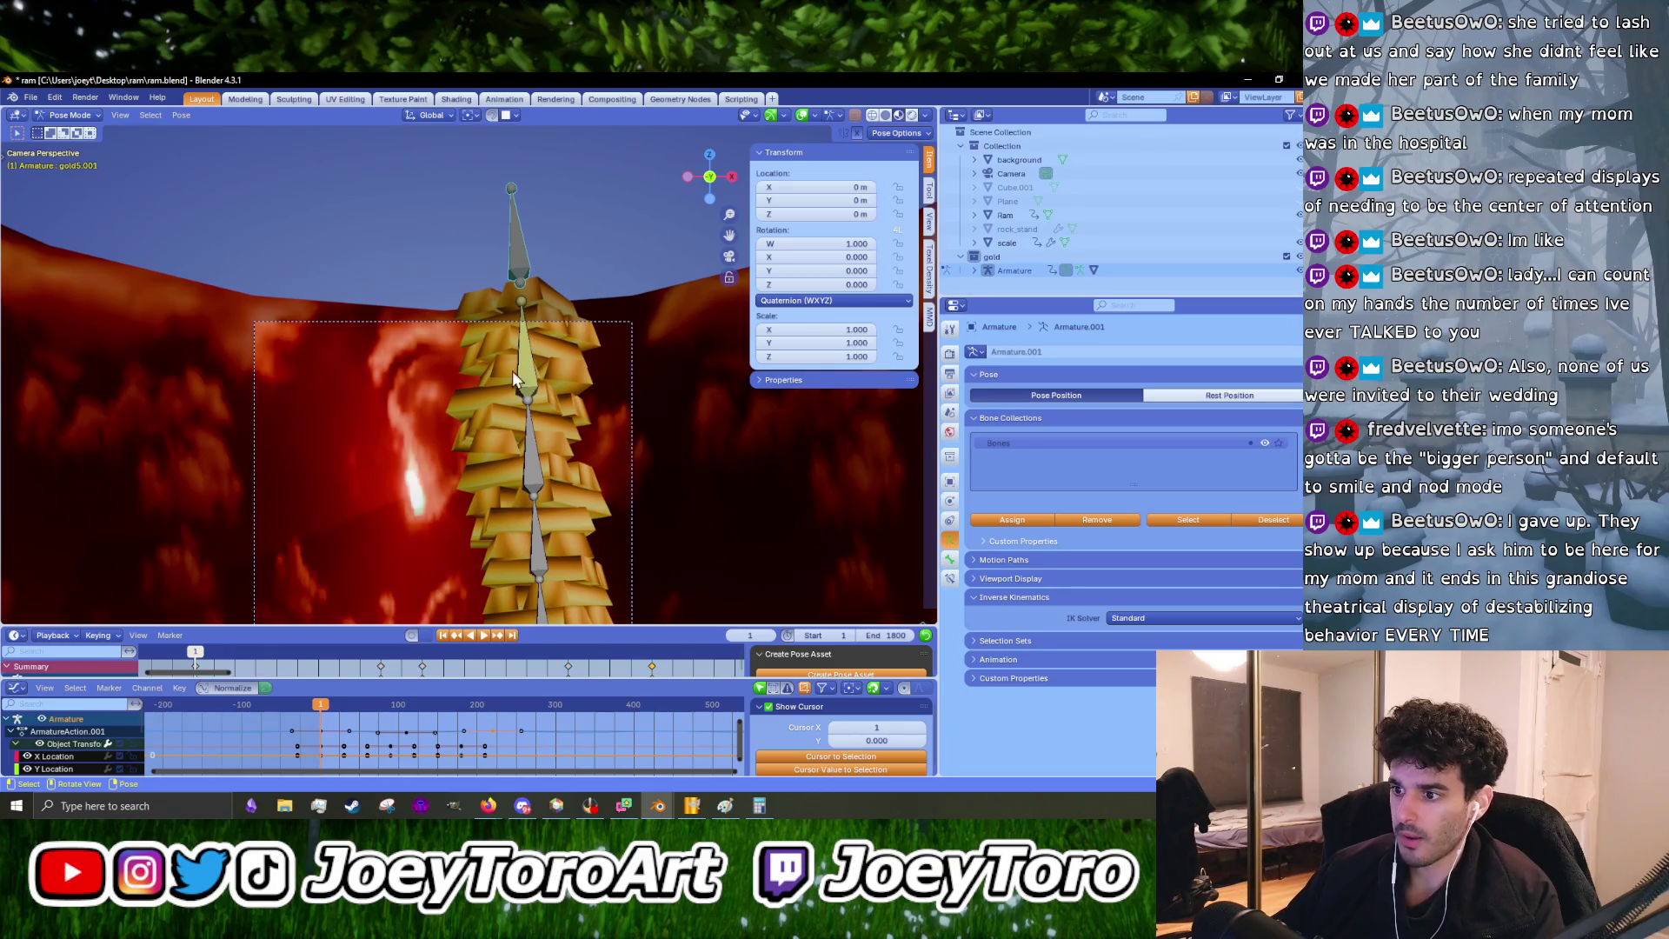
mouse_move(484, 626)
left_mouse_down()
mouse_move(484, 535)
mouse_move(484, 587)
left_mouse_up()
scroll(497, 497, "down", 4)
scroll(504, 486, "up", 2)
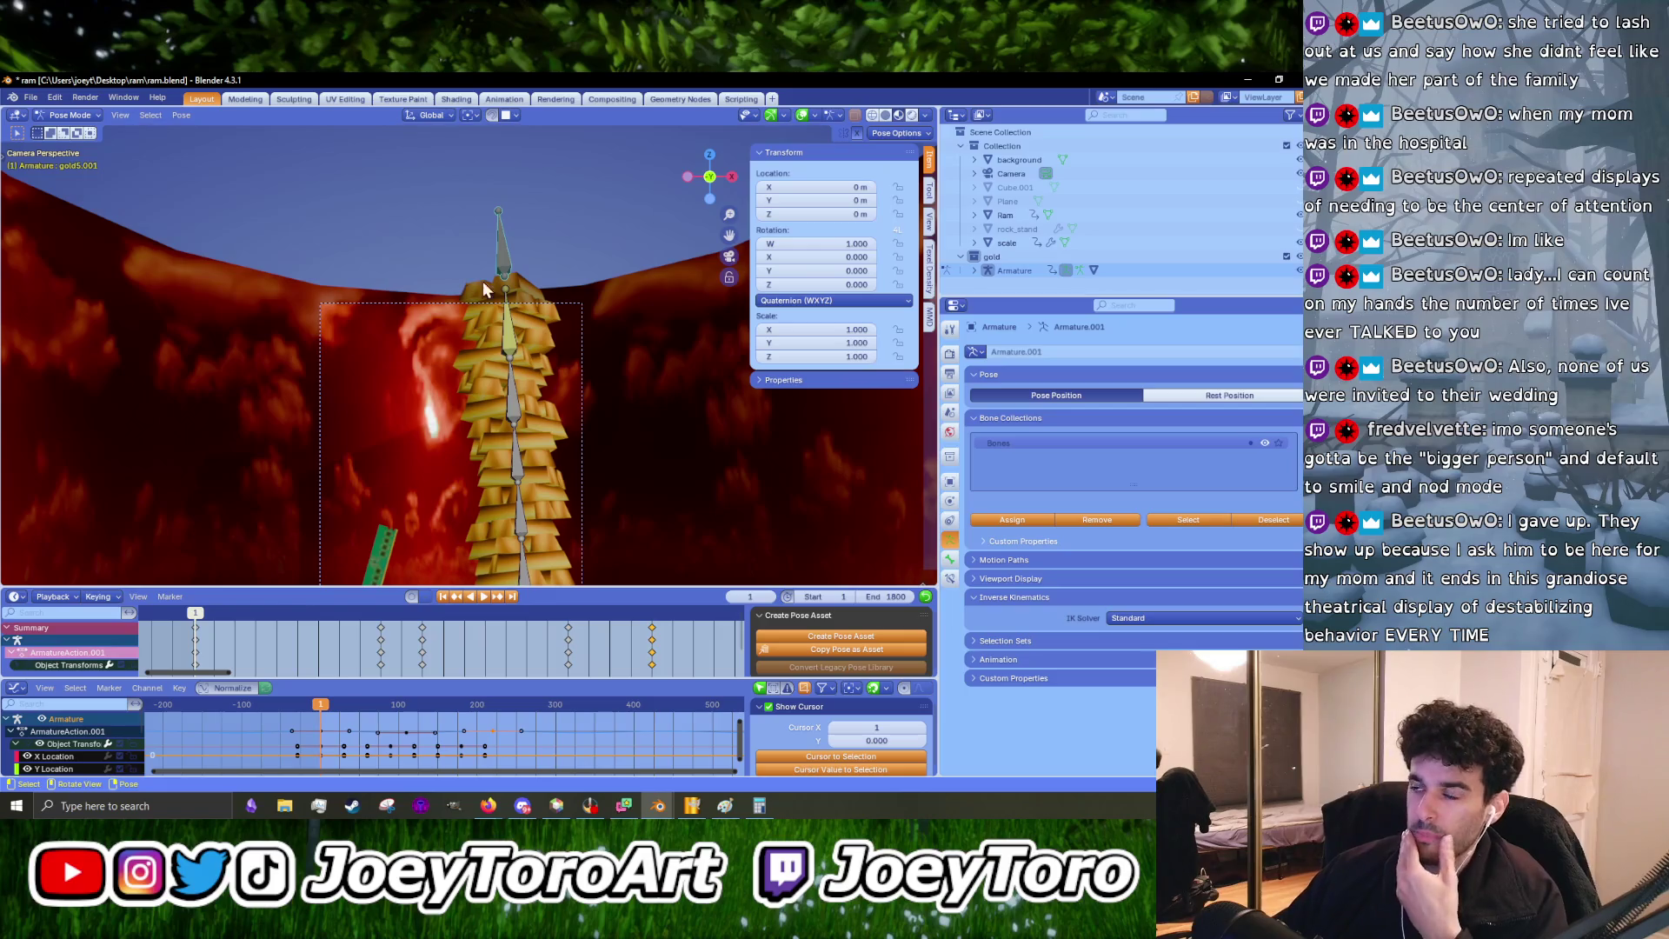
scroll(535, 416, "up", 3)
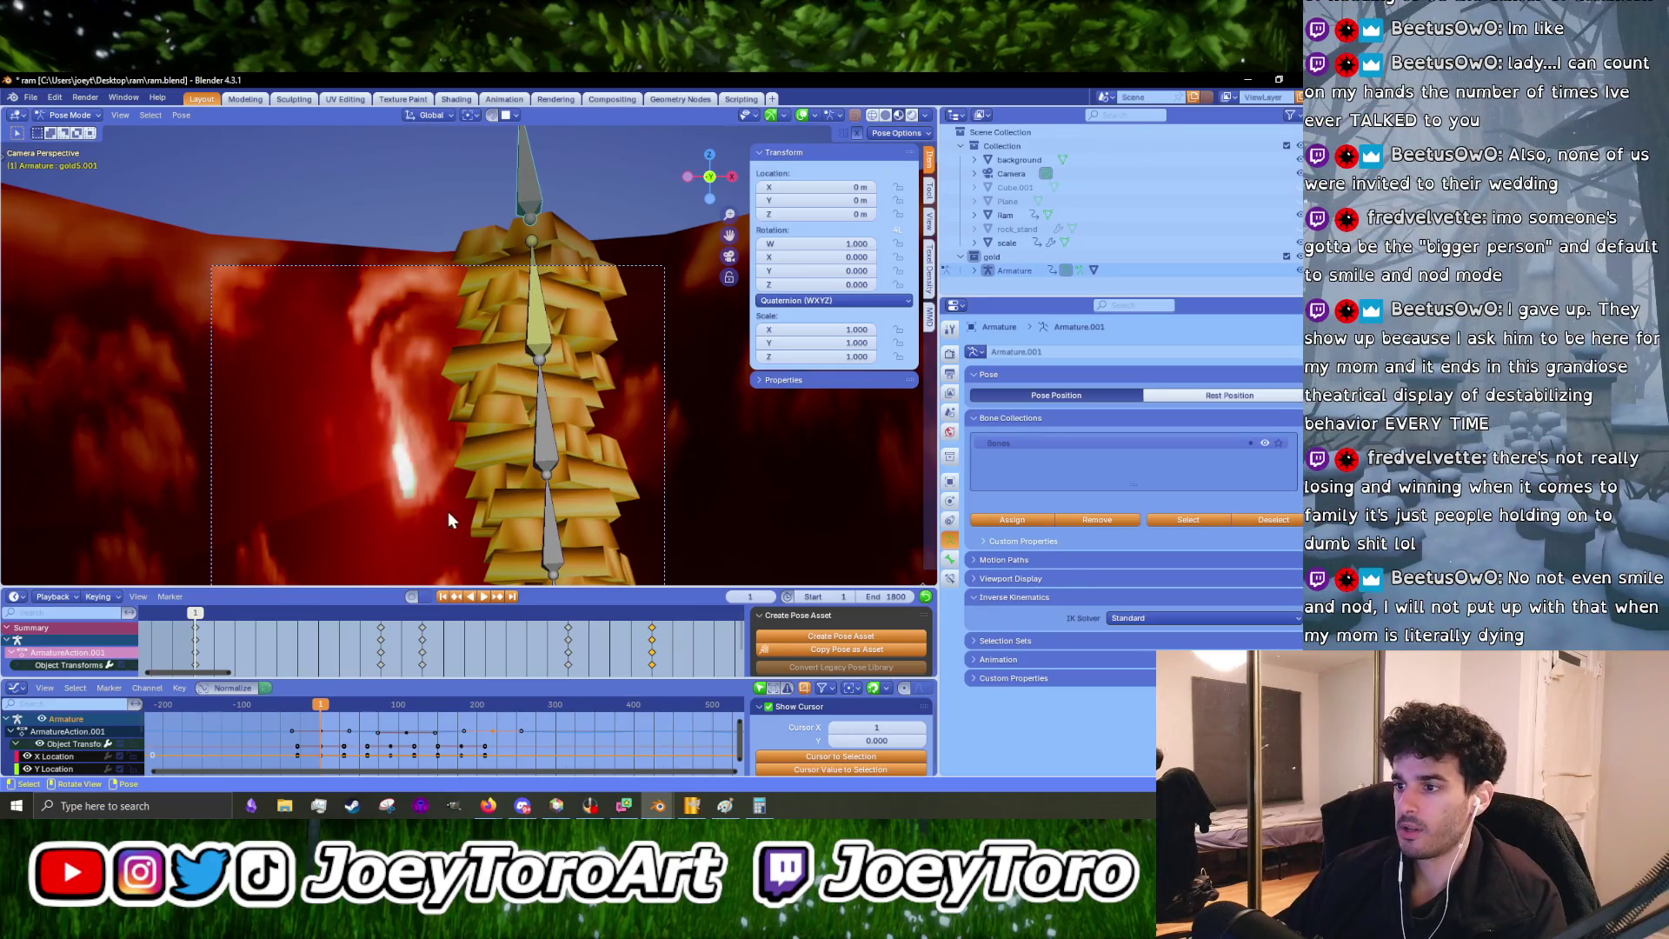
scroll(377, 606, "down", 3)
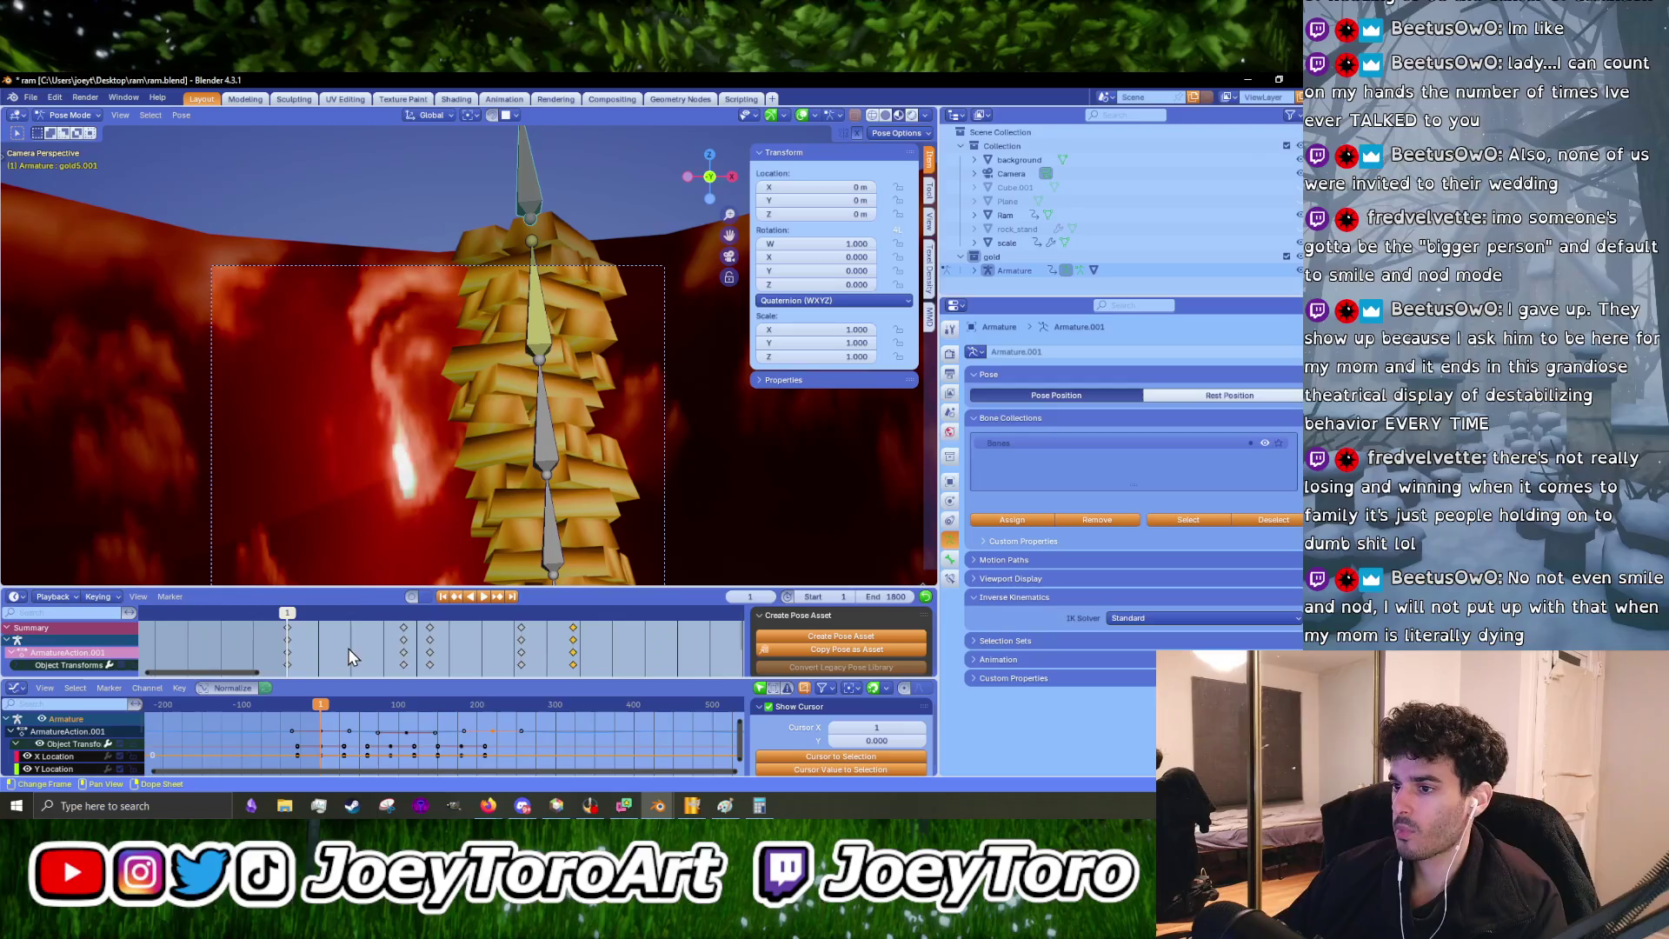
- Enlarge the dope sheet, shift the top bone and keyframe its position at frame 1
mouse_move(348, 587)
left_mouse_down()
mouse_move(348, 513)
mouse_move(349, 541)
left_mouse_up()
scroll(454, 348, "down", 3)
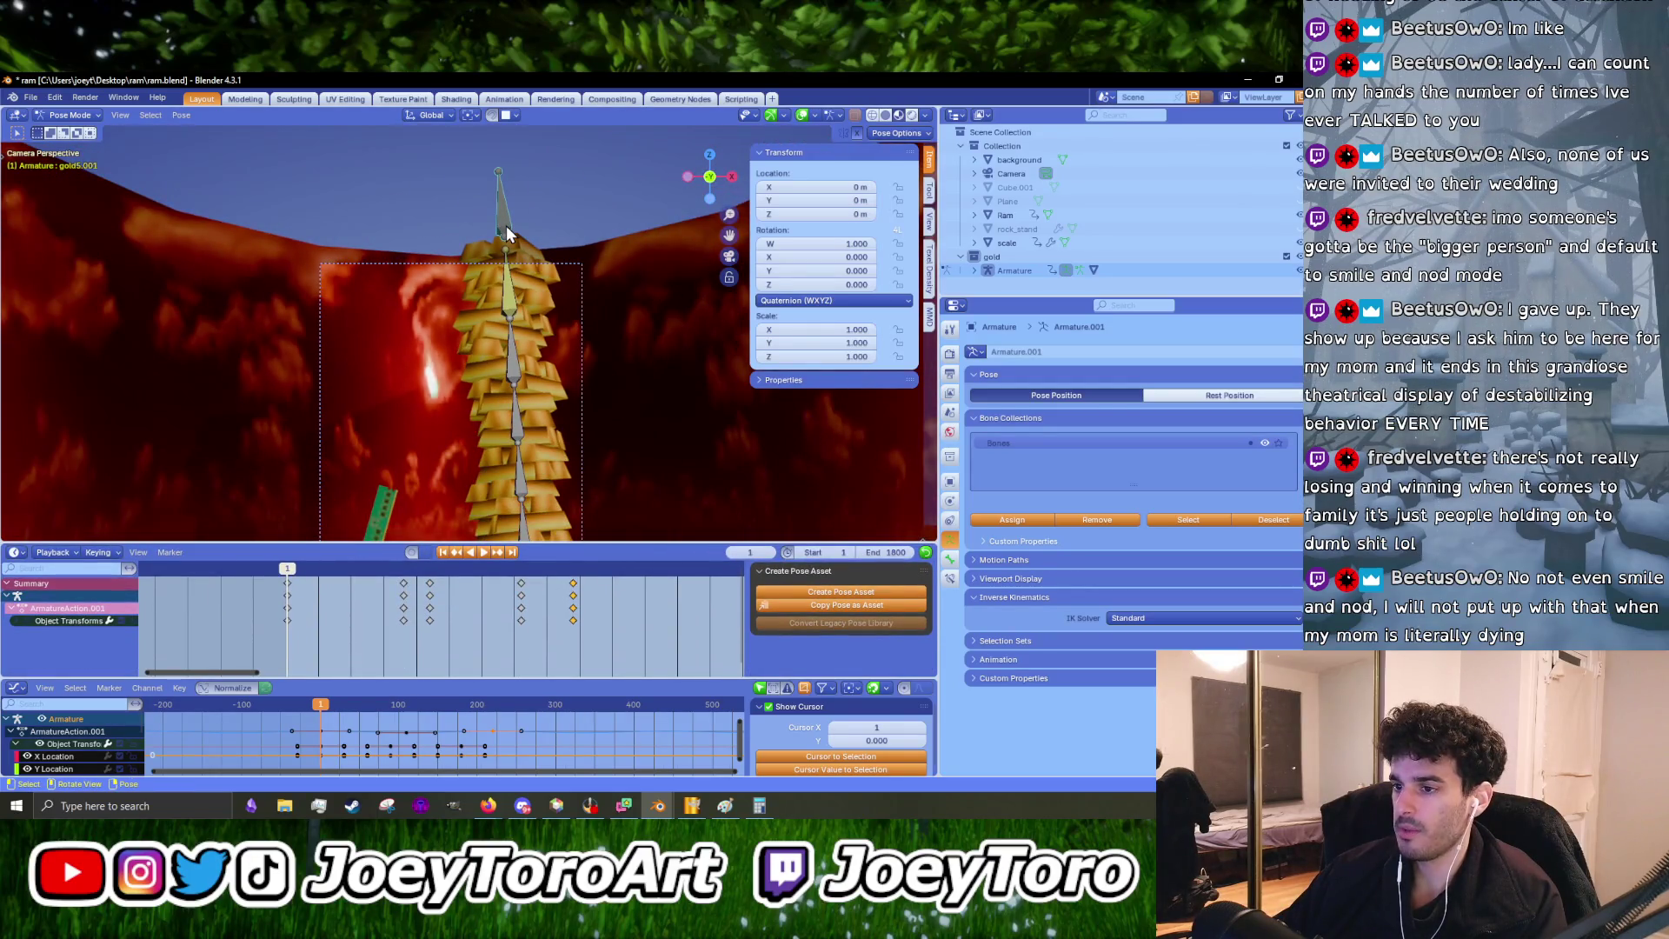
key("g")
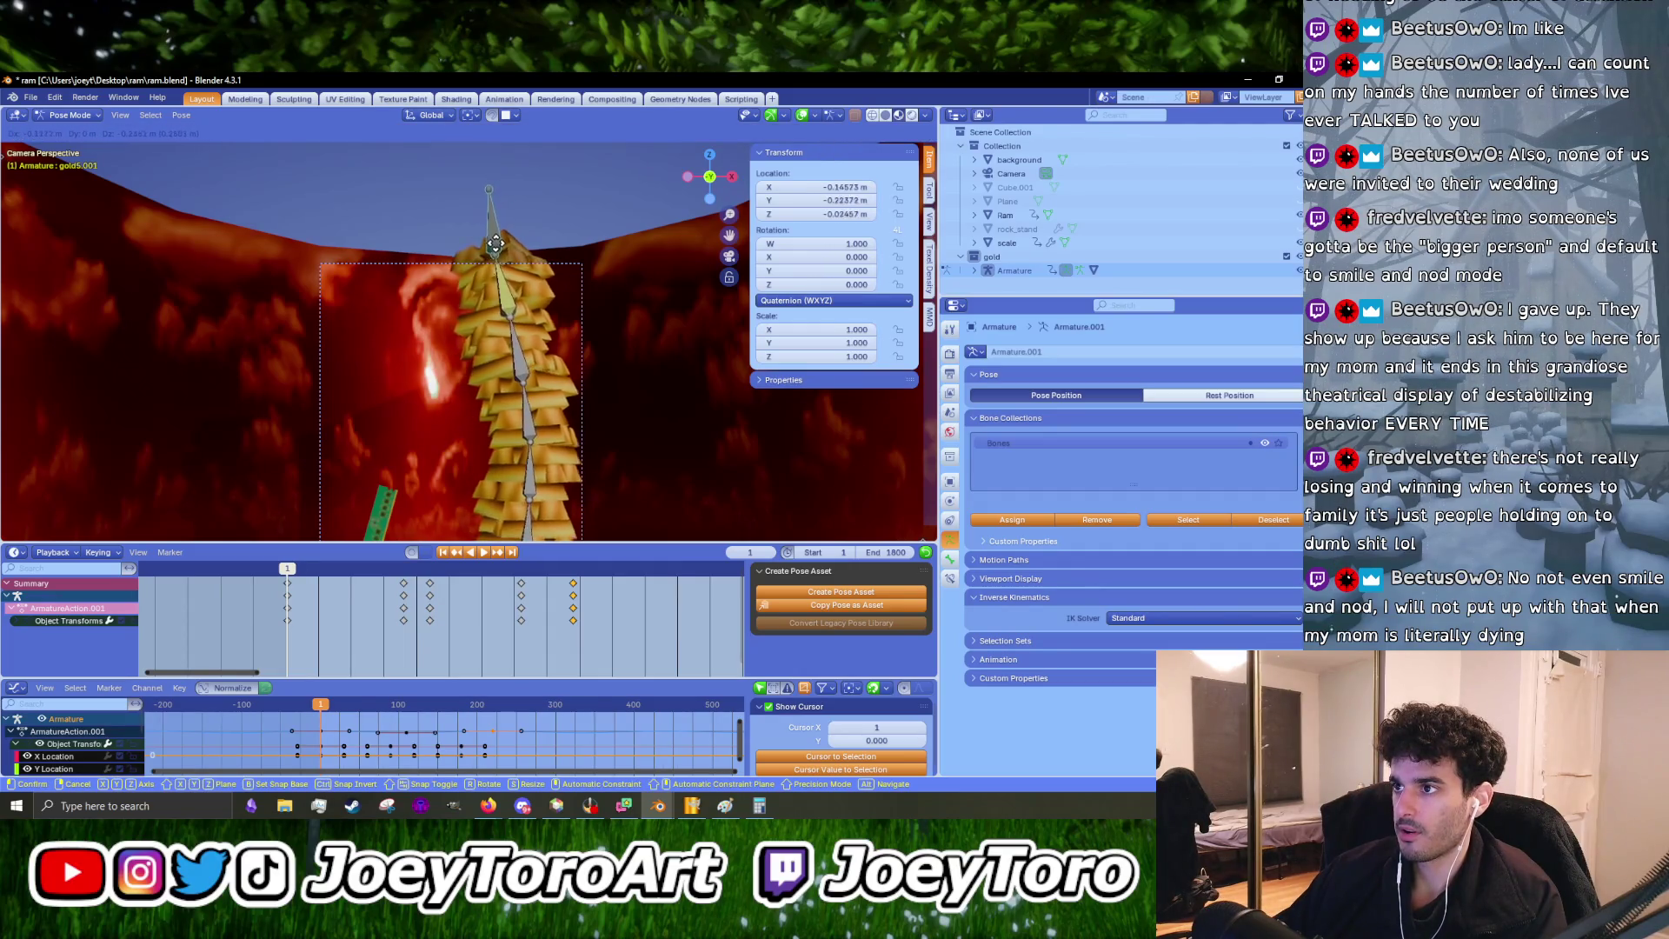
left_click(492, 242)
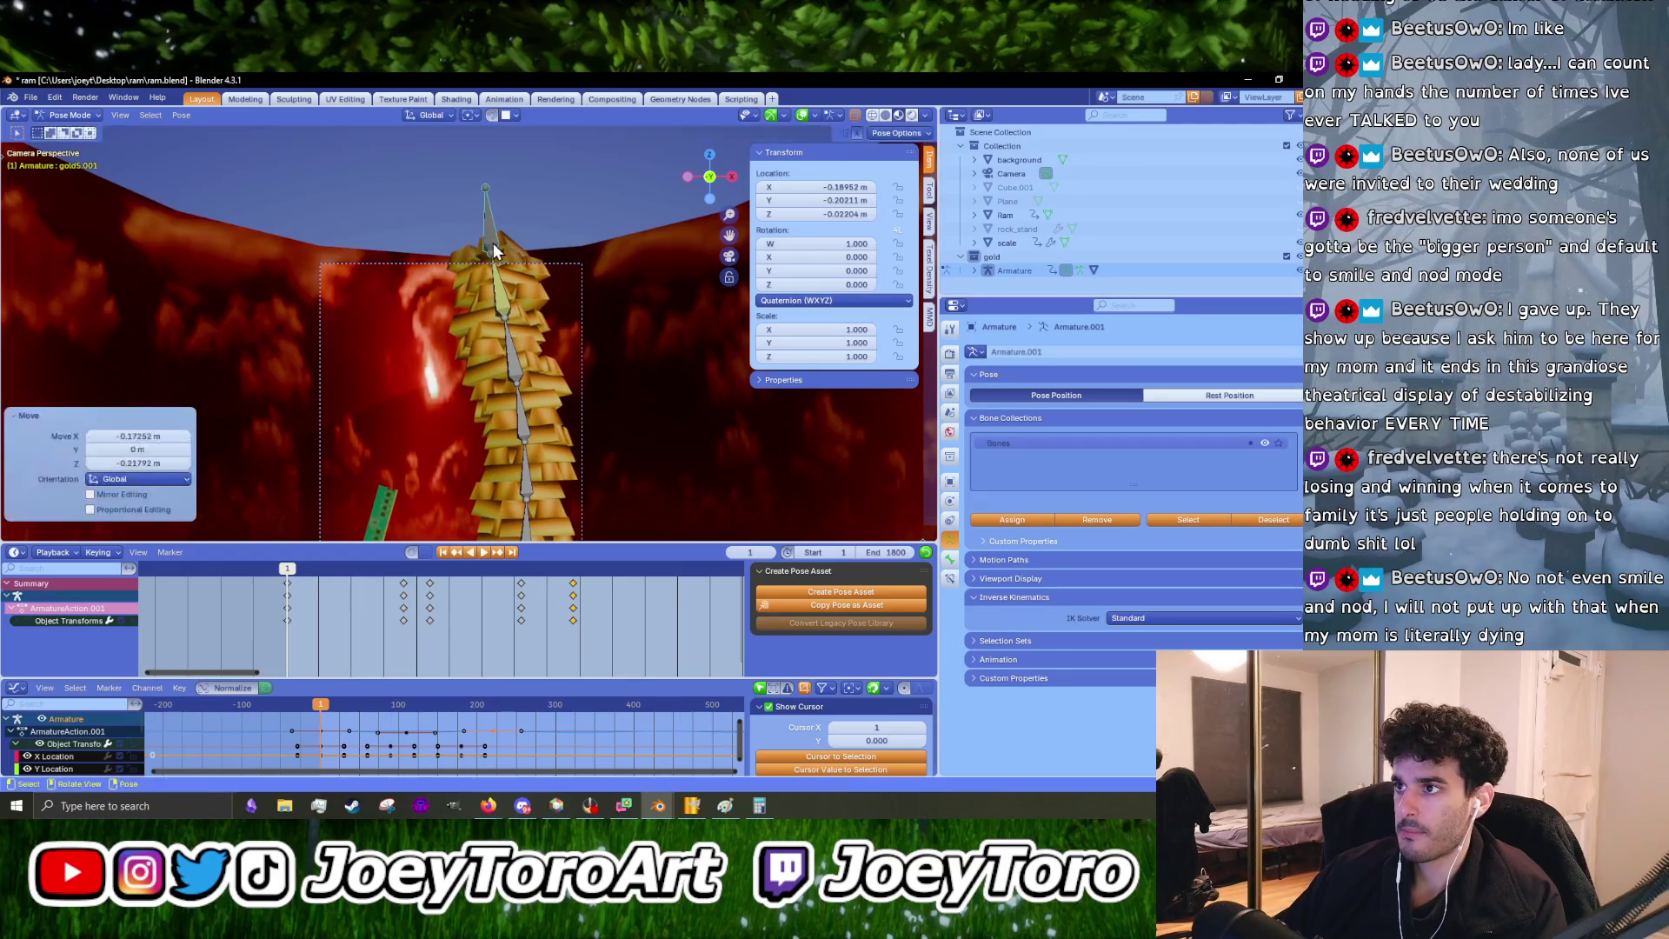
key("i")
- Advance to frame 76, shift the top bone again and keyframe it there
key("space")
mouse_move(337, 586)
left_mouse_down()
mouse_move(400, 609)
mouse_move(386, 607)
left_mouse_up()
key("space")
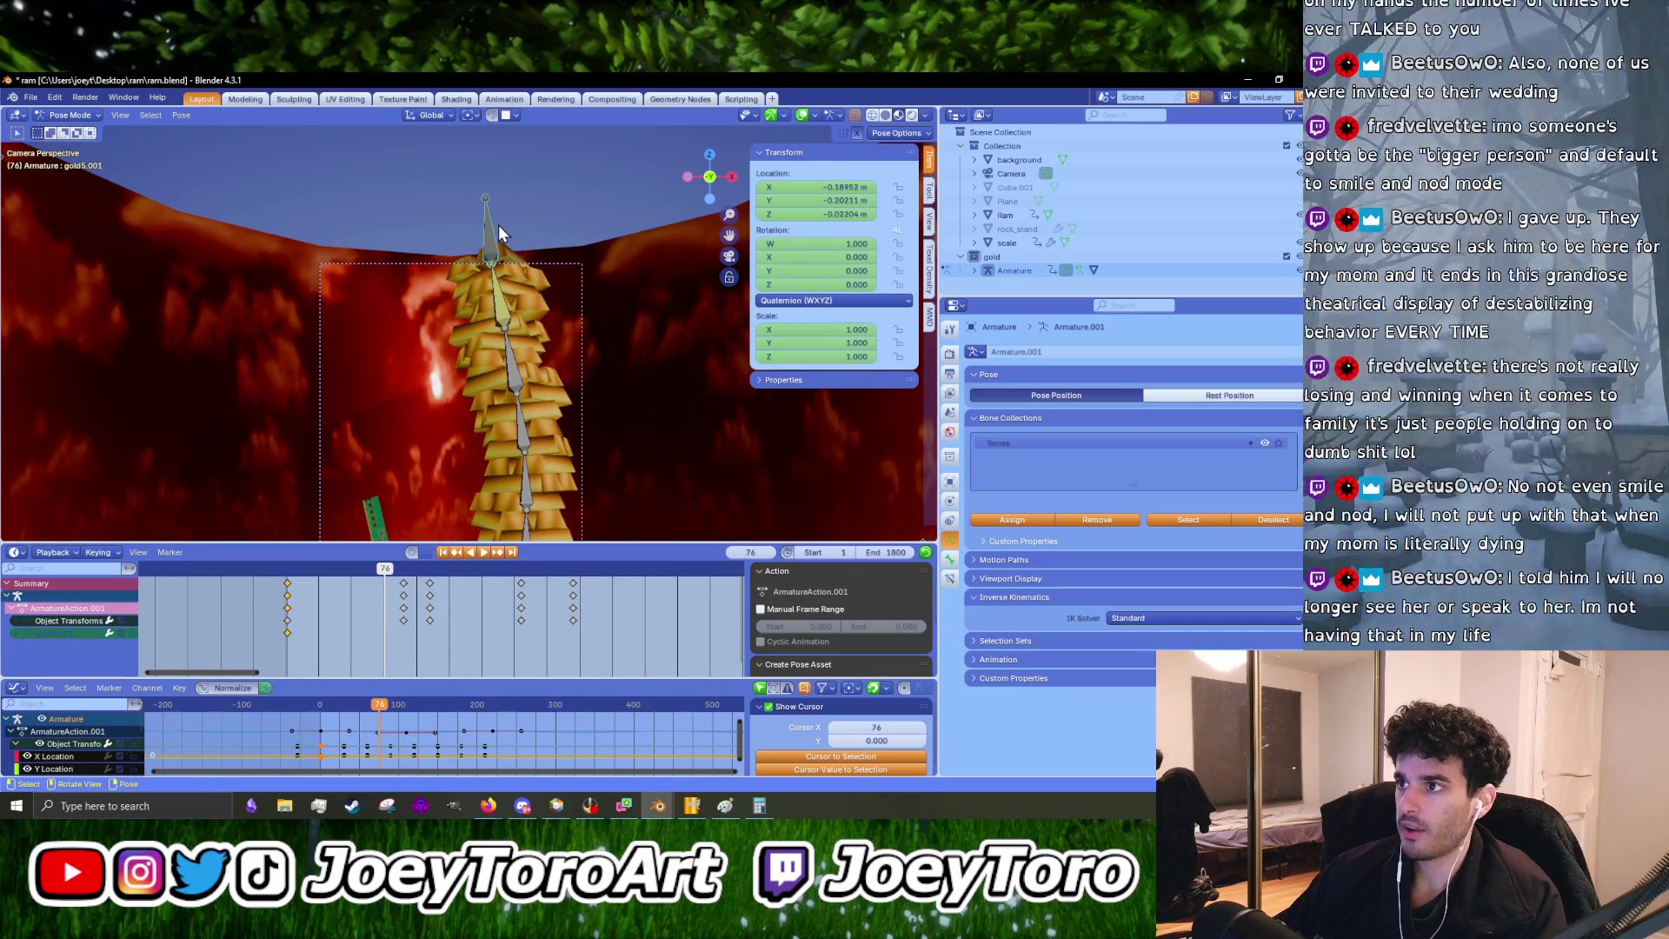
key("g")
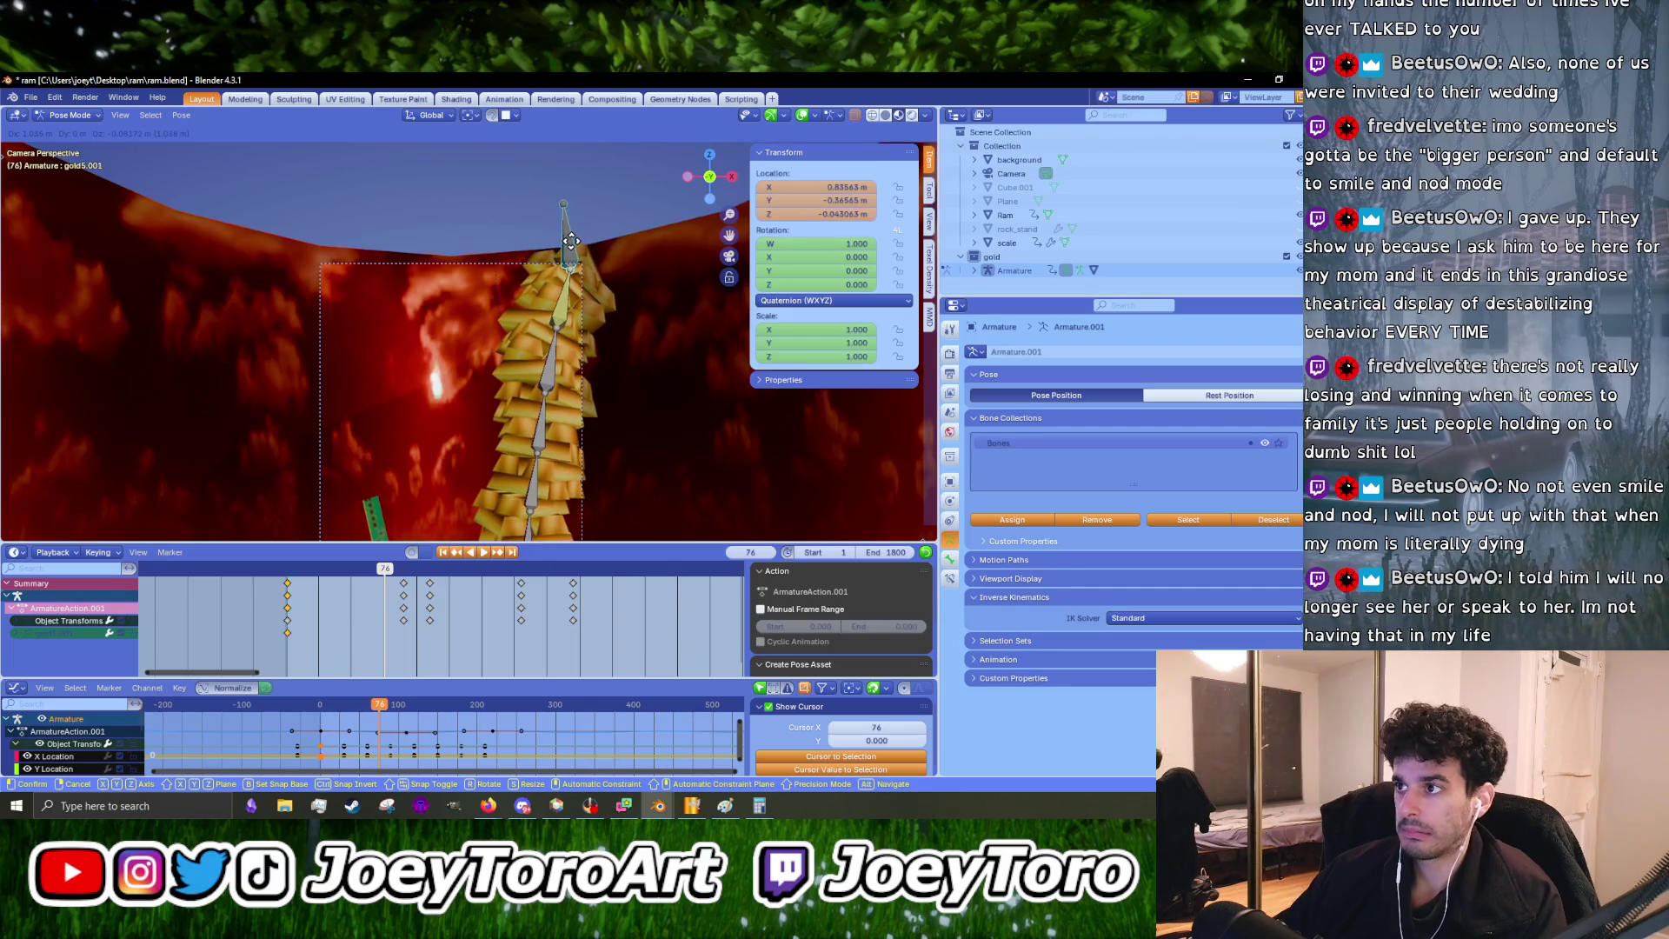
left_click(573, 250)
key("i")
- Return to frame 1 and play the animation to check the sway, then stop
left_click(286, 573)
key("space")
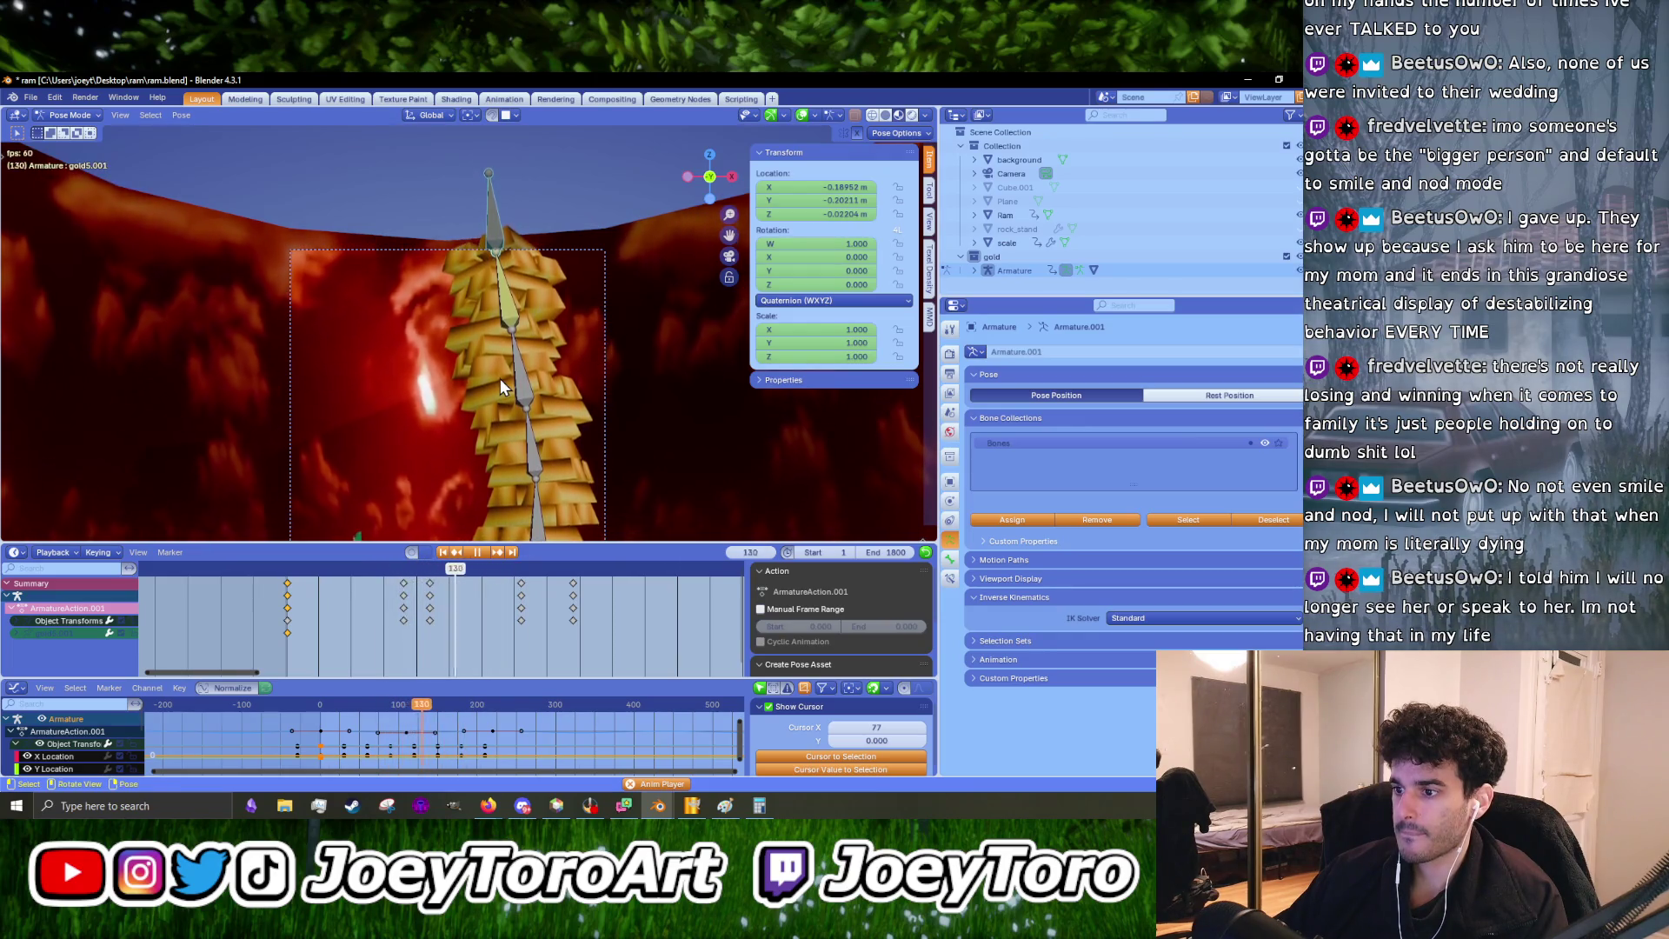
key("KP_0")
key("space")
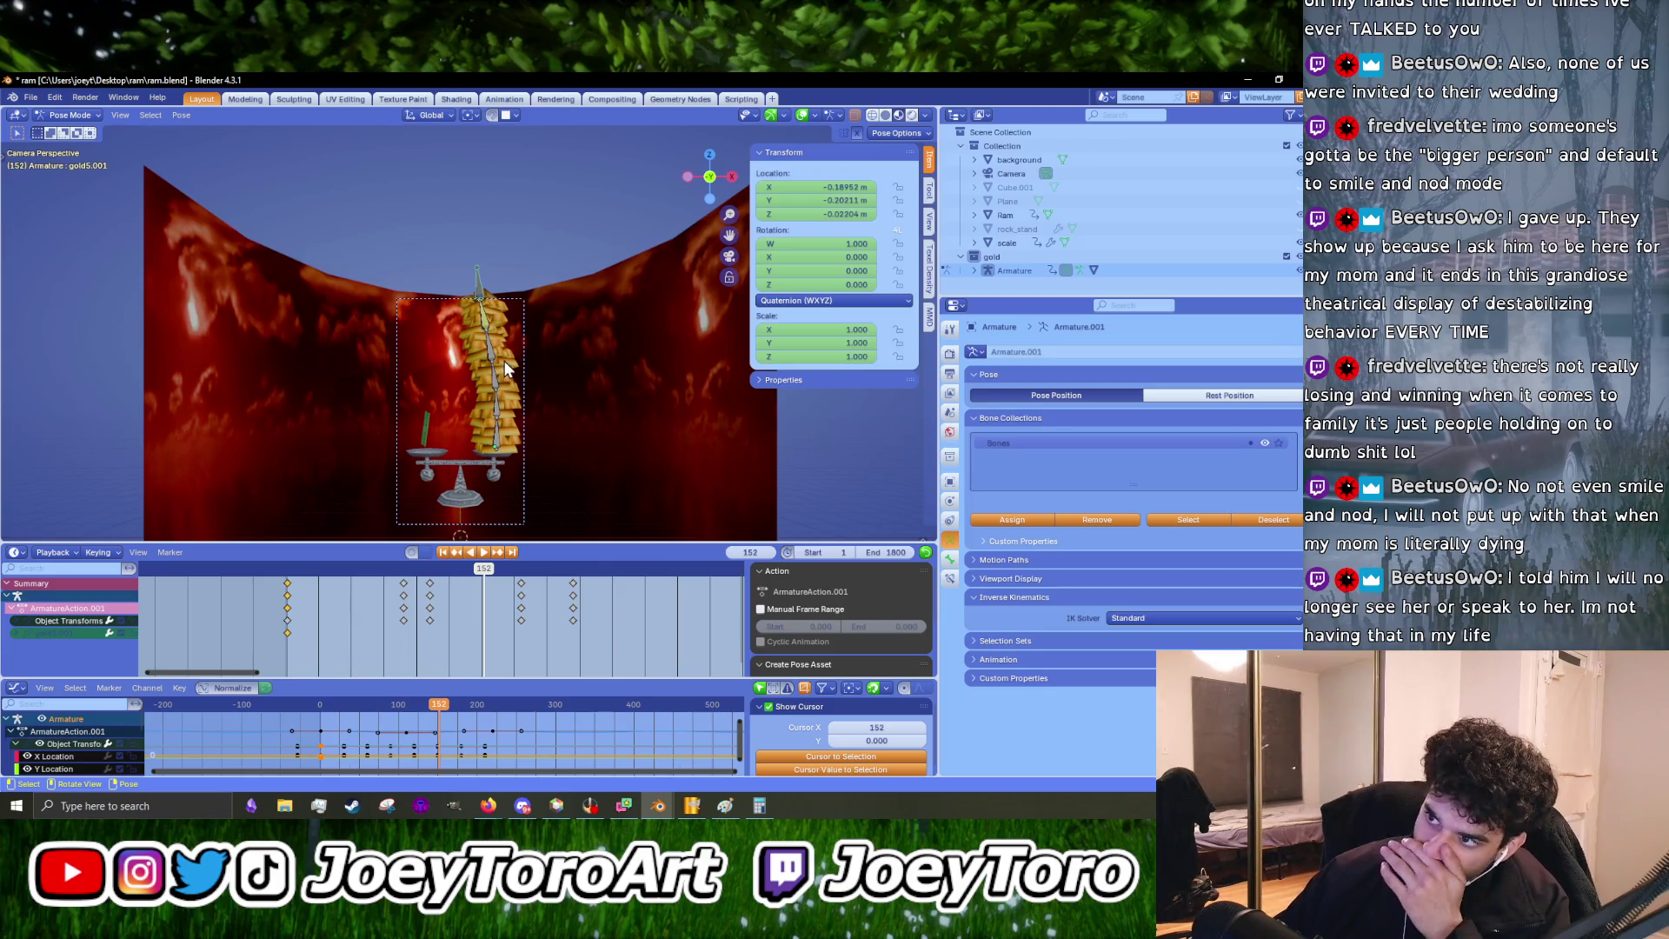
- Select bones gold1 and gold5 in turn, trying rotations and cancelling each
scroll(478, 317, "up", 3)
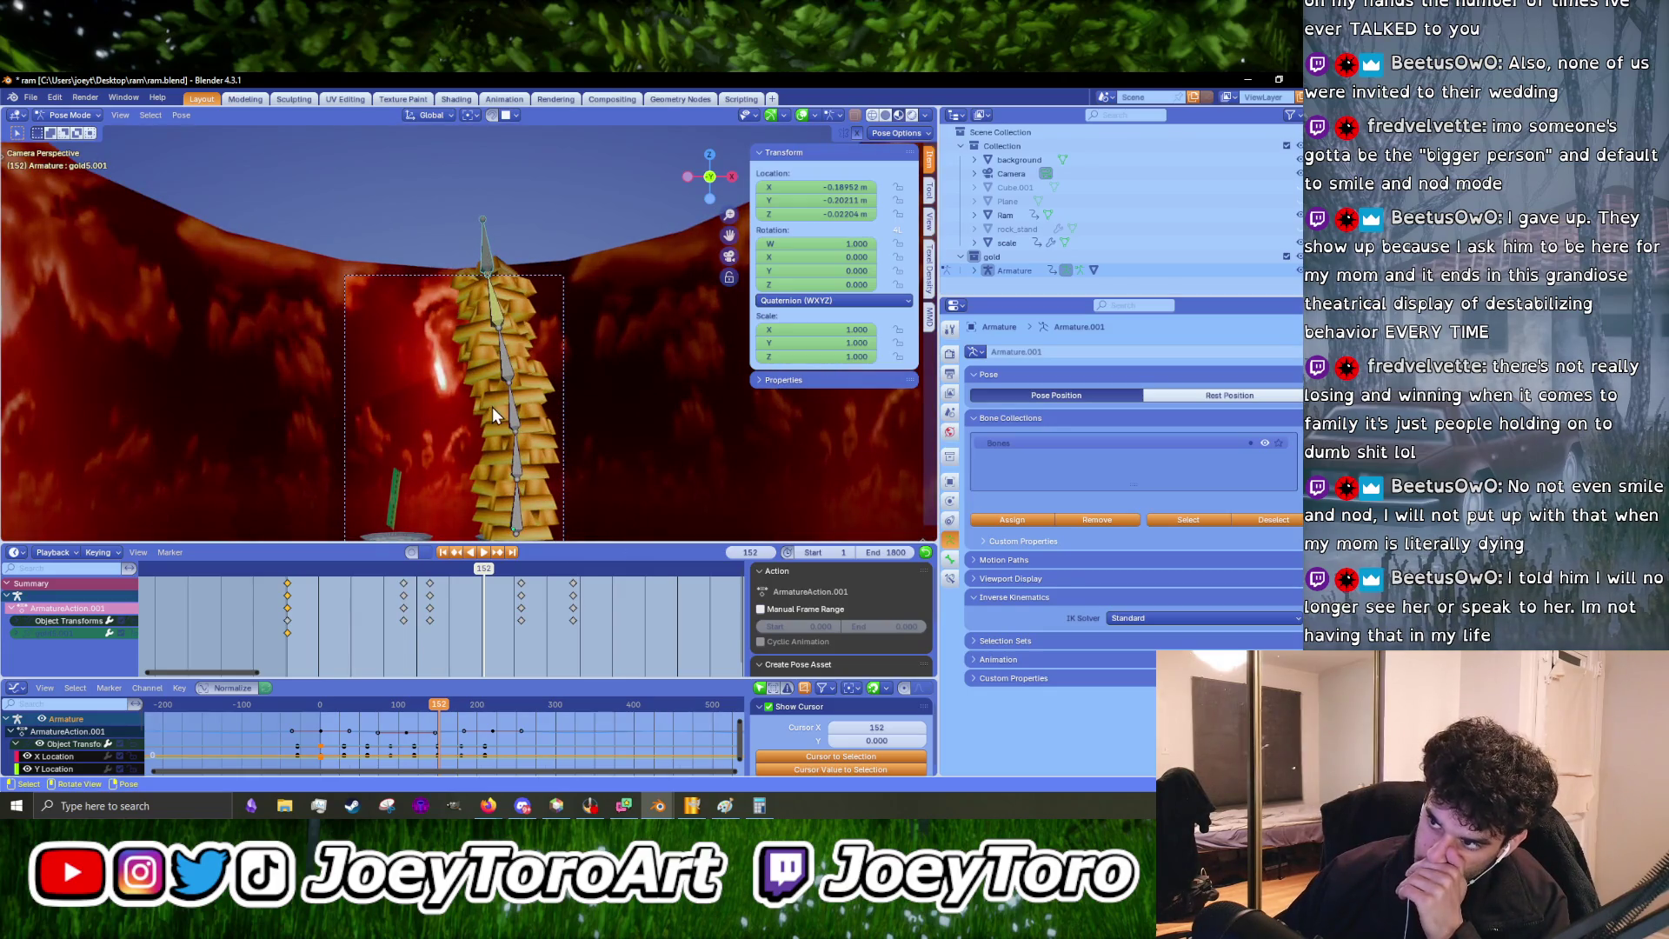
left_click(512, 497)
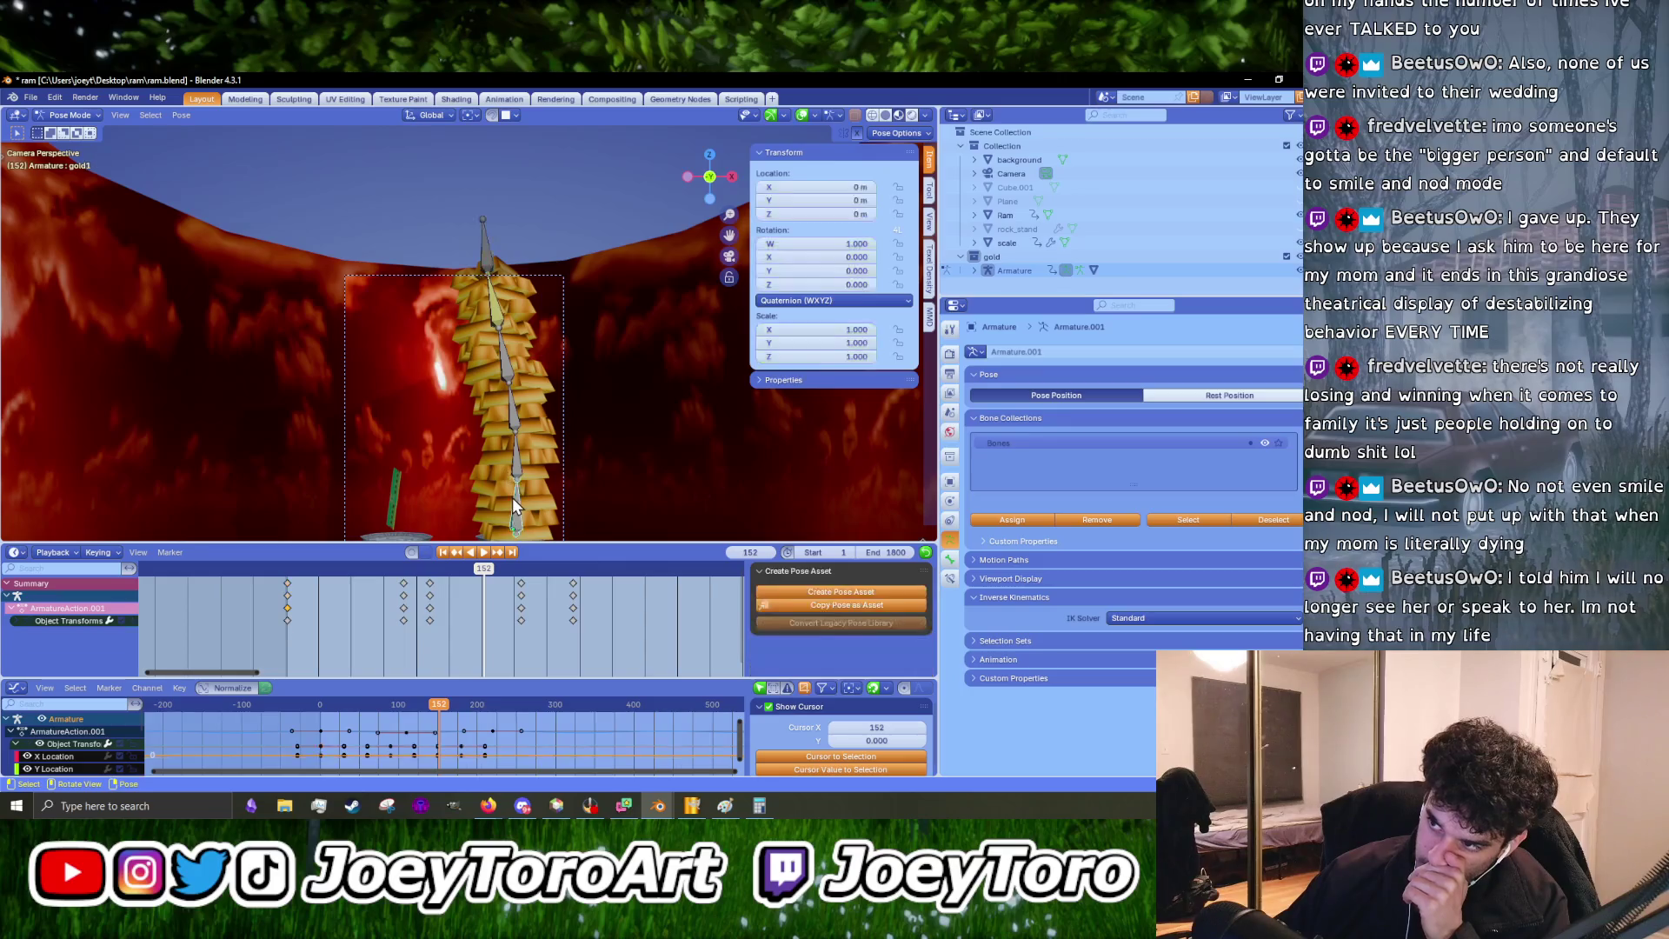
key("r")
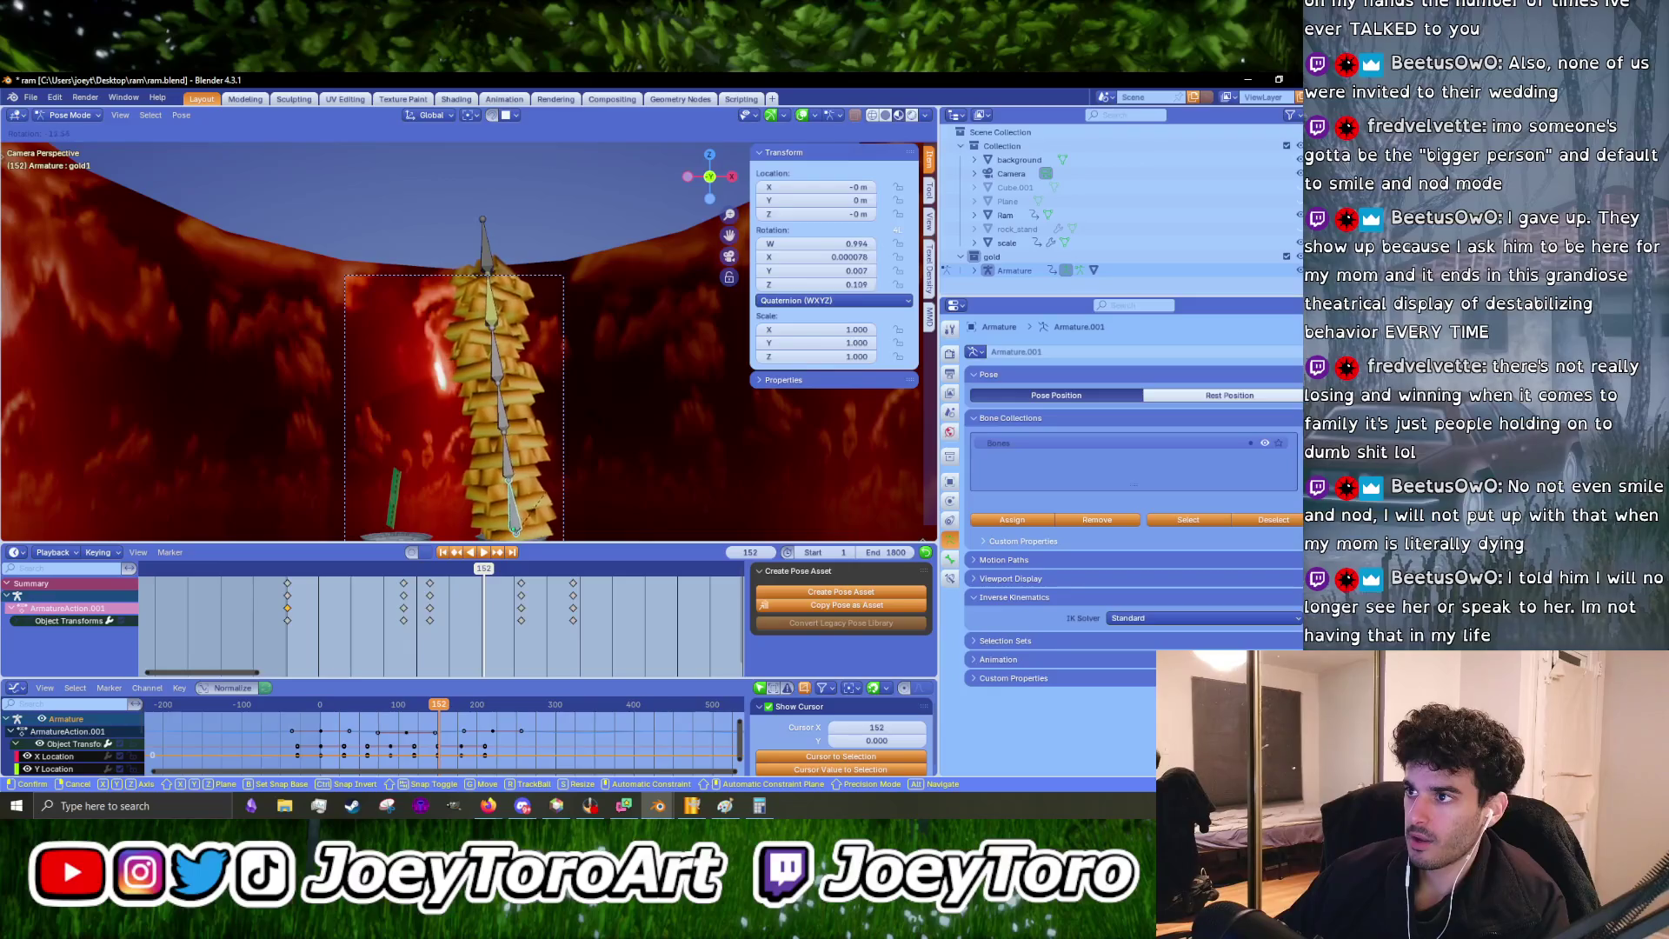
key("Escape")
scroll(540, 430, "up", 3)
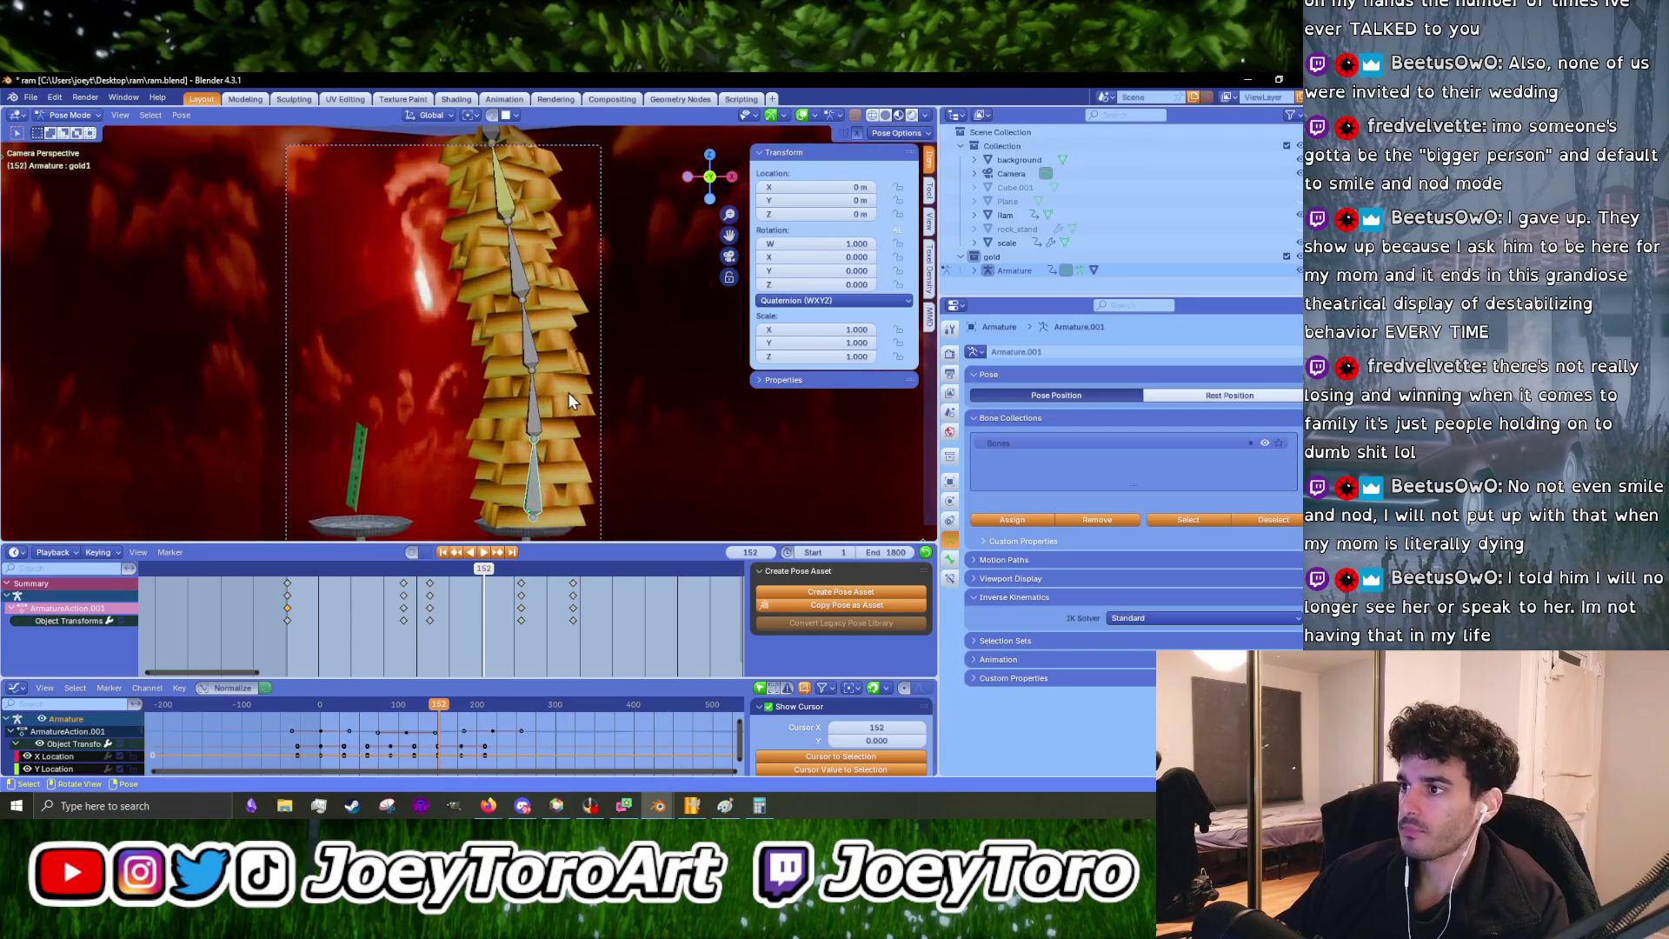
key("r")
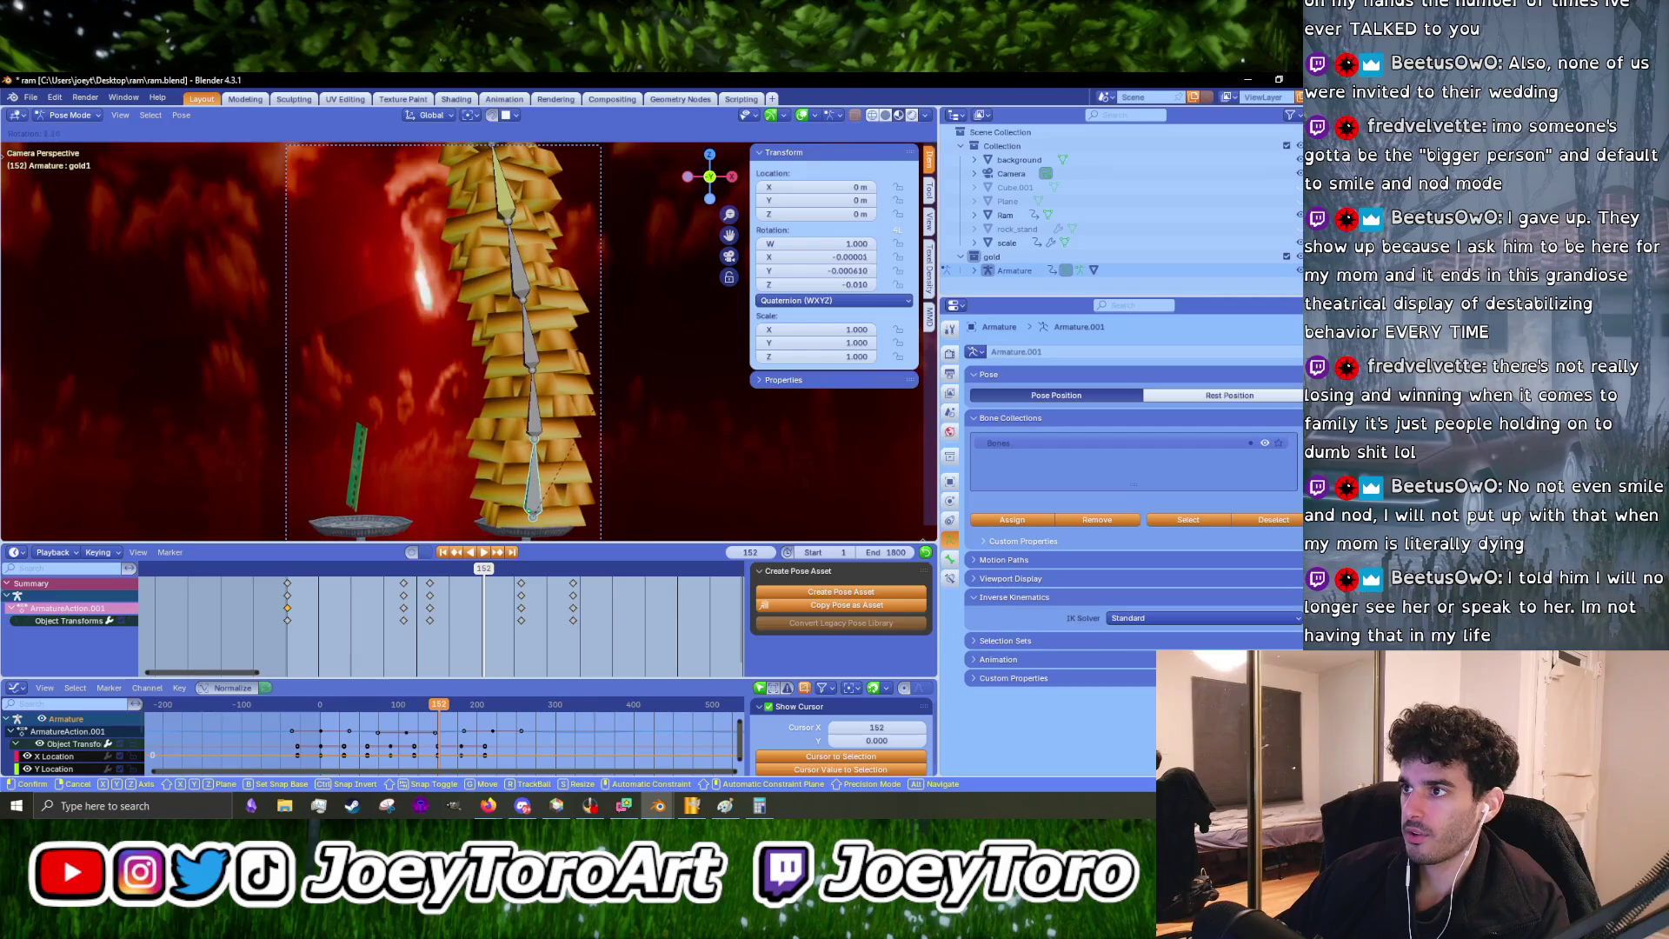
key("Escape")
middle_click_drag(583, 390, 583, 464, "shift")
left_click(502, 256)
key("r")
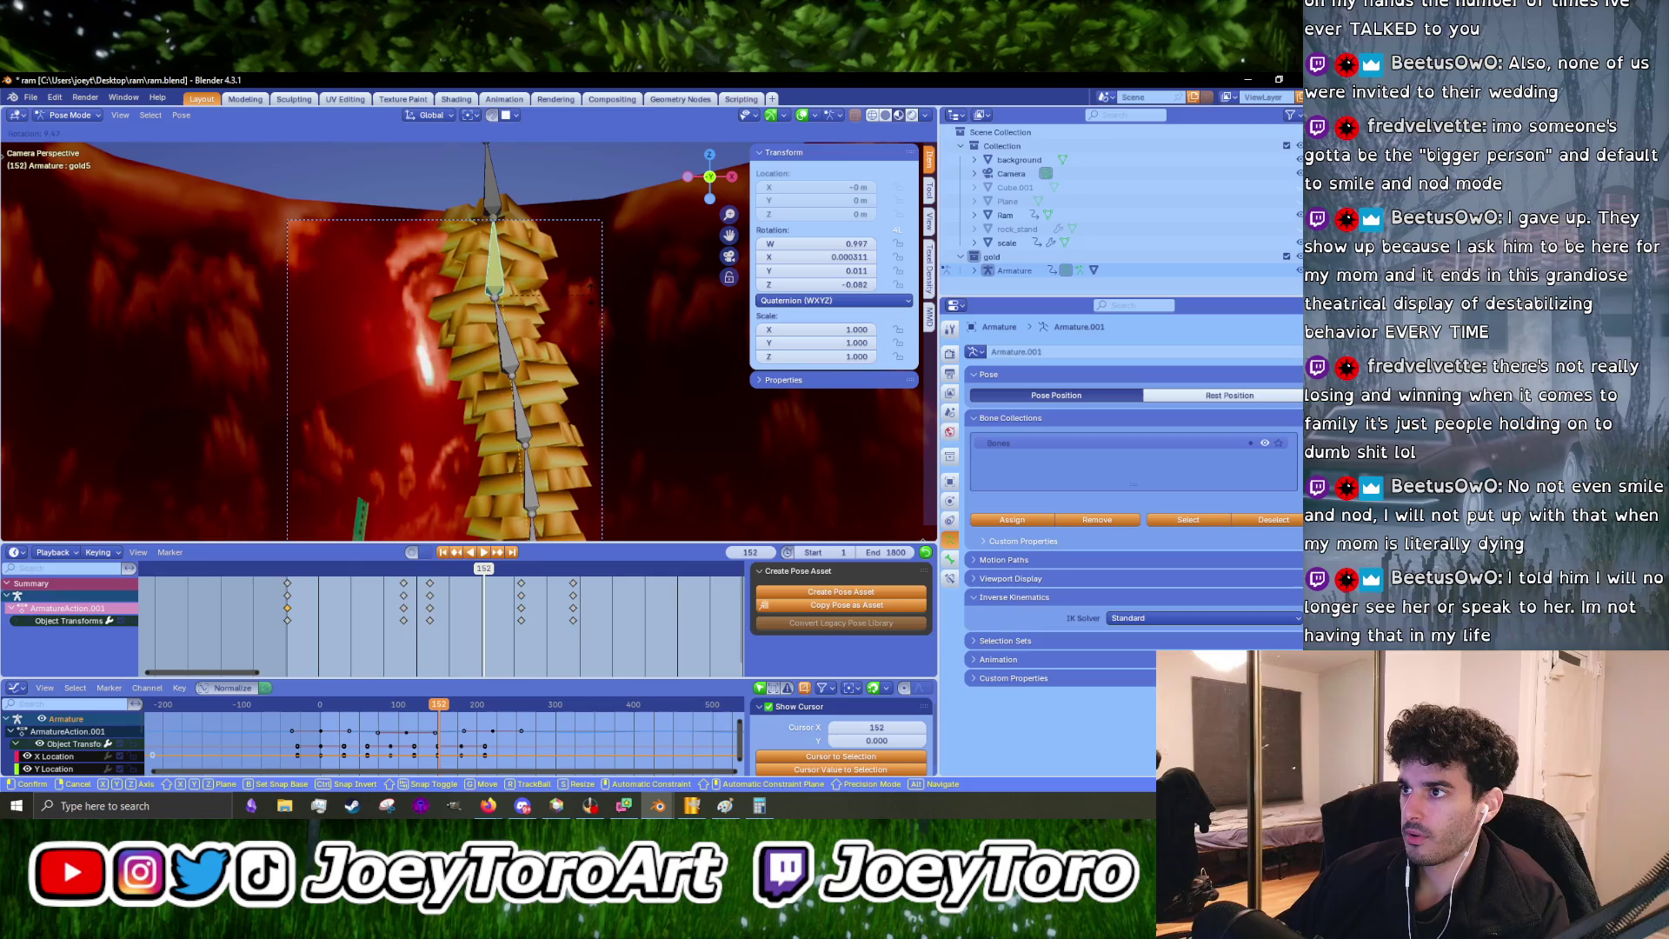
key("Escape")
- Select top bone gold5.001, cancel a trial rotation, and move it freely
left_click(488, 197)
key("r")
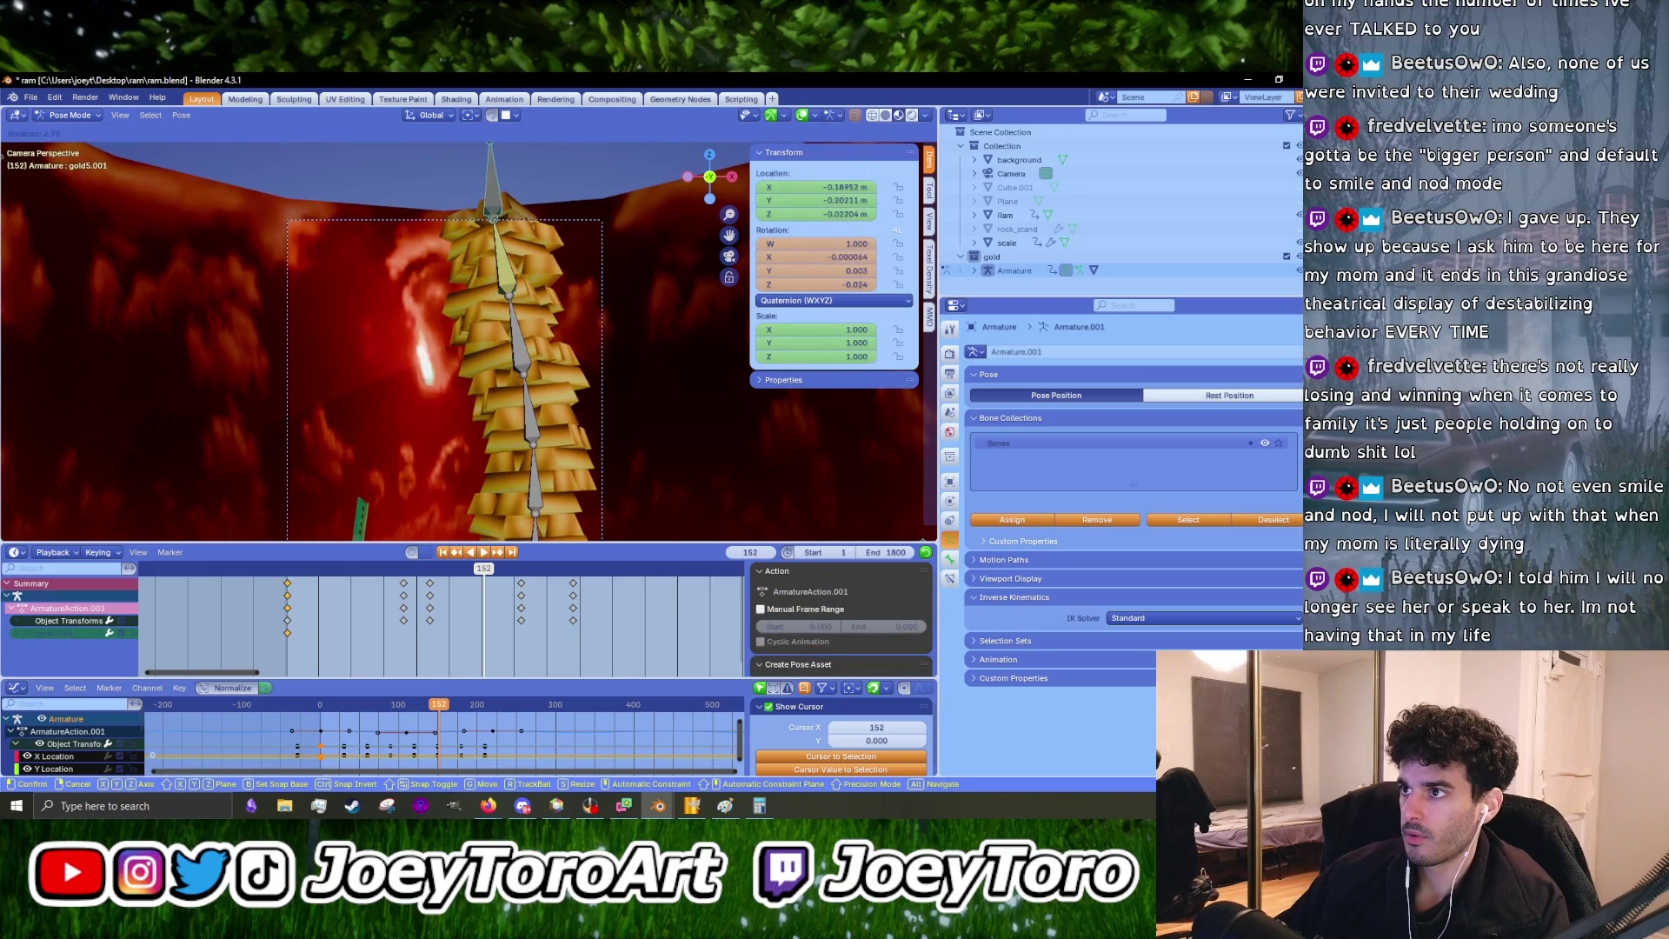
key("Escape")
key("g")
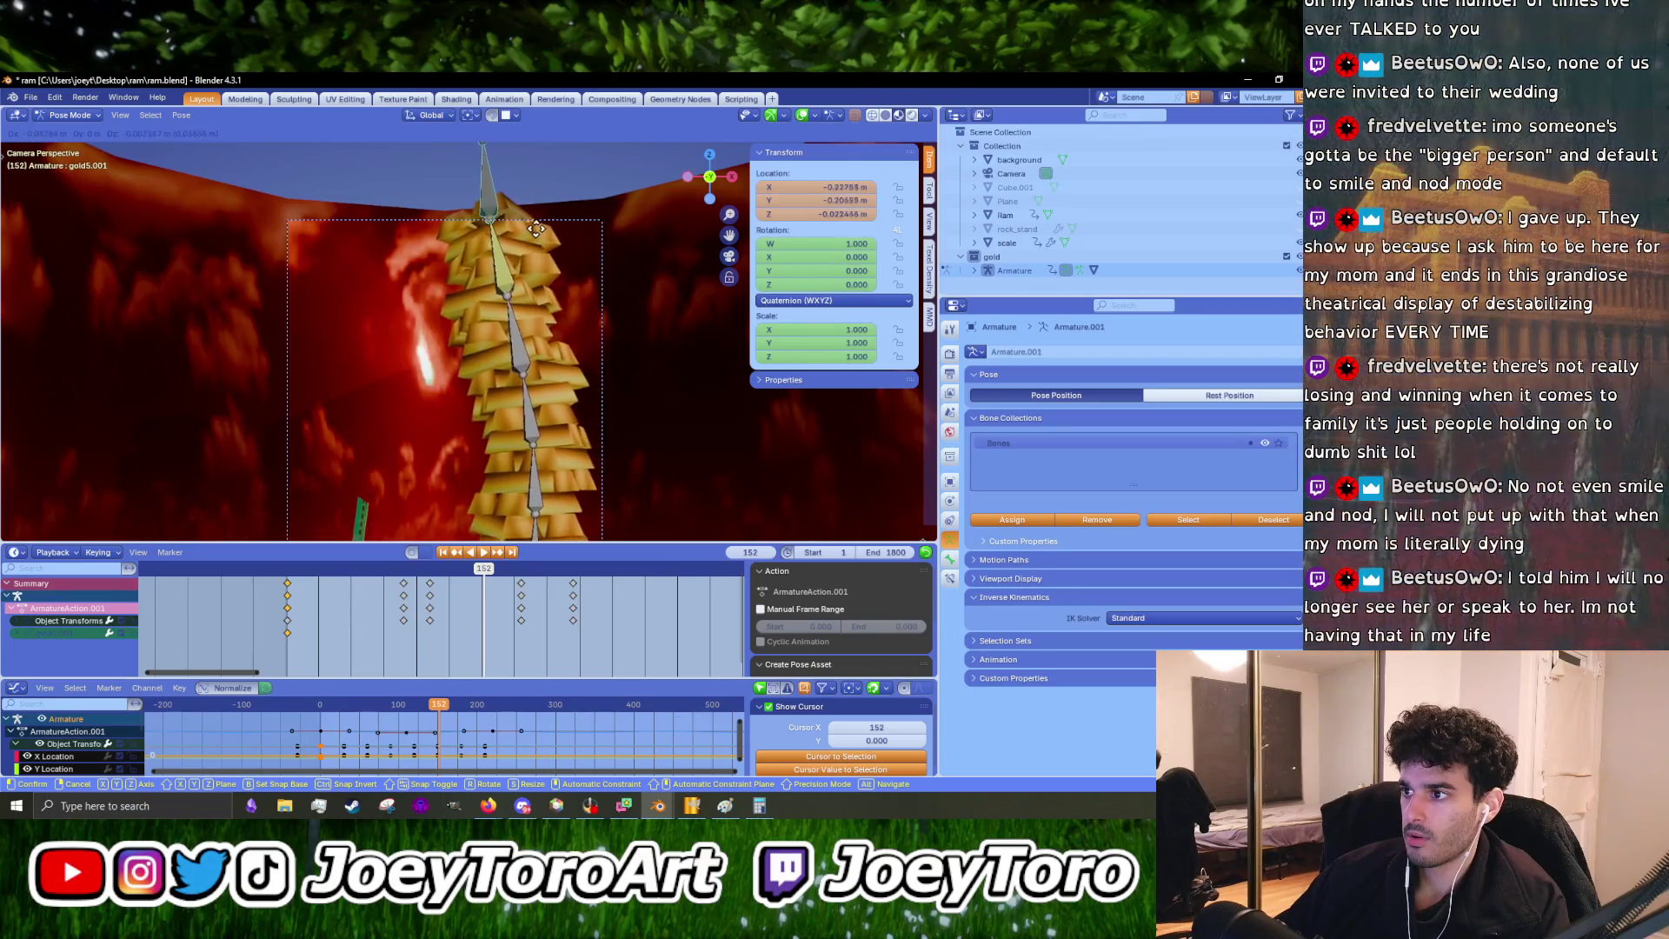
left_click(530, 226)
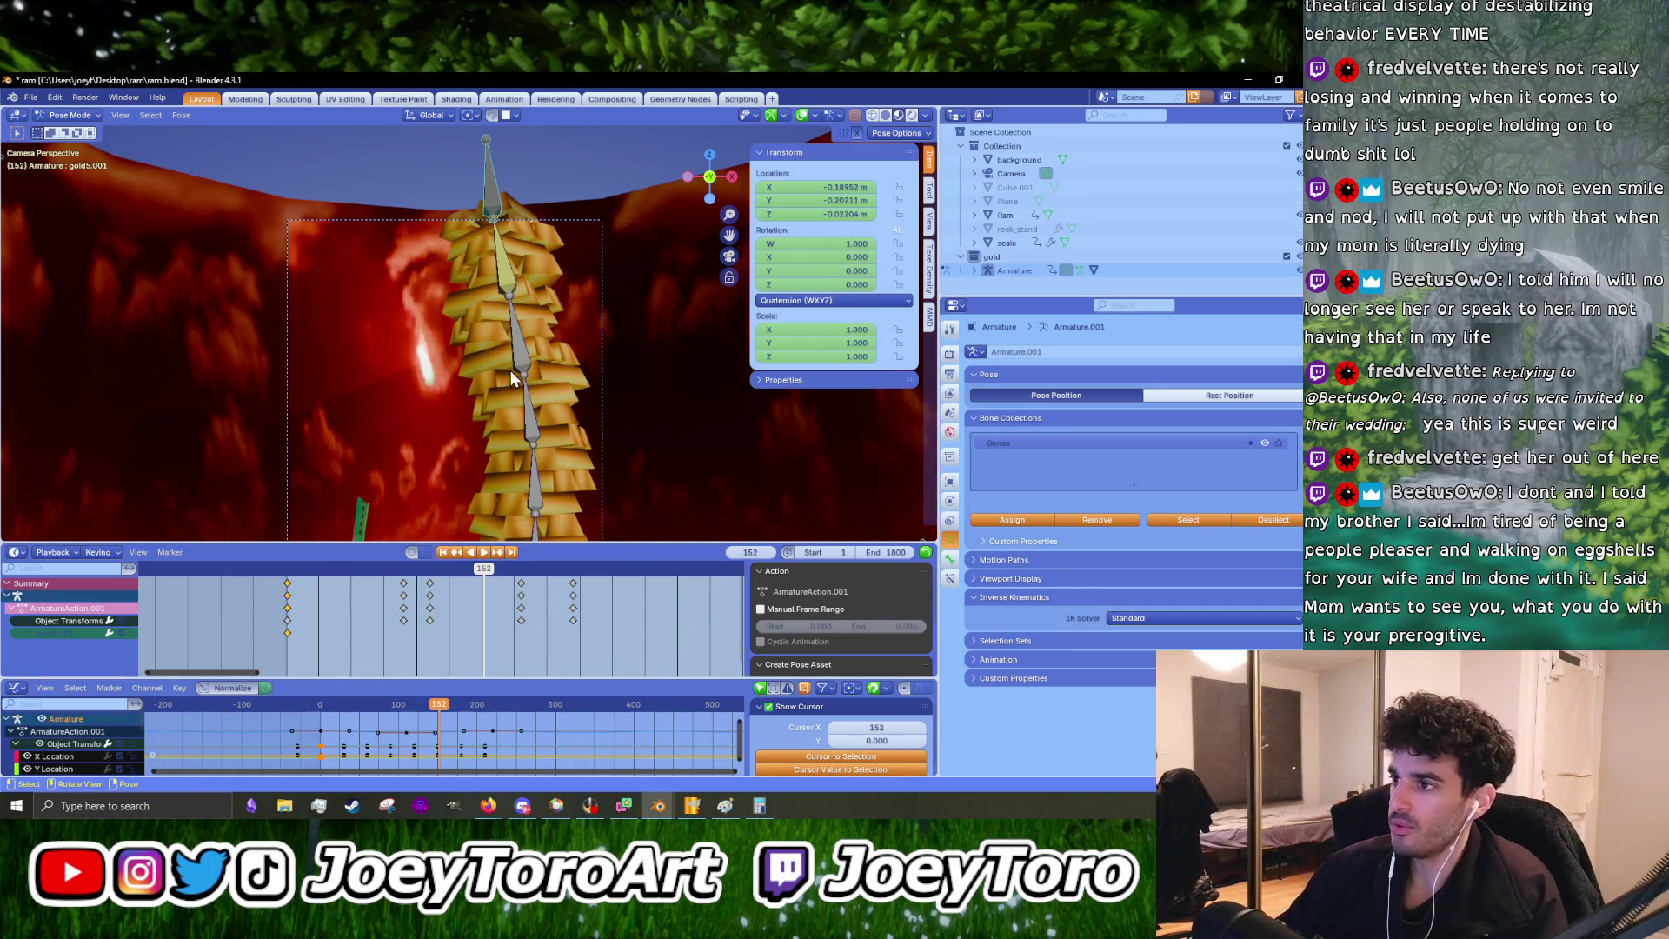
- Pan the view so the gold stack sits lower in the viewport
middle_click_drag(494, 302, 482, 390, "shift")
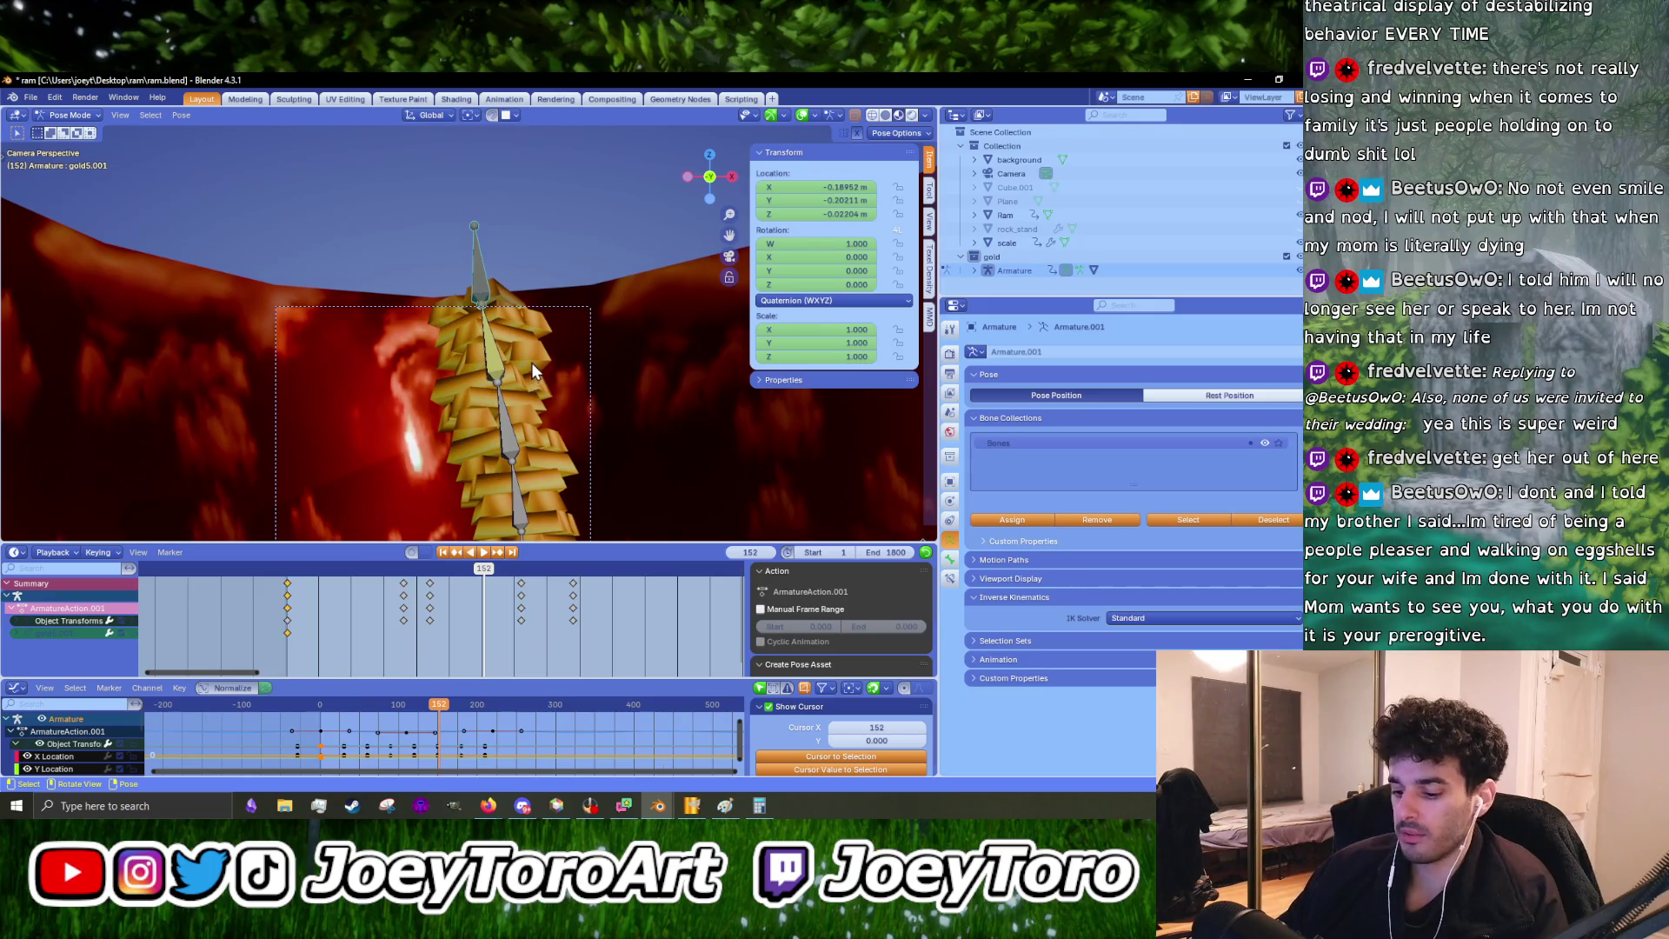
- Move the top bone, toggling the Z-axis lock off, and confirm the free move
key("g")
key("z")
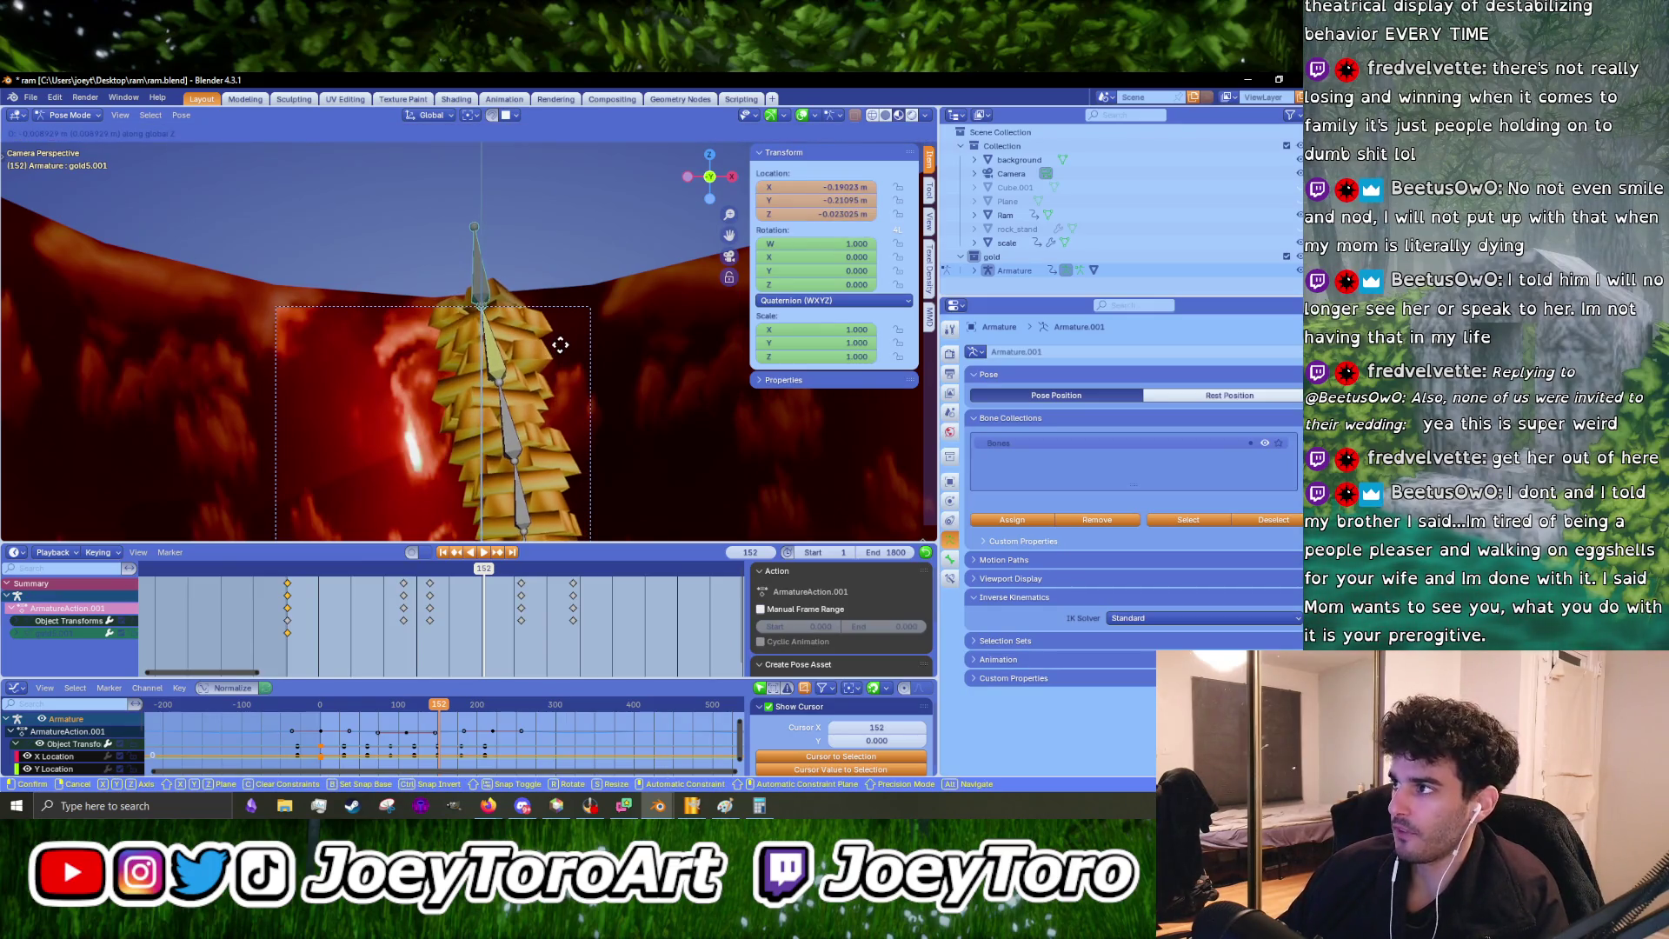
key("z")
key("z")
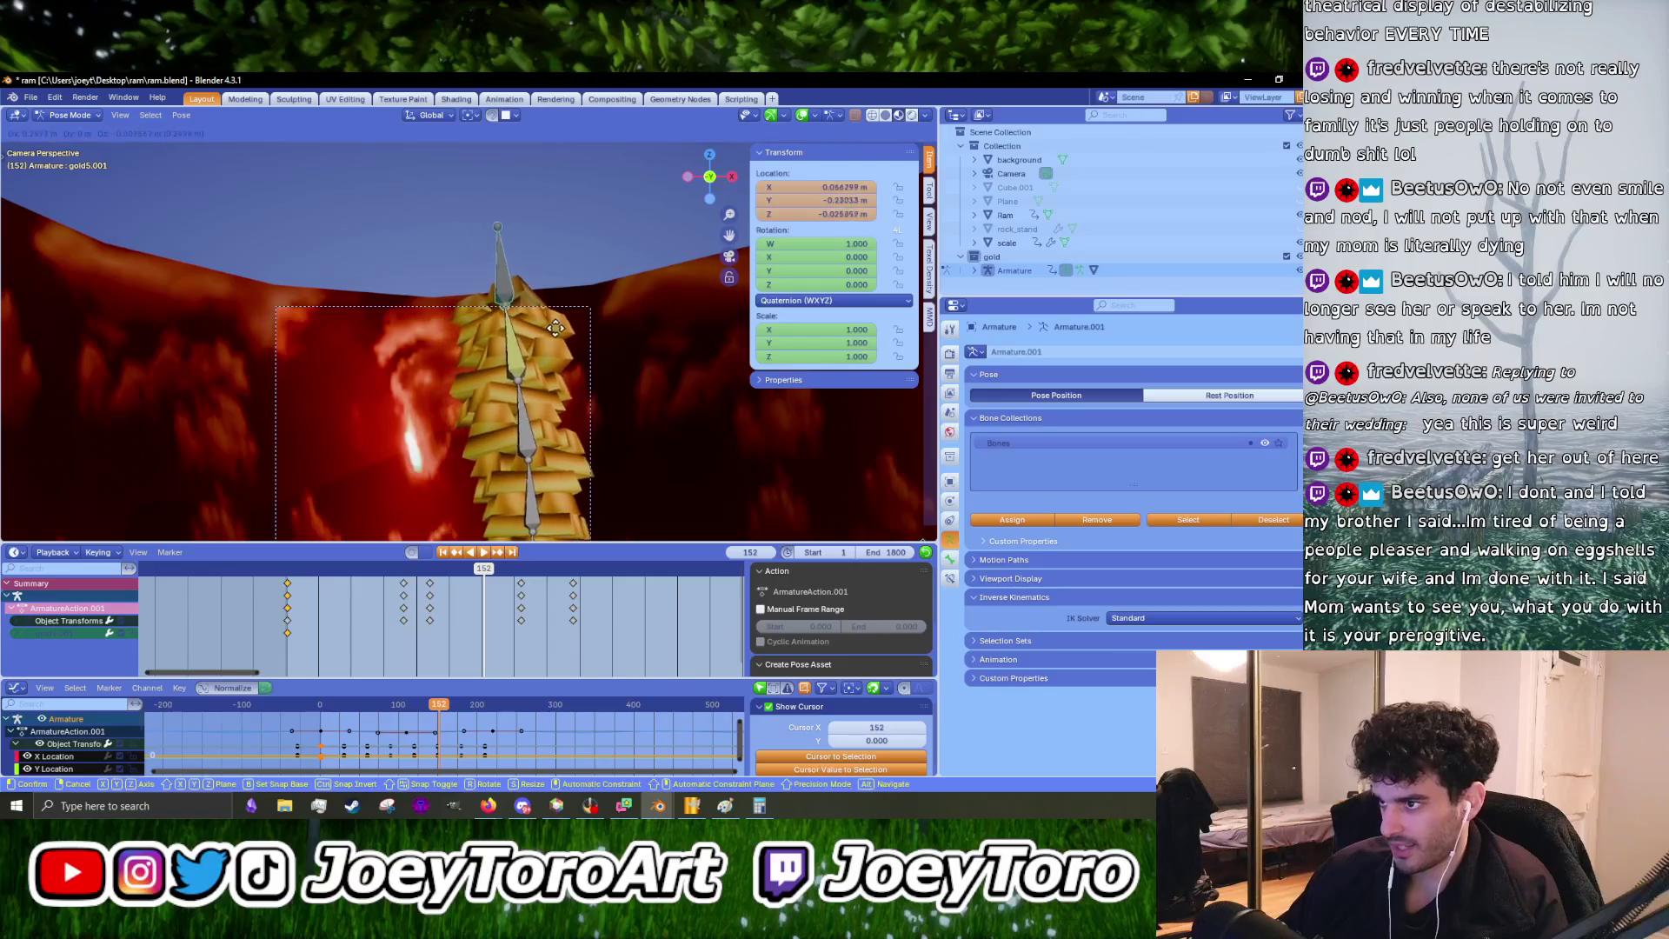
left_click(527, 341)
- Orbit out of the camera, switch to front orthographic view, and test-move the top bone
mouse_move(527, 341)
middle_mouse_down()
mouse_move(561, 392)
mouse_move(618, 404)
middle_mouse_up()
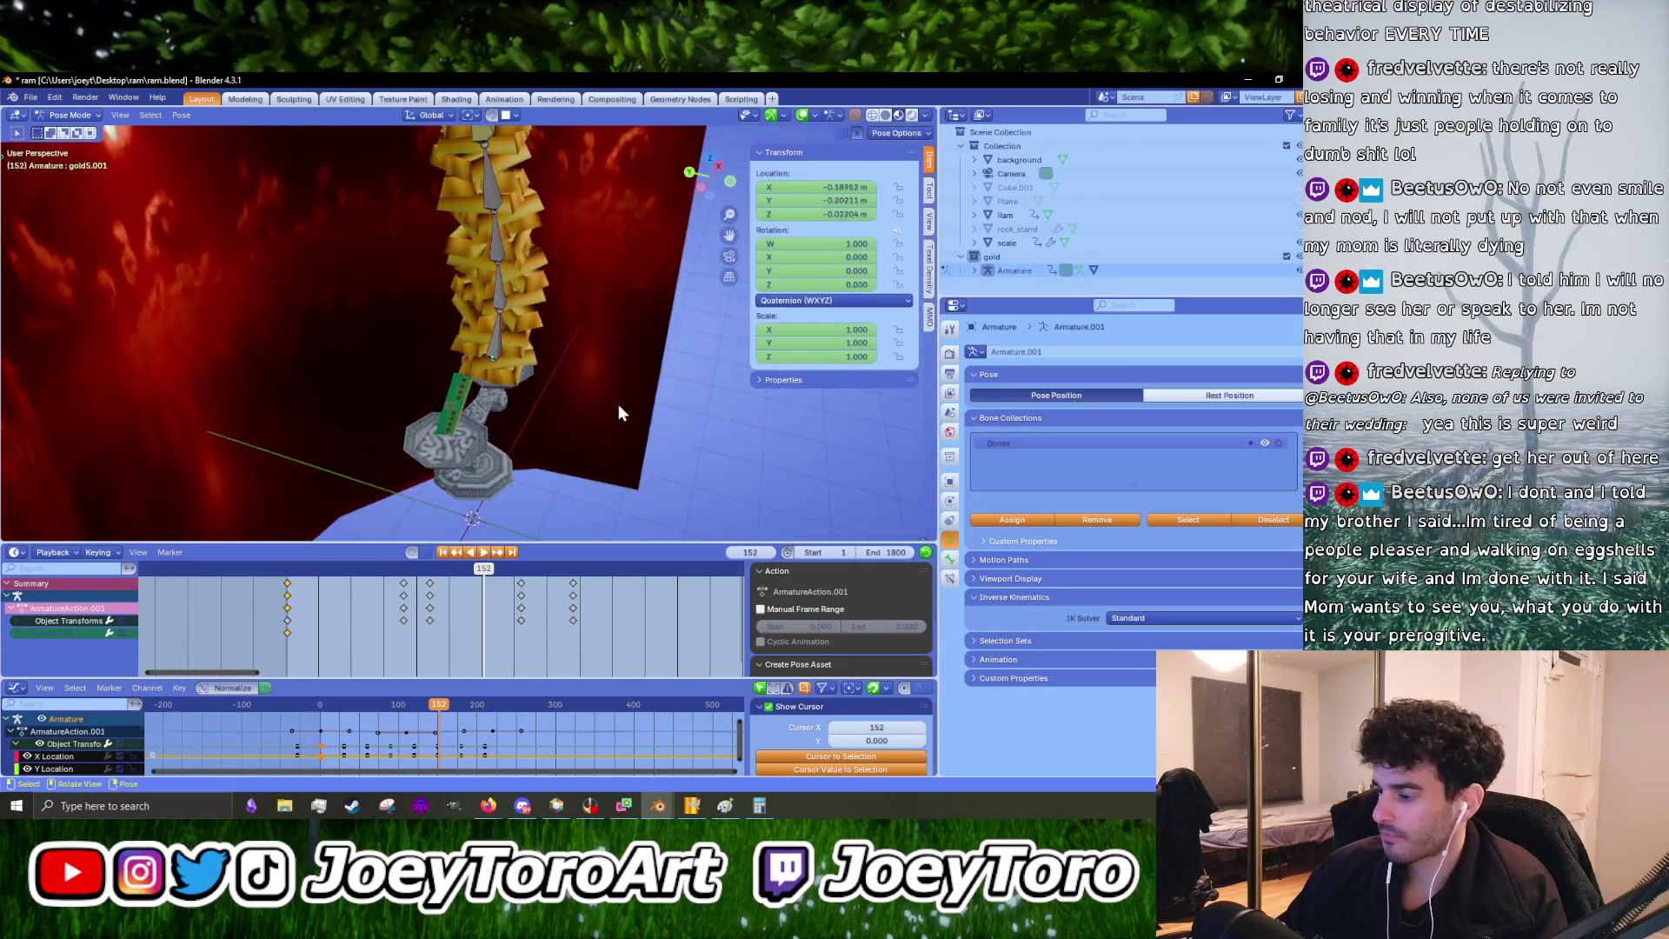
key("KP_1")
scroll(611, 399, "down", 3)
scroll(551, 294, "up", 5)
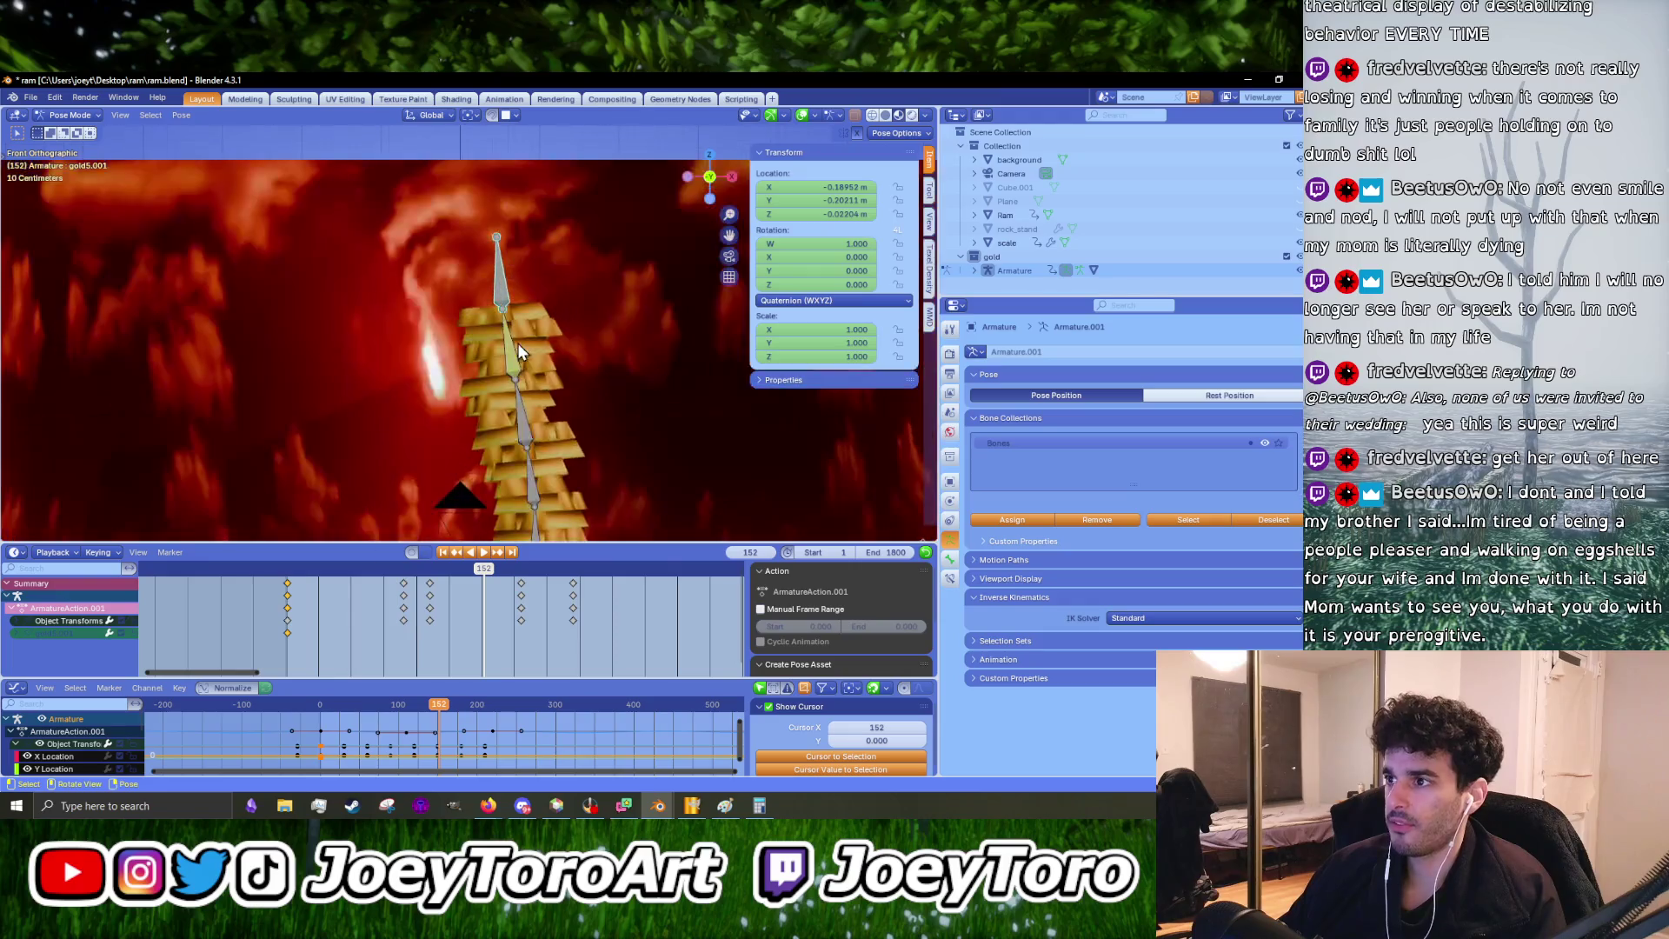
key("g")
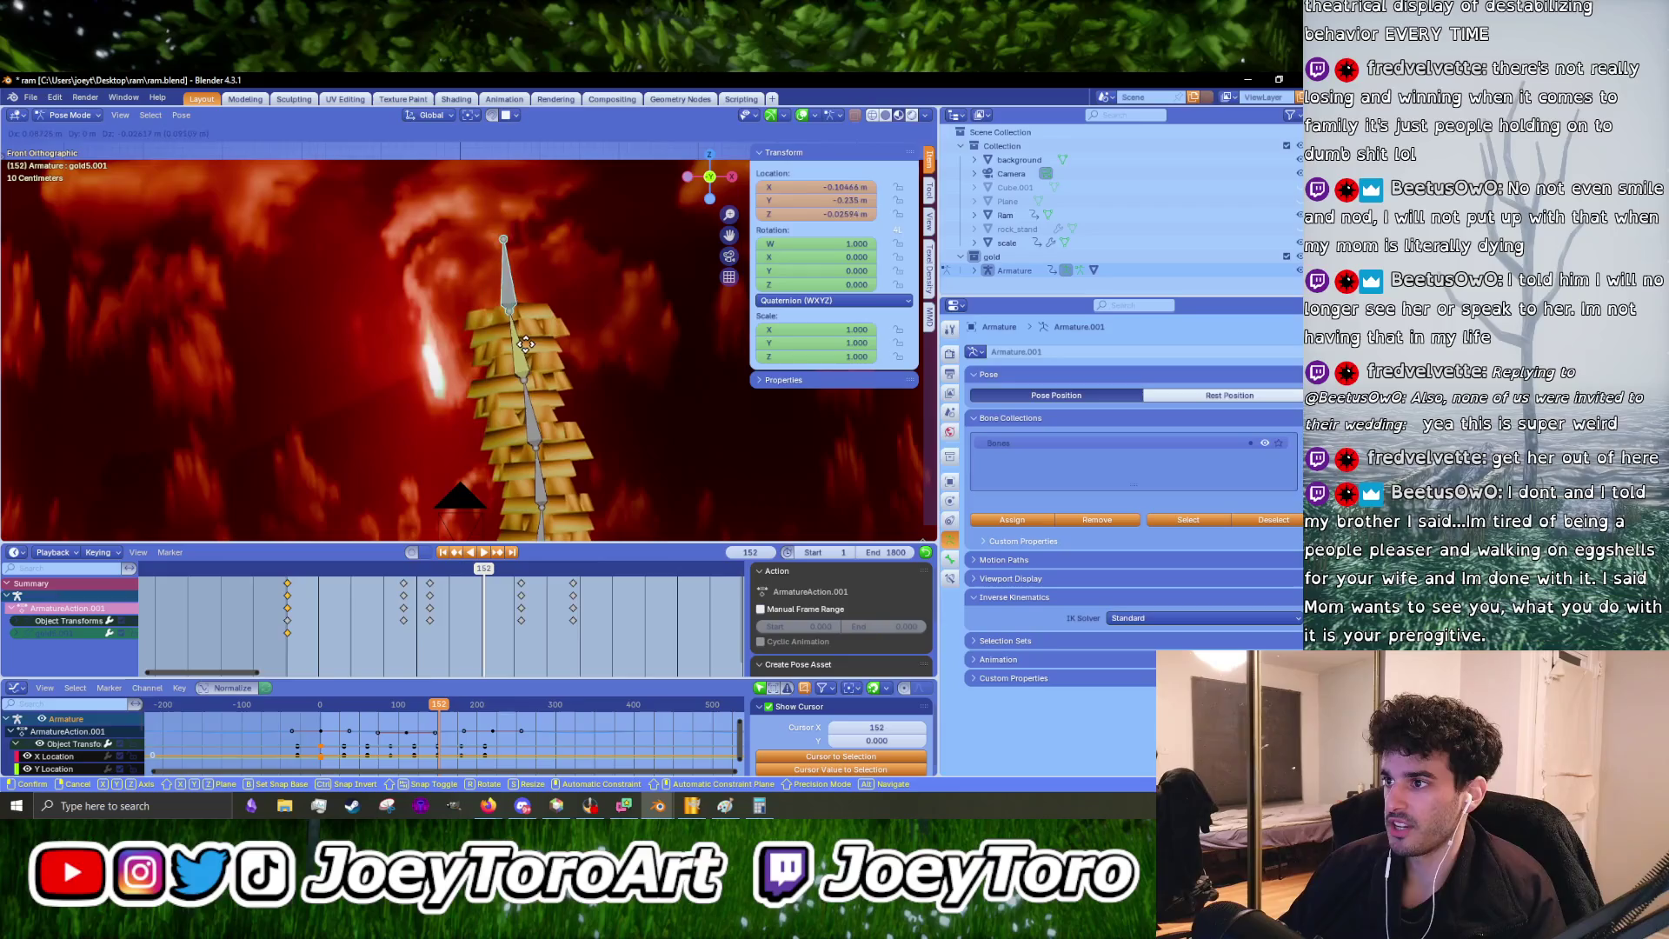
left_click(538, 348)
- Make another test move of the top bone and zoom to inspect the bars
scroll(538, 354, "down", 3)
key("g")
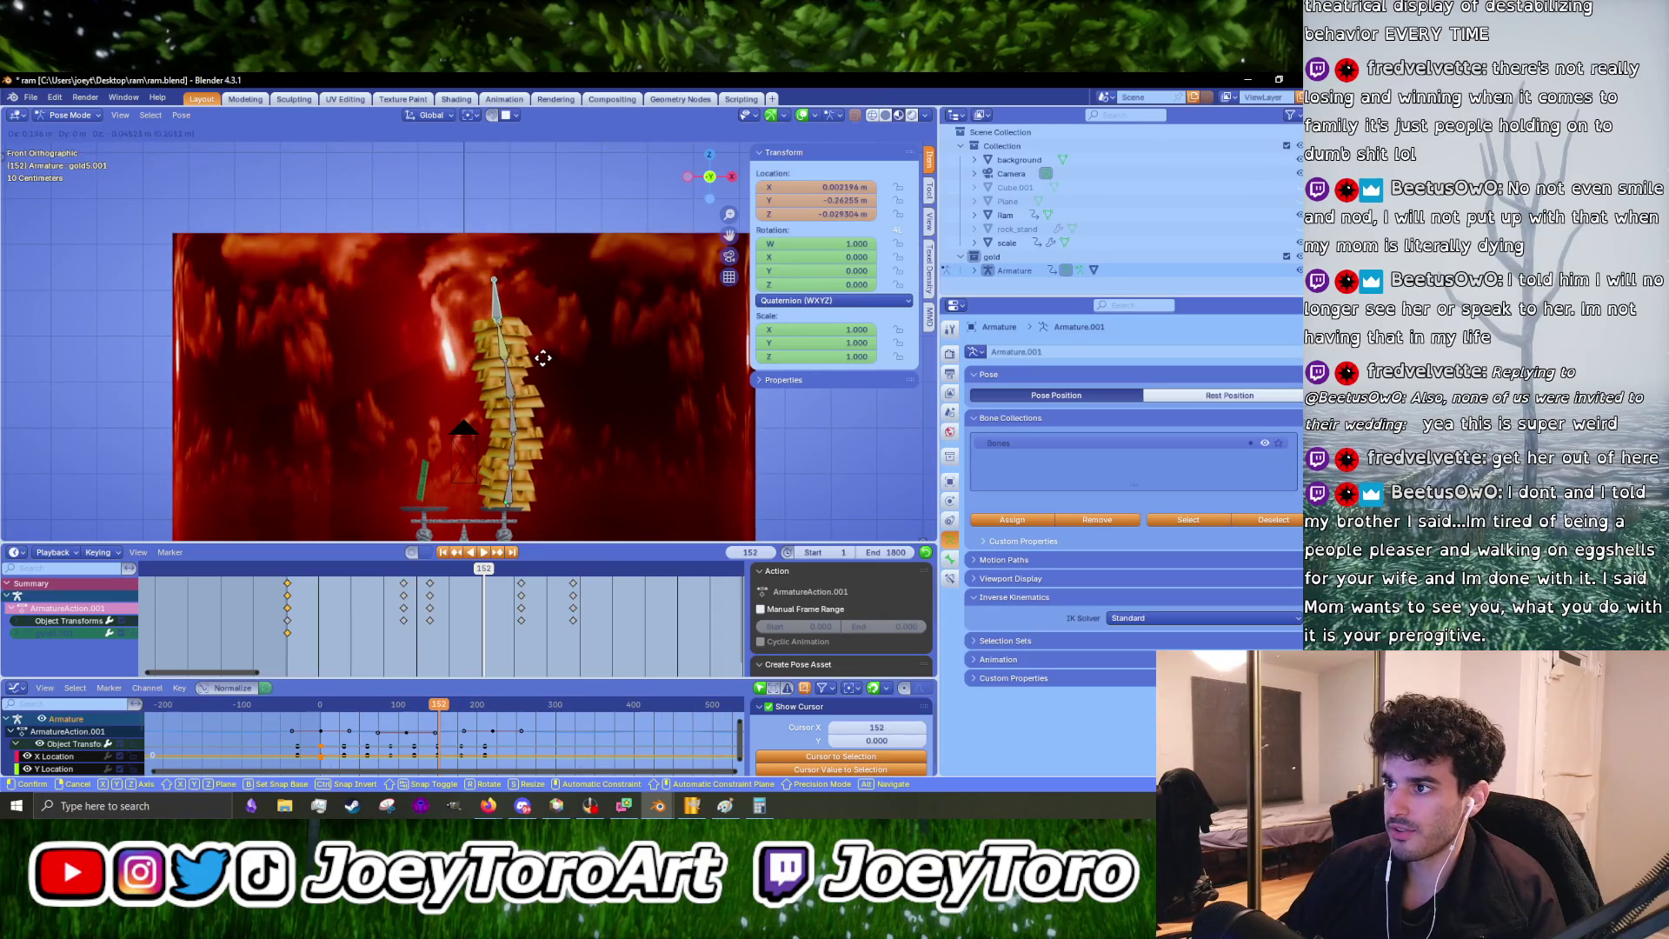
left_click(539, 358)
scroll(534, 400, "up", 3)
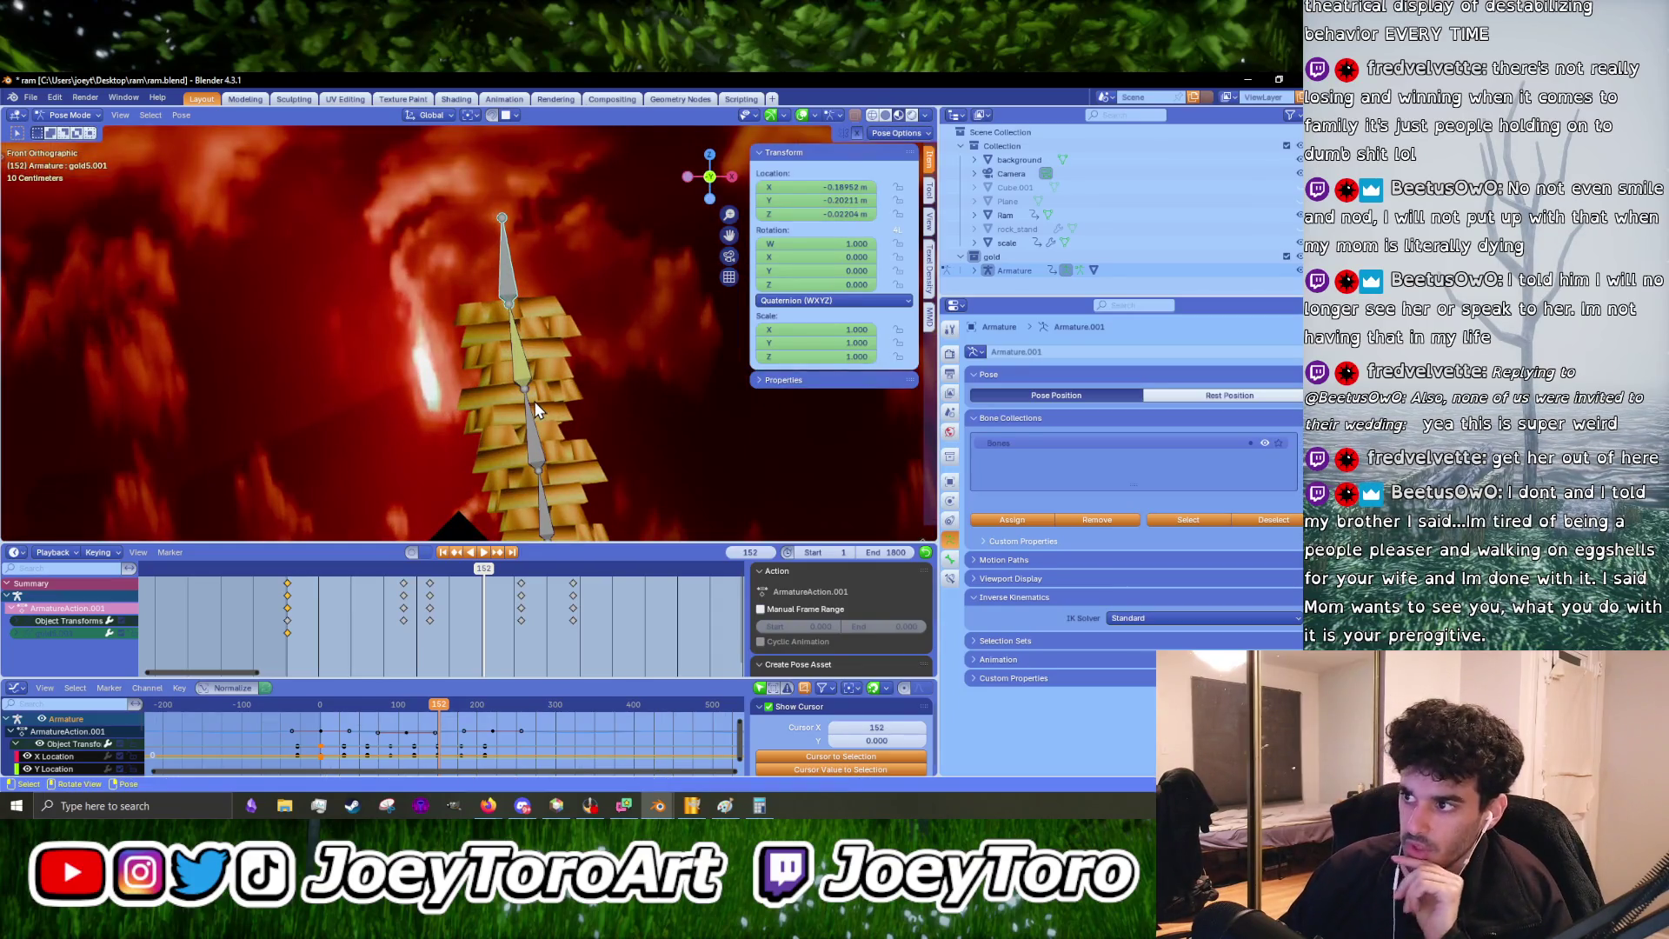
scroll(535, 405, "down", 4)
scroll(534, 461, "up", 2)
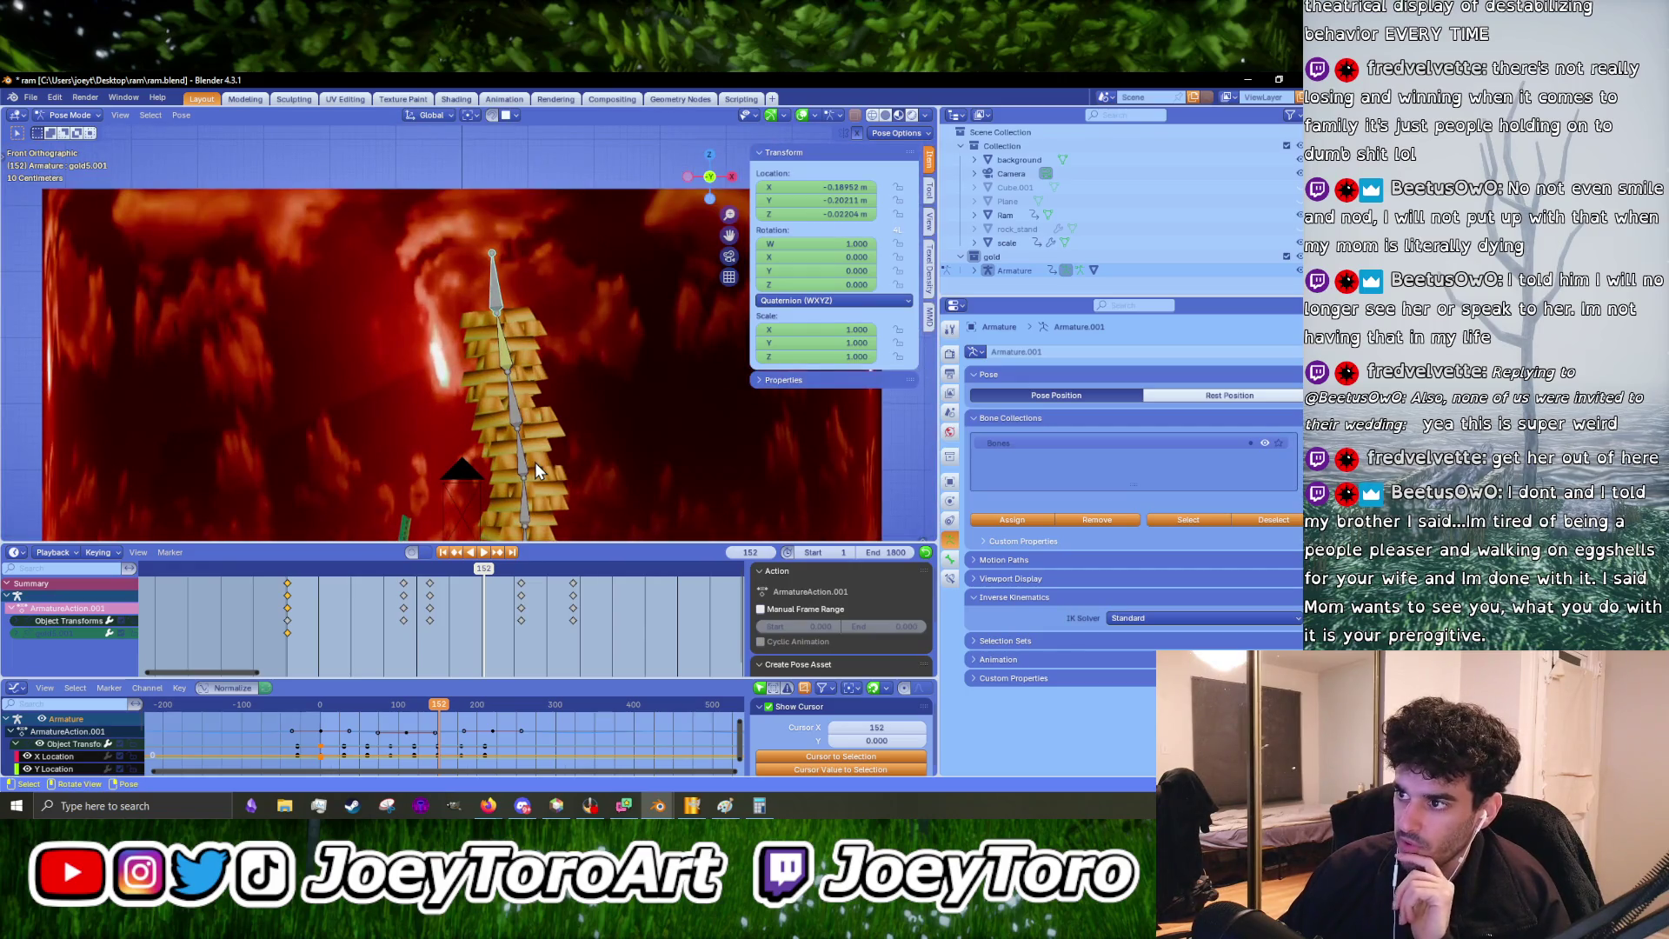
scroll(535, 469, "up", 2)
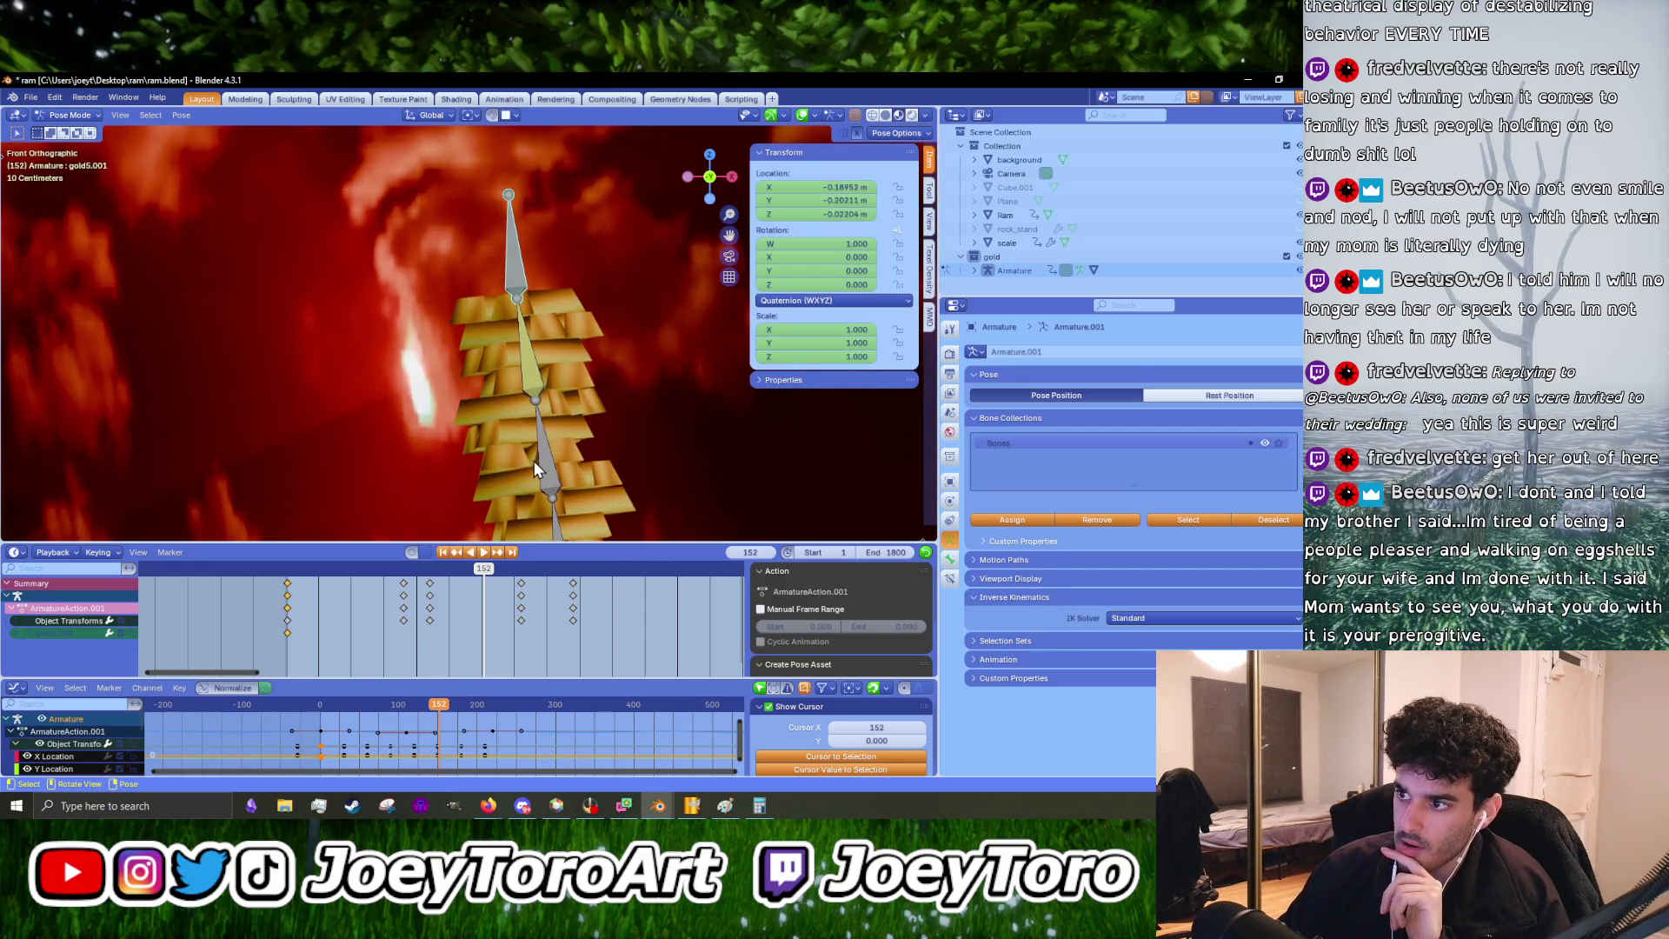
scroll(535, 461, "down", 3)
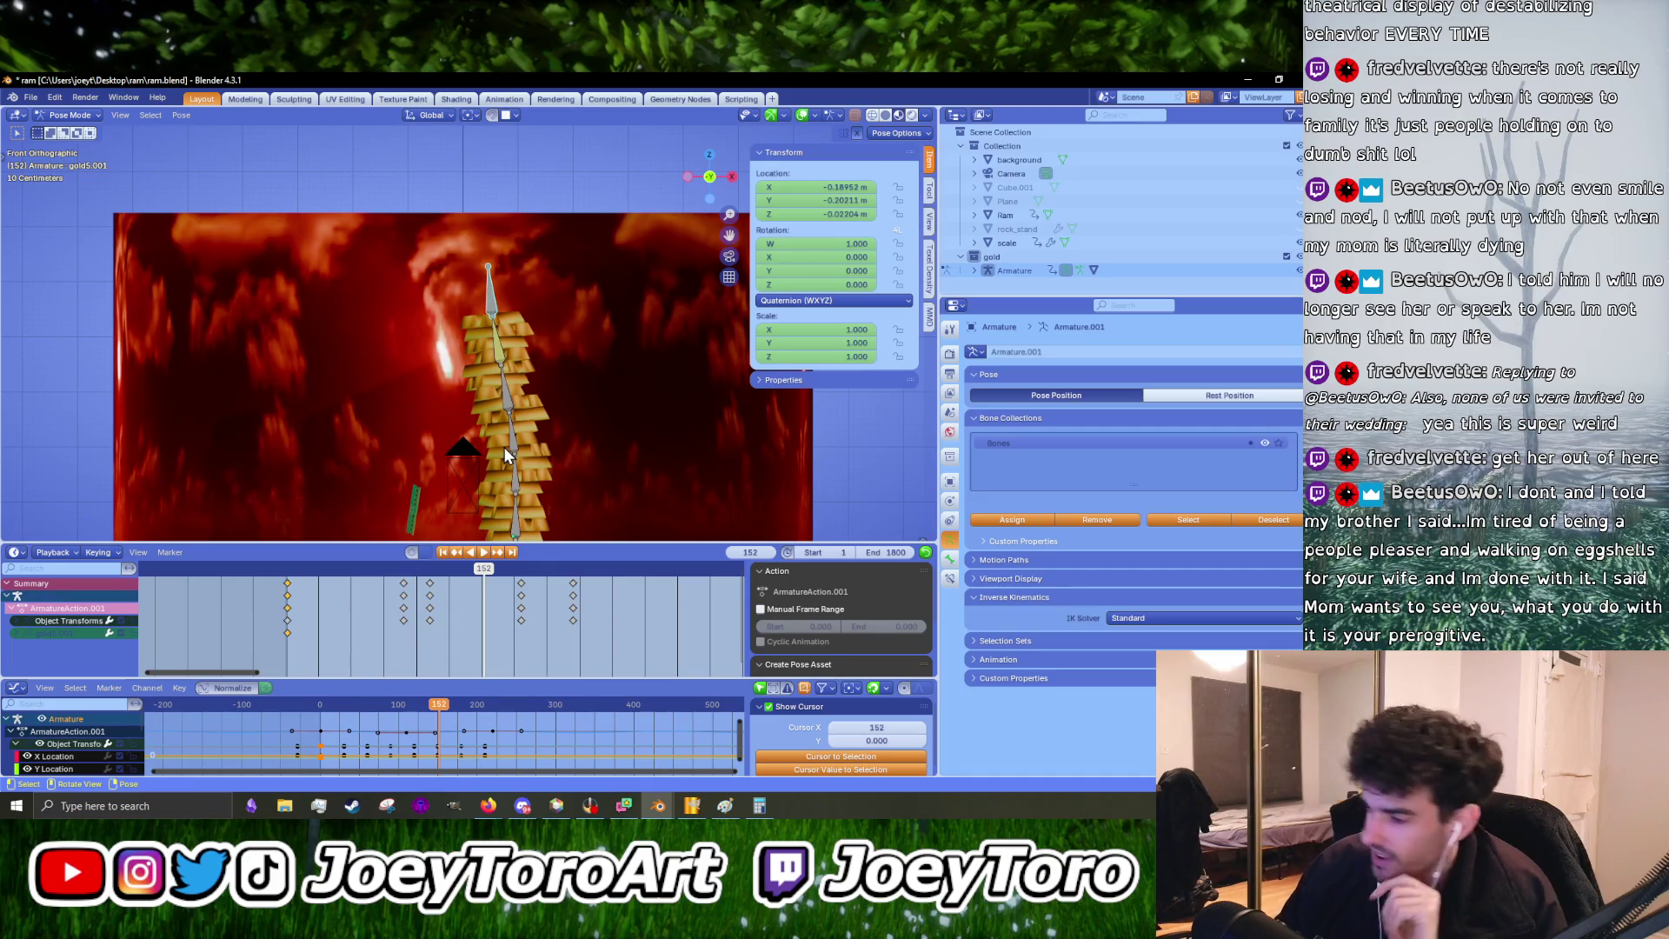
- Rewind the playhead to the start and play the gold-bar sway animation
mouse_move(482, 572)
left_mouse_down()
mouse_move(298, 574)
mouse_move(289, 591)
left_mouse_up()
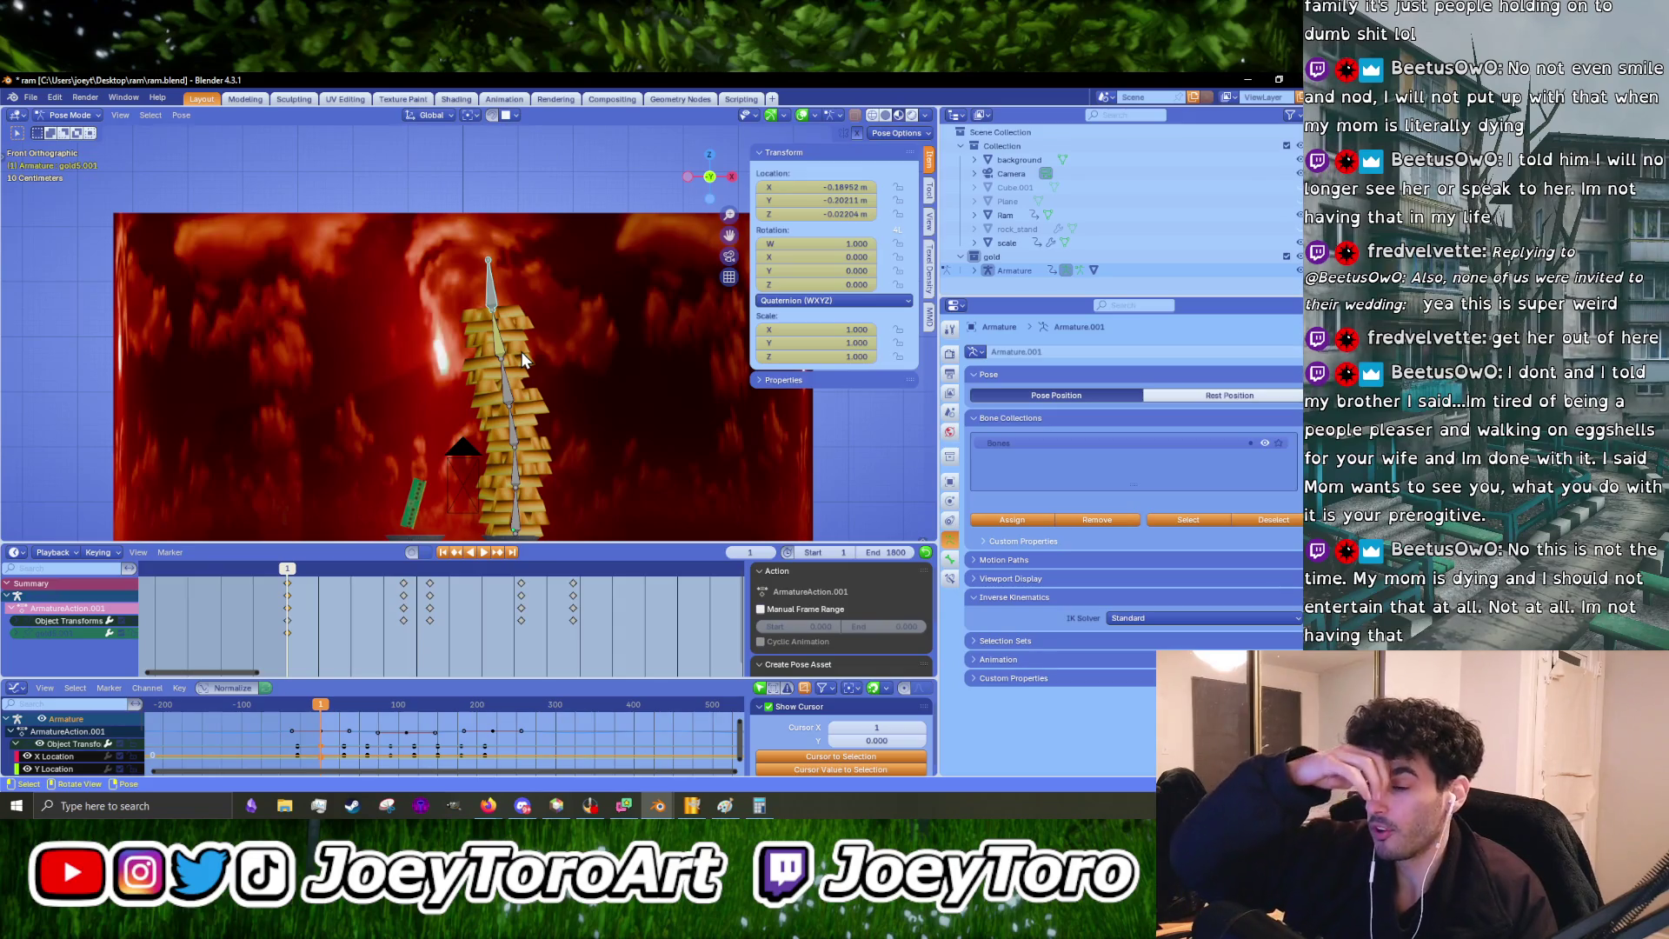
scroll(518, 345, "up", 3)
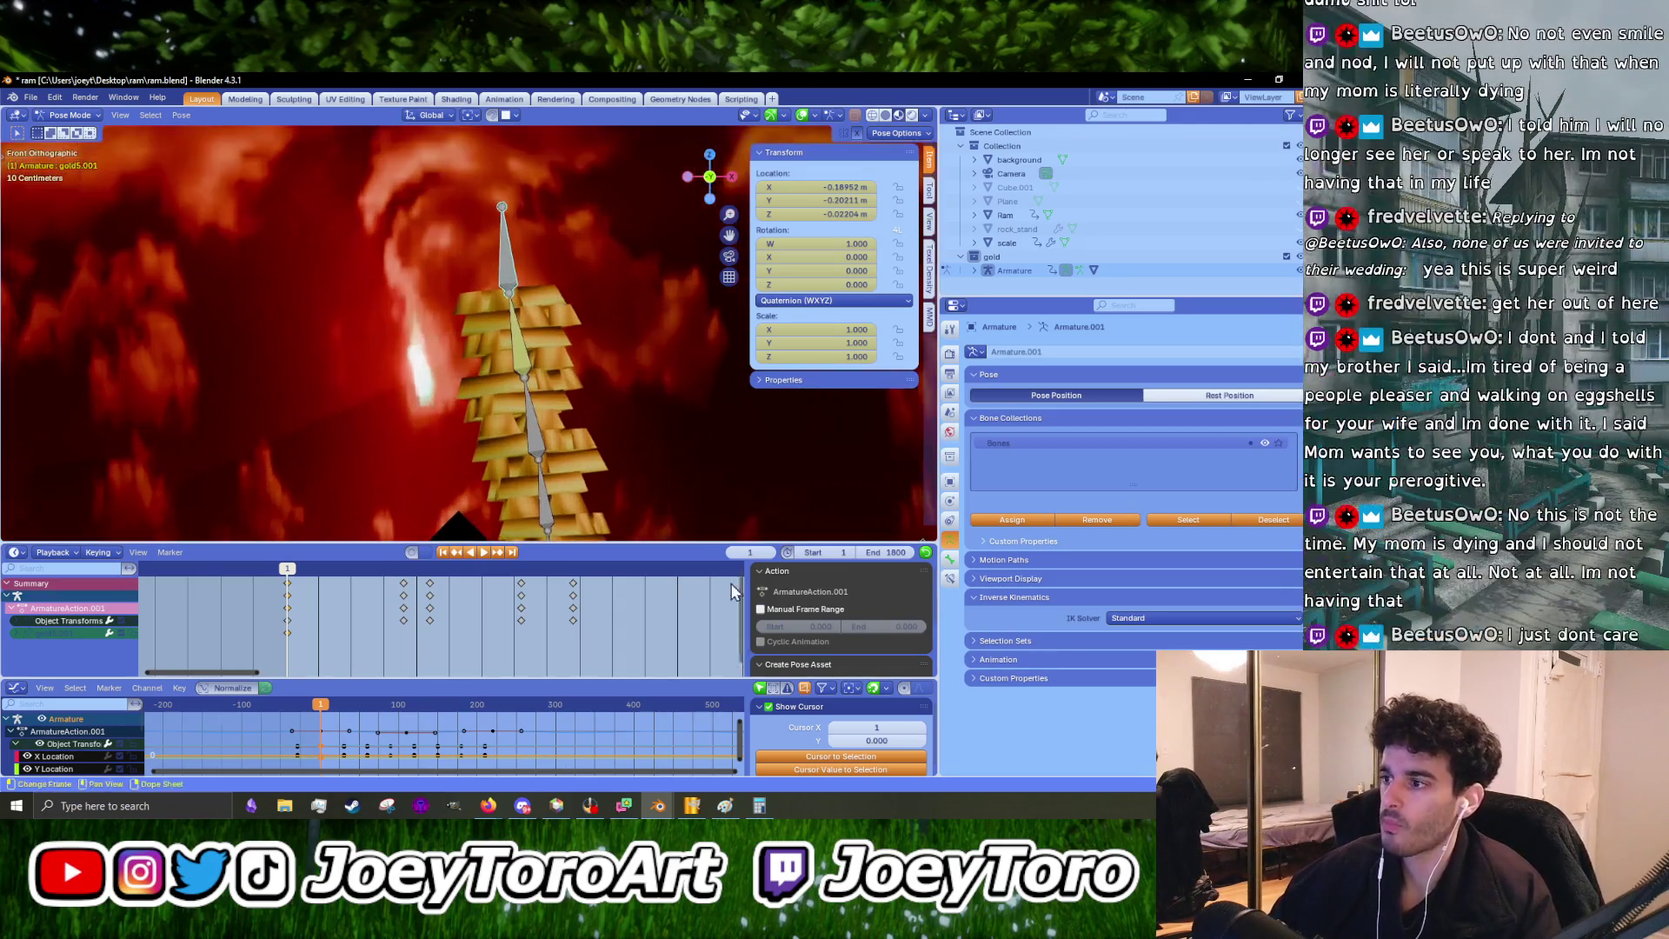
- Shrink the timeline to enlarge the 3D view and lower the stack in frame
left_click_drag(667, 542, 667, 659)
scroll(572, 555, "down", 2)
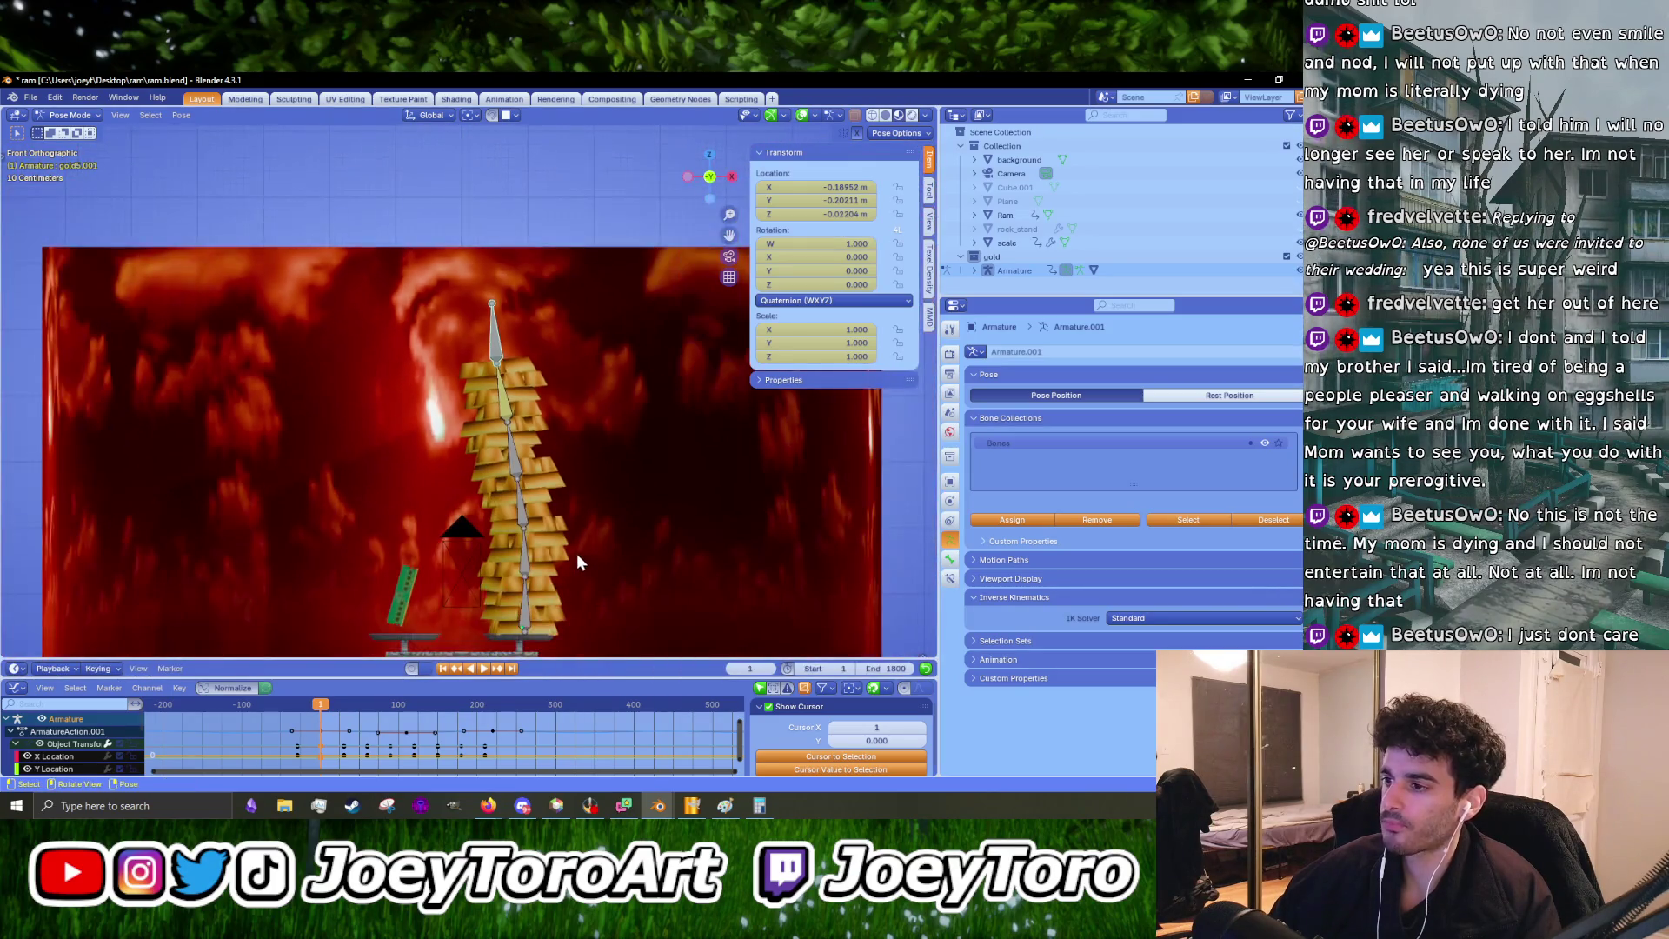
scroll(565, 561, "up", 4)
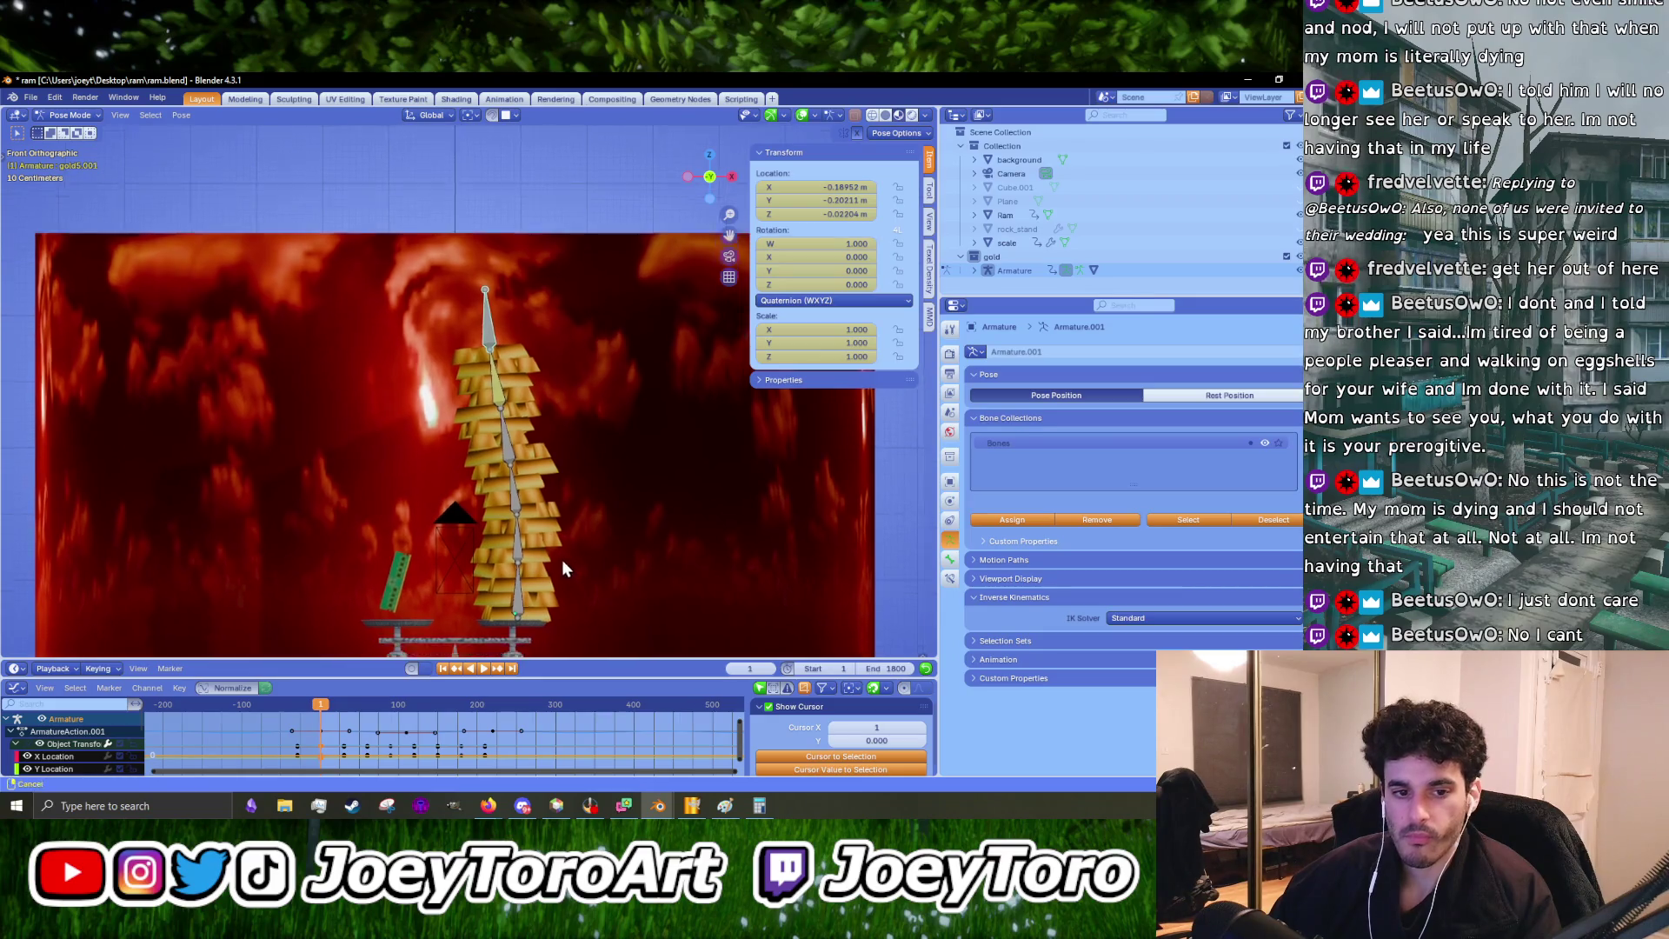
middle_click_drag(487, 385, 492, 455, "shift")
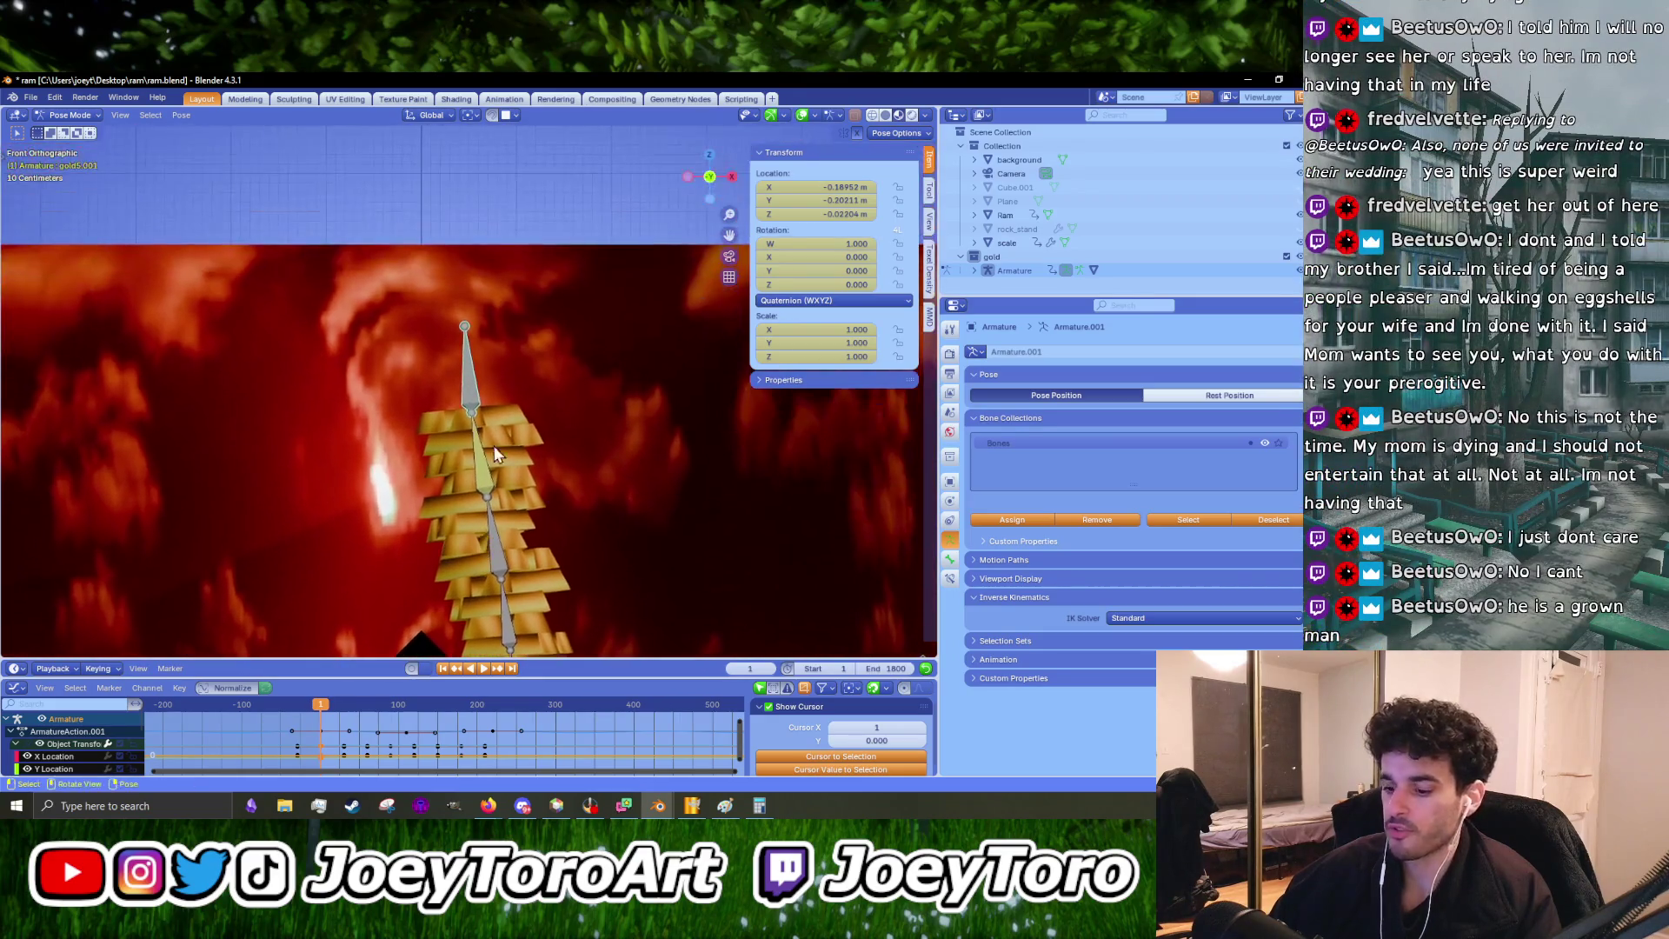
scroll(476, 417, "up", 4)
- Move the top bone once, then start two more moves and cancel both
key("g")
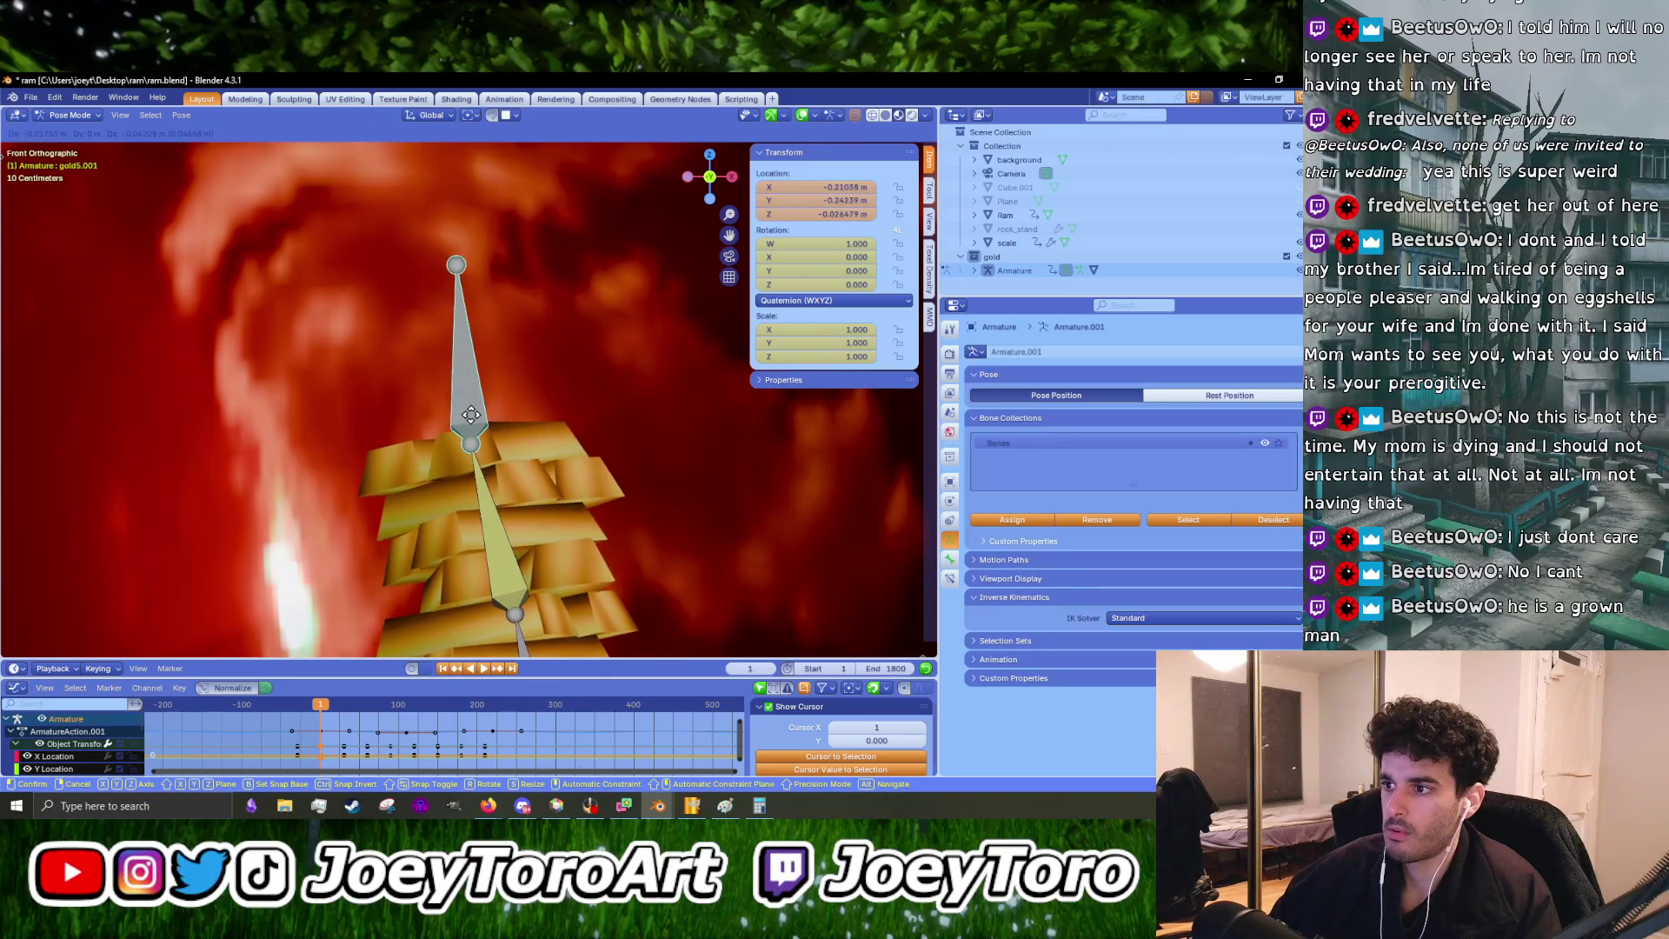
left_click(477, 415)
key("g")
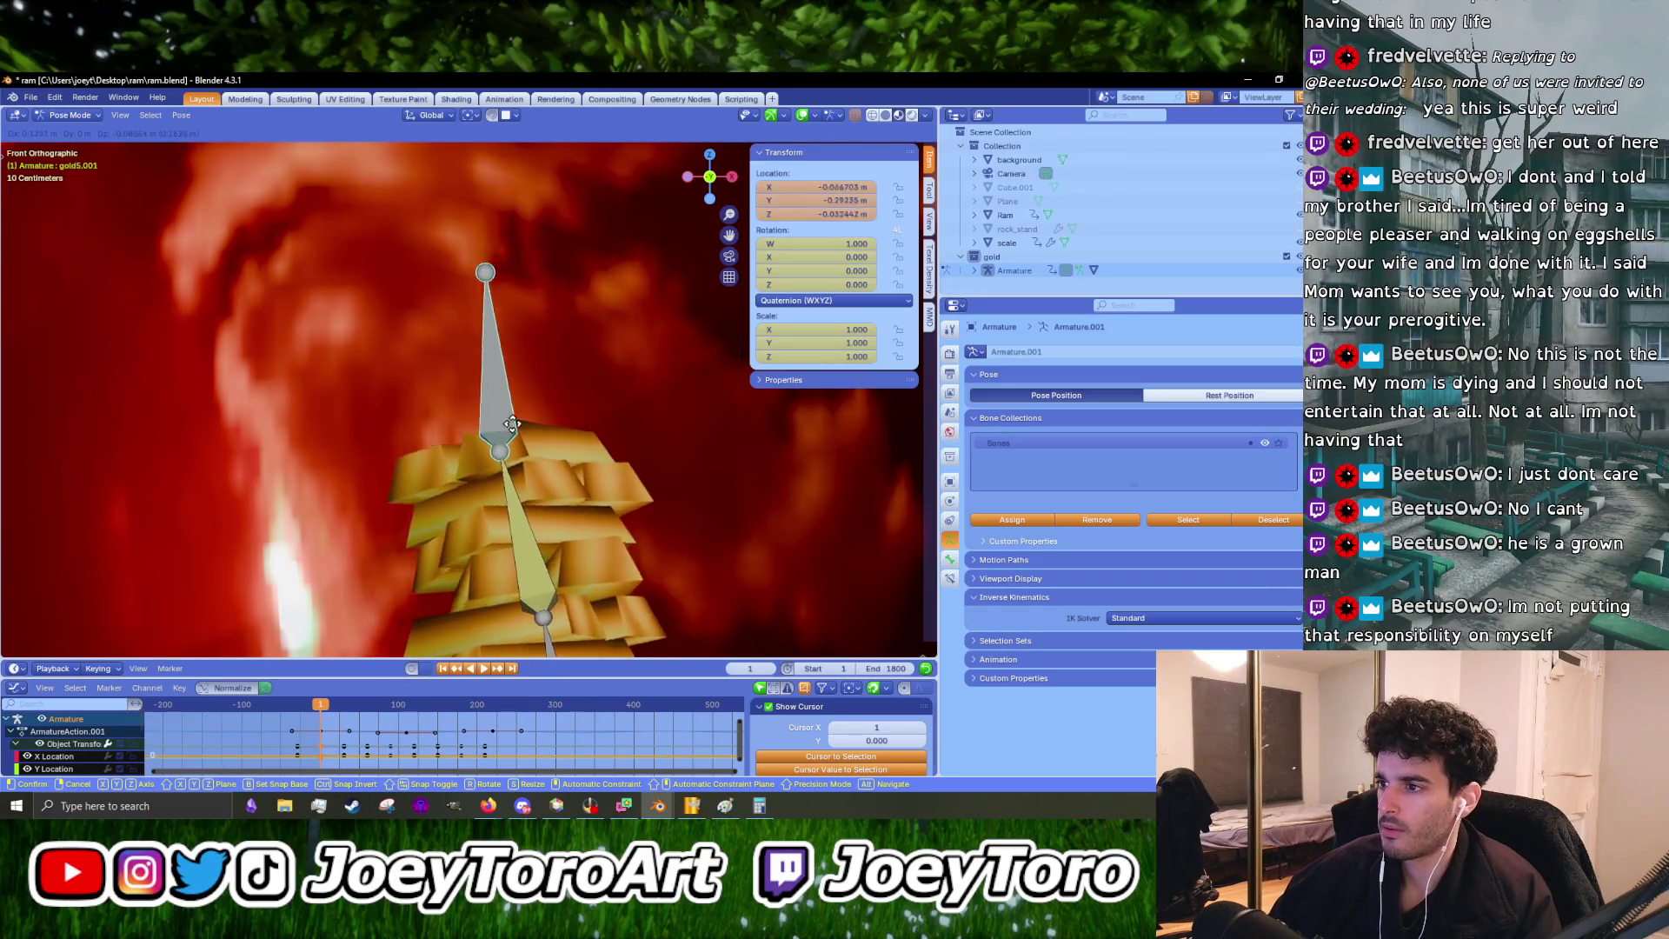
right_click(532, 442)
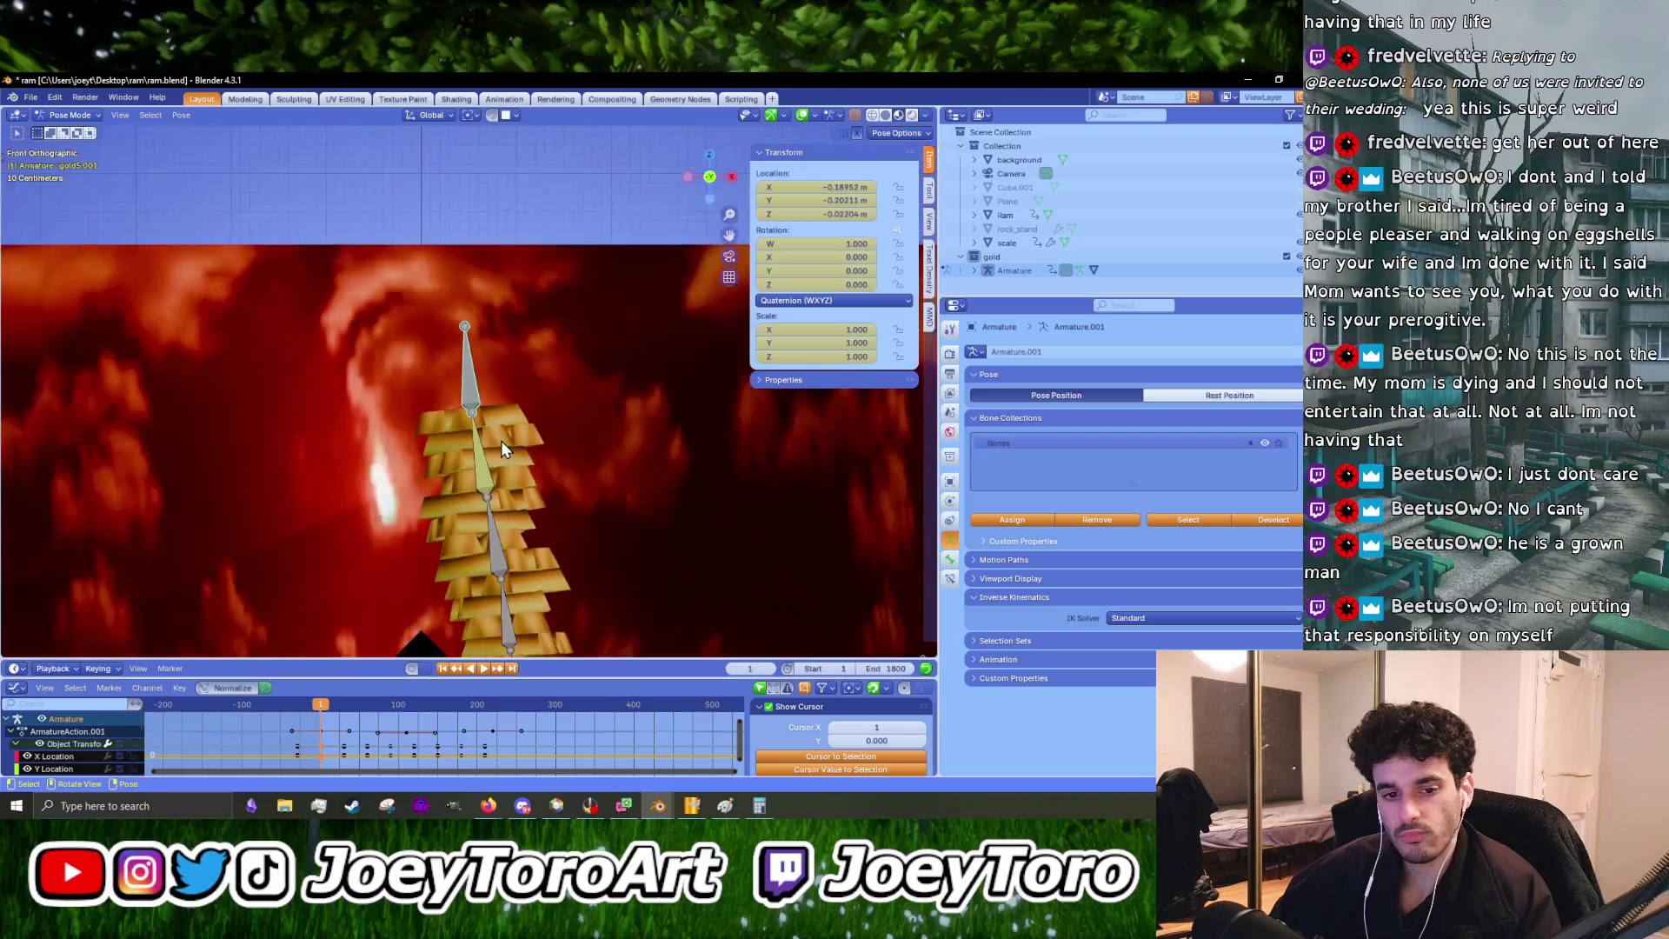
key("g")
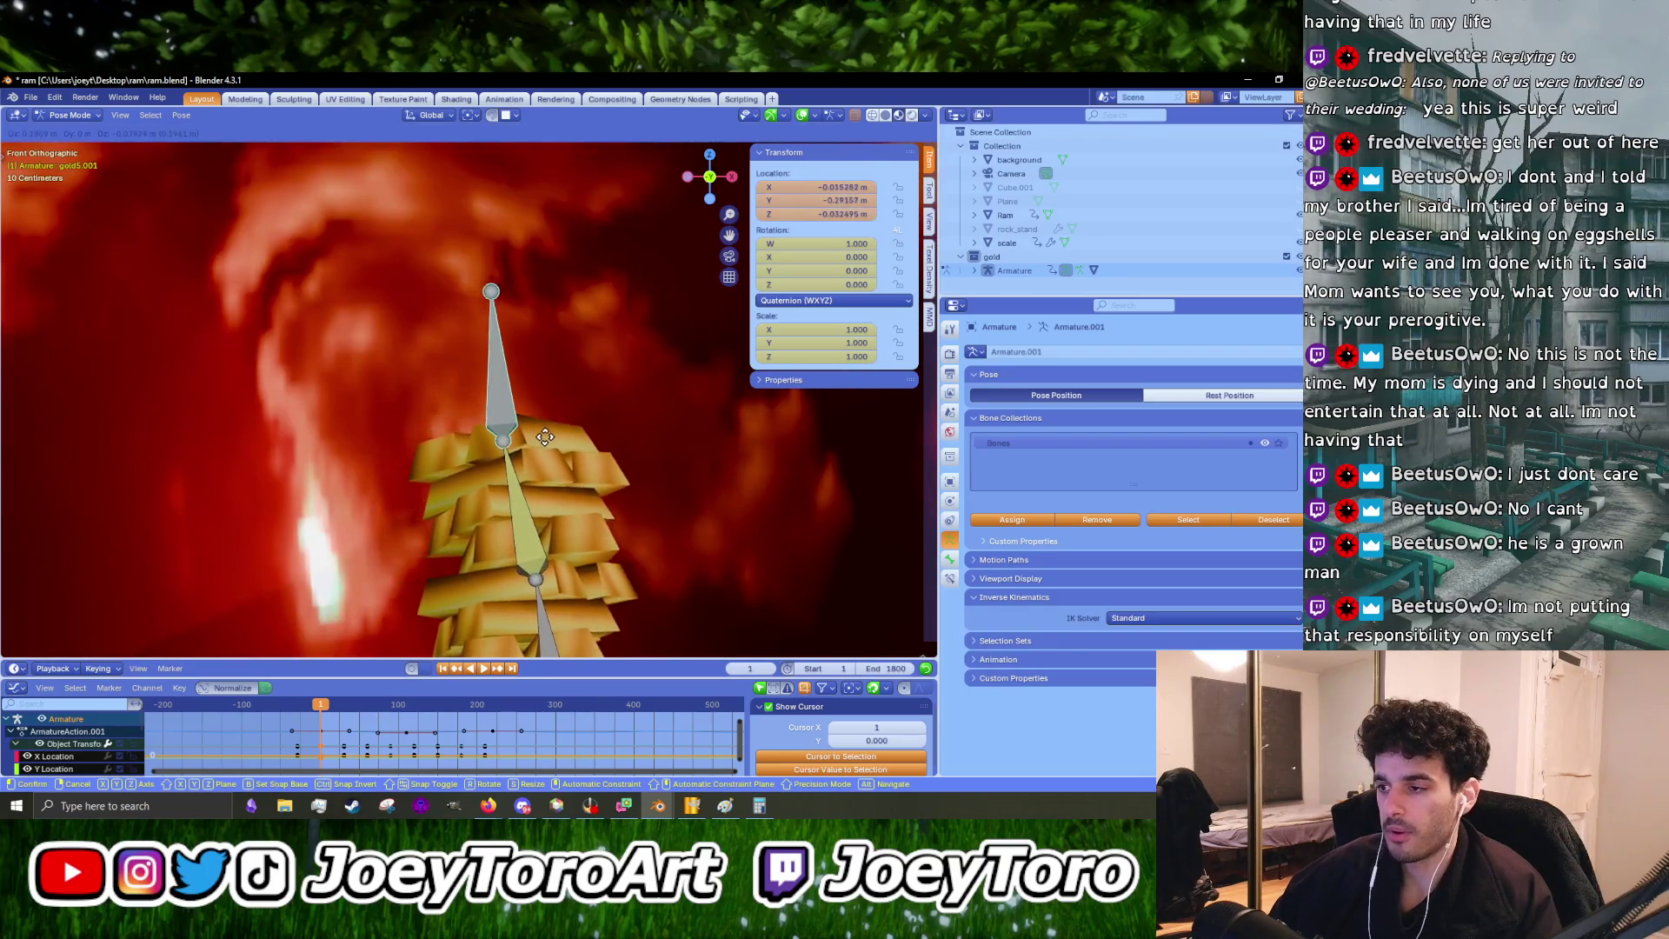
right_click(504, 444)
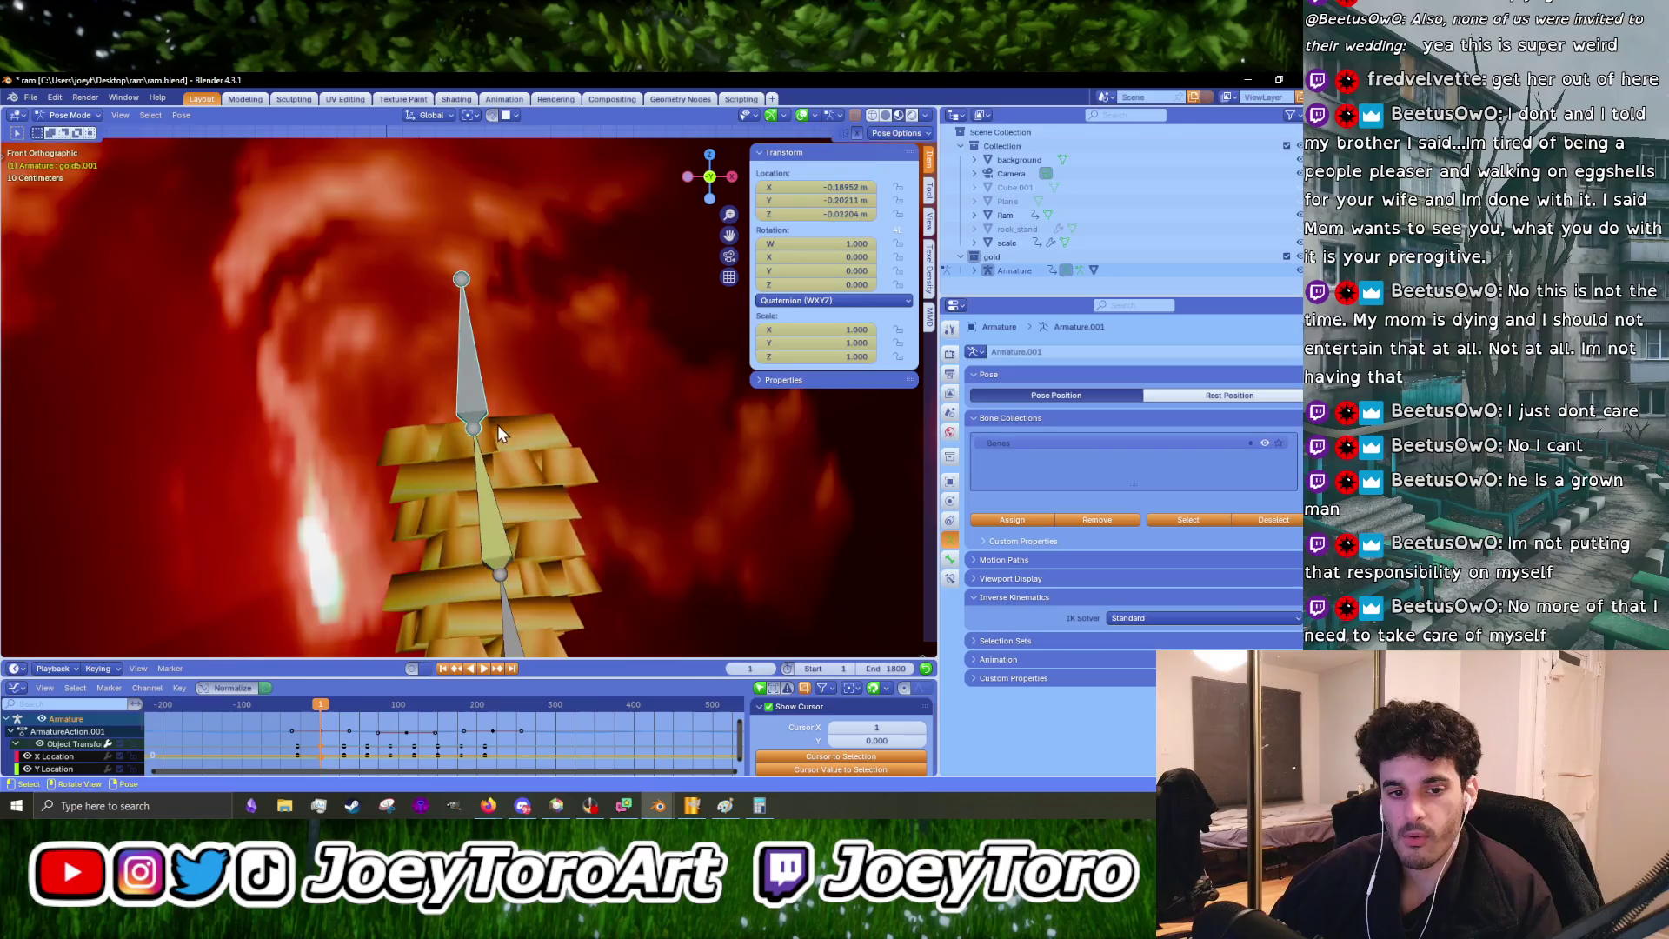
scroll(500, 393, "down", 2)
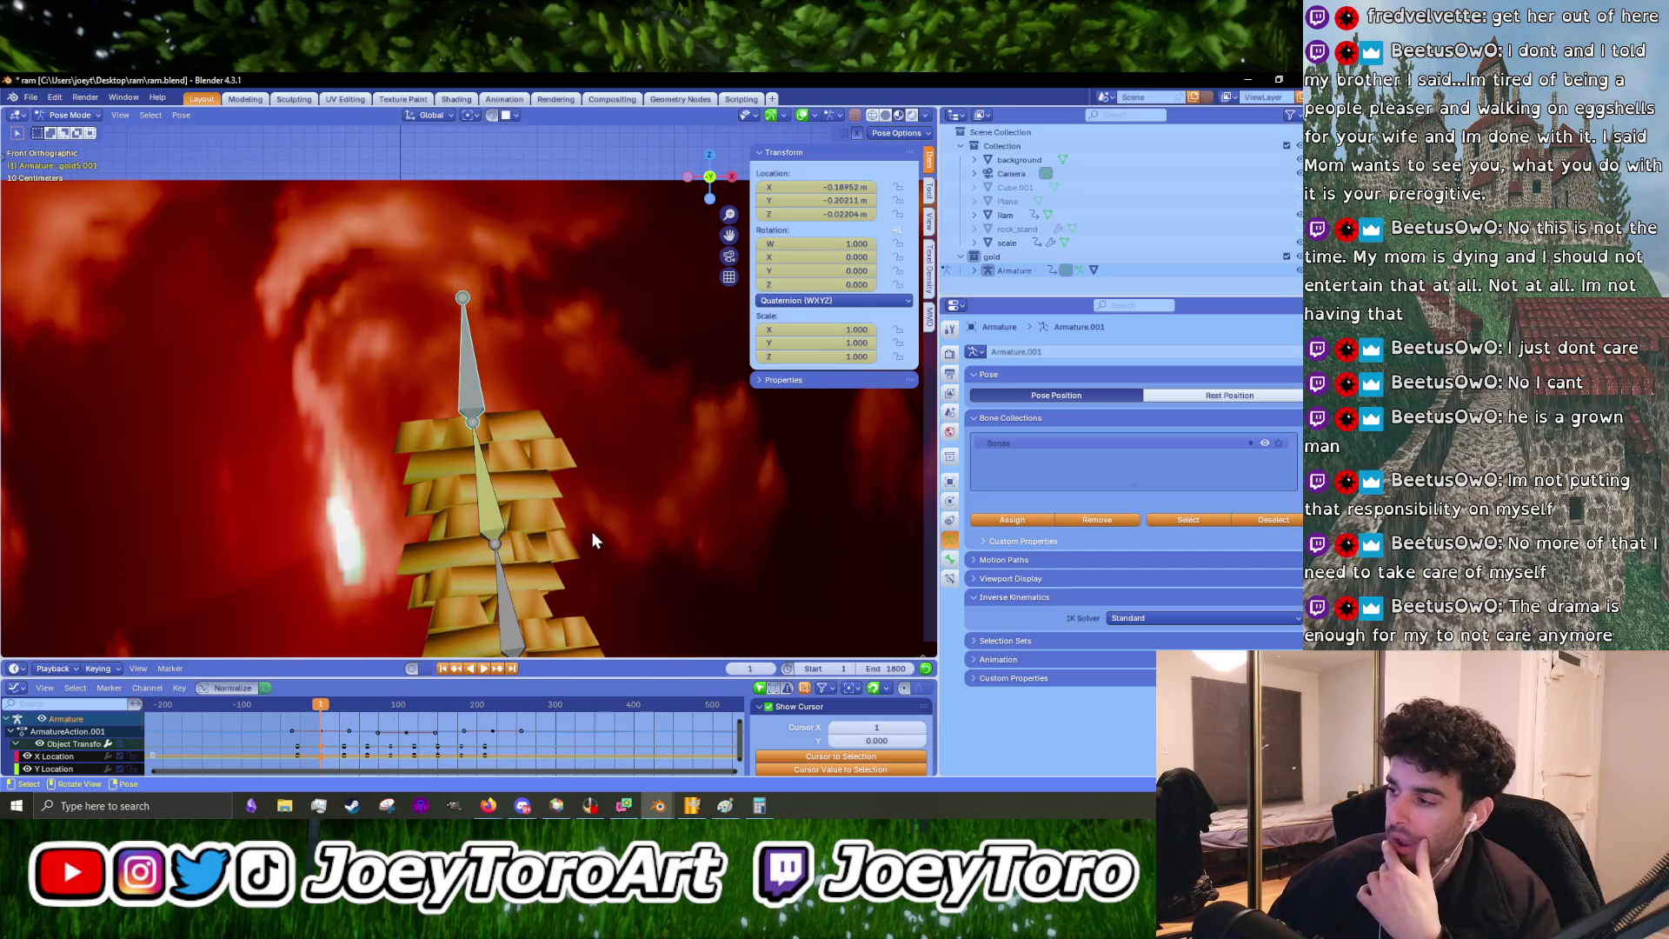
- Cancel a trial rotation, then move the top bone to test bar deformation
scroll(593, 533, "down", 2)
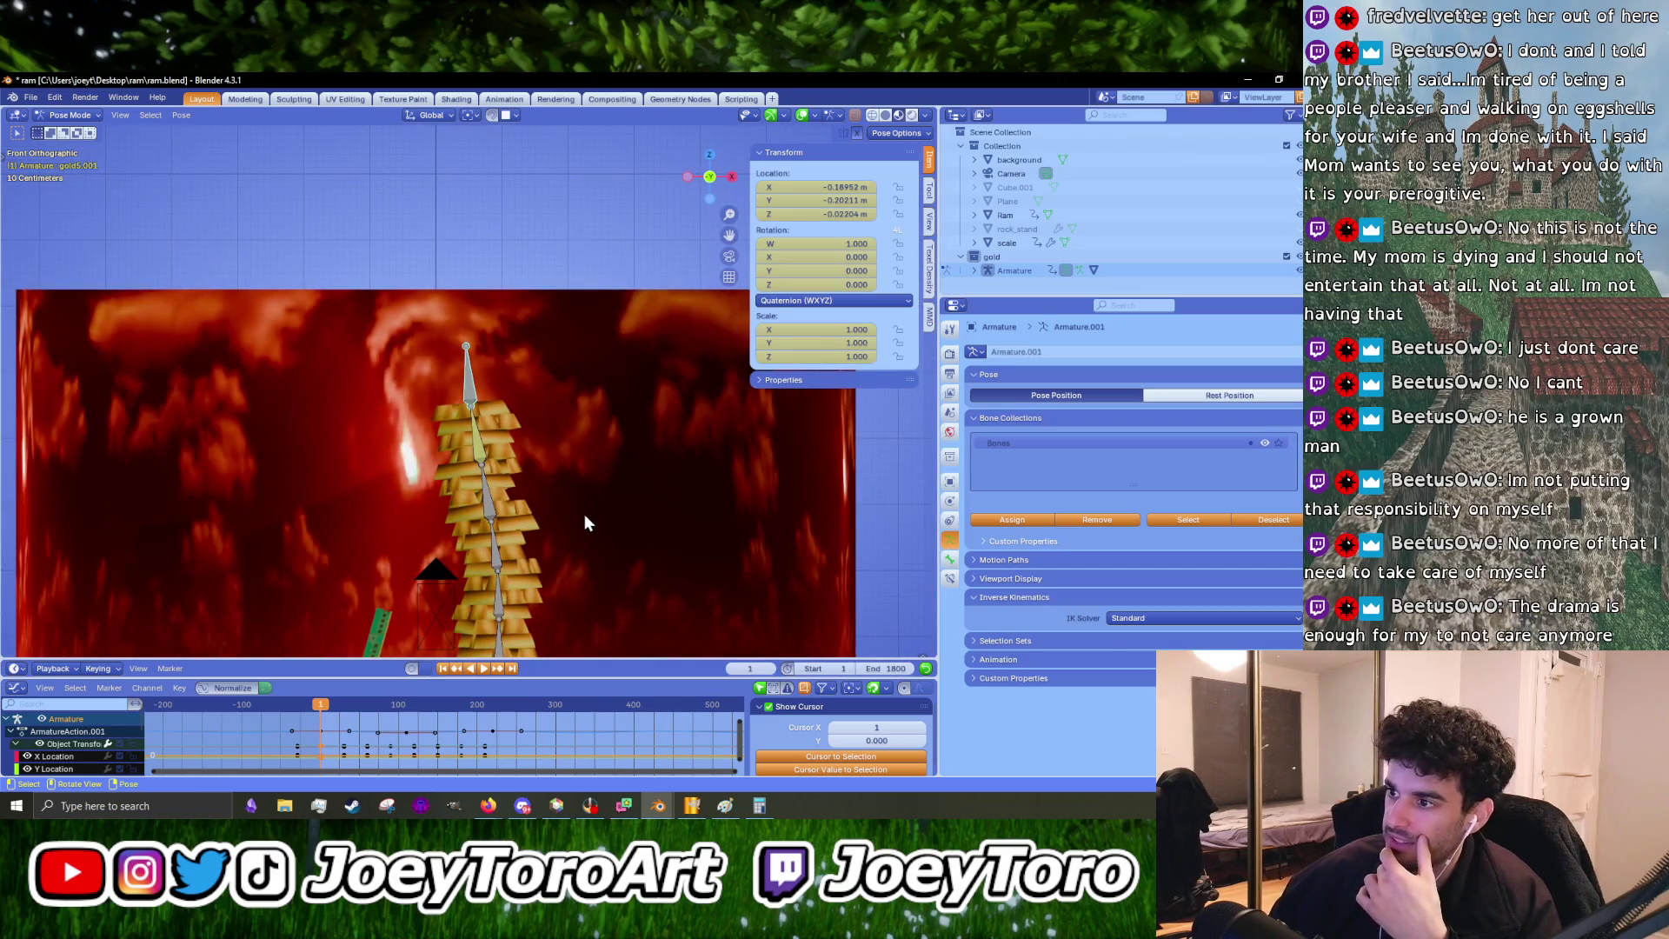
scroll(570, 531, "up", 2)
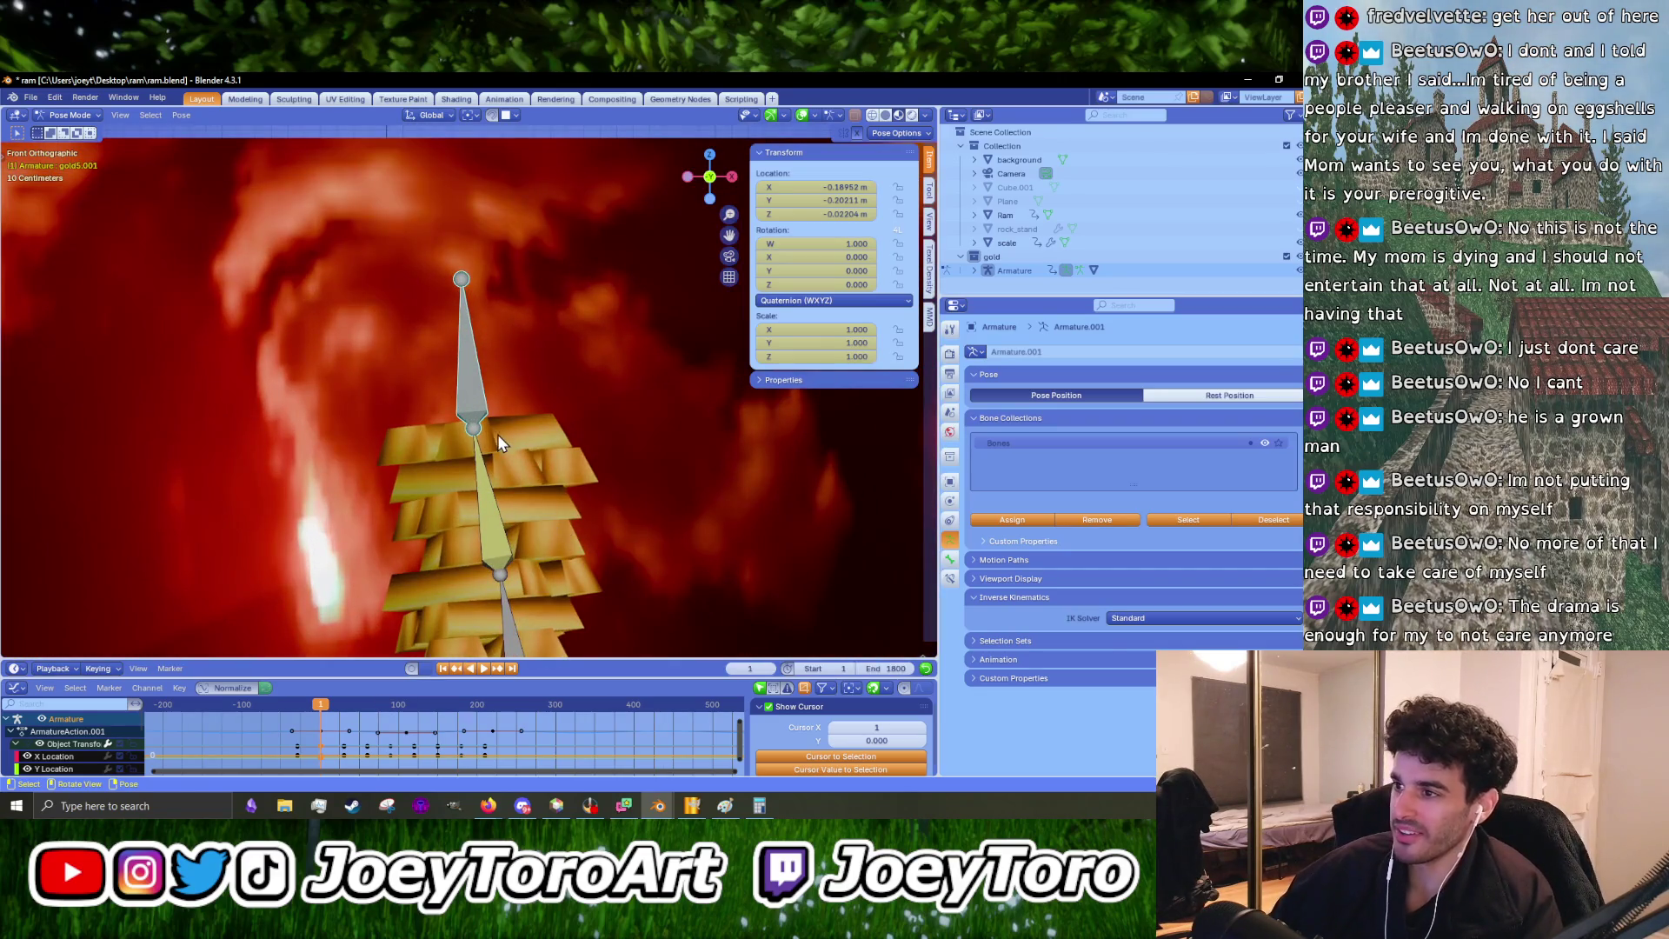
key("r")
key("Escape")
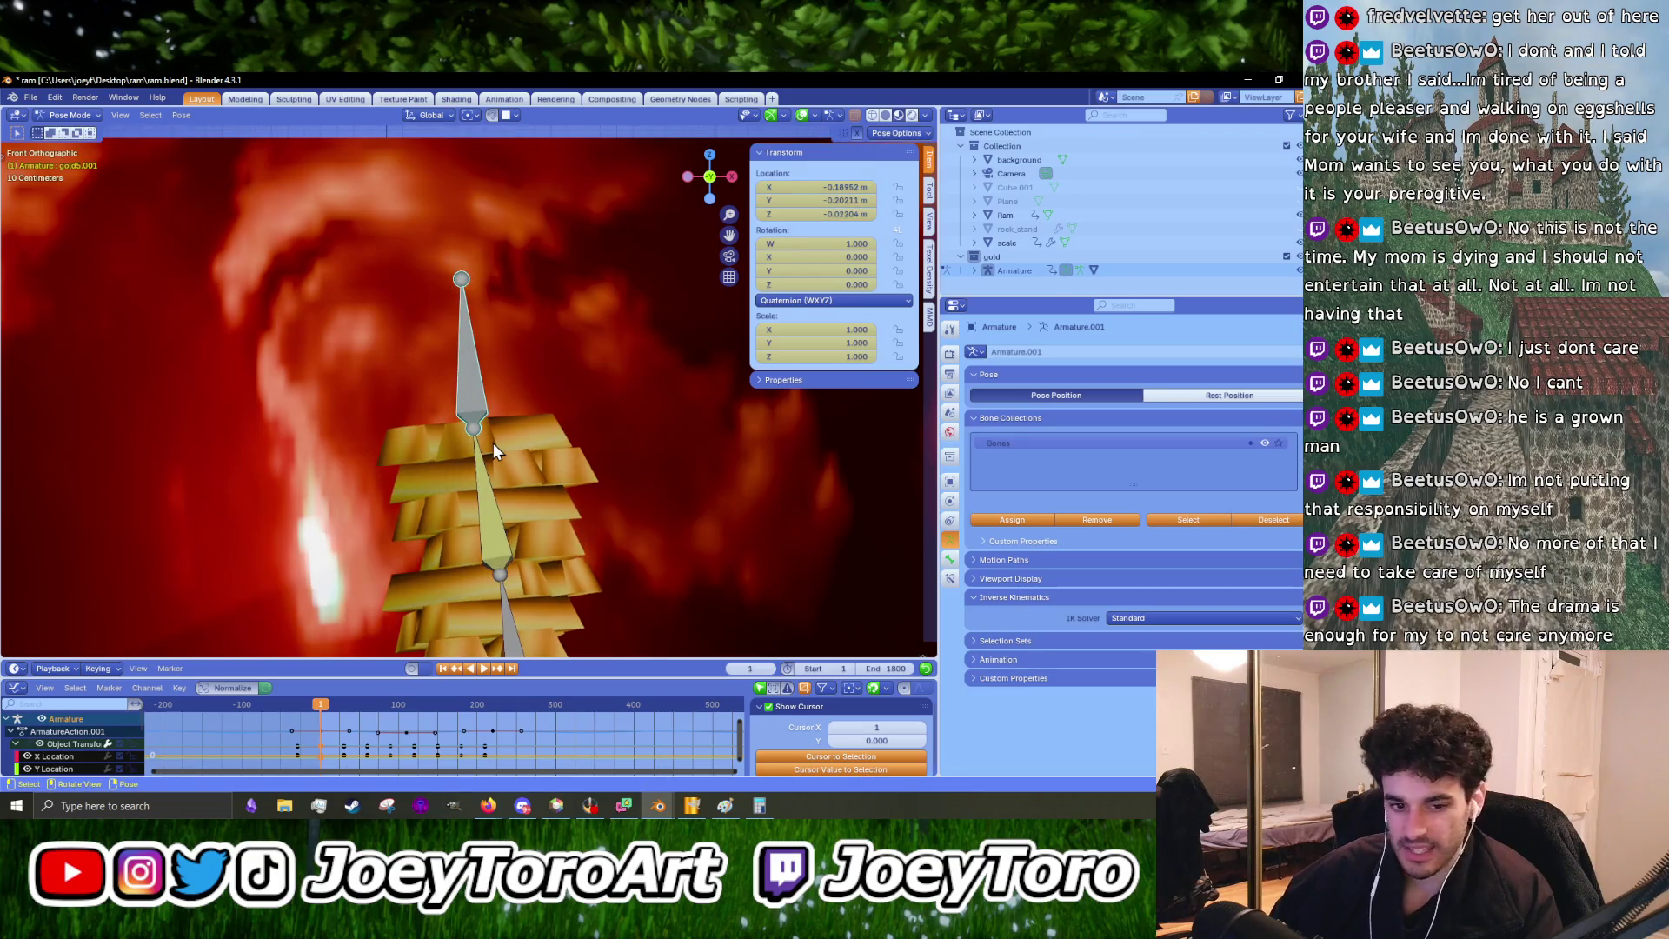
key("g")
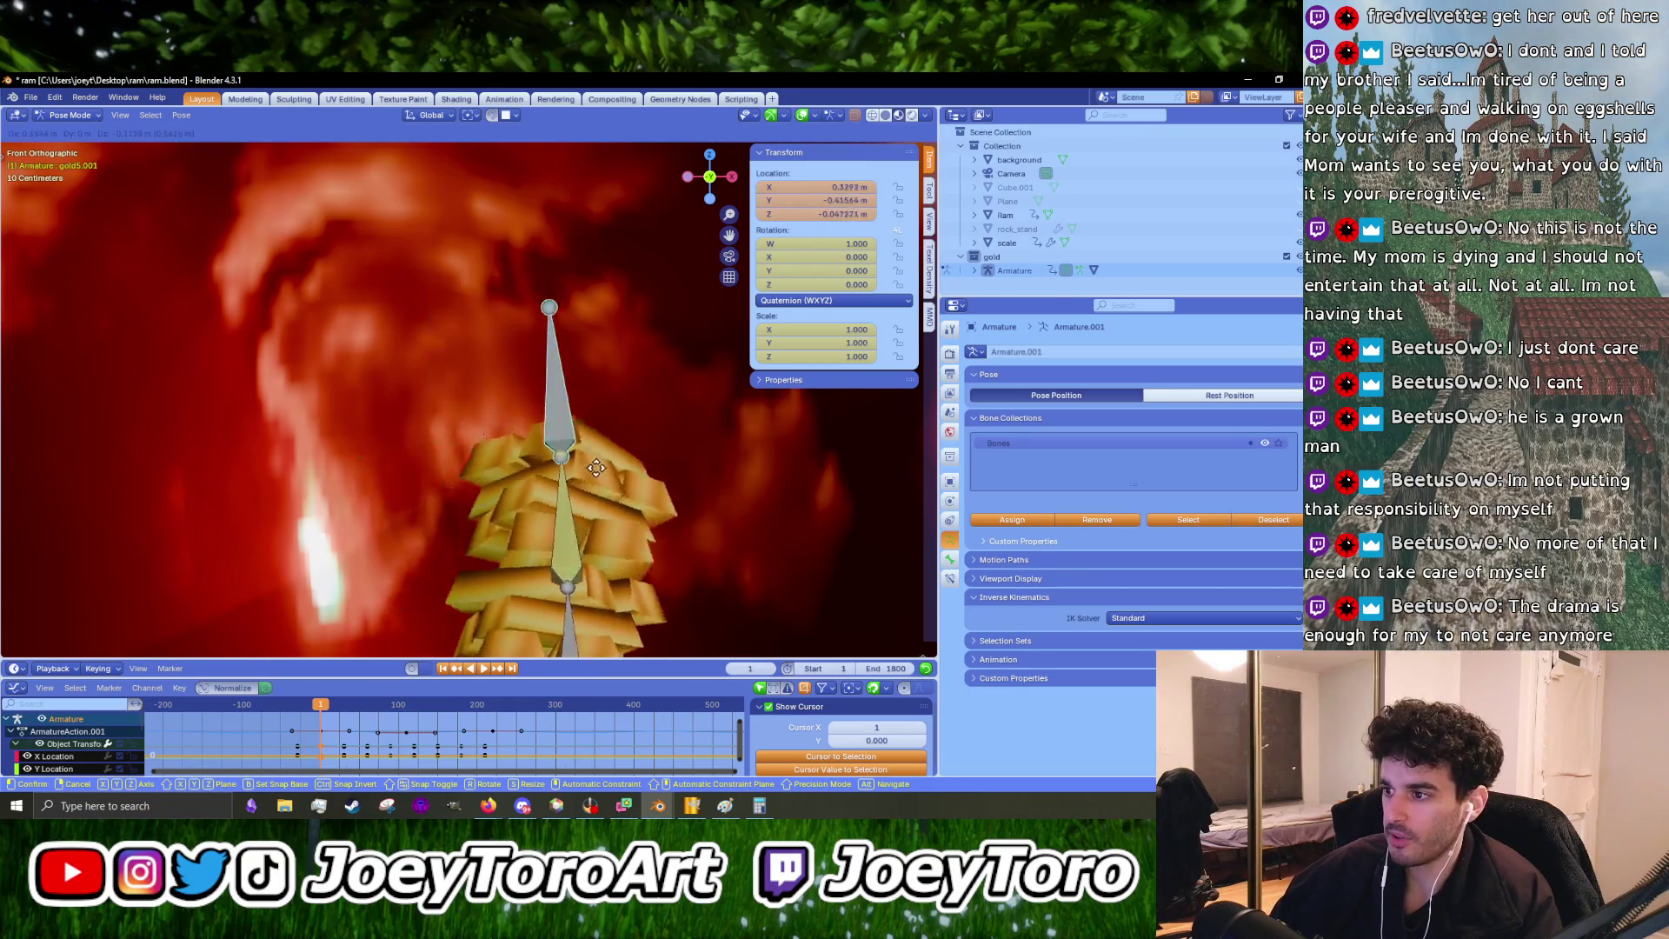
left_click(549, 486)
- Start another grab of the top bone, dragging it to about X -0.49 m
scroll(547, 488, "down", 3)
scroll(519, 373, "up", 2)
scroll(519, 382, "down", 2)
key("g")
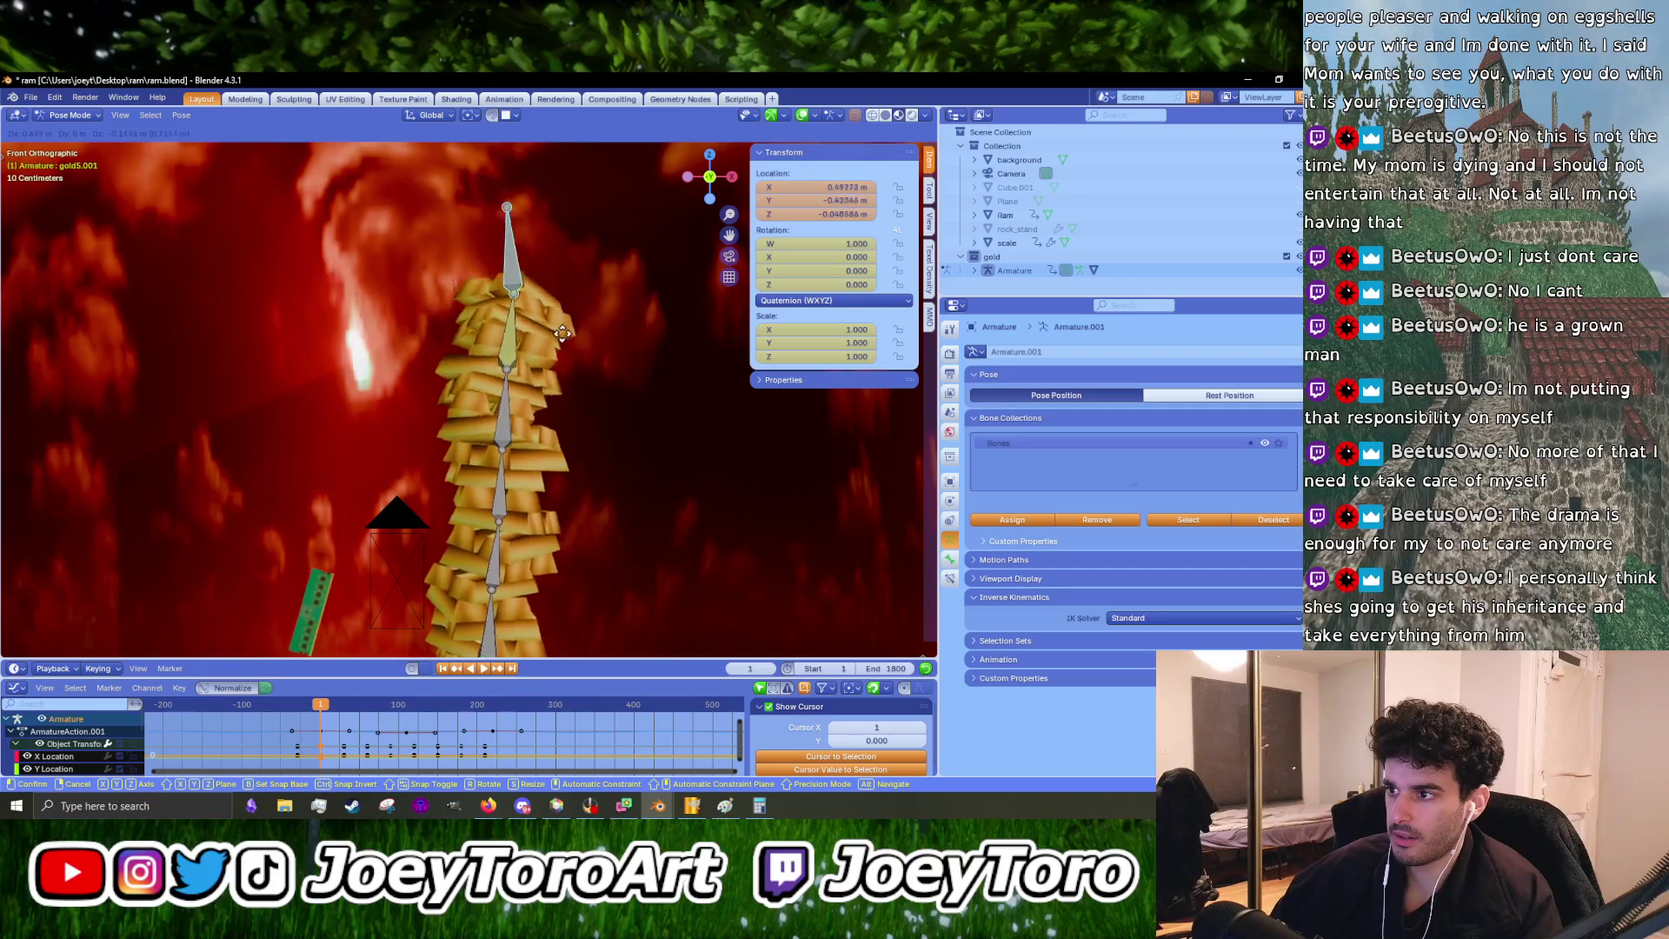
- Confirm the bone chain's moved position and switch to the camera view
left_click(544, 366)
scroll(544, 366, "down", 3)
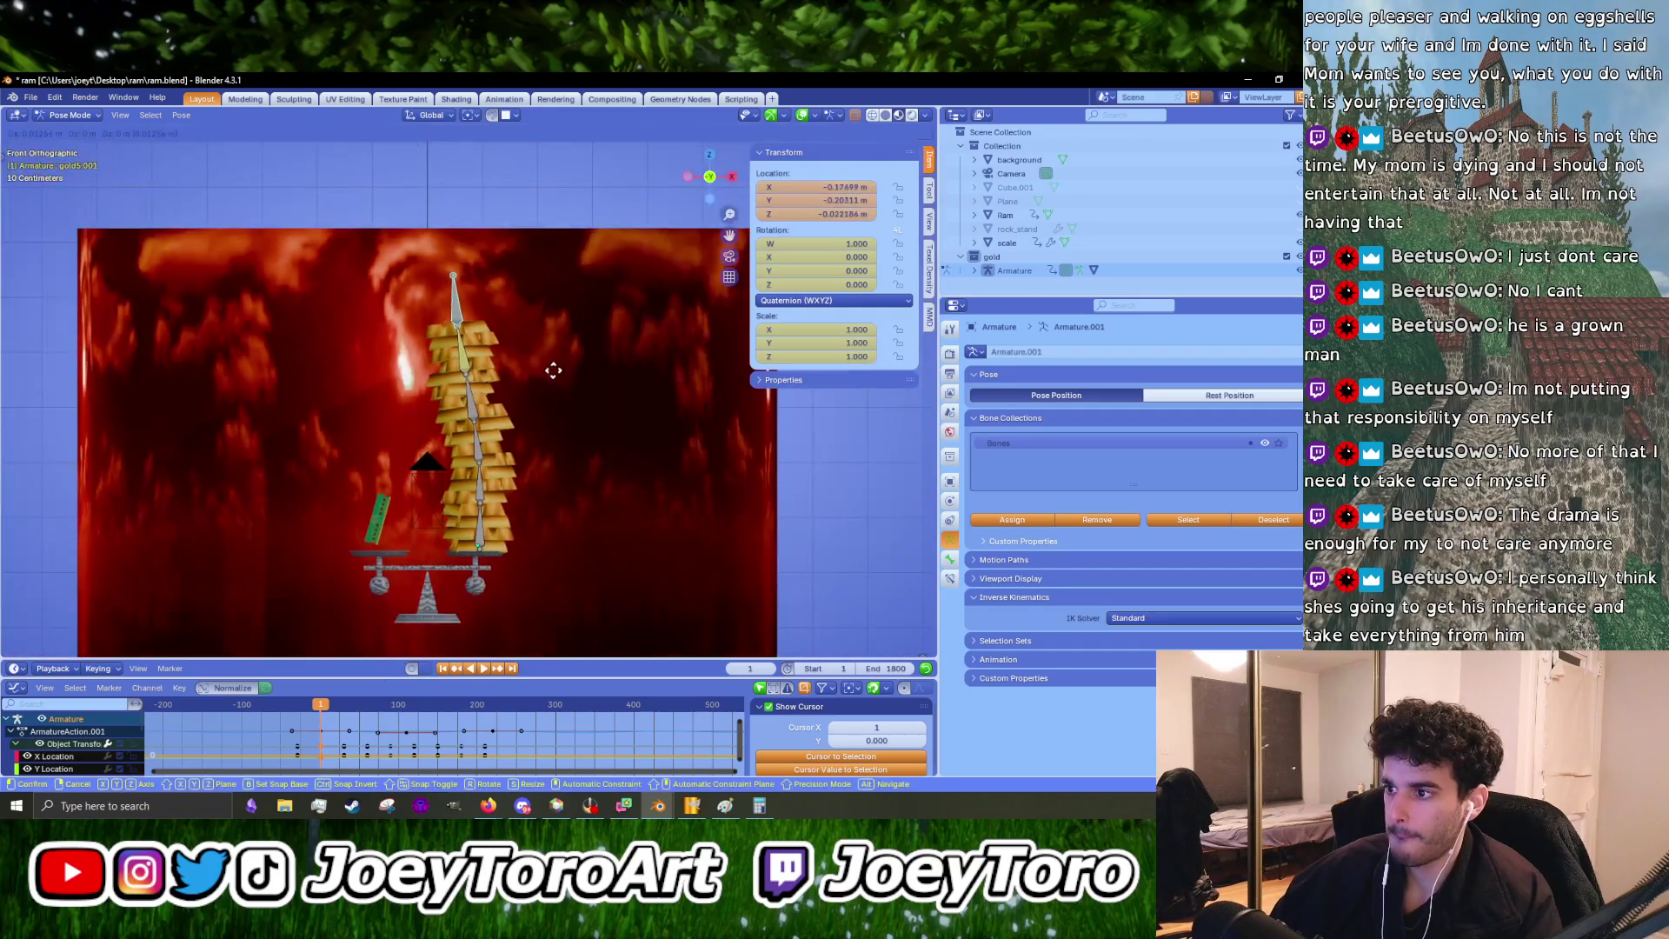
key("KP_0")
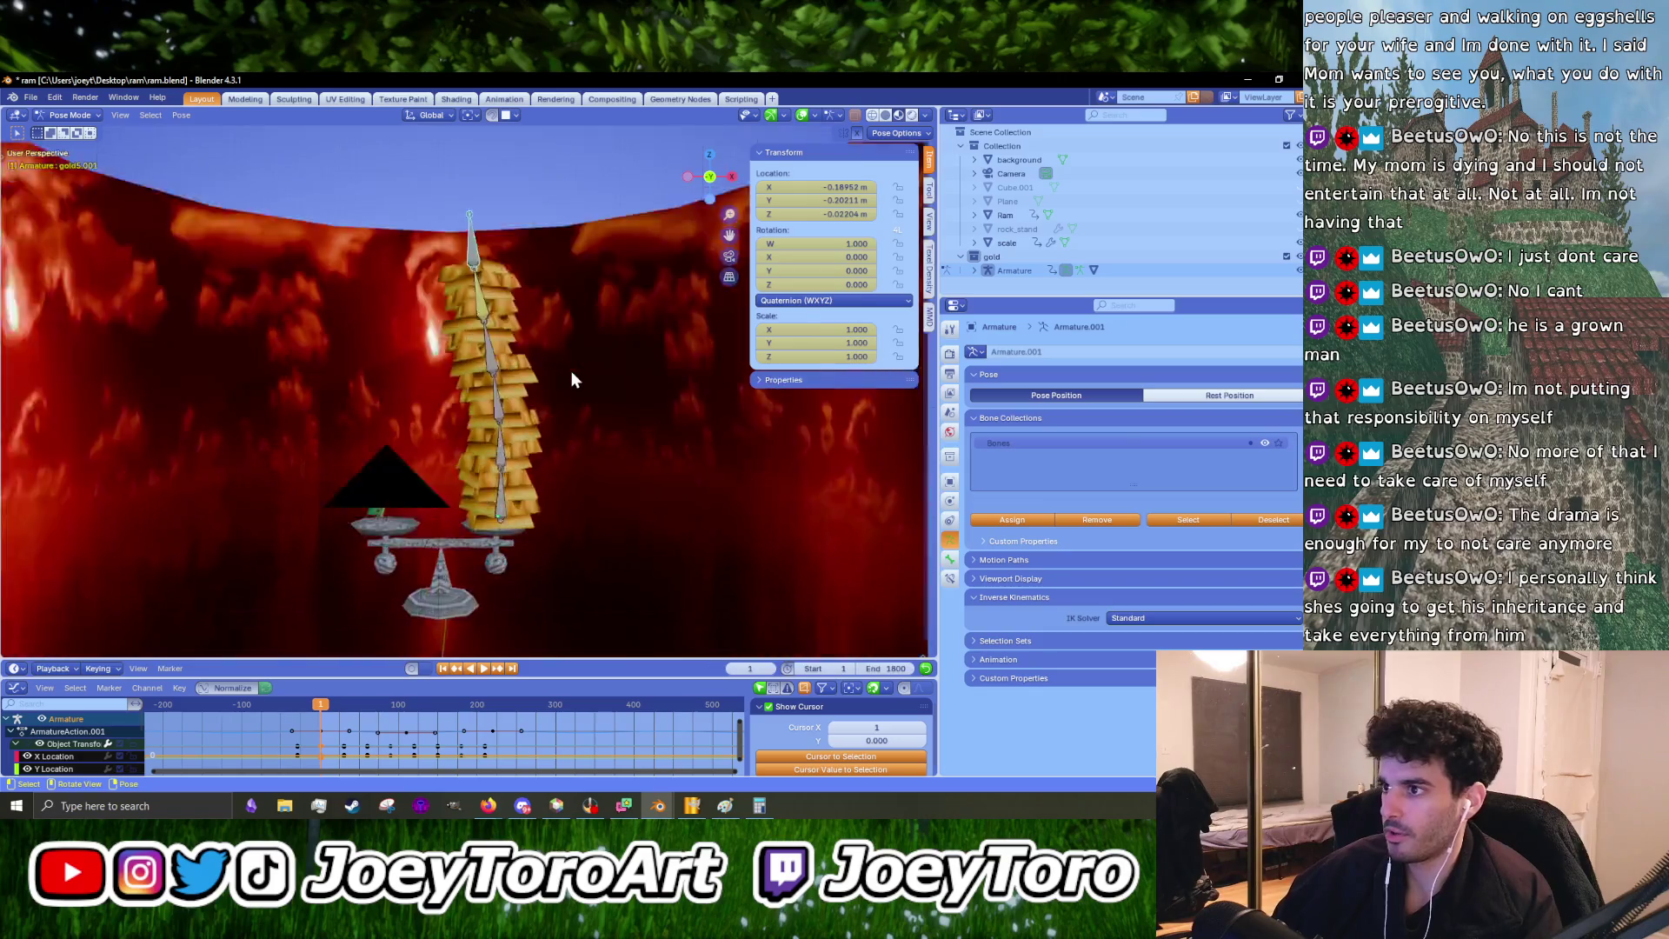
scroll(598, 492, "up", 3)
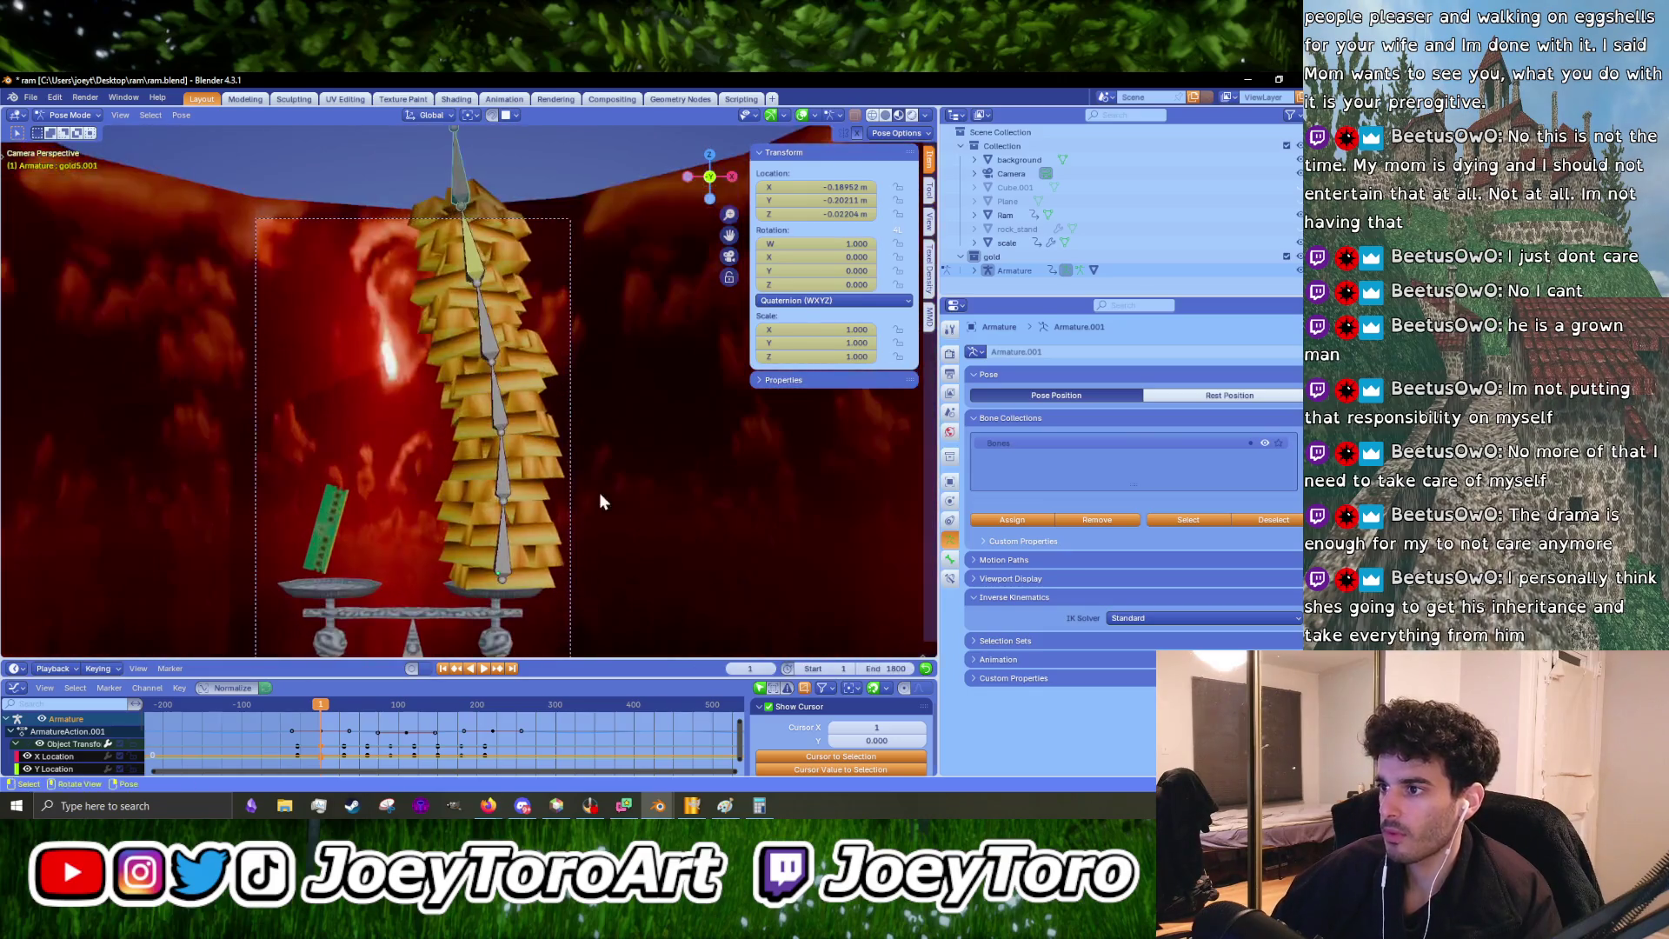
- Move the top bone along global X back to -0.18952 m and raise the animation area
key("g")
key("x")
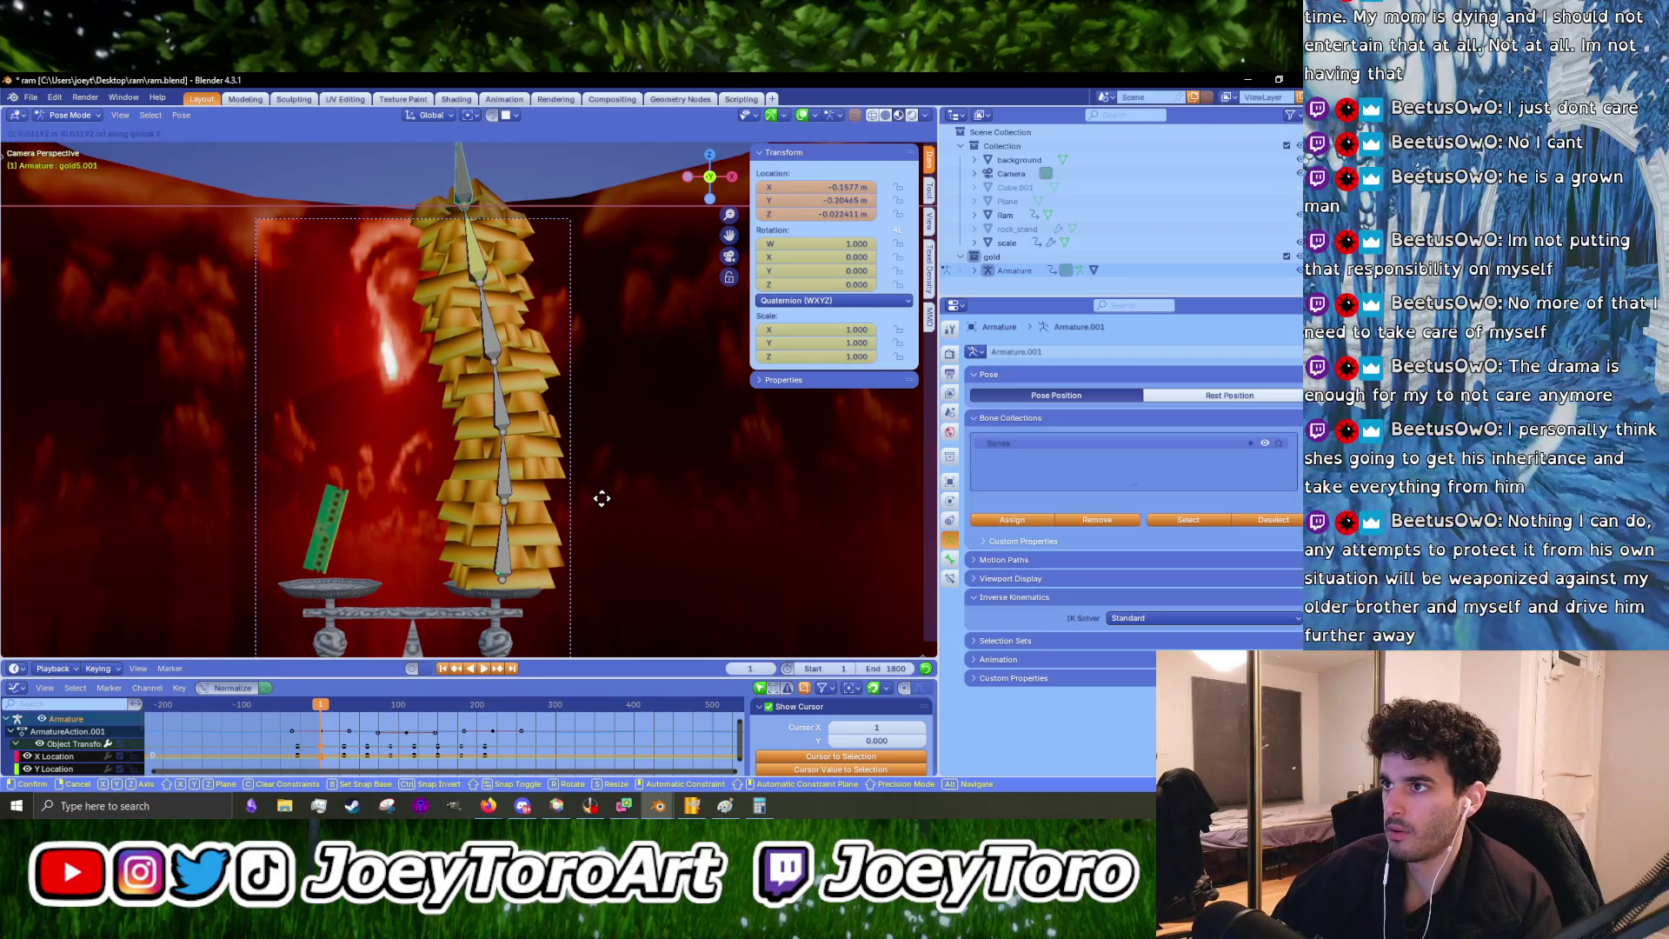
left_click(602, 498)
left_click_drag(466, 659, 467, 453)
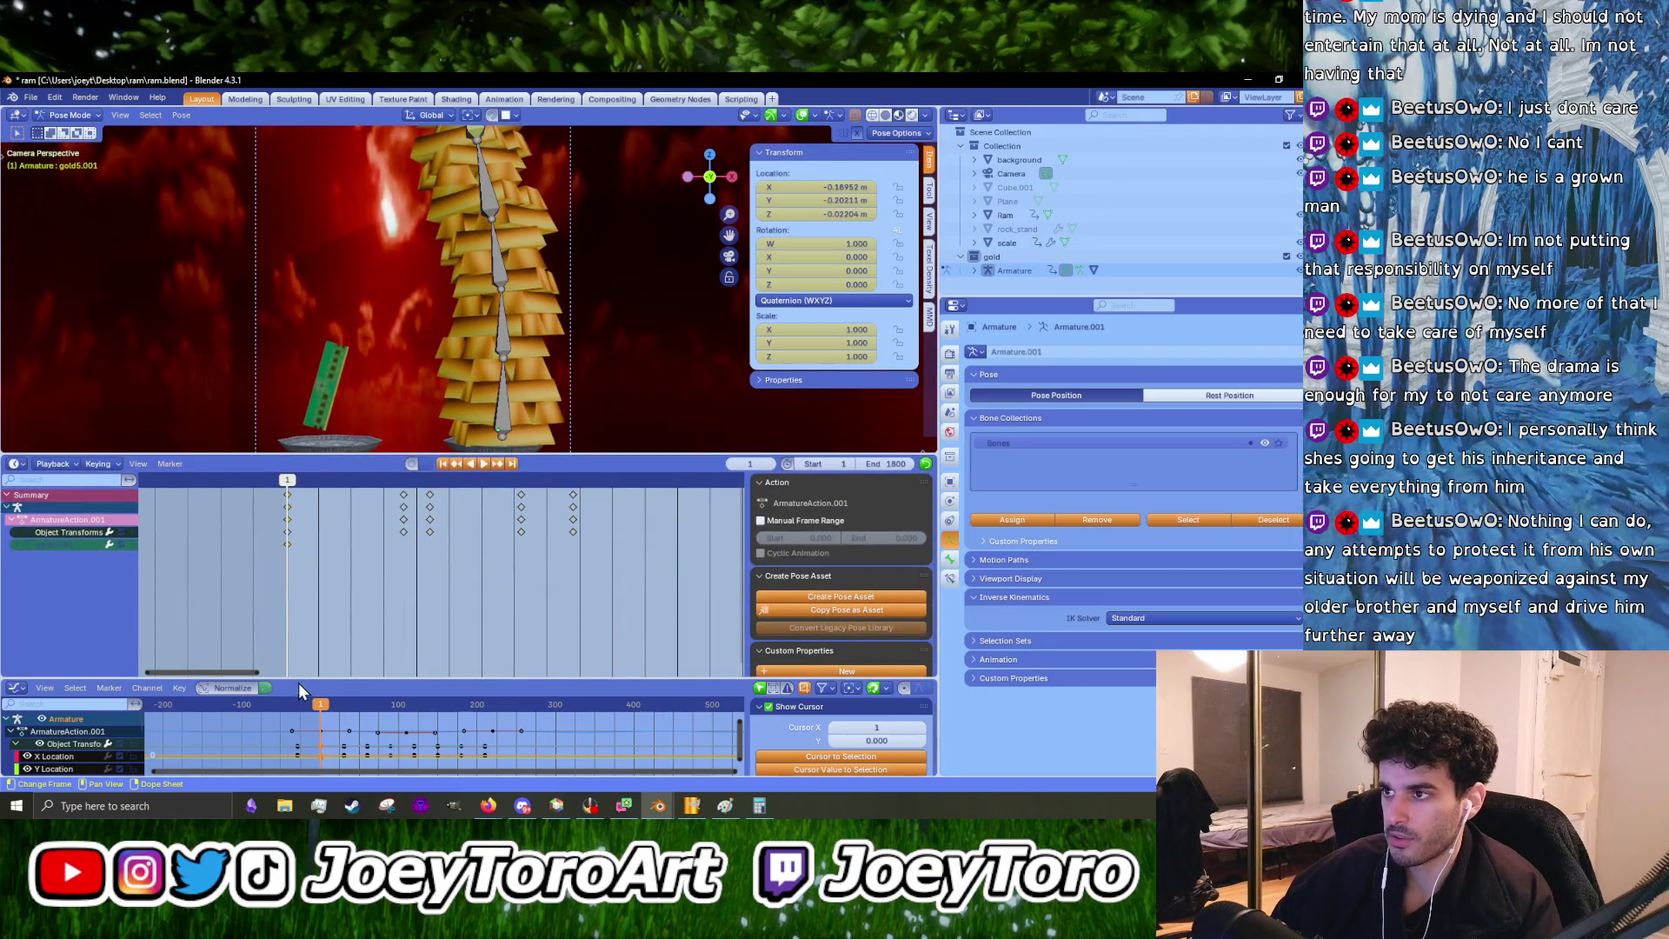
- Resize the dope sheet and graph editor and zoom onto gold5.001's ArmatureAction.001 F-curves
left_click_drag(299, 681, 323, 579)
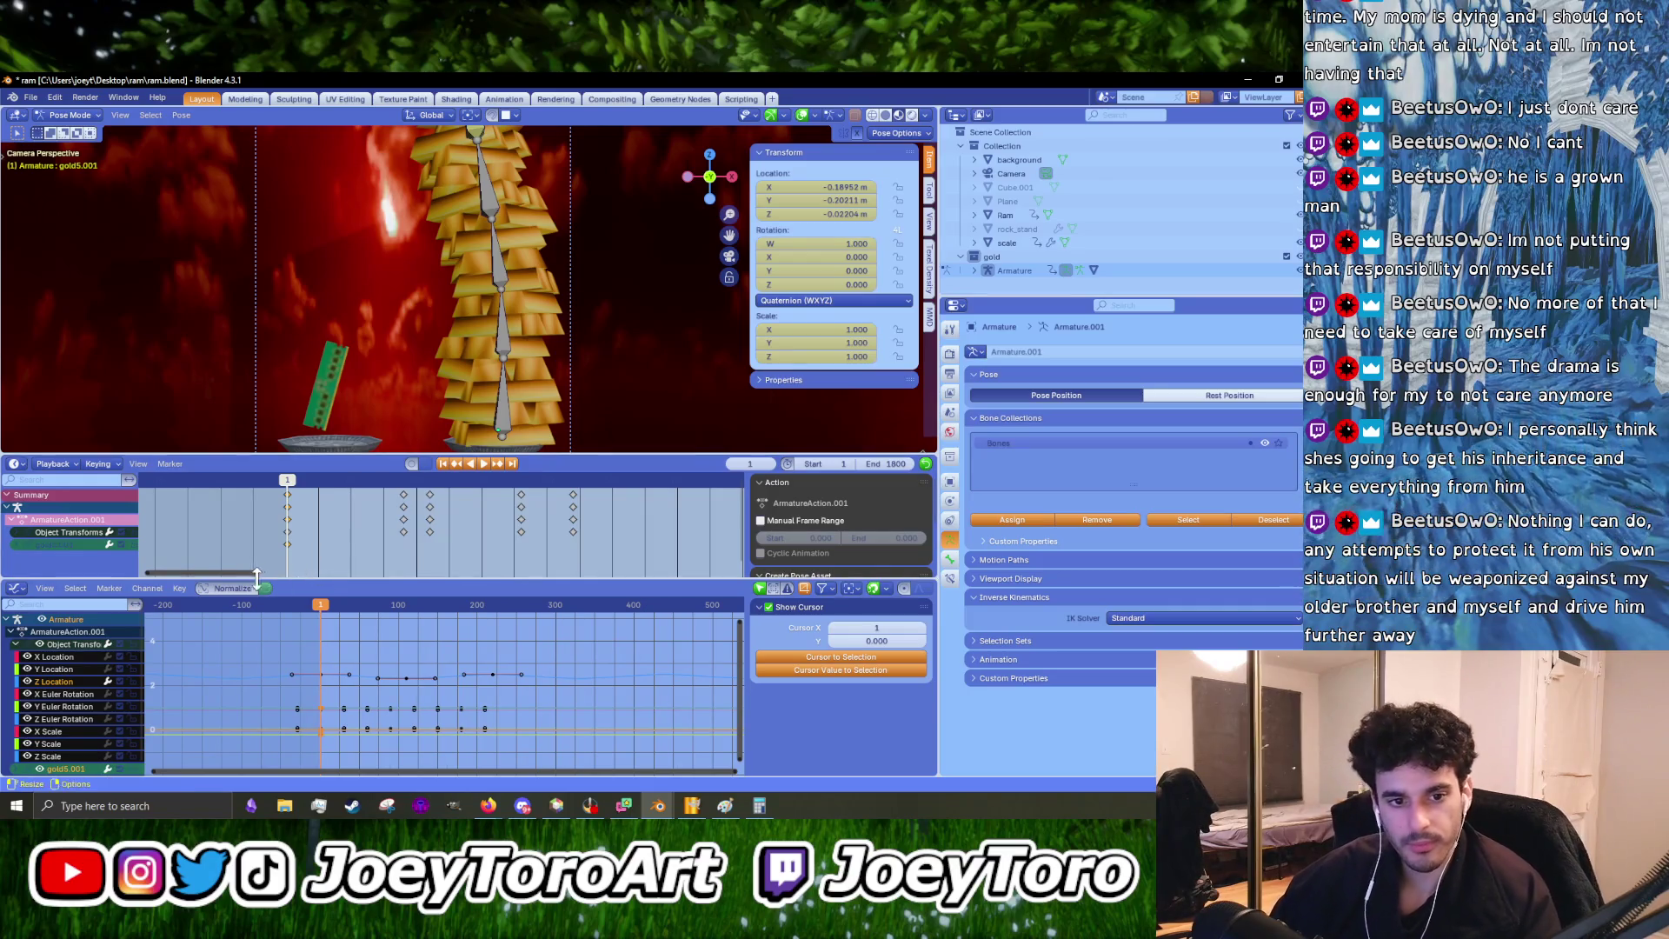
scroll(410, 400, "down", 3)
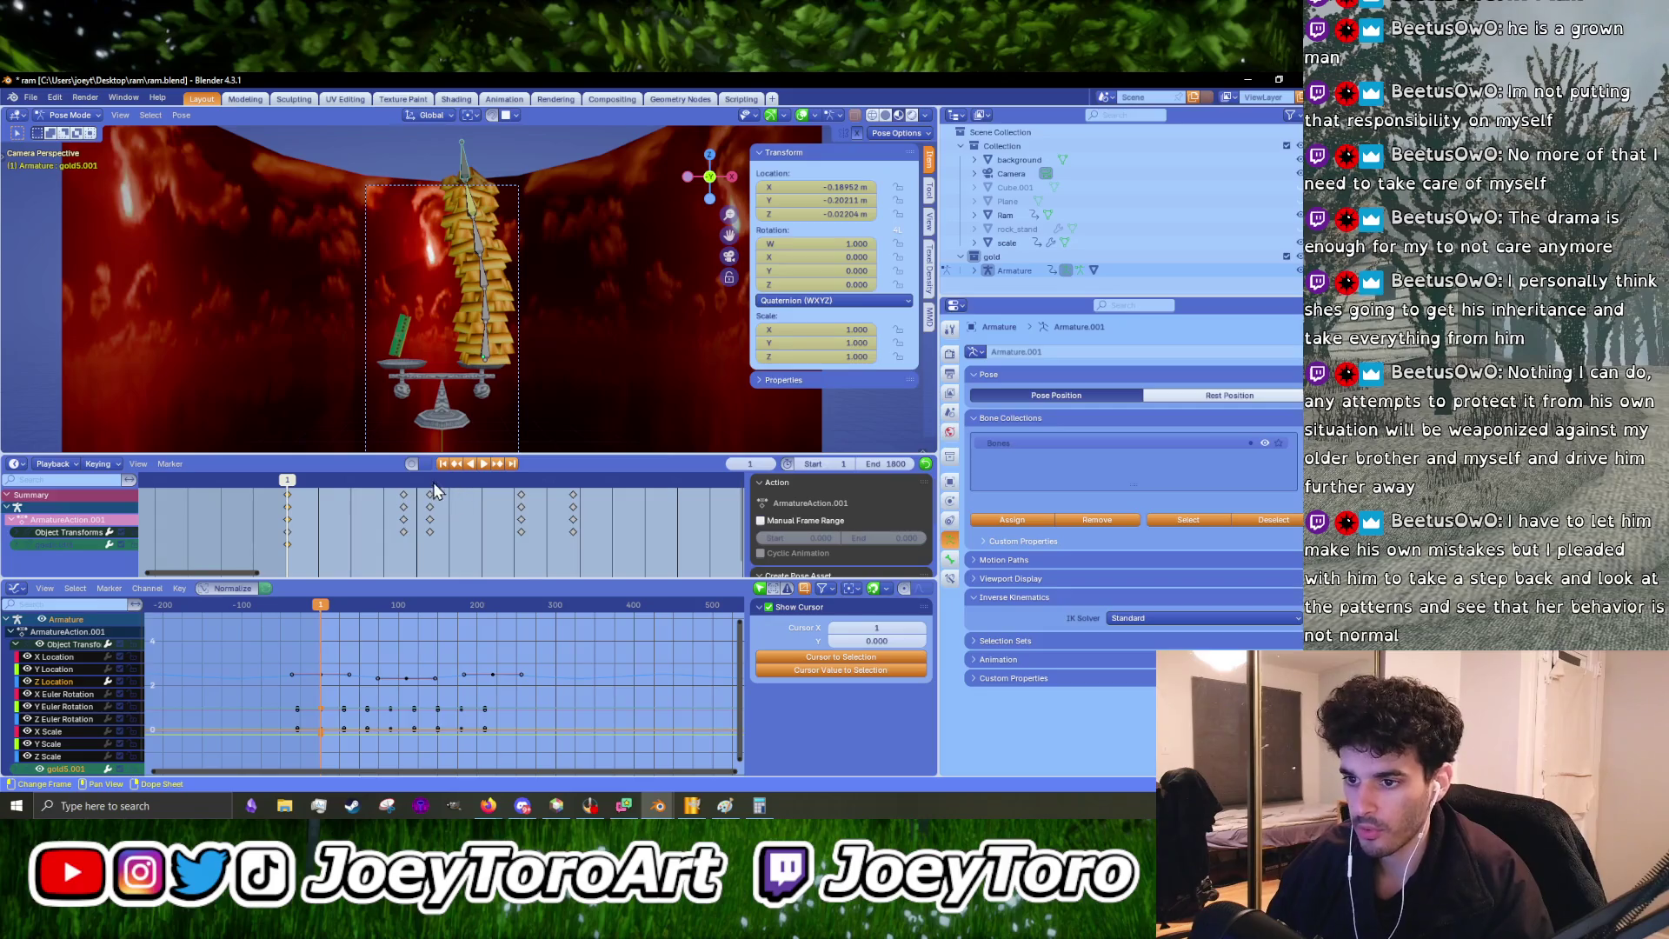
scroll(306, 681, "up", 3)
middle_click_drag(305, 681, 416, 665)
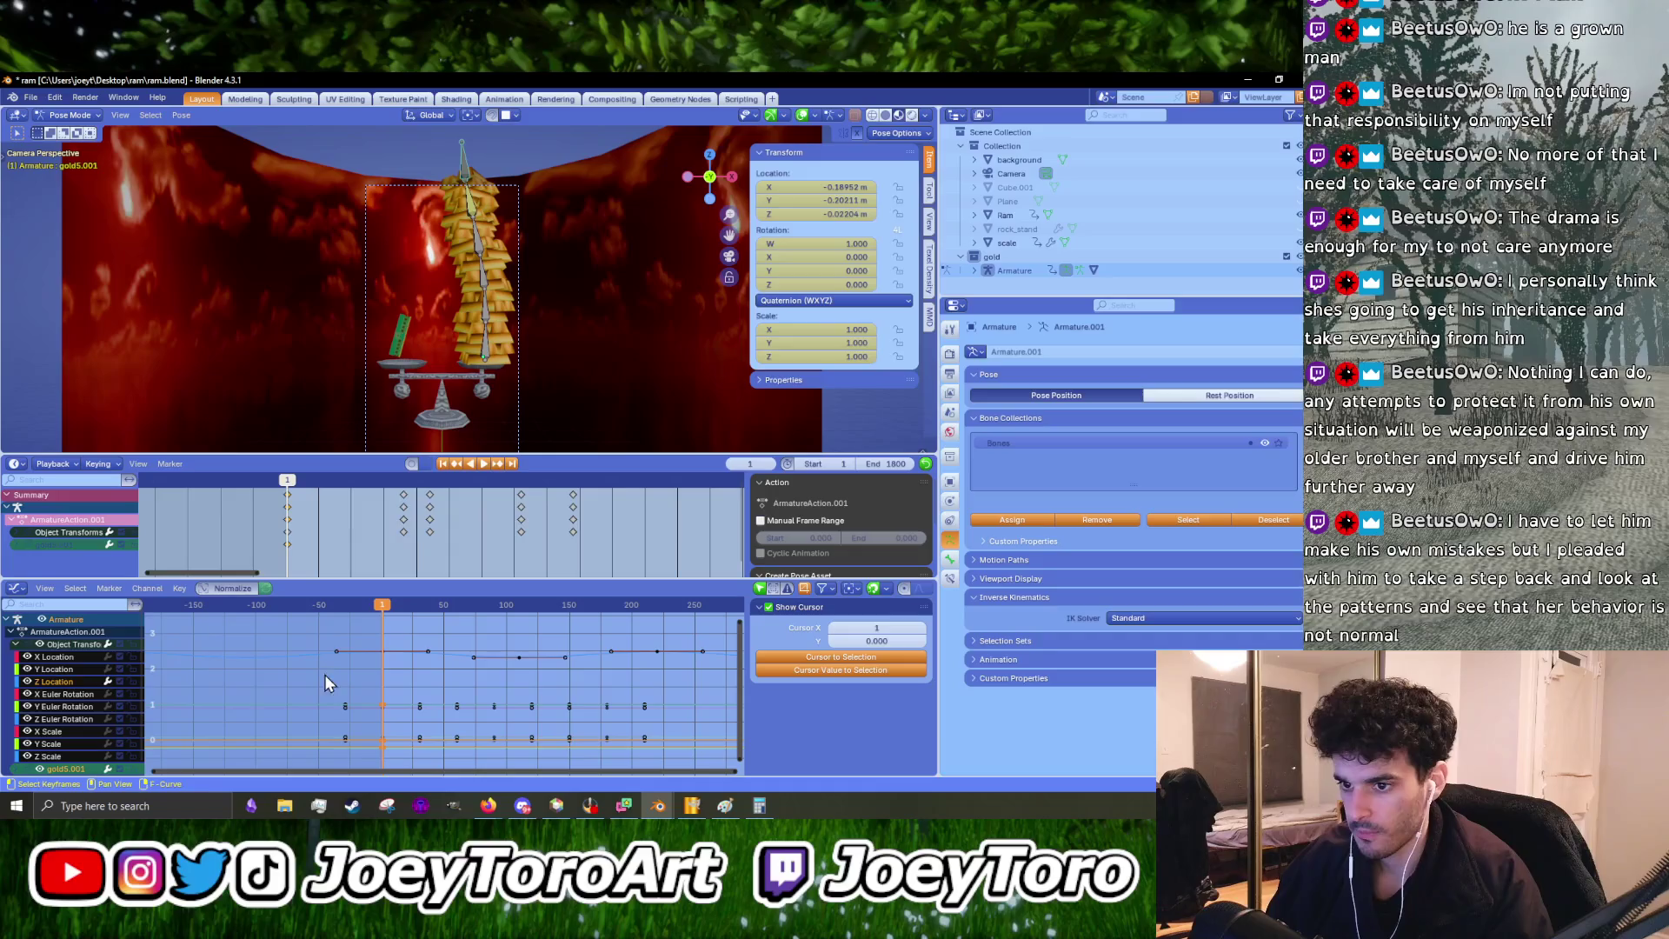
scroll(512, 341, "up", 1)
scroll(513, 340, "up", 3)
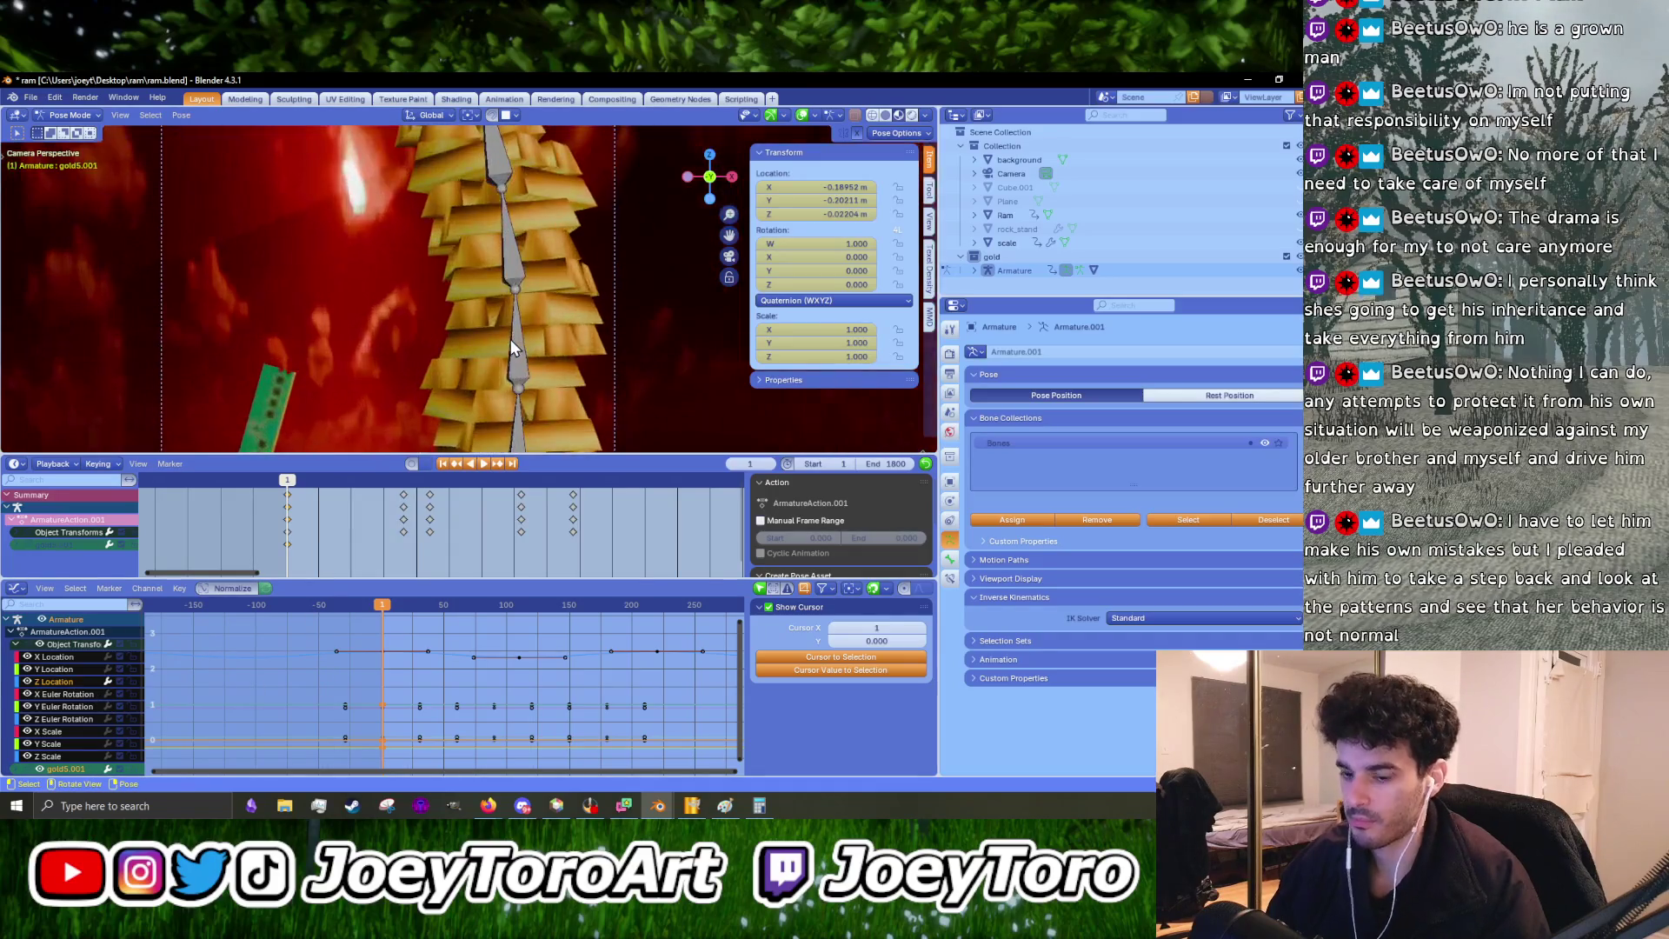
scroll(499, 341, "down", 2)
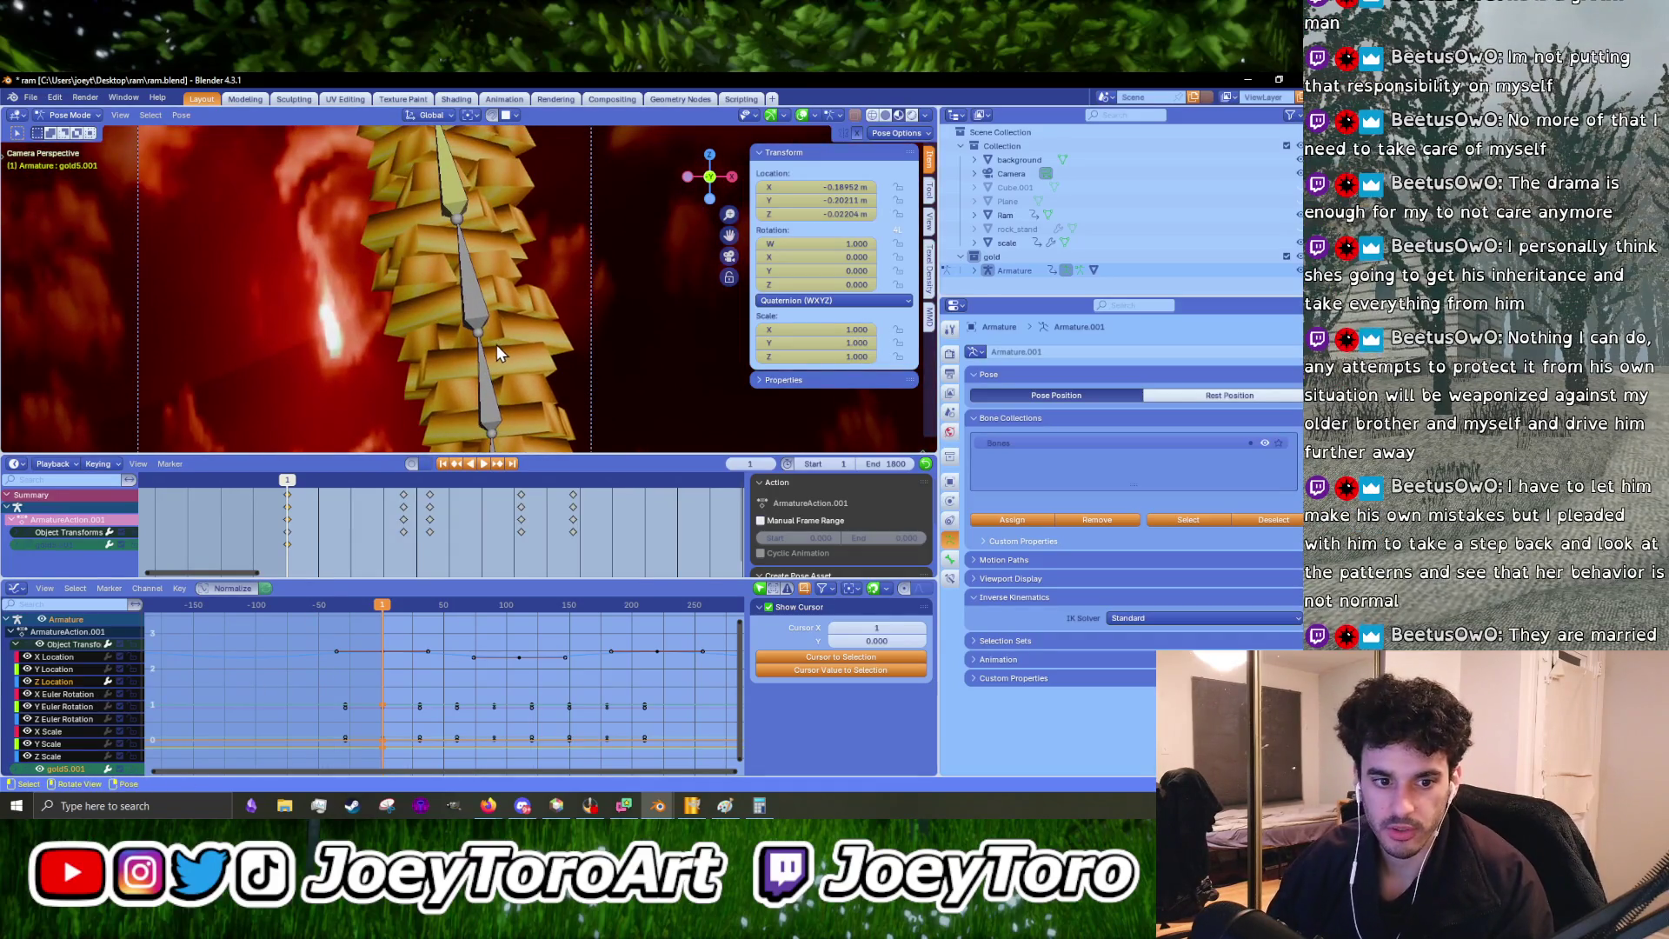
scroll(497, 344, "down", 2)
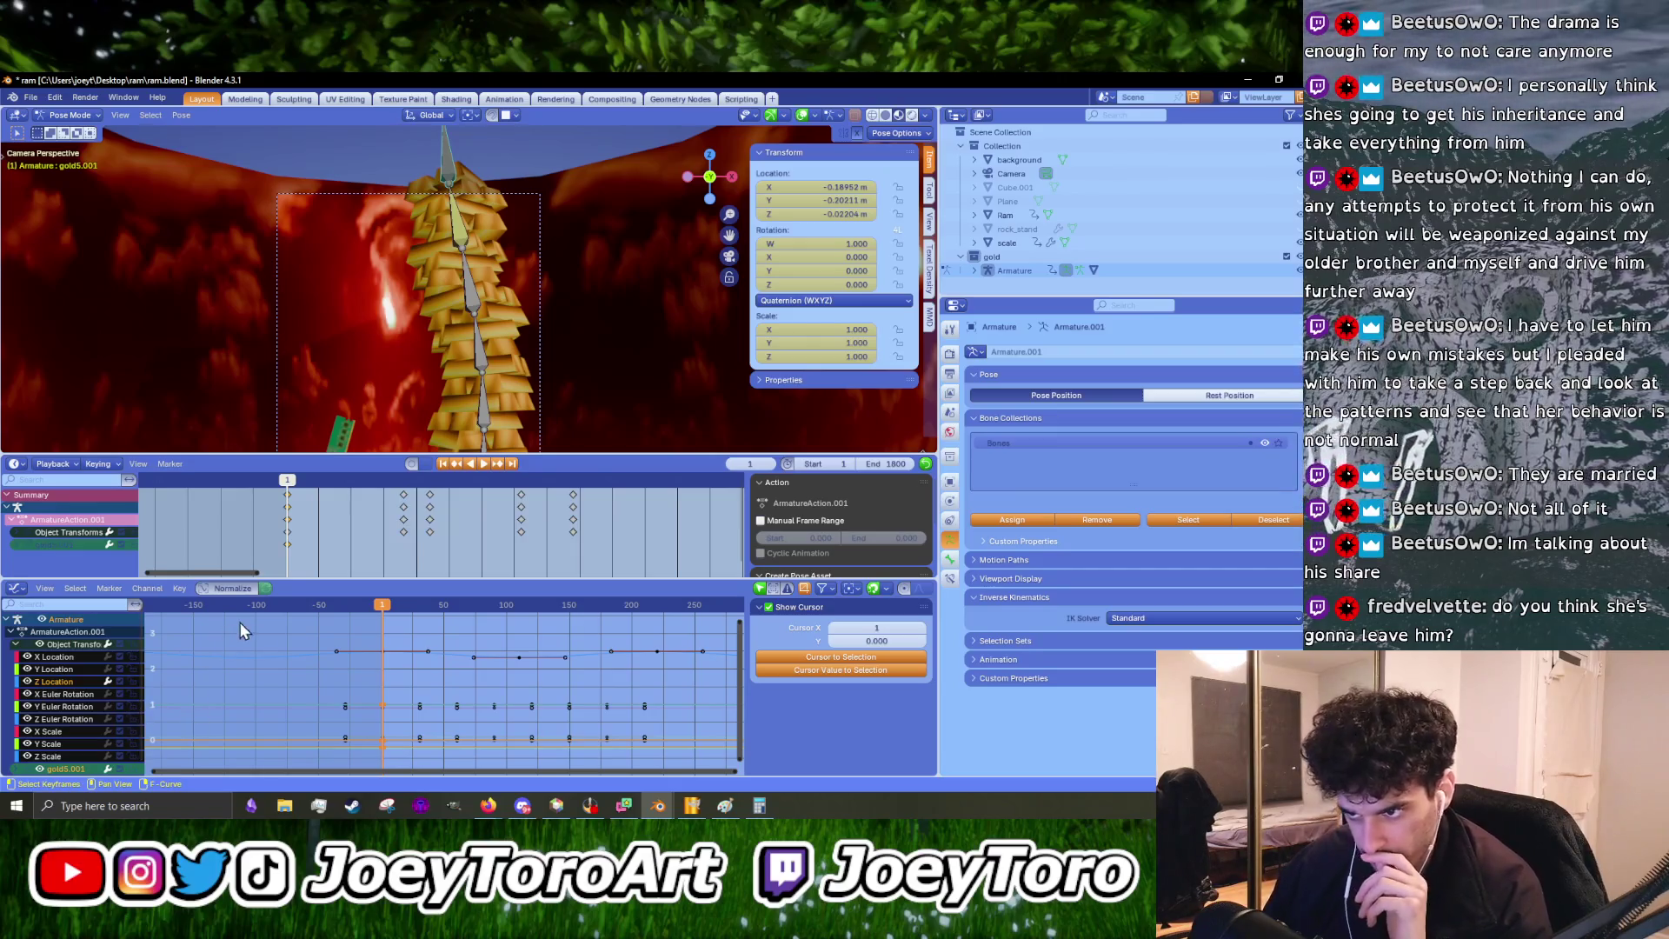
left_click_drag(352, 578, 356, 532)
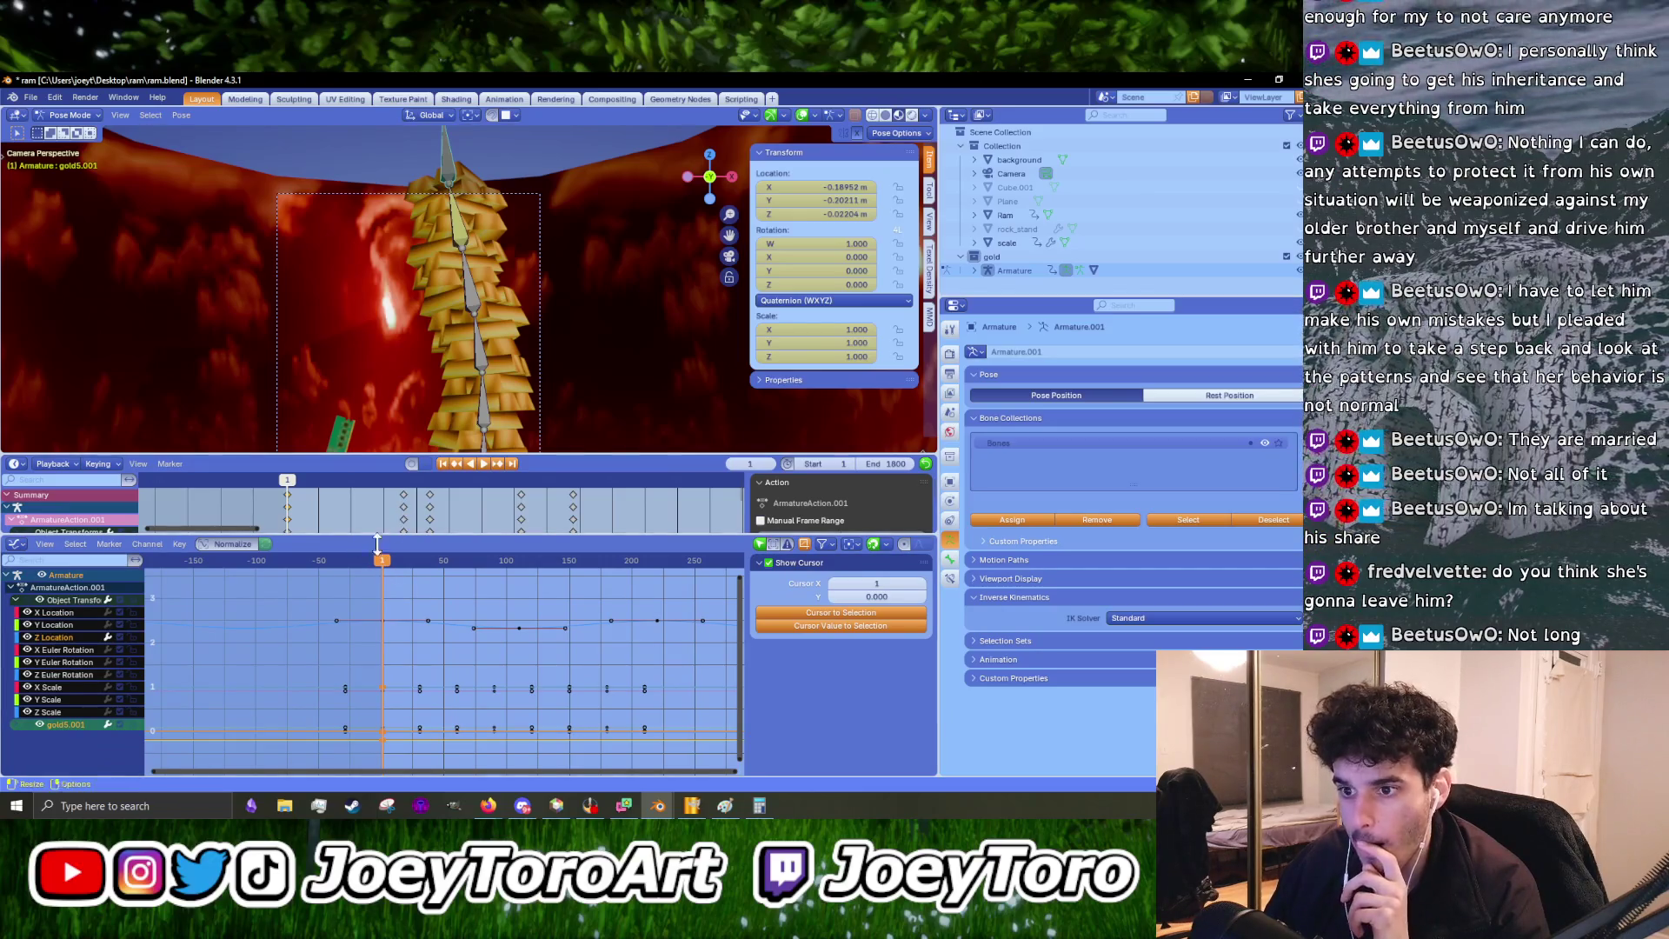
- Select the Y Location curve, move the bone, reselect the top bone and briefly play
left_click(71, 625)
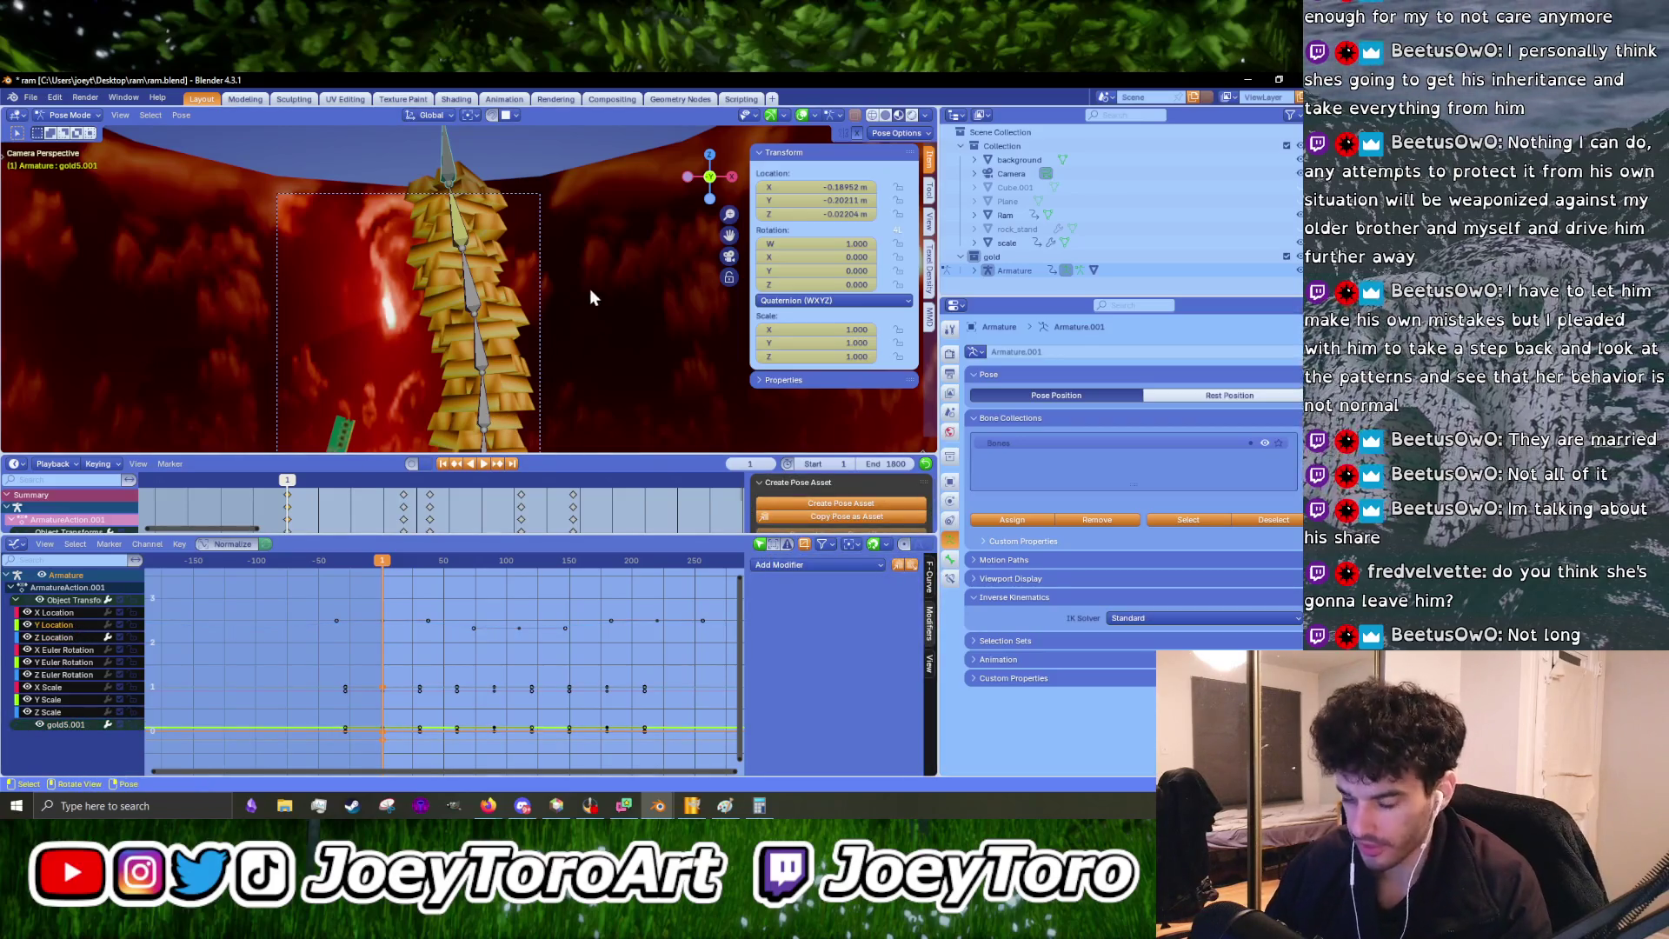
key("g")
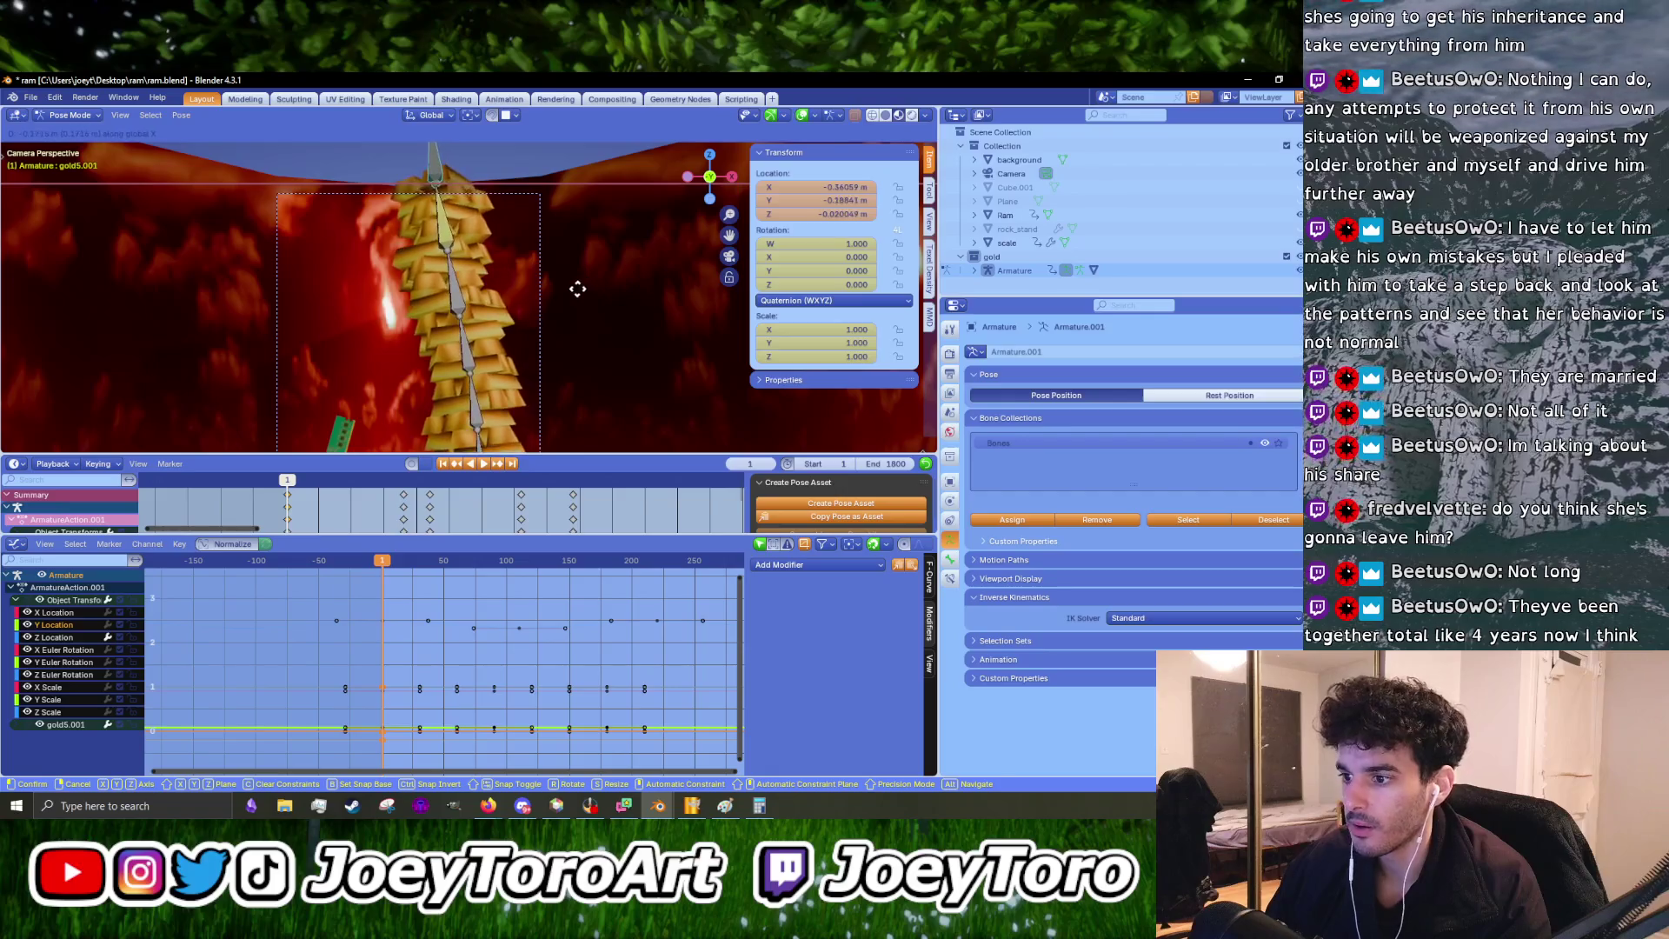
left_click(577, 283)
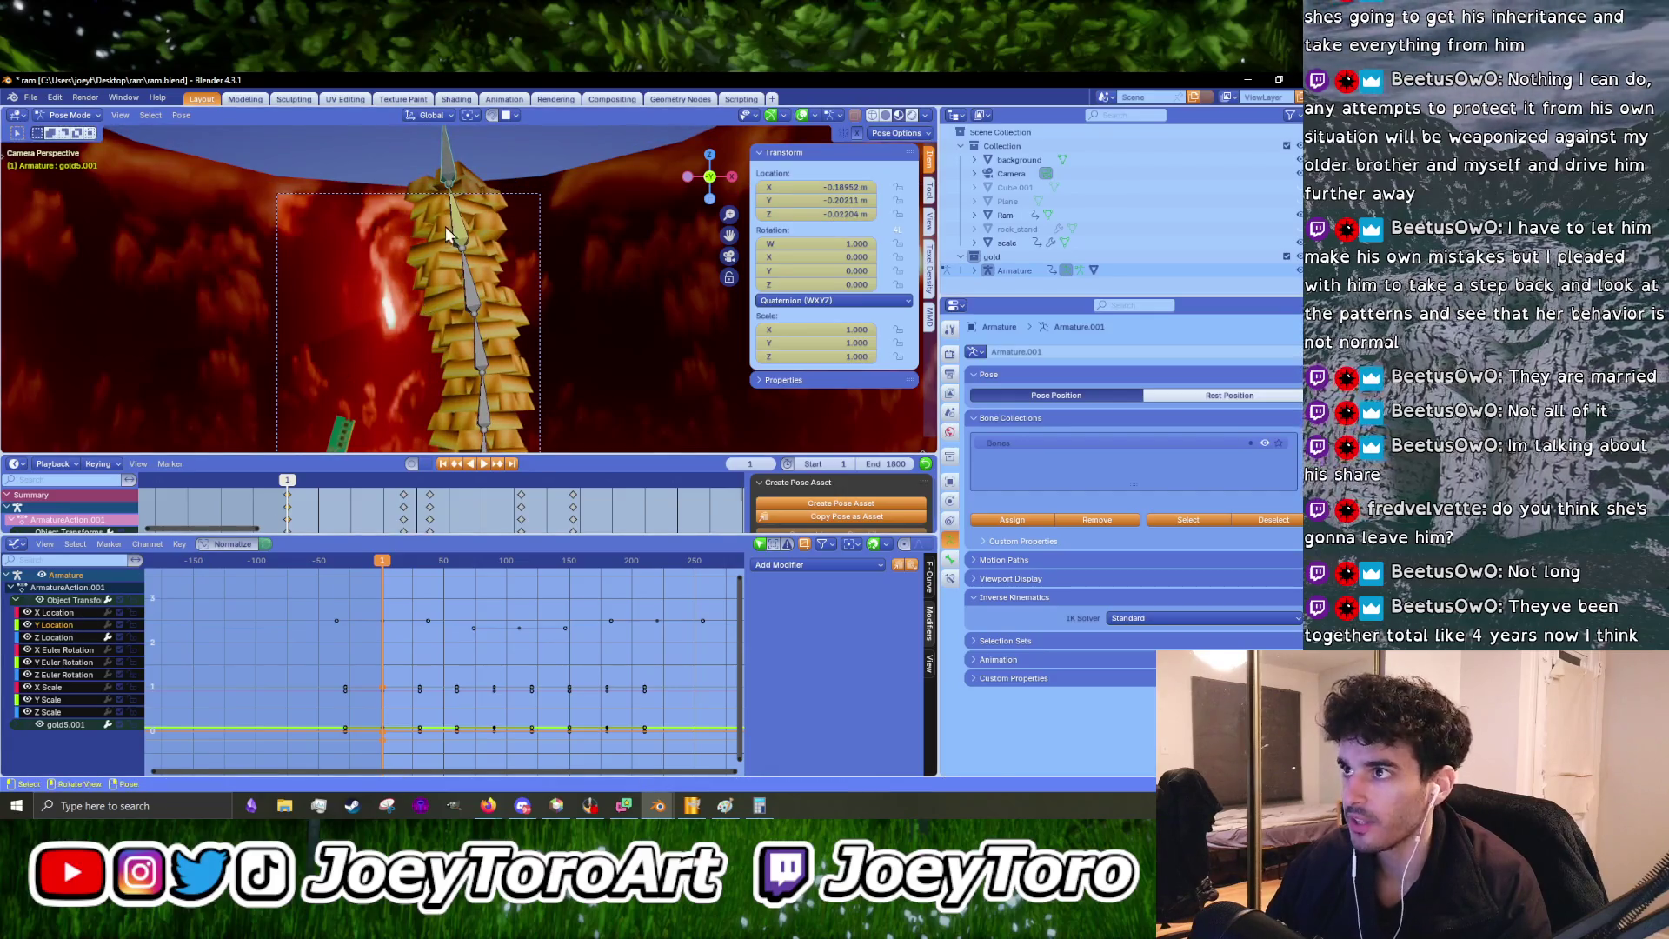
left_click(448, 159)
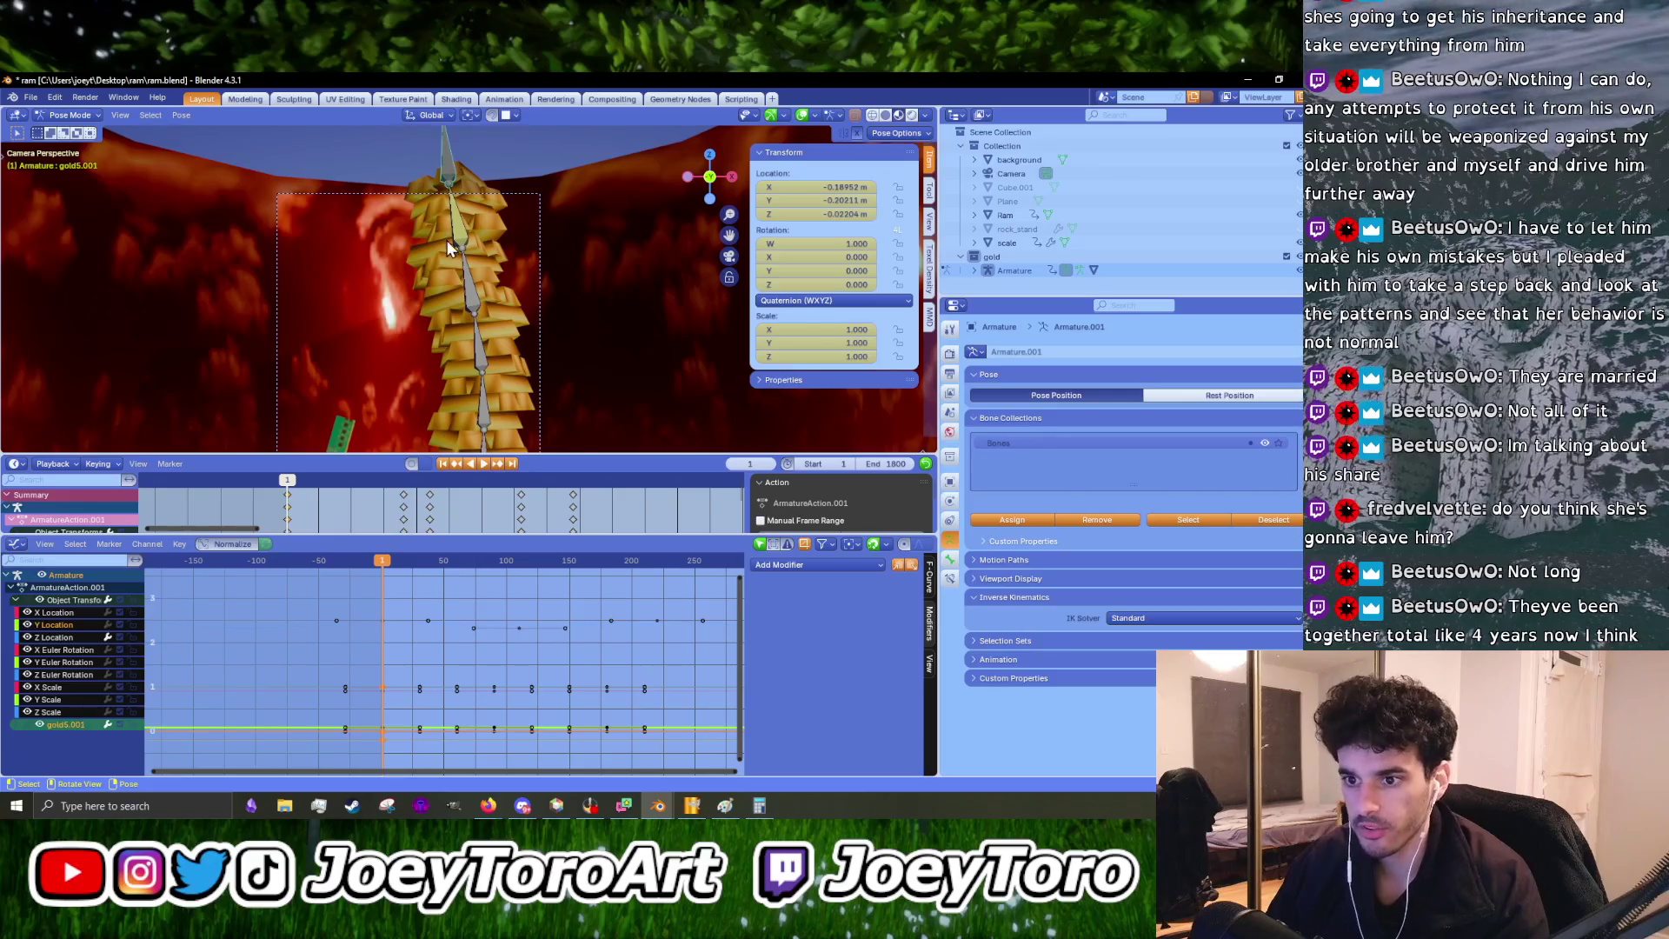
key("space")
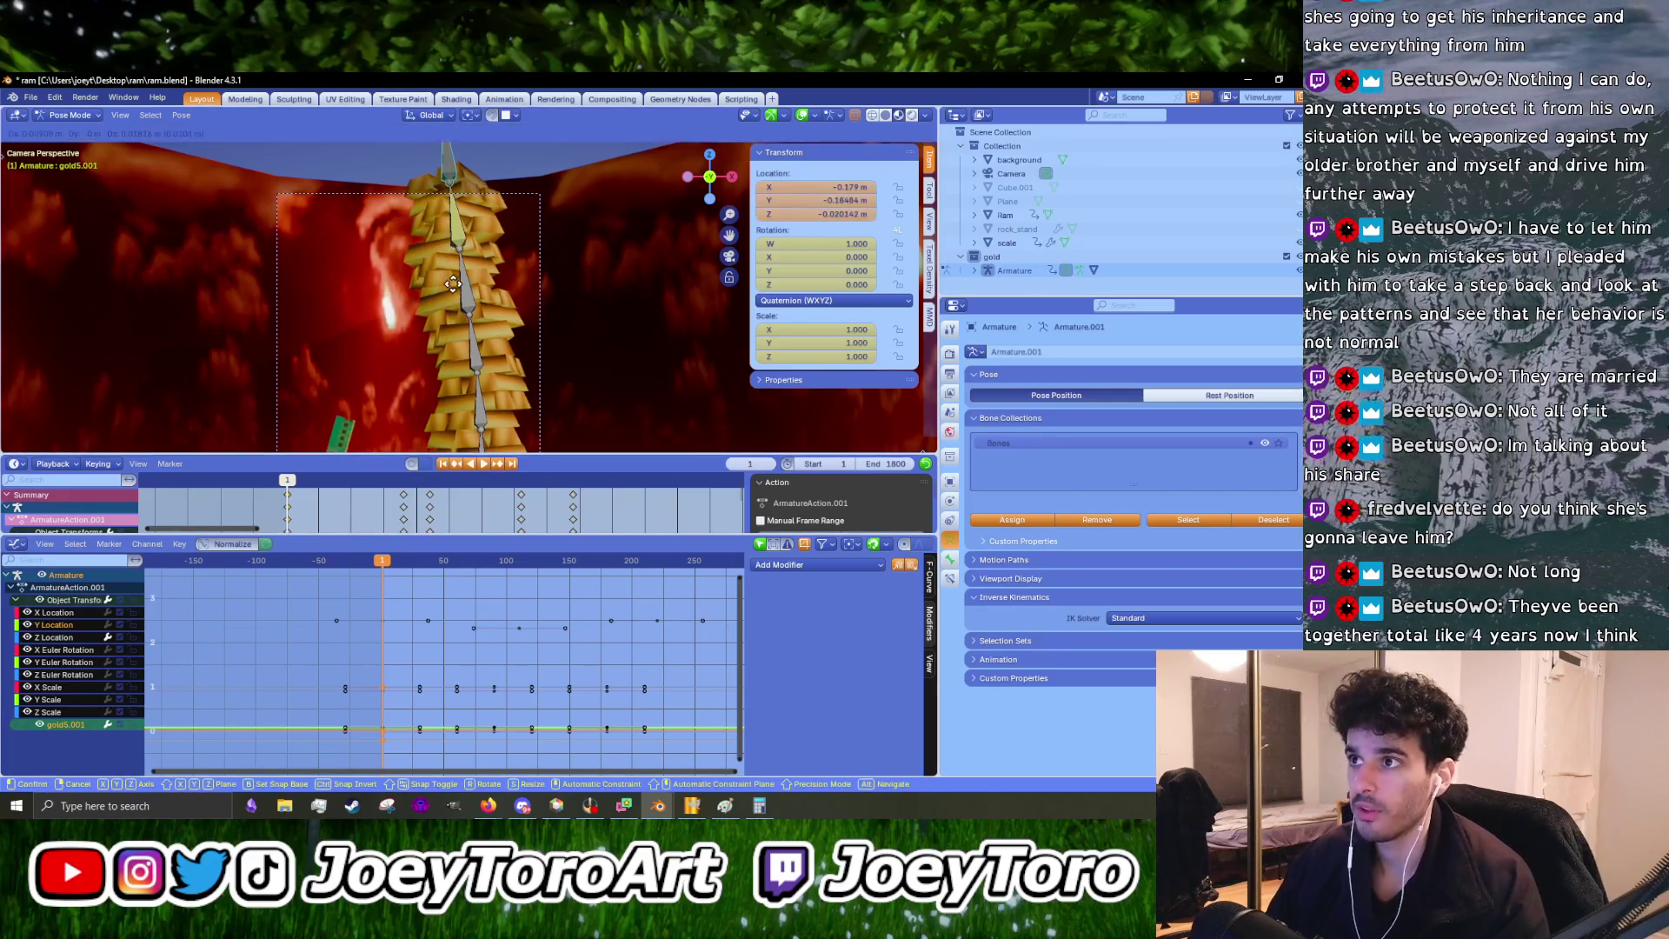
key("Escape")
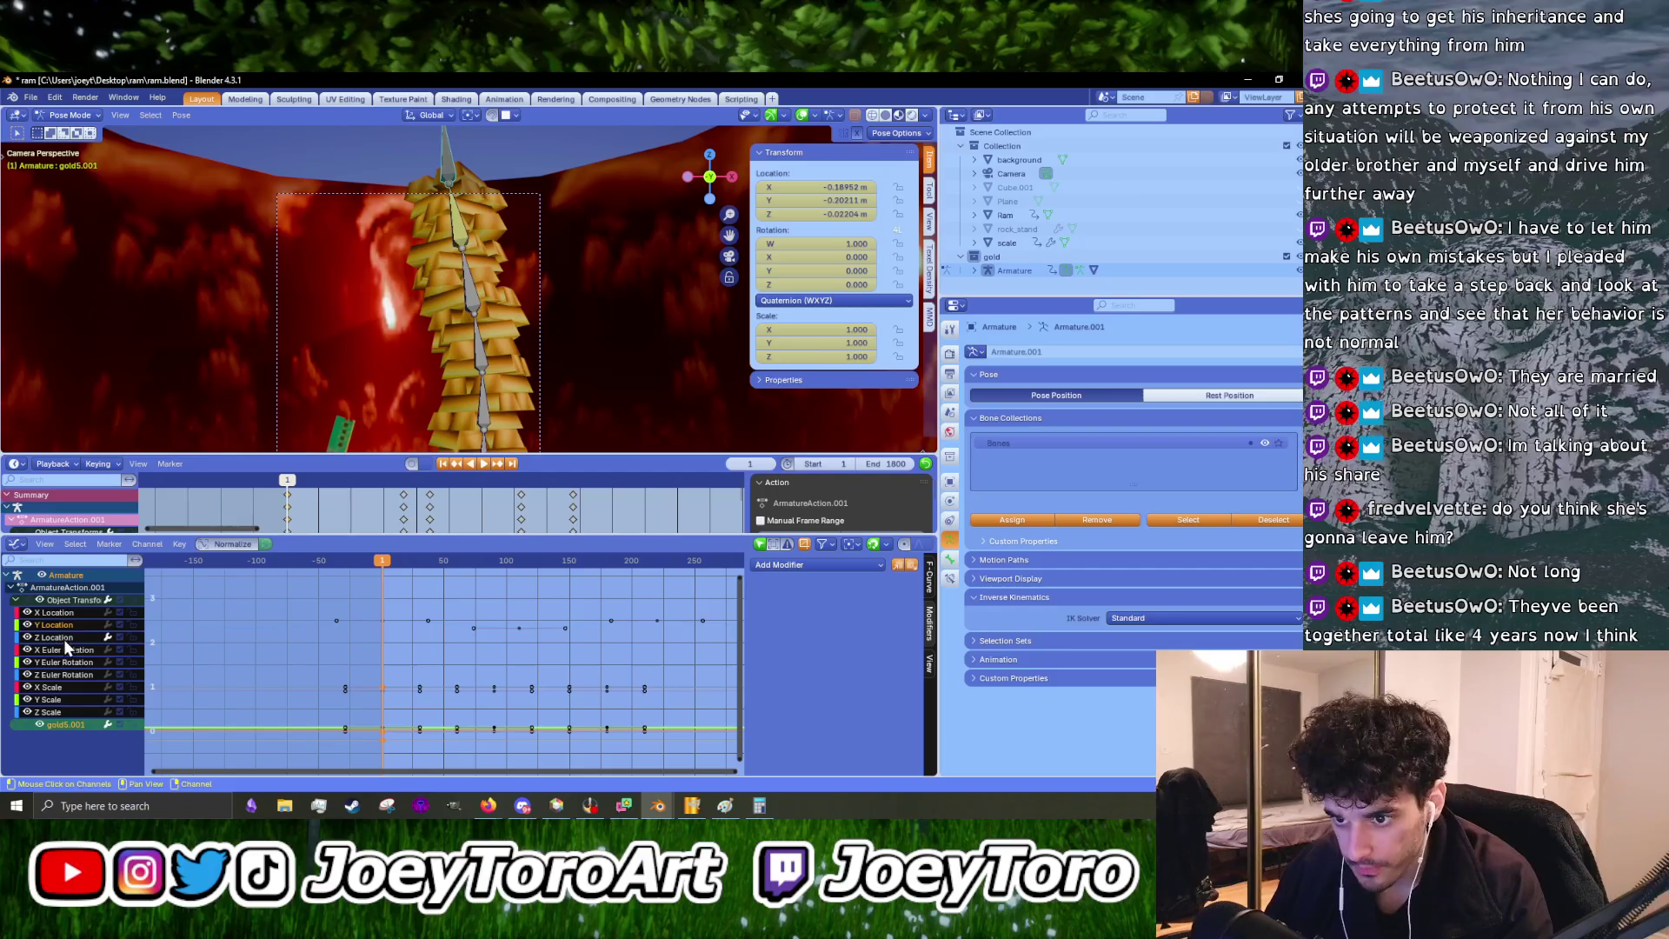
- Select gold5.001's X Location curve and center it in the graph editor
left_click(72, 613)
scroll(414, 728, "up", 5)
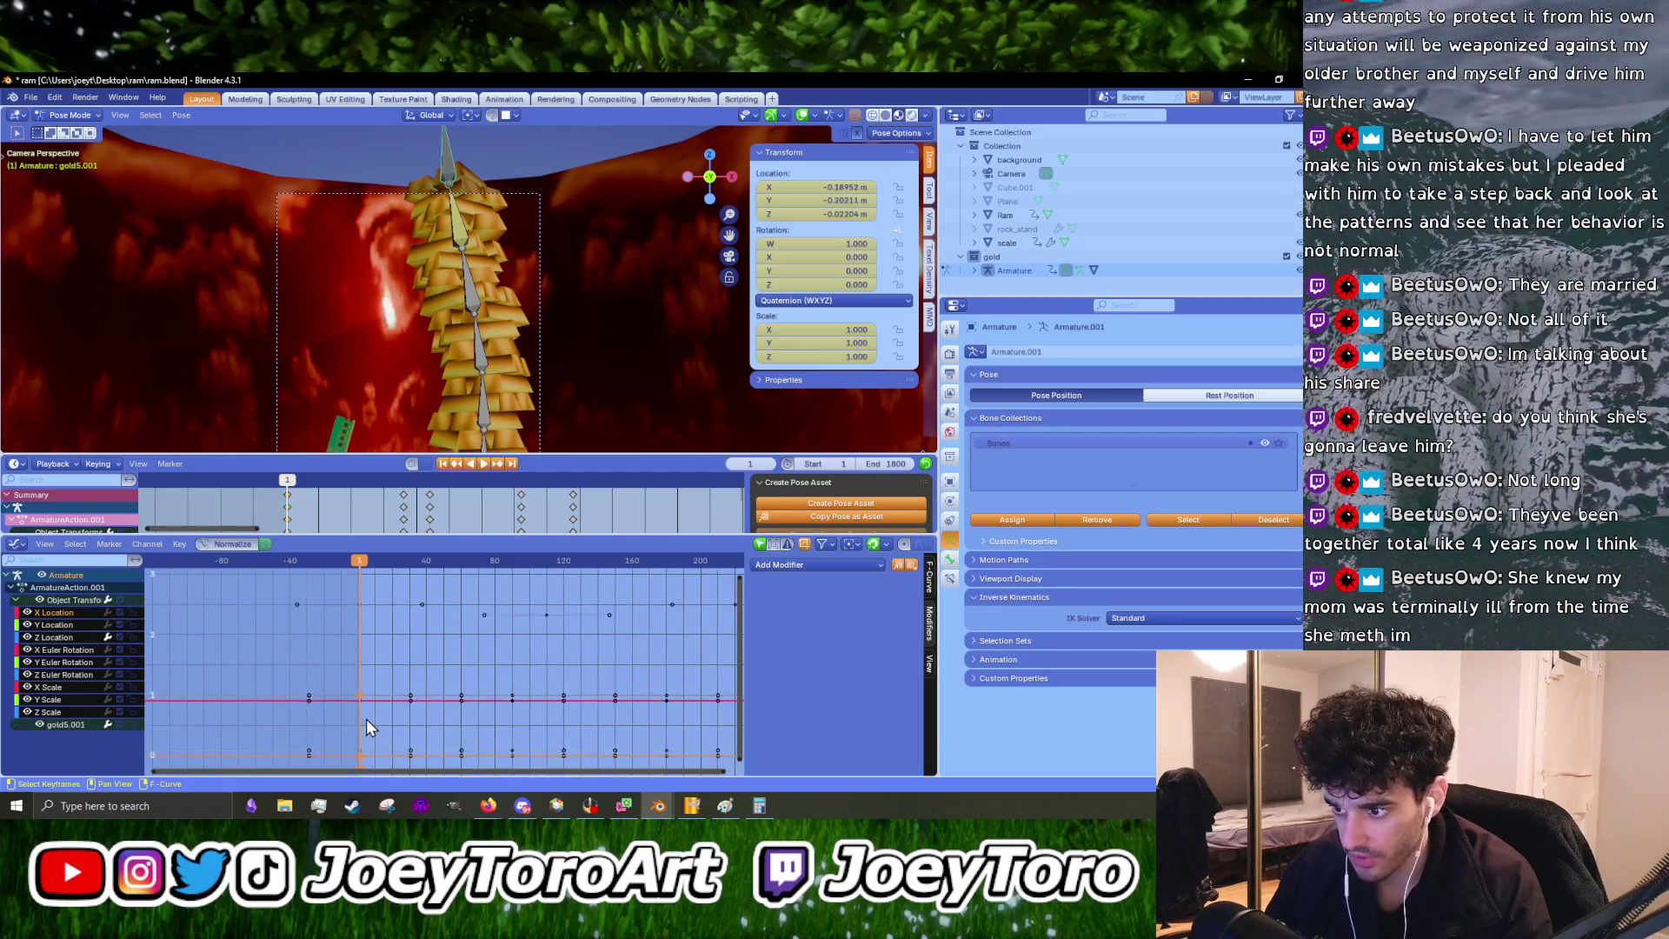
middle_click_drag(367, 631, 384, 679)
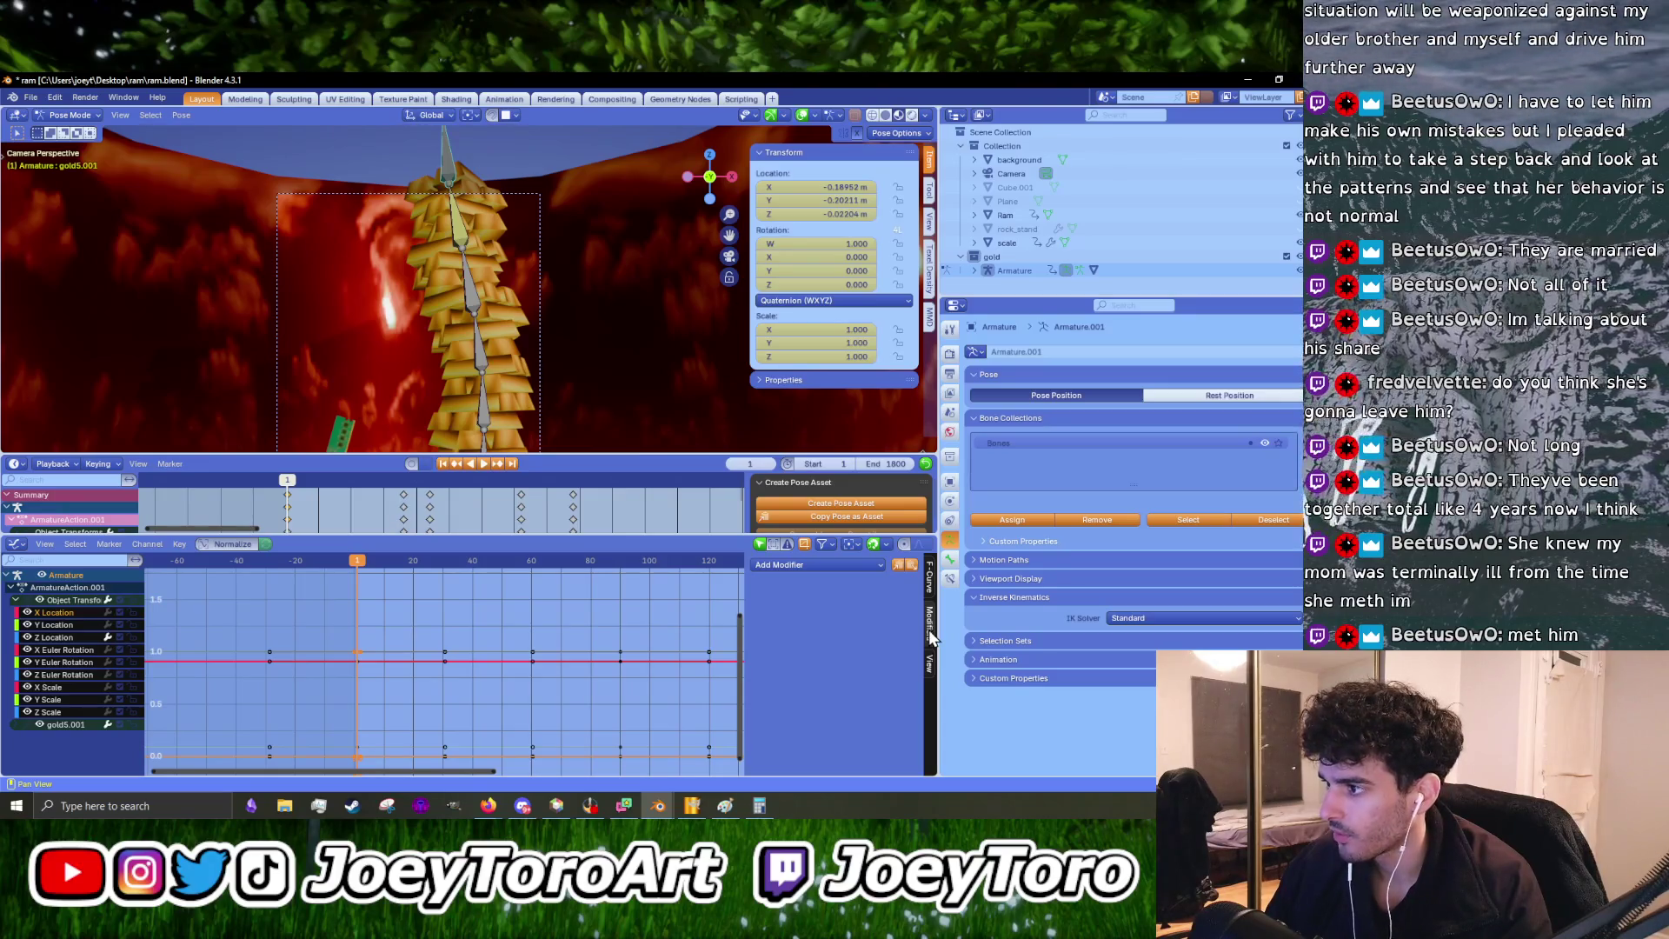
left_click(796, 563)
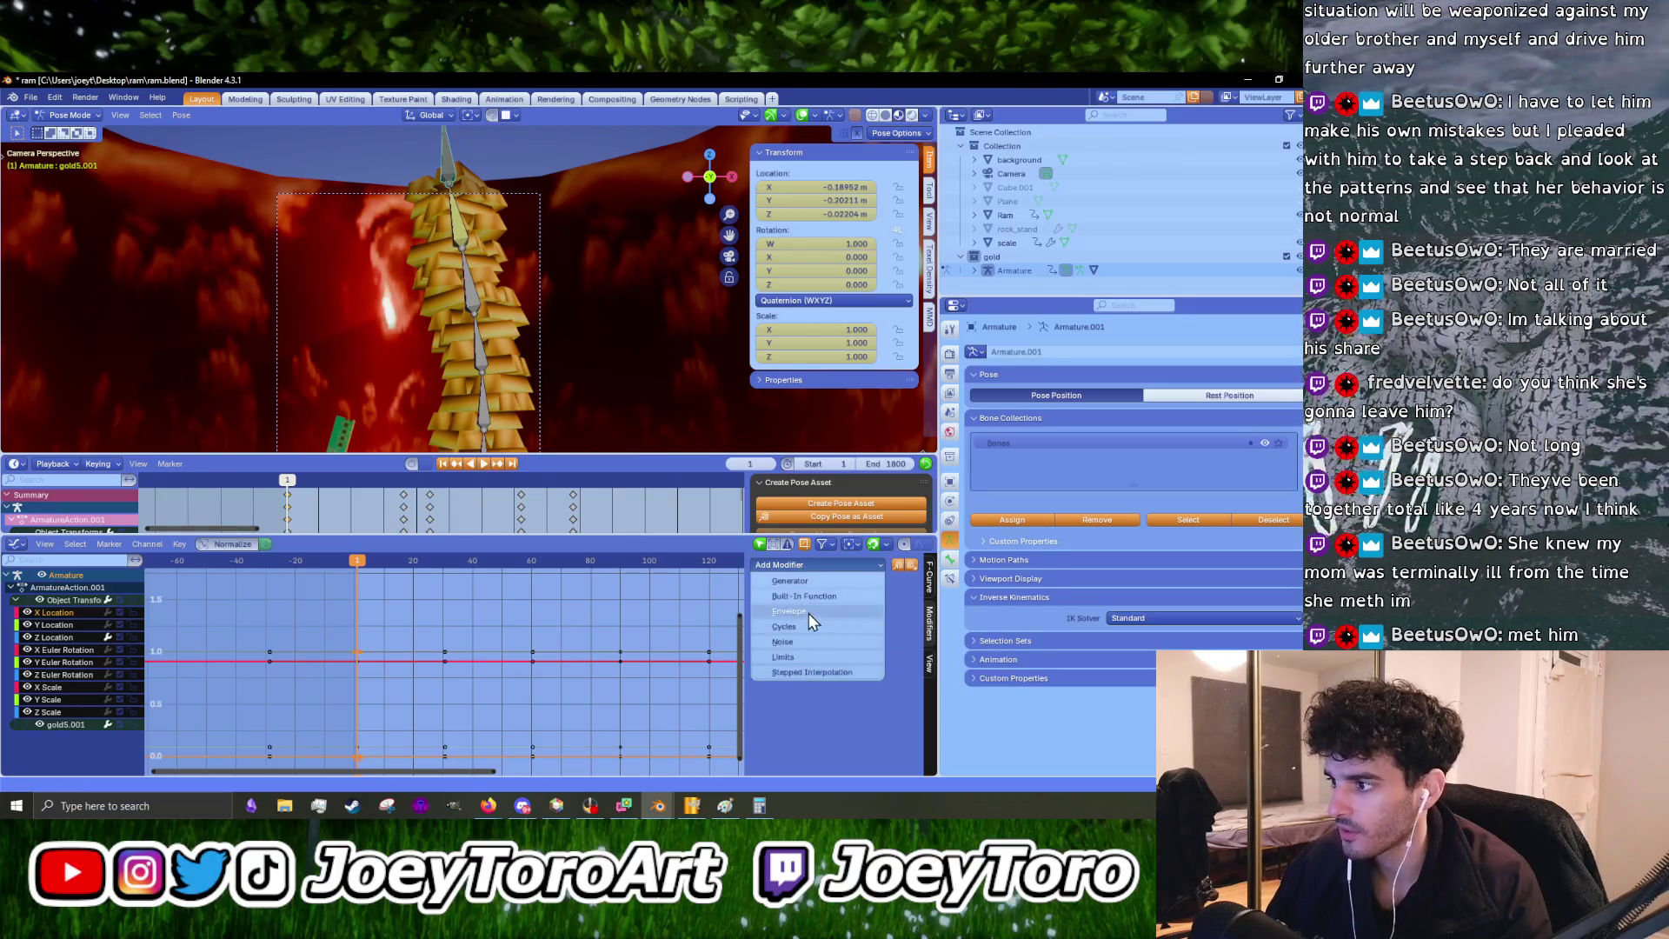
left_click(791, 643)
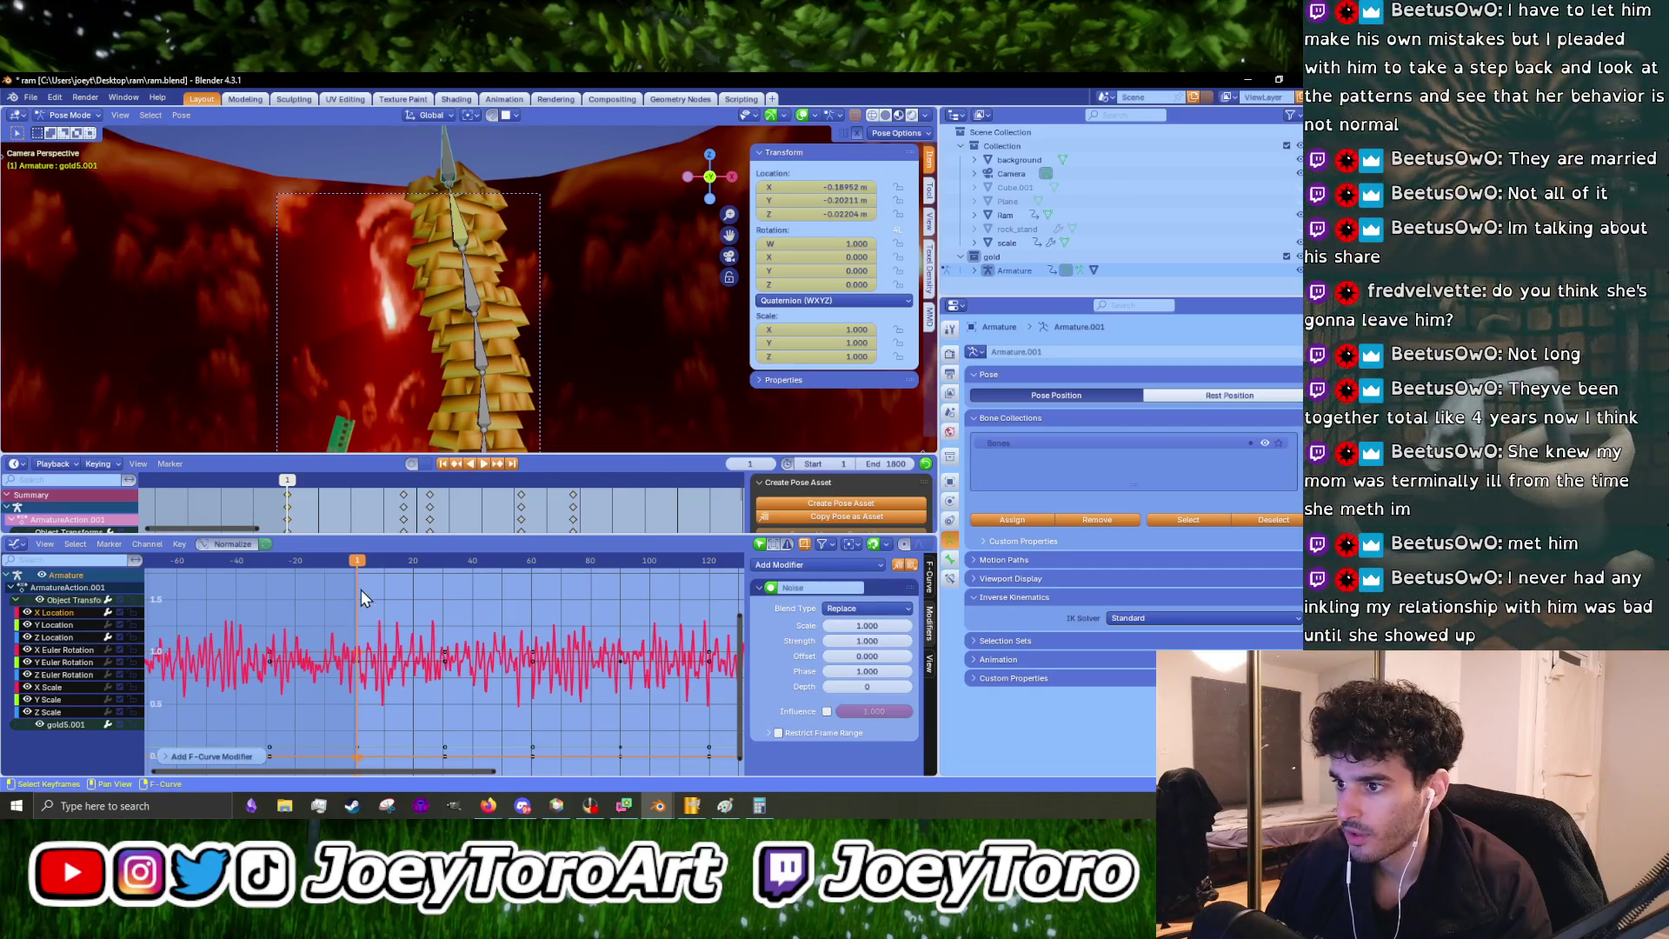
key("space")
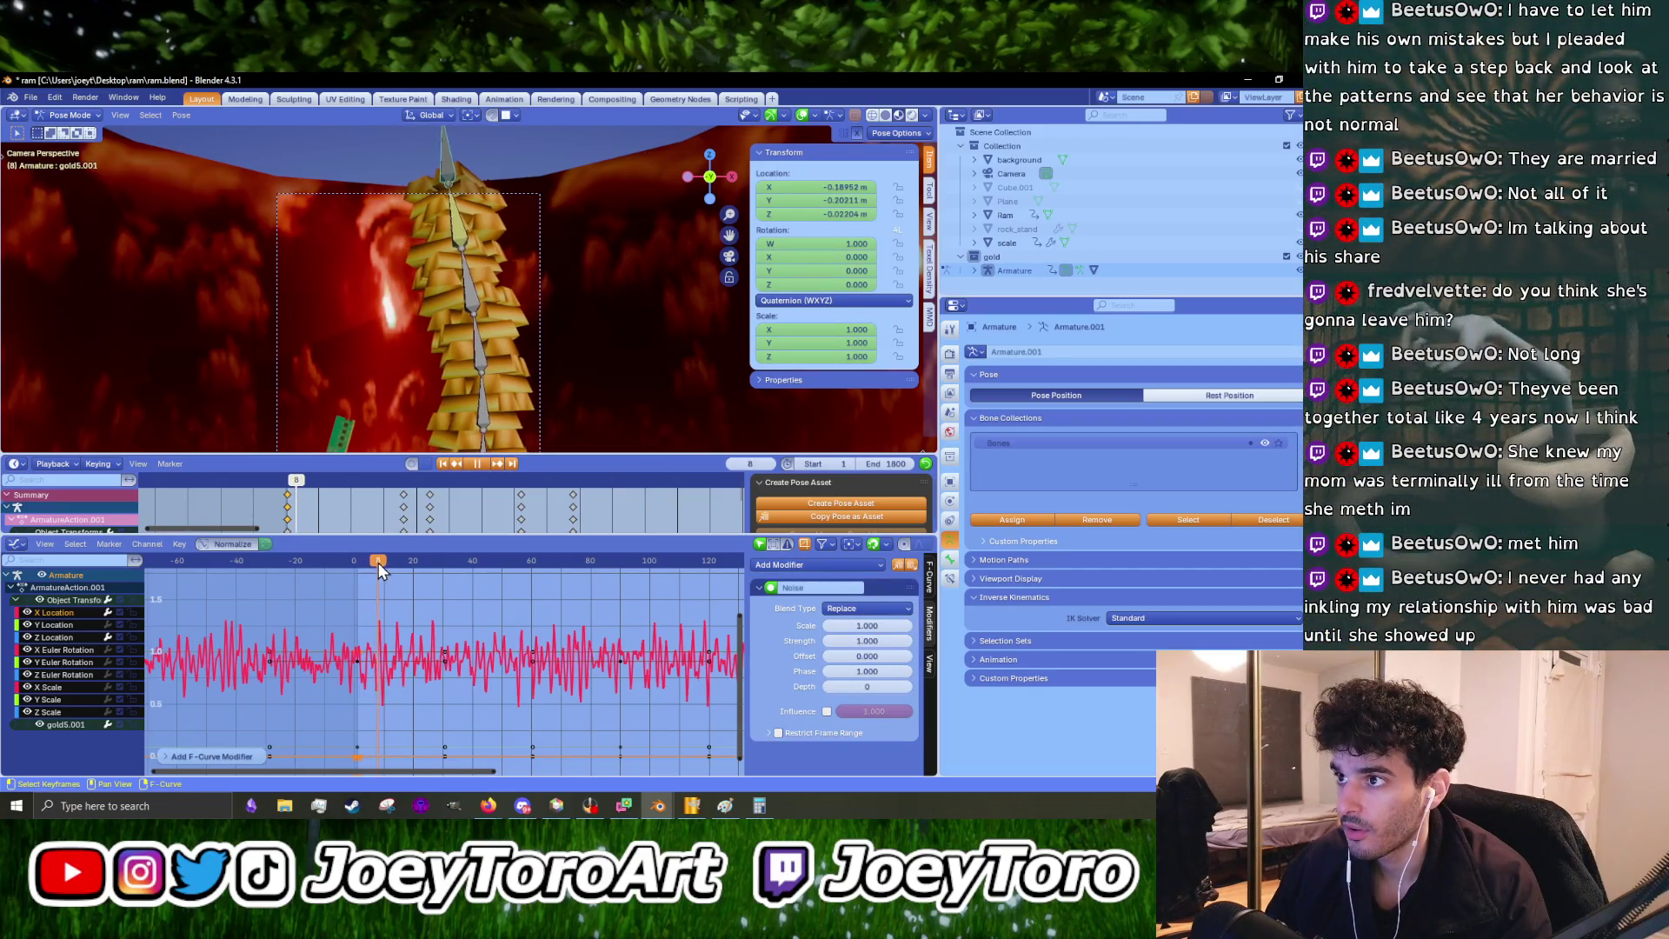
scroll(498, 278, "down", 5)
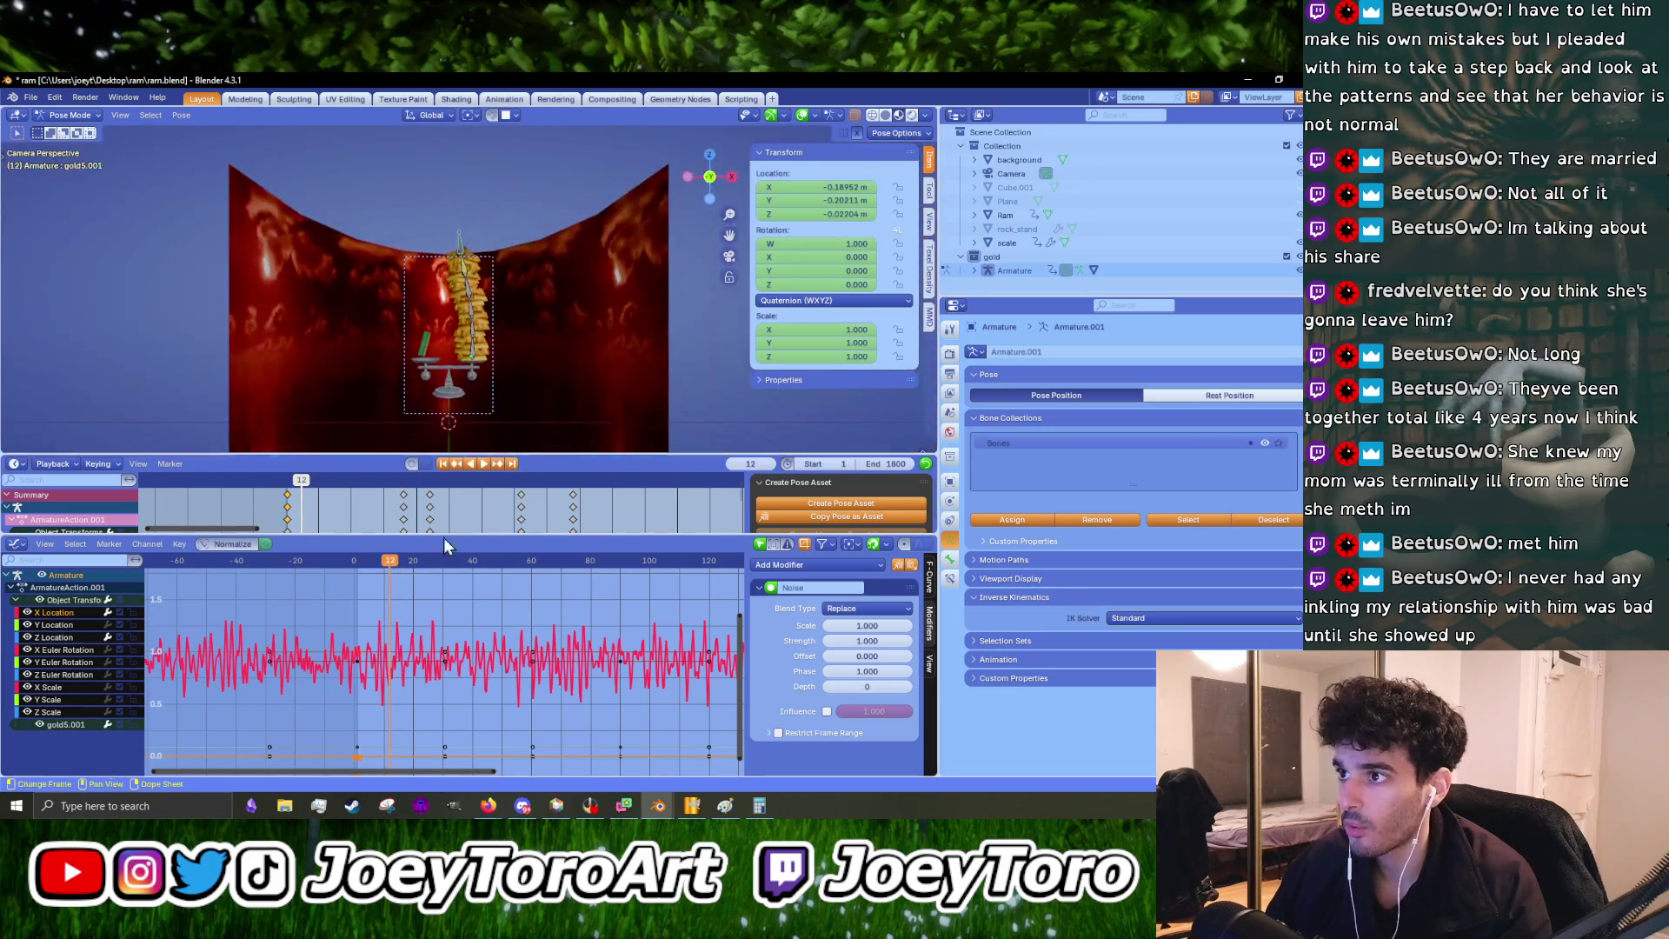
scroll(501, 398, "up", 5)
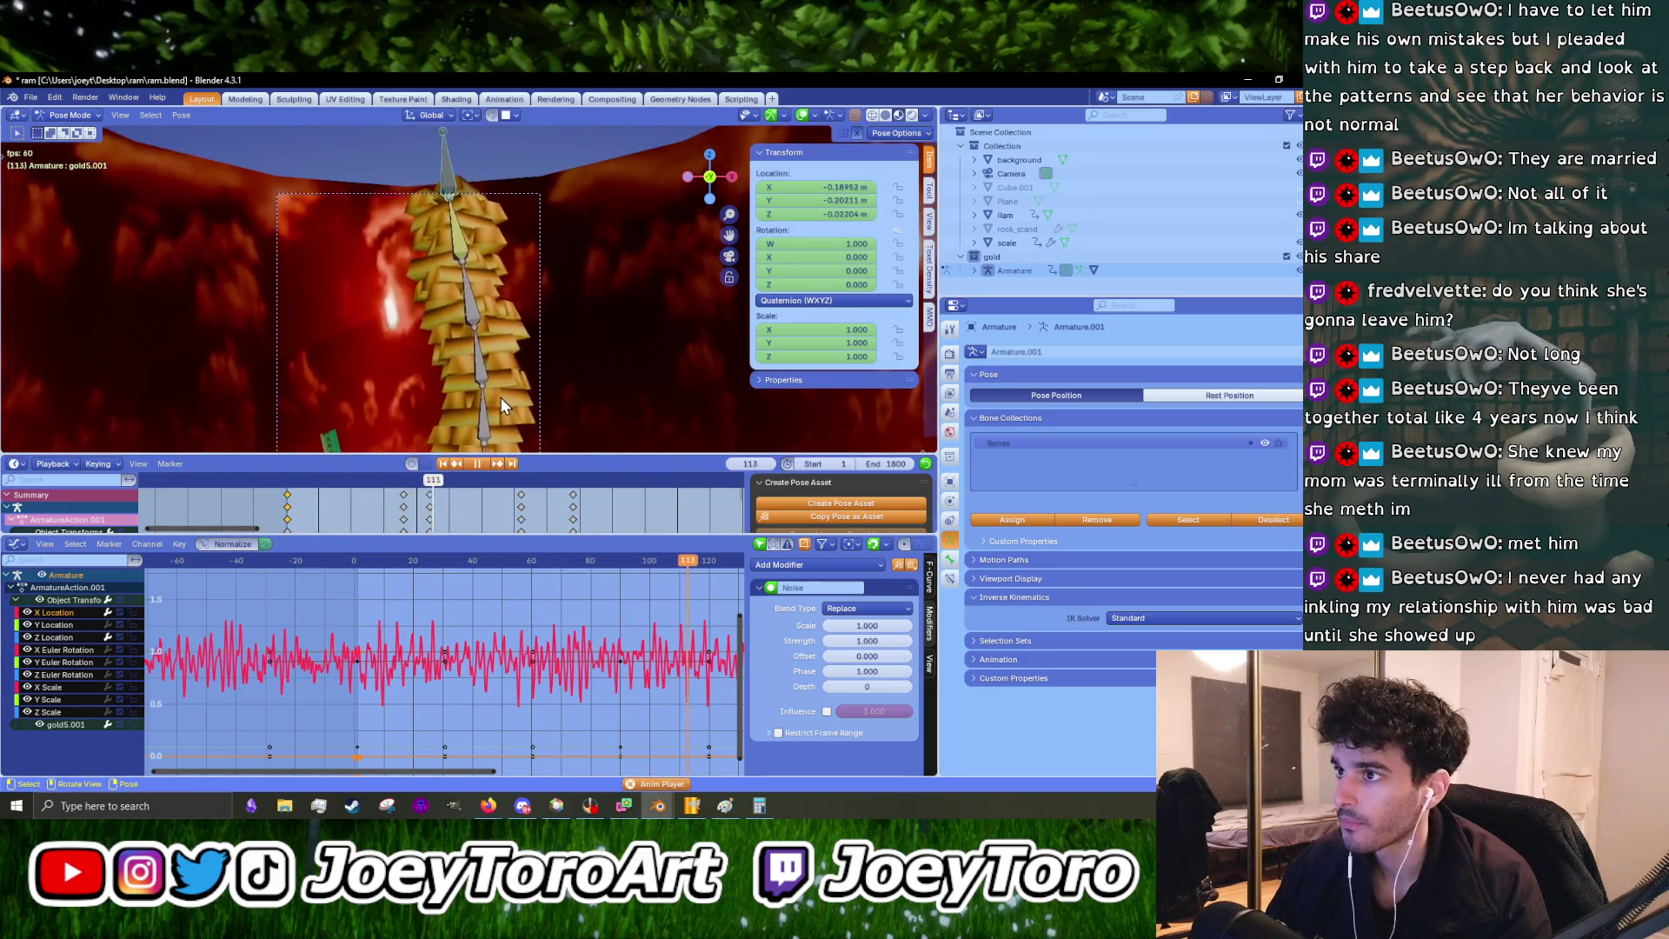
key("space")
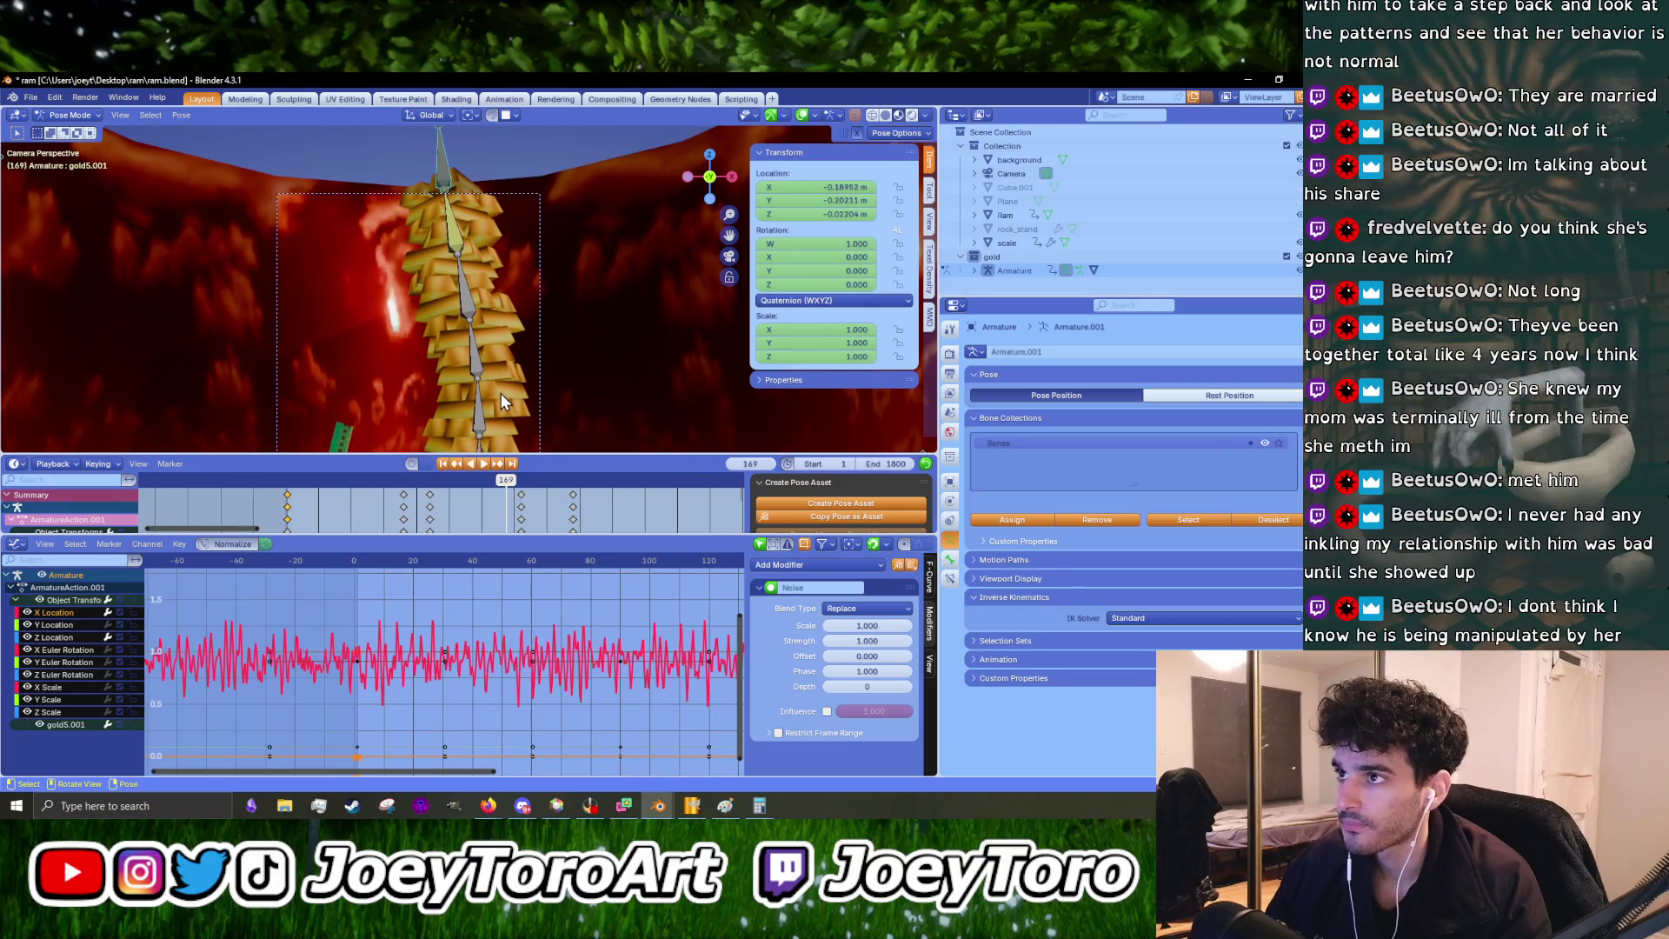
key("shift+Left")
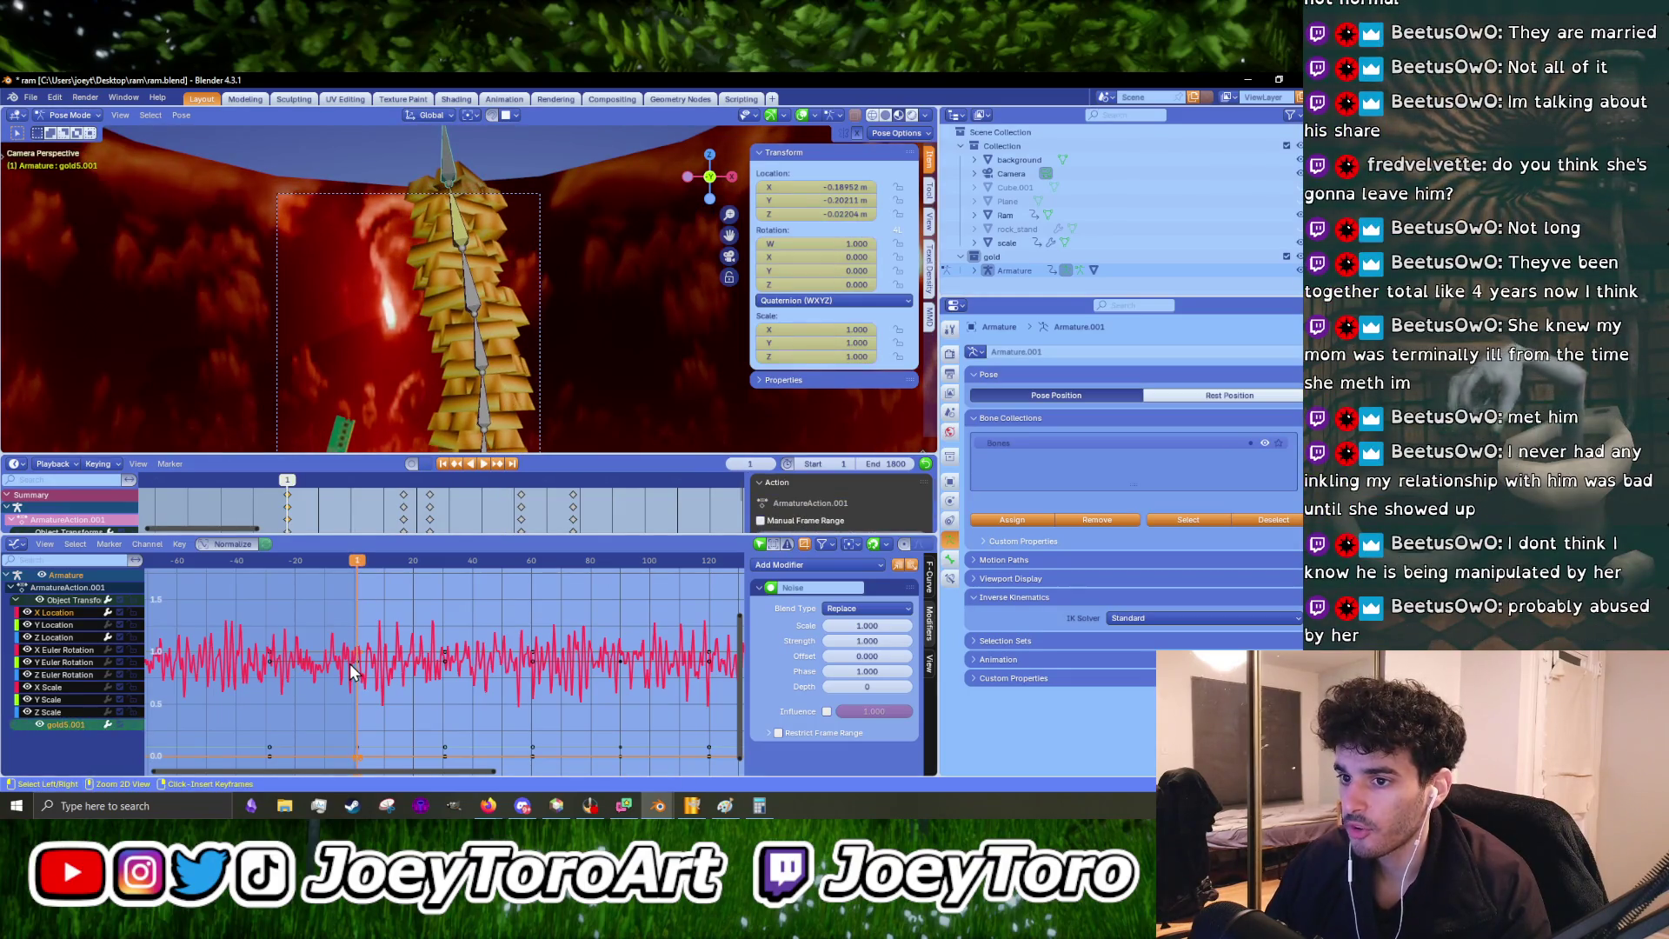
key("ctrl+z")
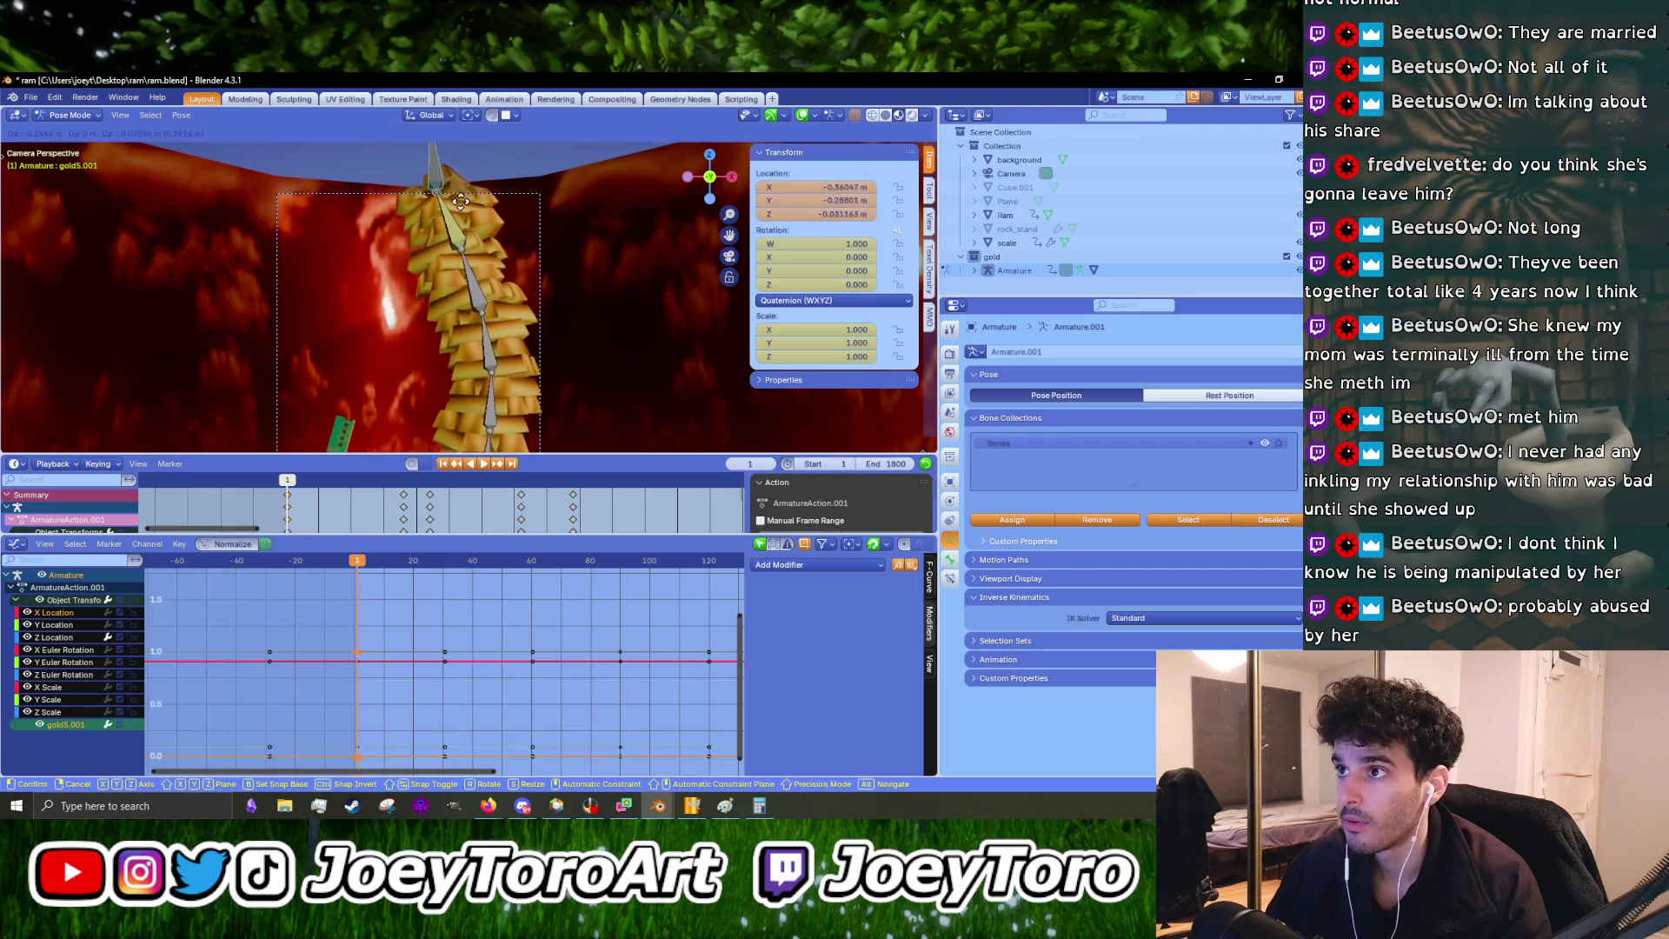
- Add a Cycles modifier to gold5.001's X Location curve
left_click(837, 565)
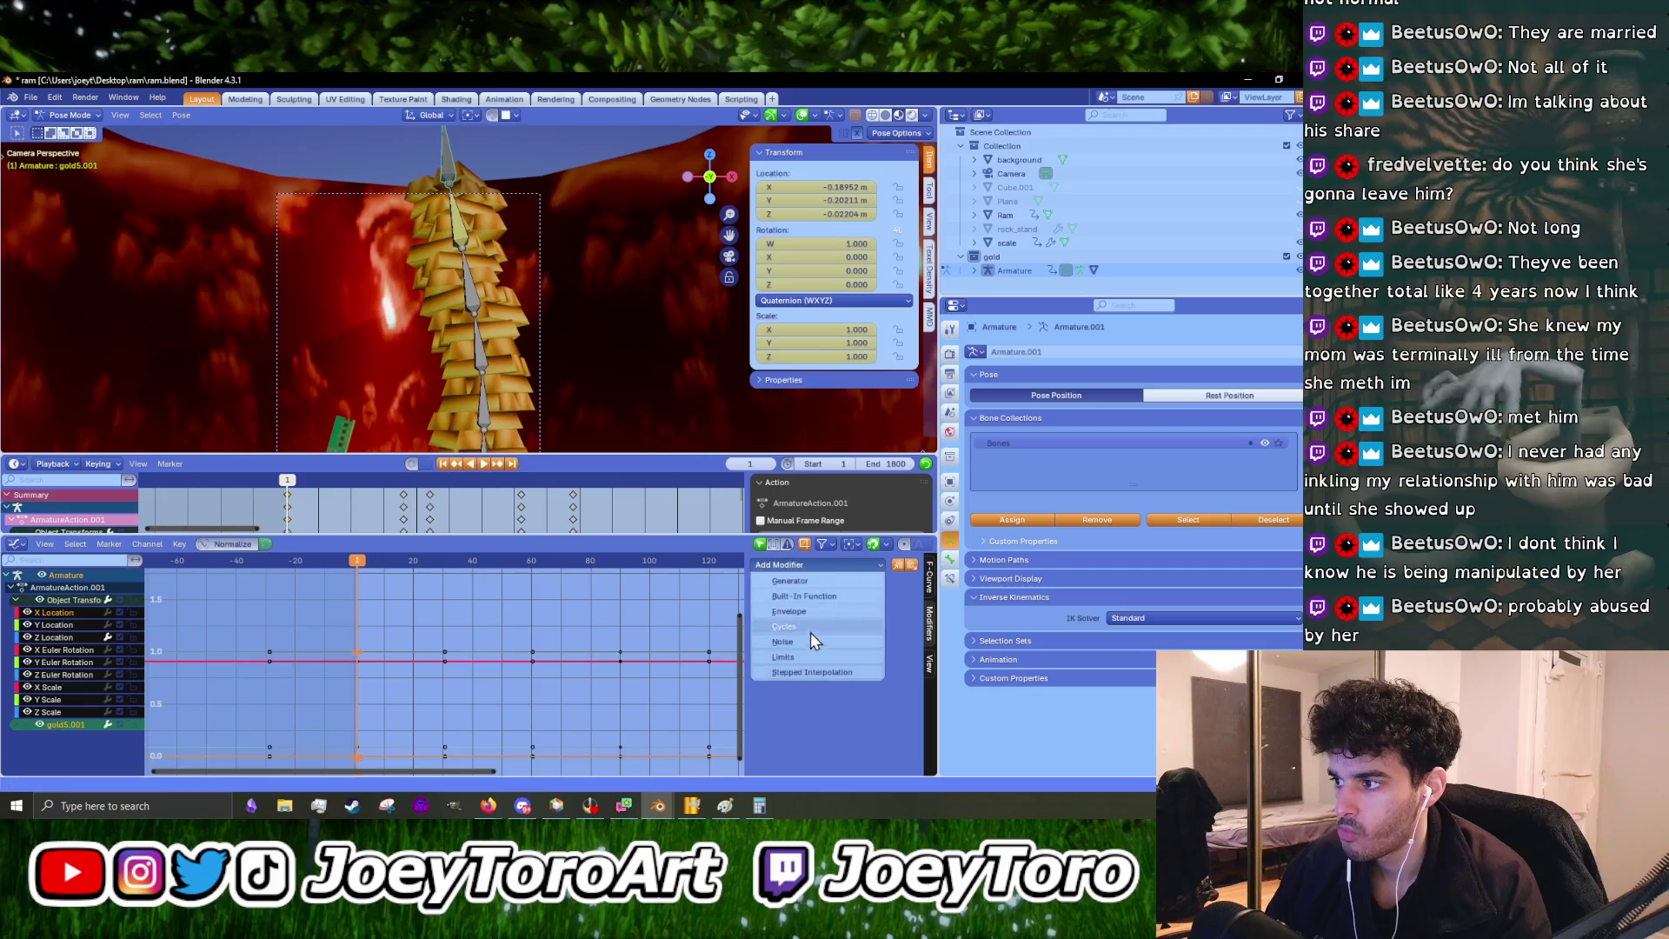
left_click(356, 667)
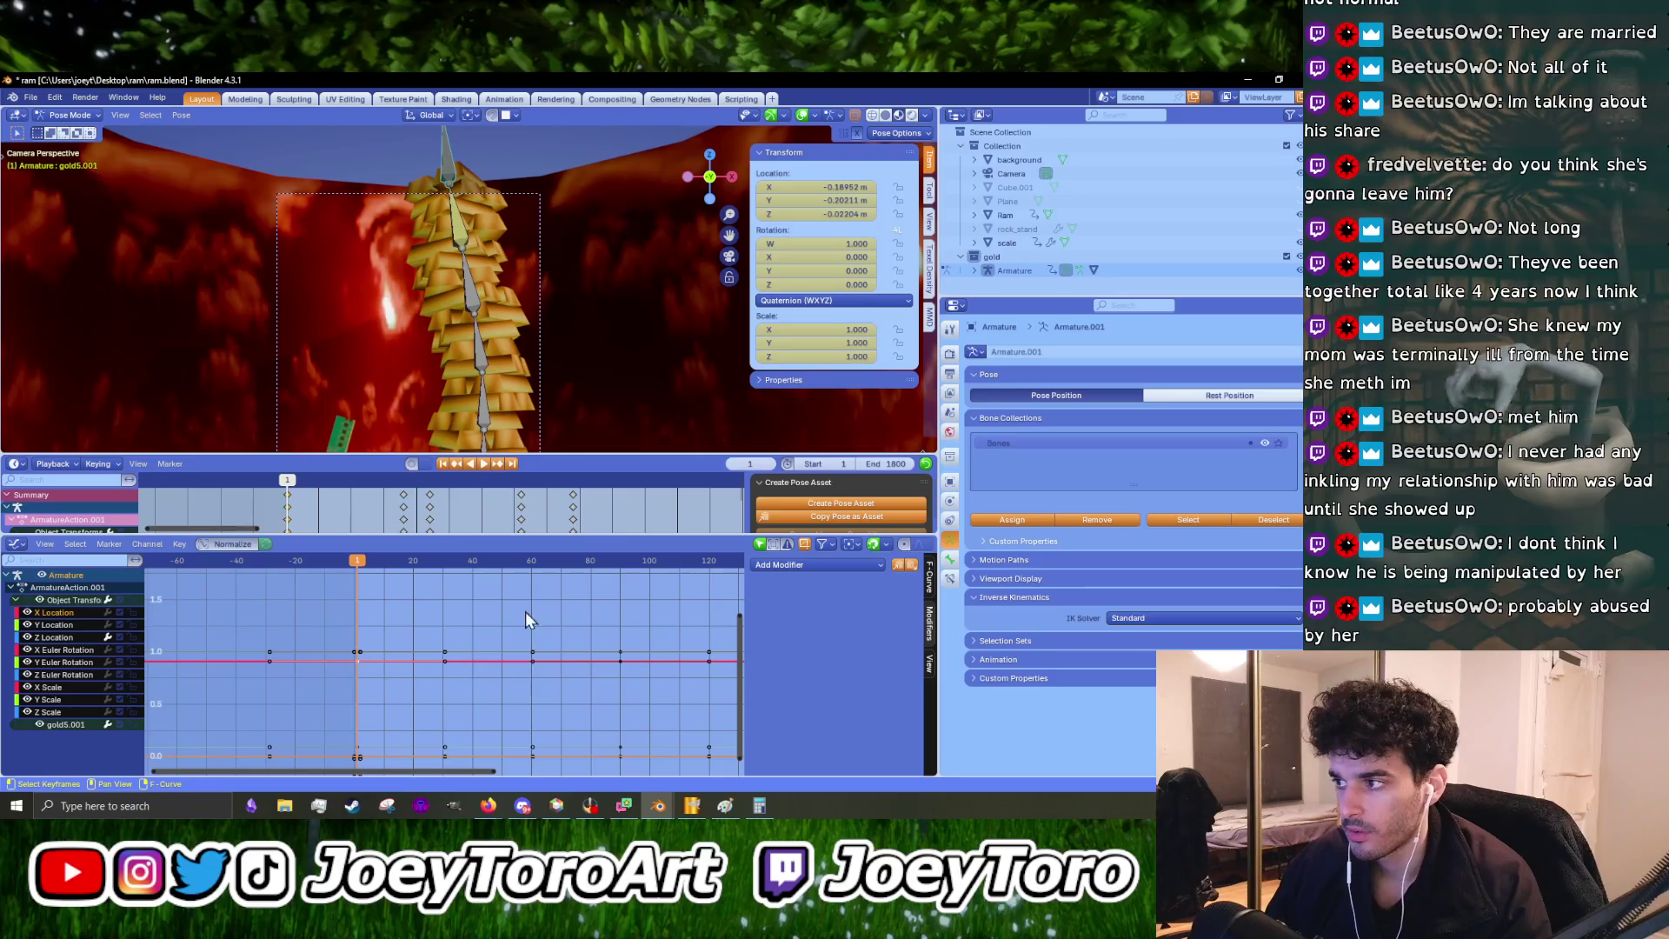
left_click(801, 565)
left_click(796, 625)
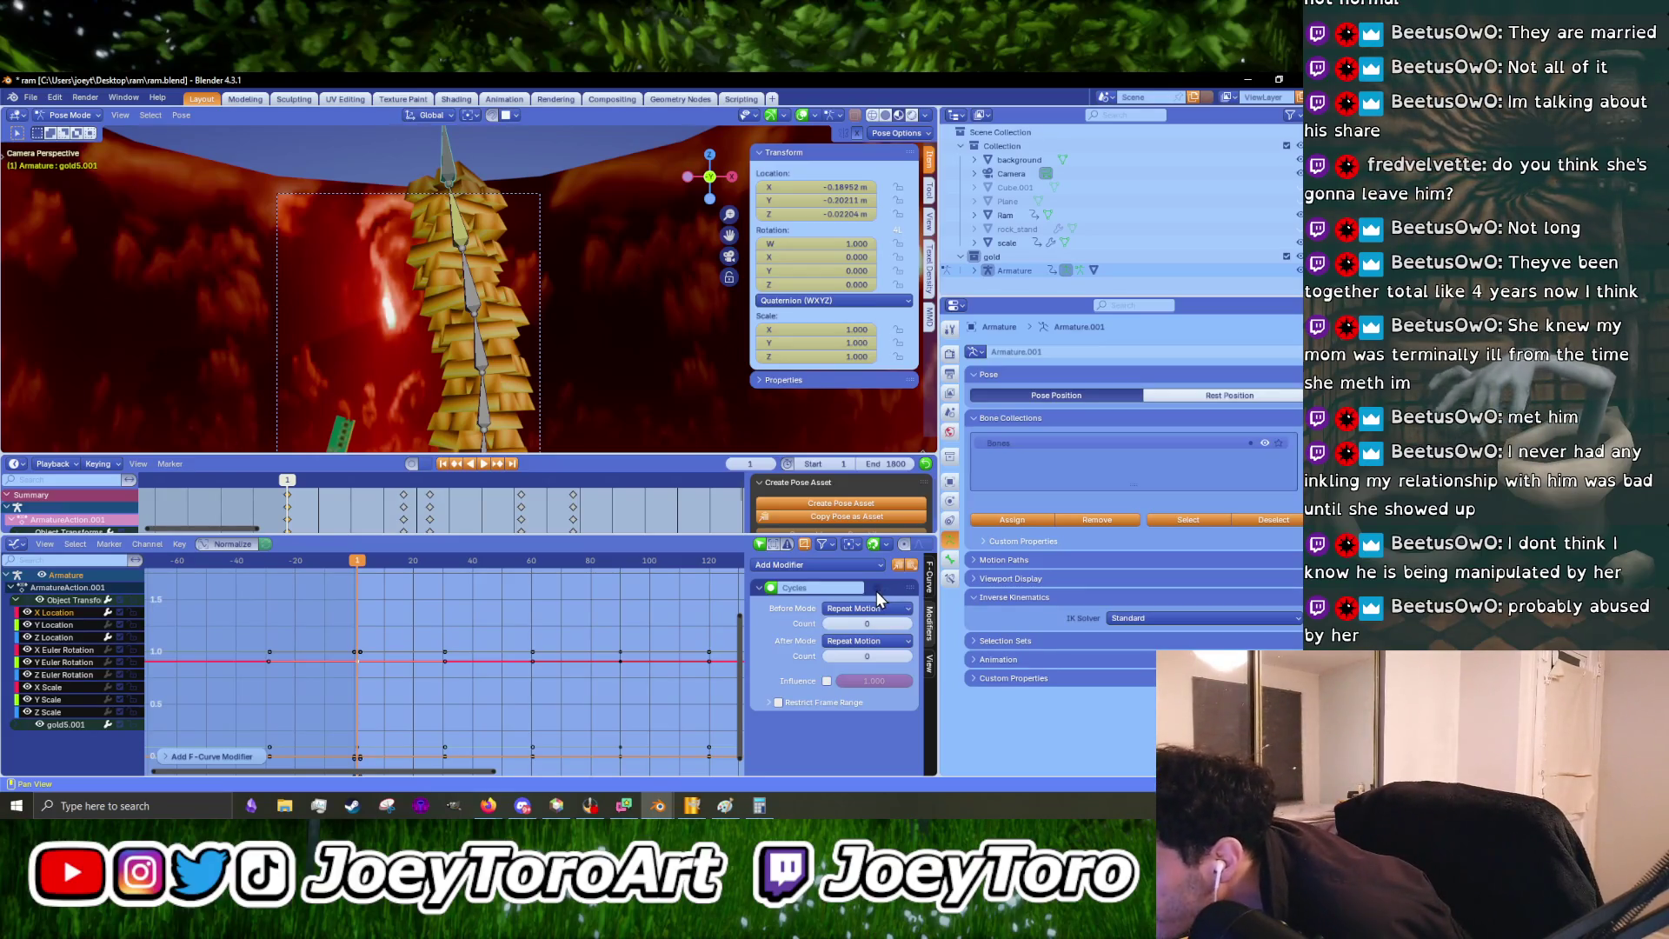
left_click(892, 591)
left_click(853, 570)
left_click(812, 625)
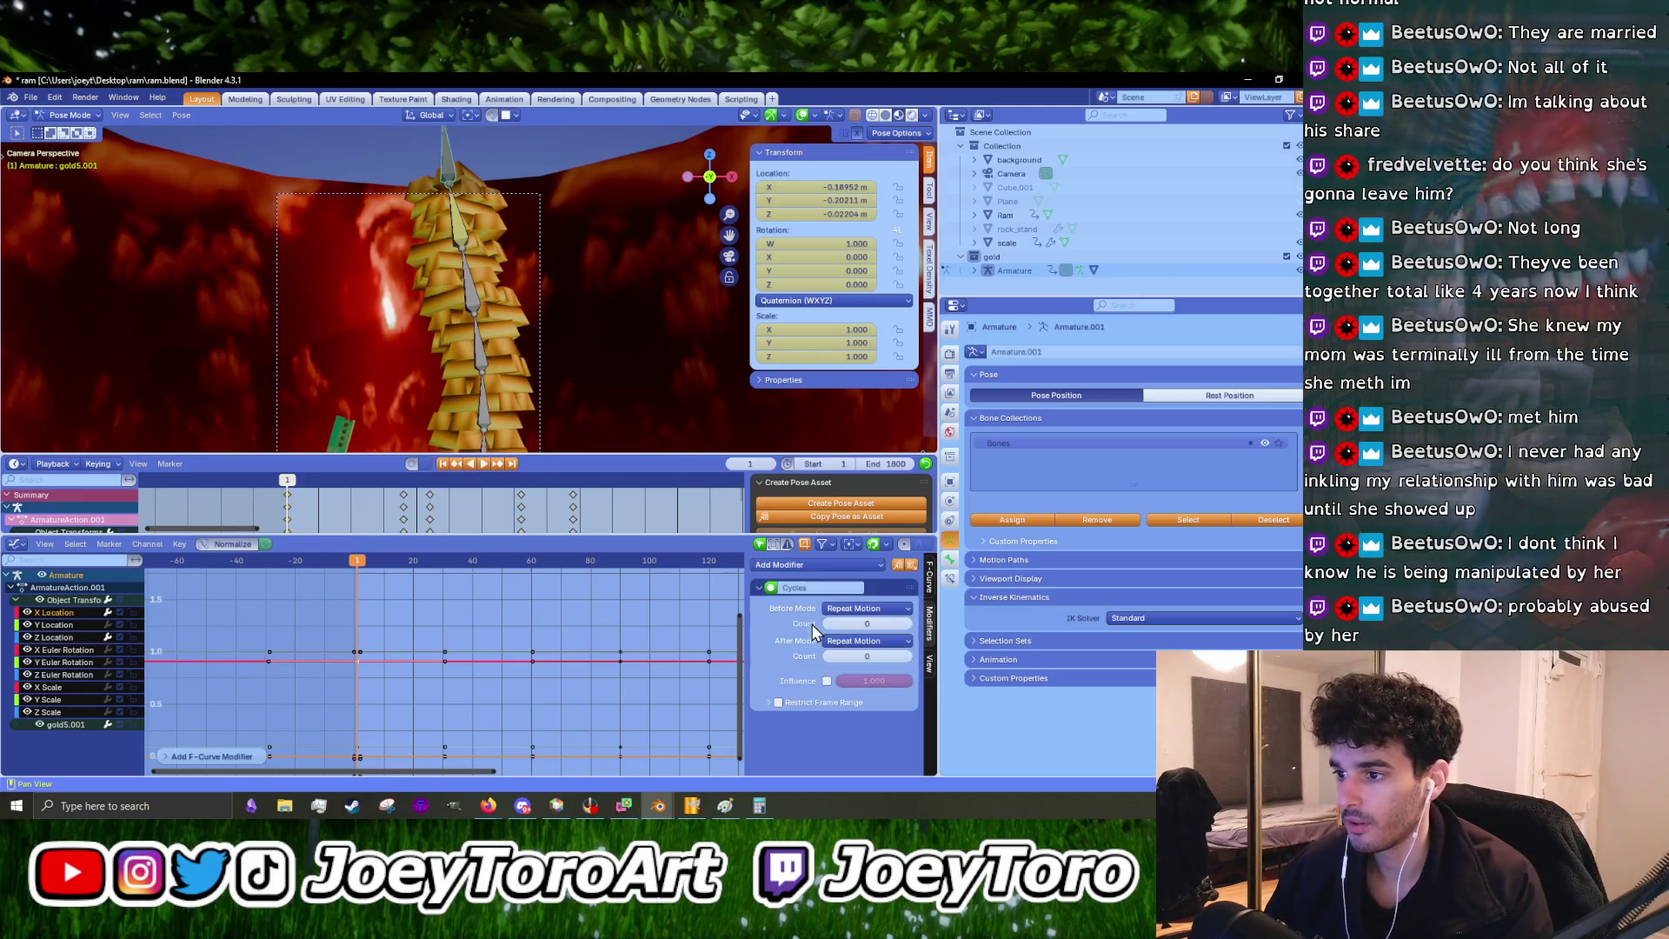
- Preview a Noise modifier in playback, undo back to Cycles, and select the Y Location curve
left_click(887, 592)
left_click(835, 567)
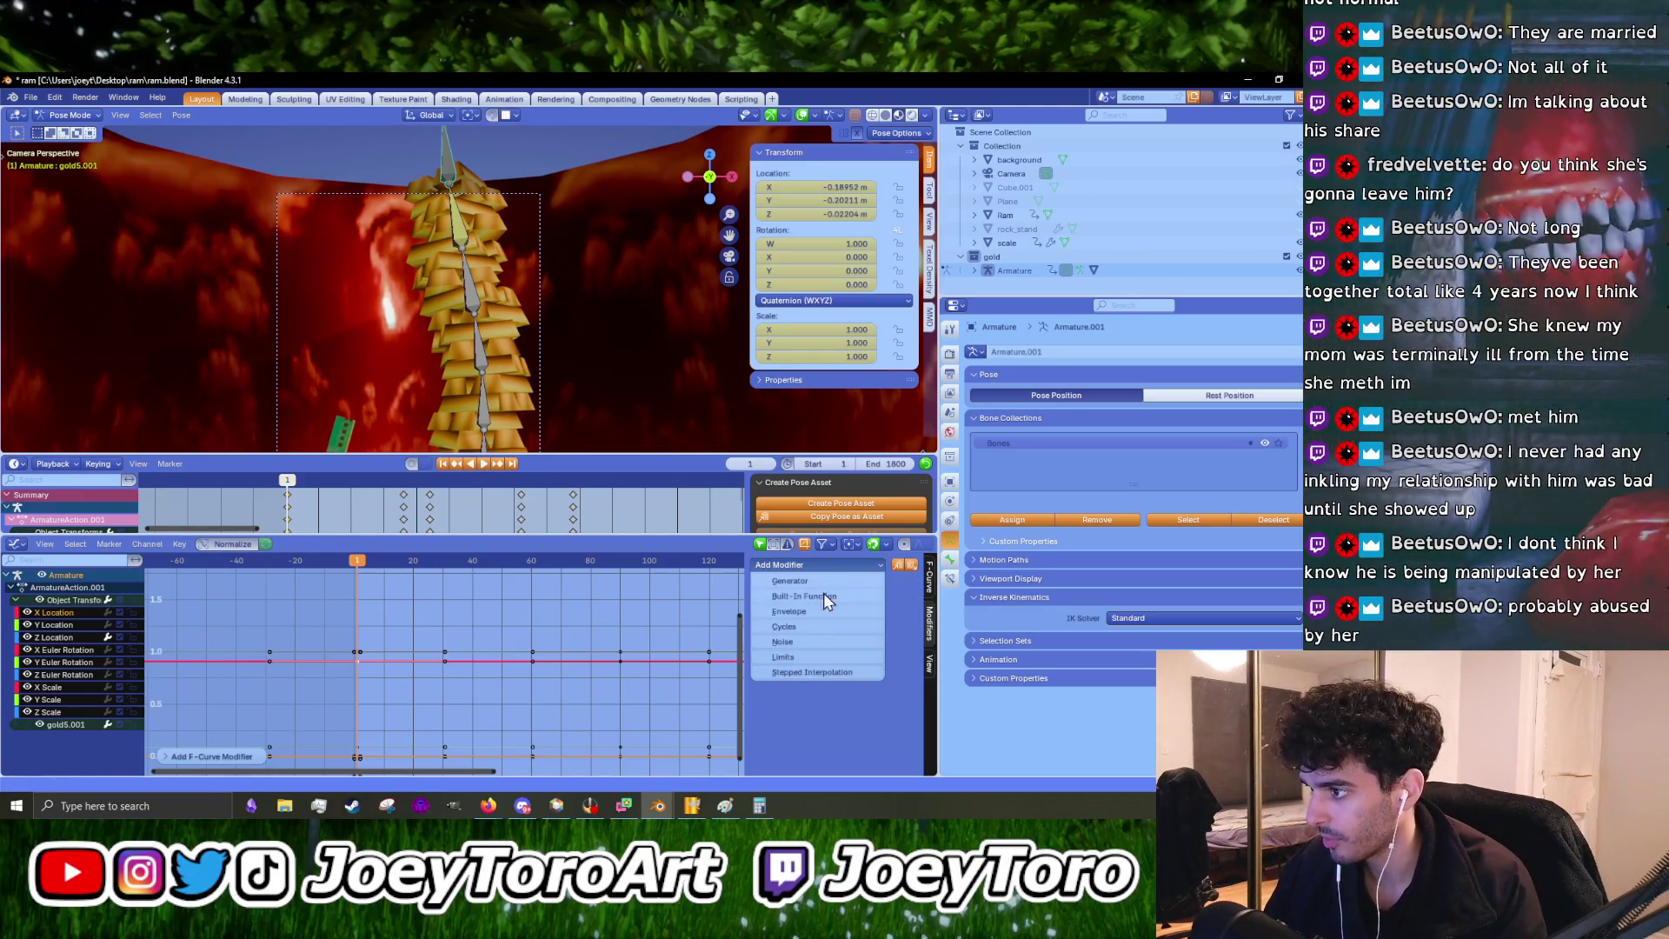
left_click(792, 643)
key("space")
key("space")
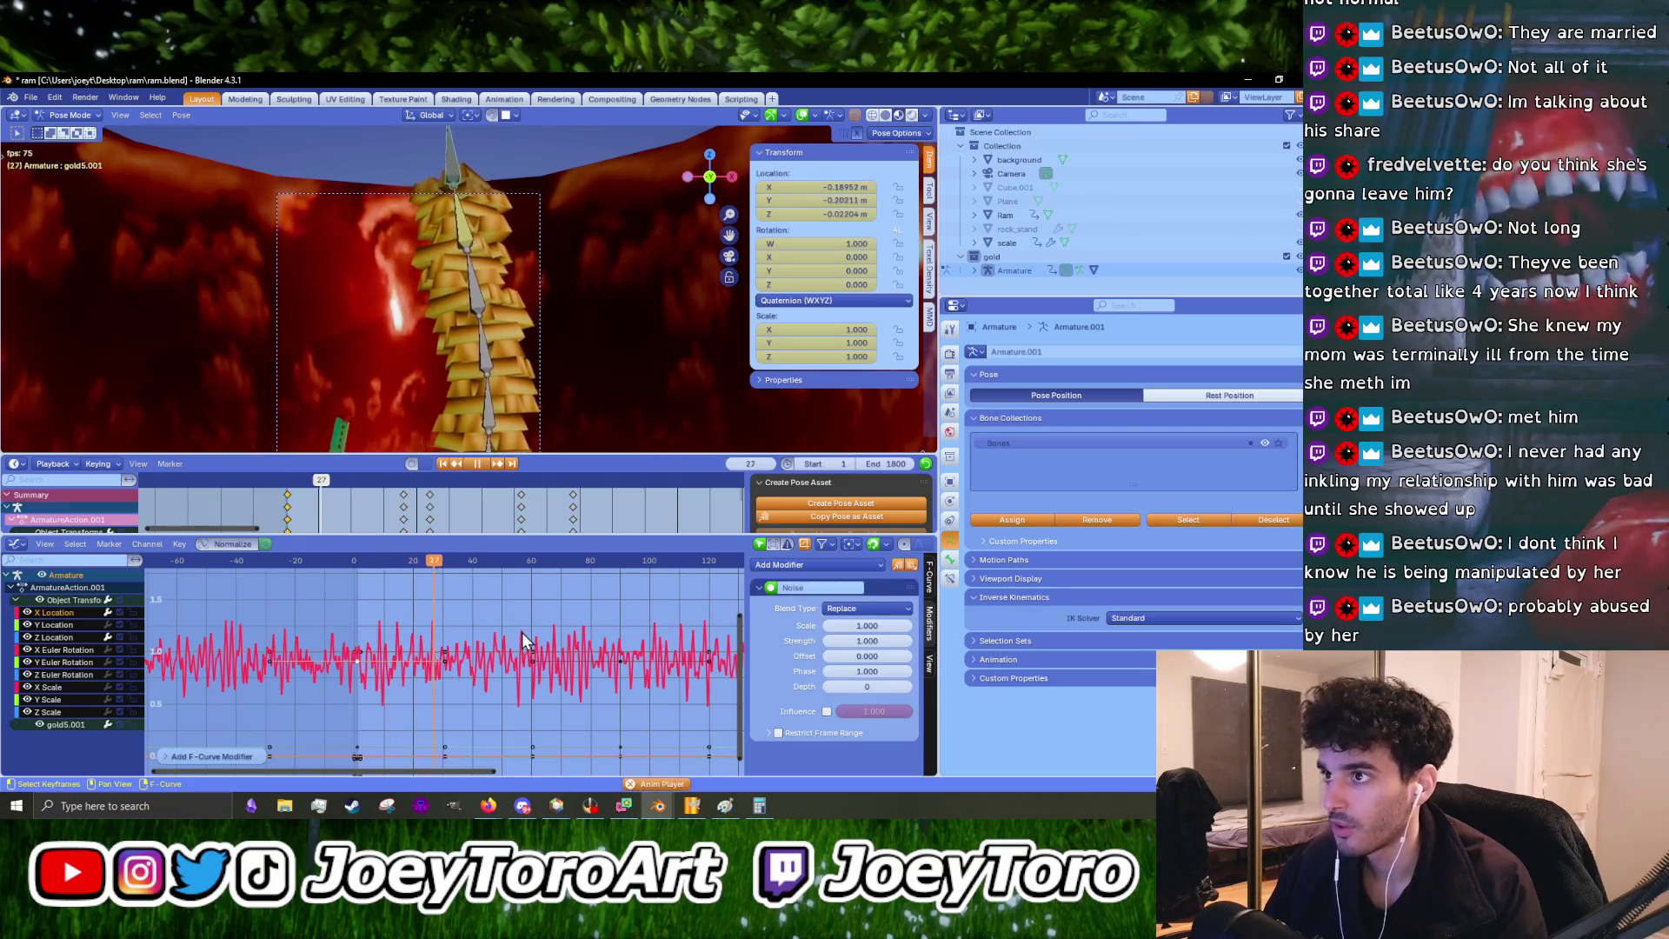
key("ctrl+z")
key("ctrl+z")
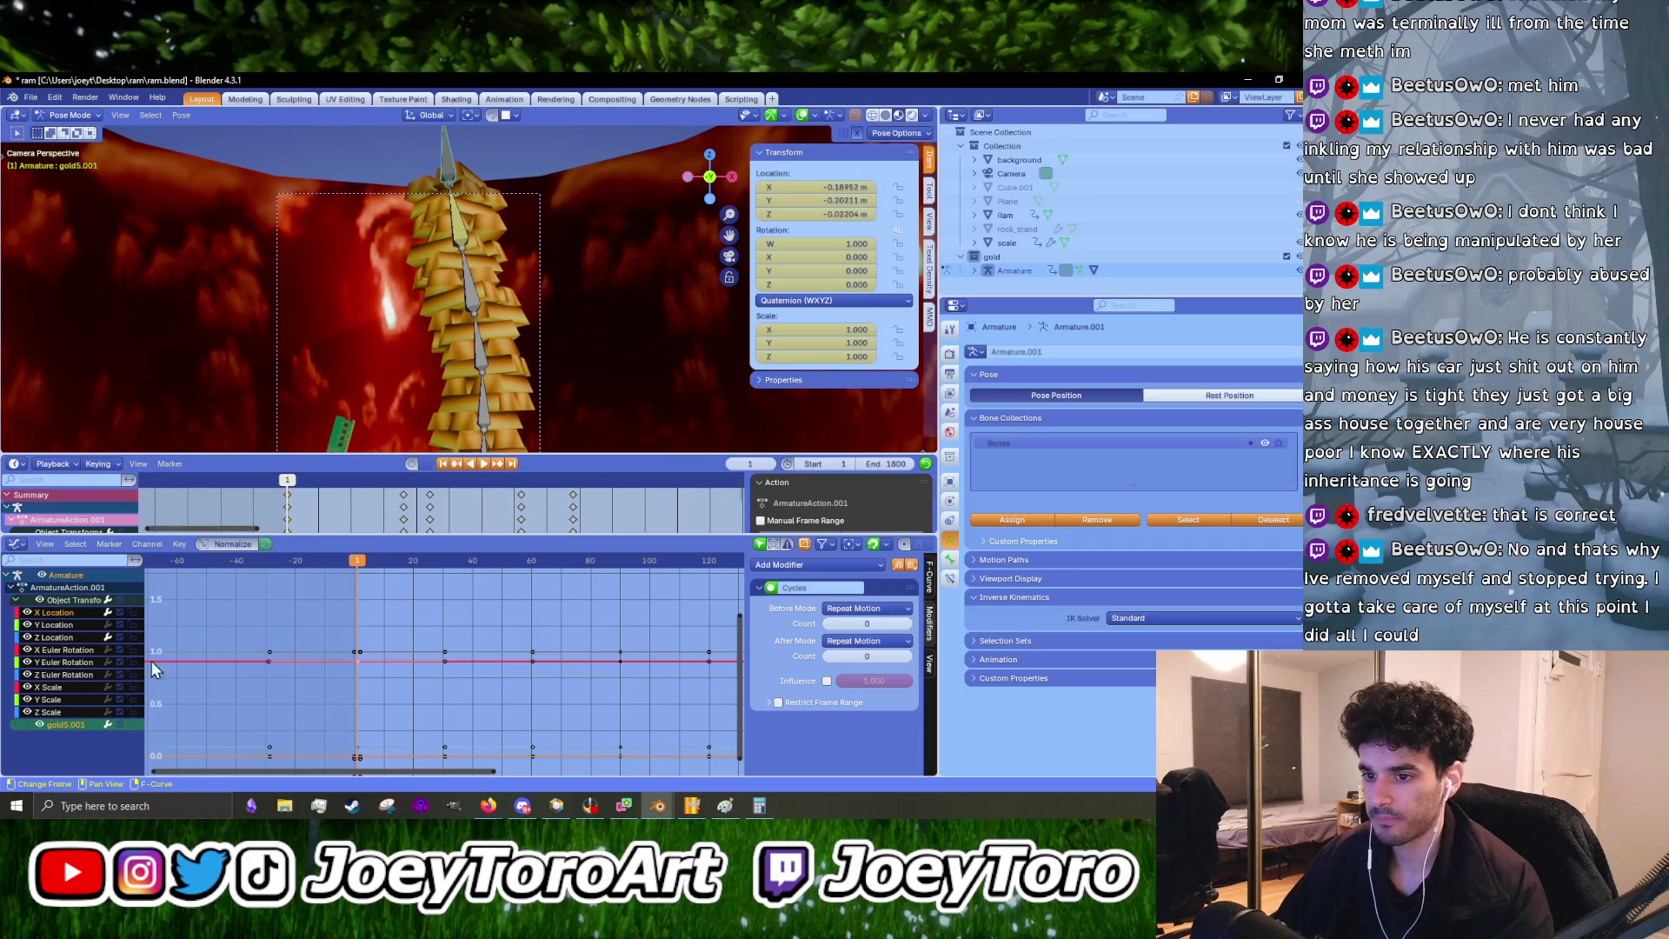
left_click(78, 627)
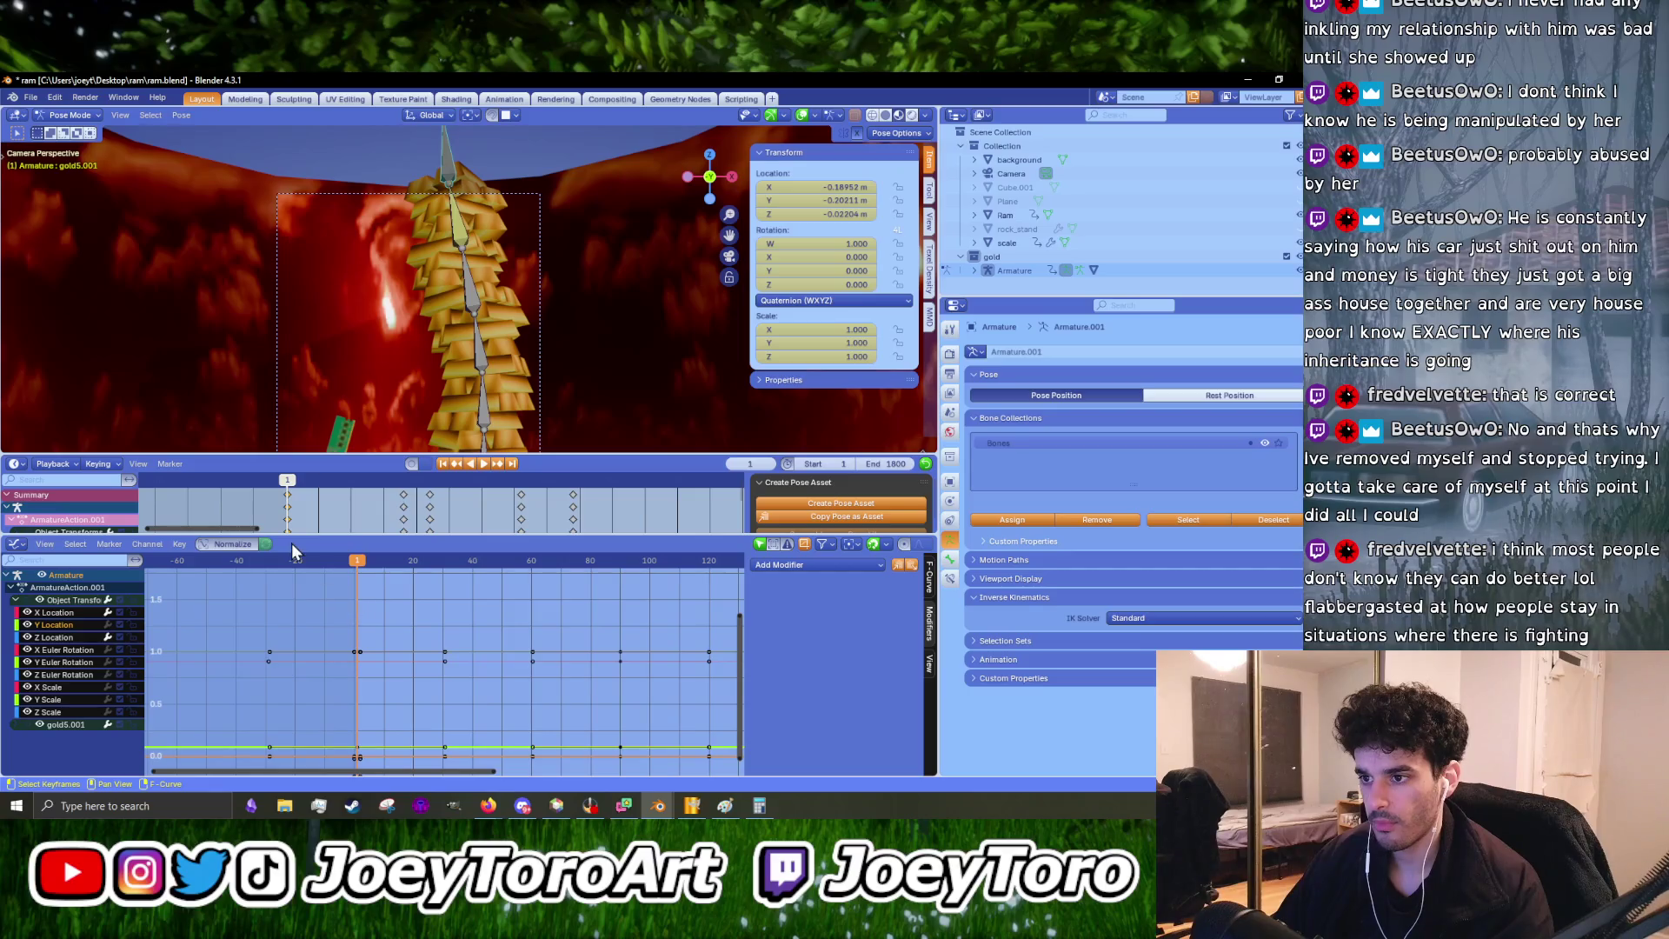
- Enlarge the dope sheet, return the armature to Pose mode, and select the gold5.001 bone
left_click_drag(306, 536, 306, 633)
key("ctrl+Tab")
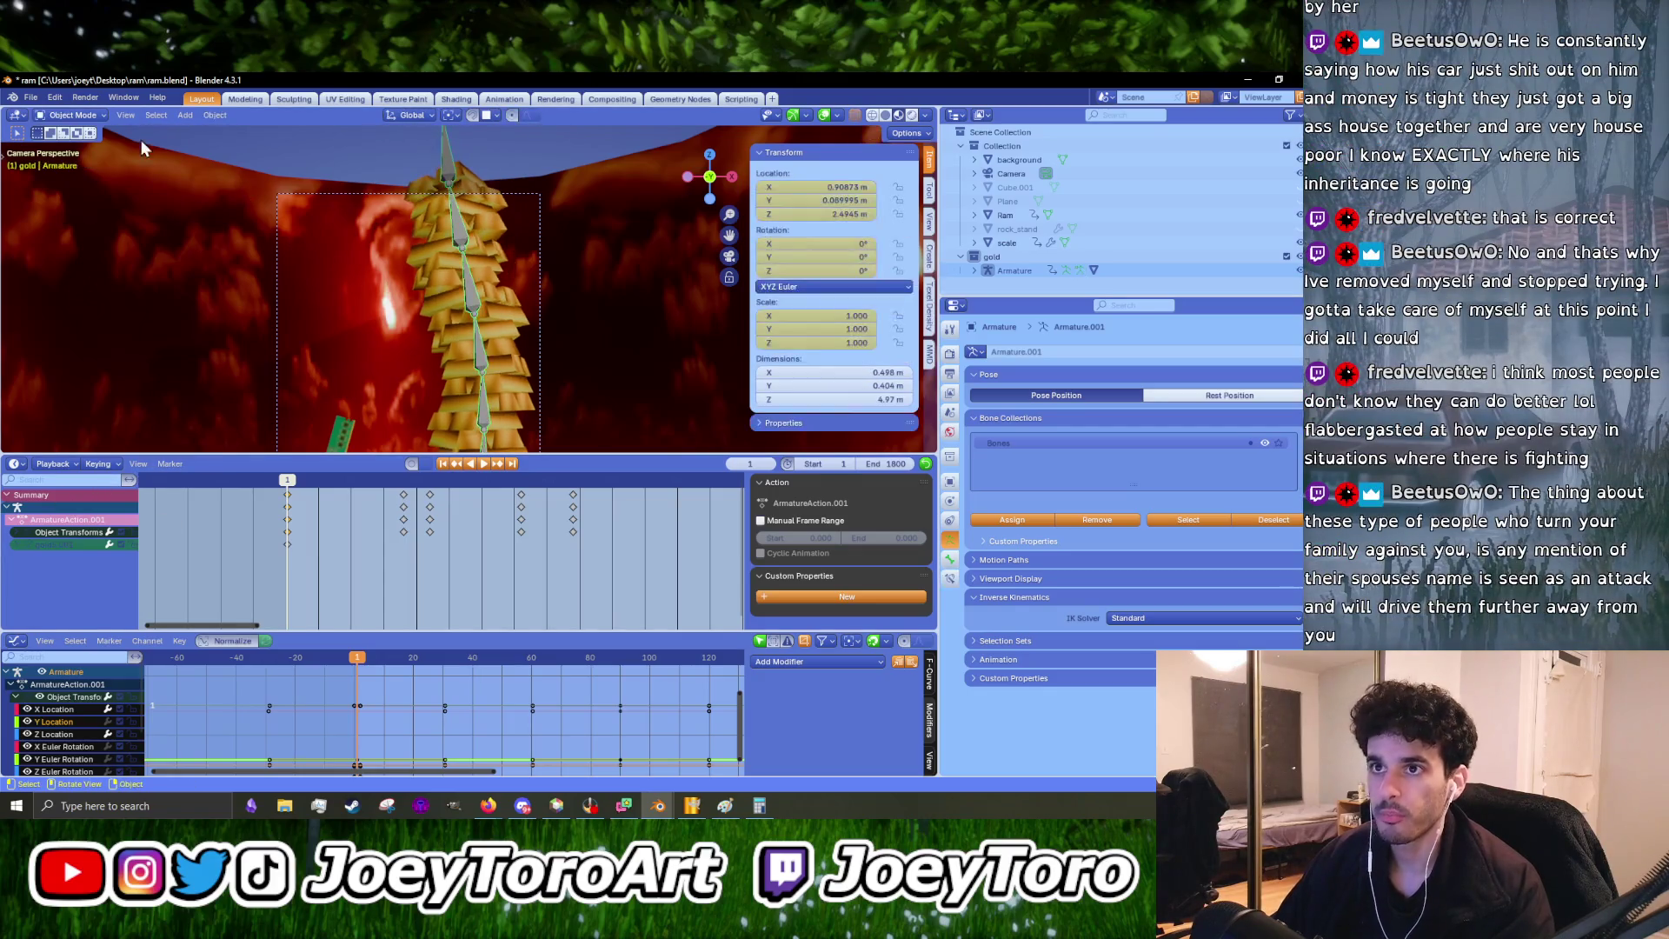
left_click(66, 116)
left_click(103, 169)
left_click(456, 197)
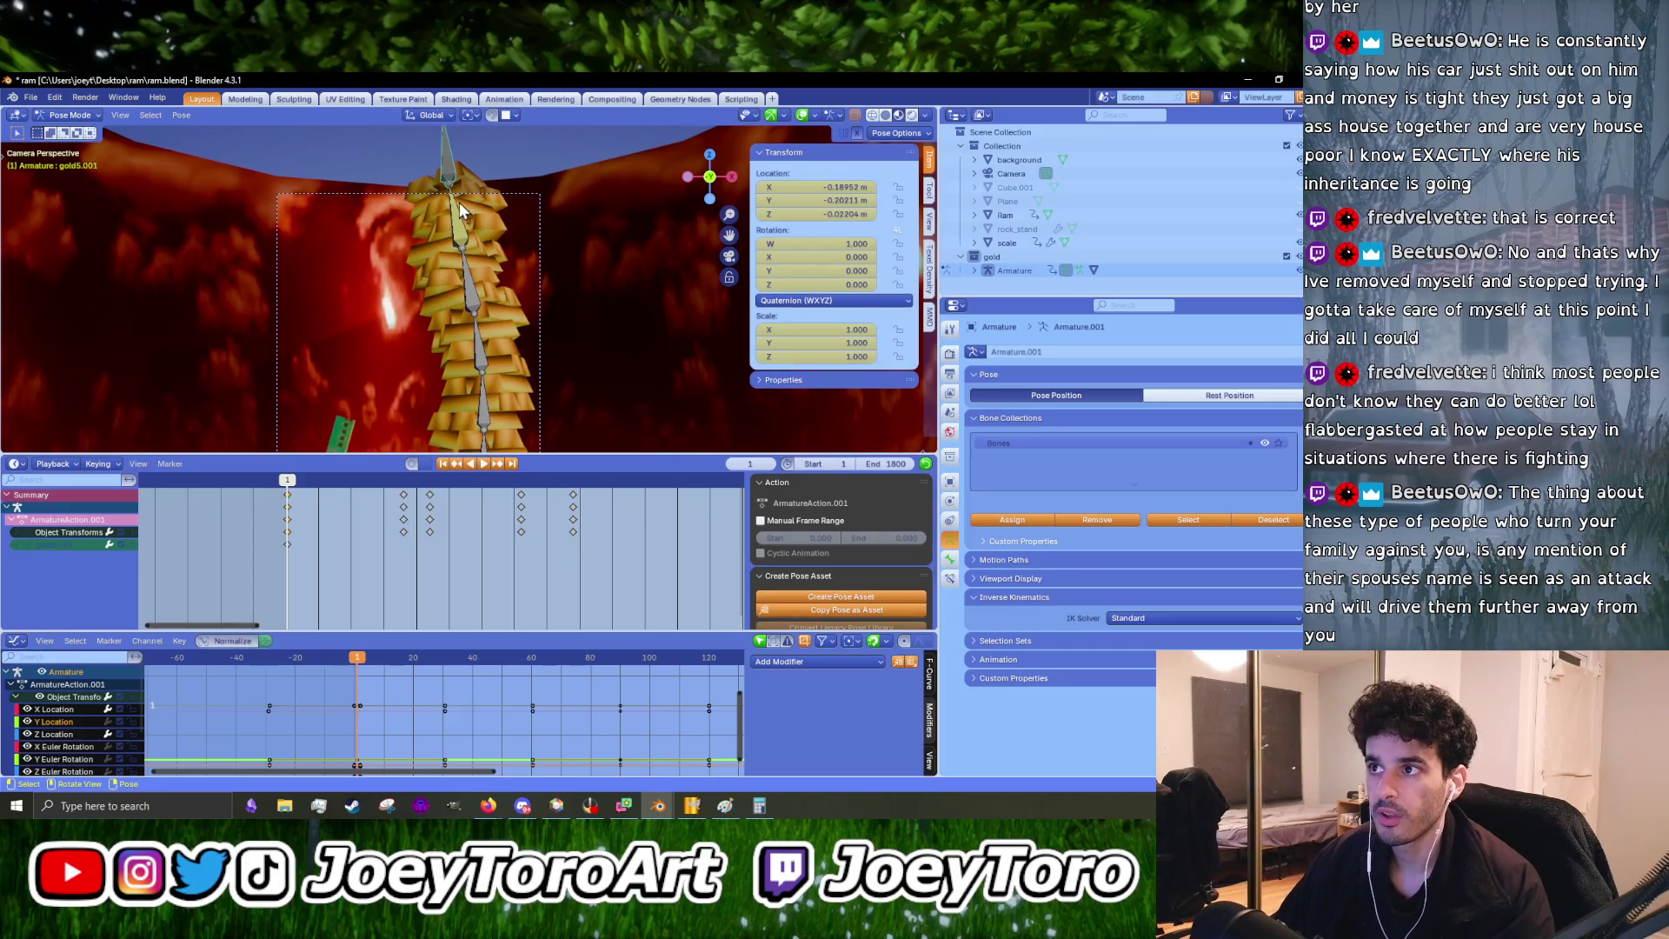
left_click(462, 216)
left_click(455, 175)
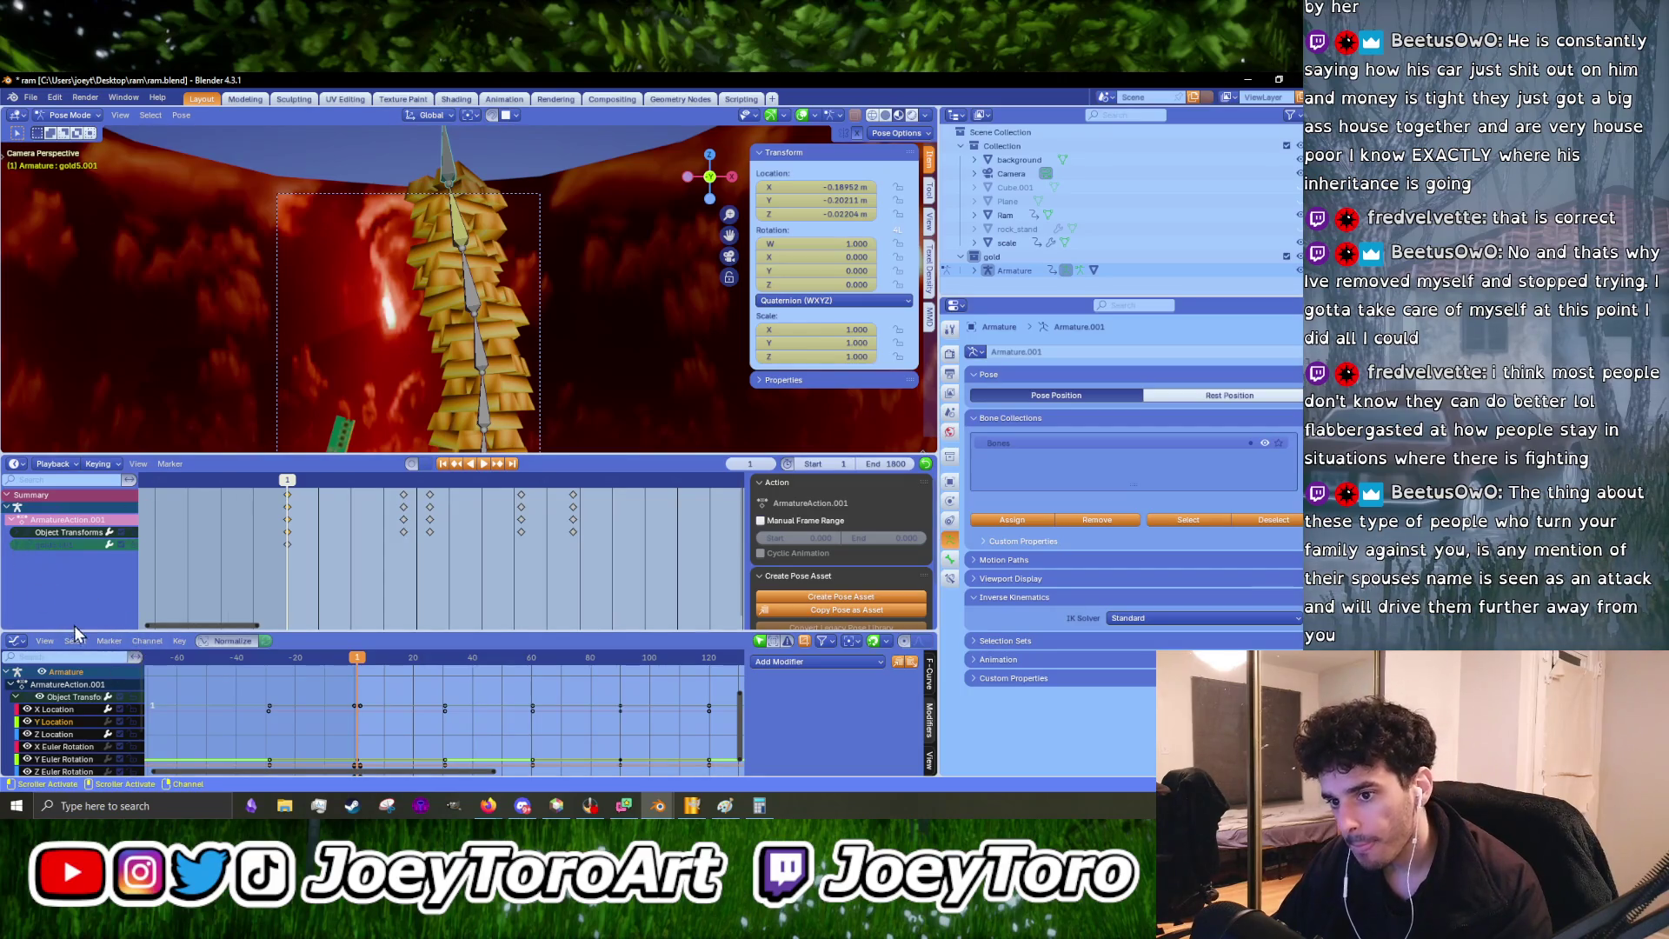
- Collapse Object Transforms, expand gold5.001's channels, and select its Y Location curve
left_click_drag(71, 632, 70, 557)
left_click(17, 623)
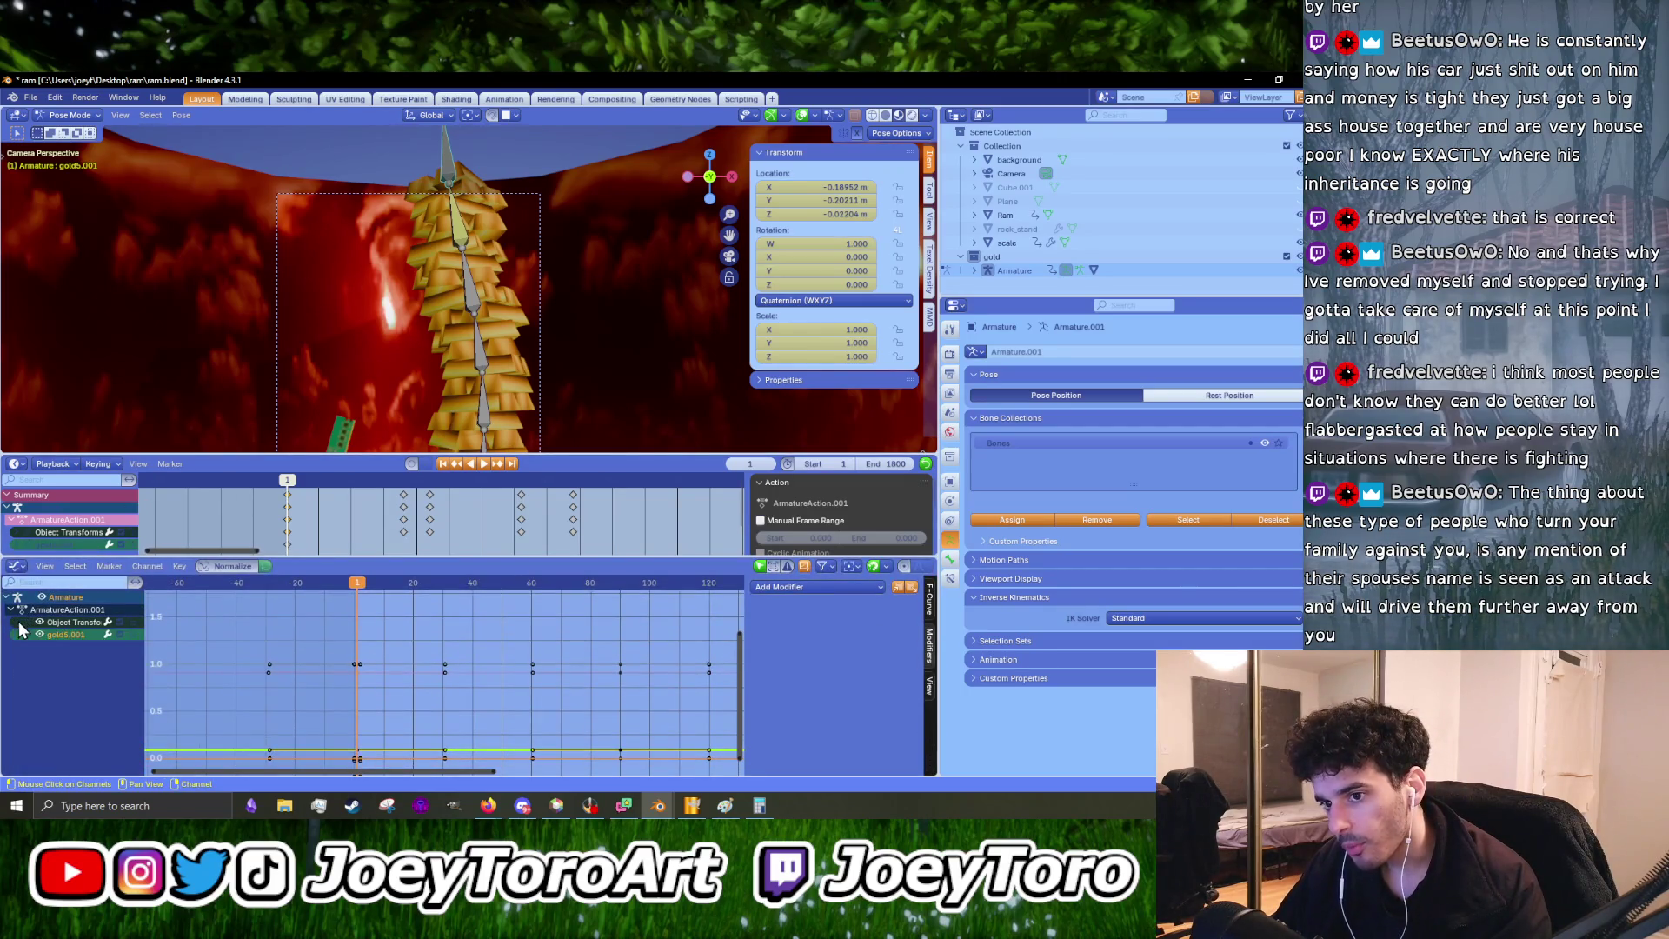
left_click(17, 634)
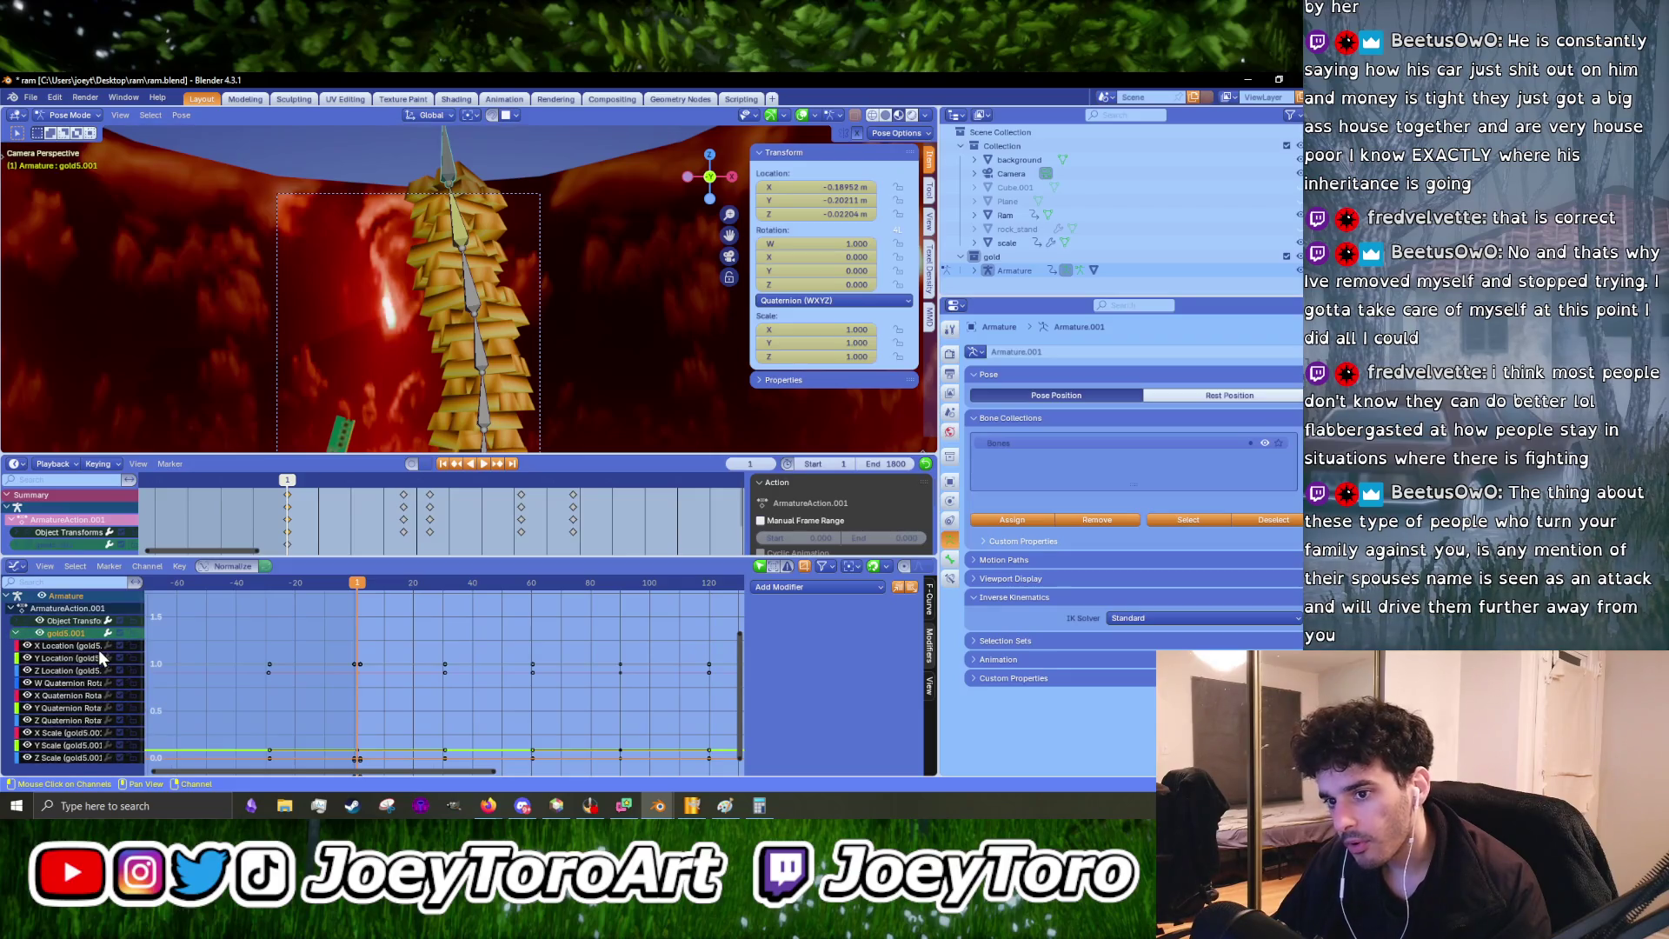
left_click(76, 660)
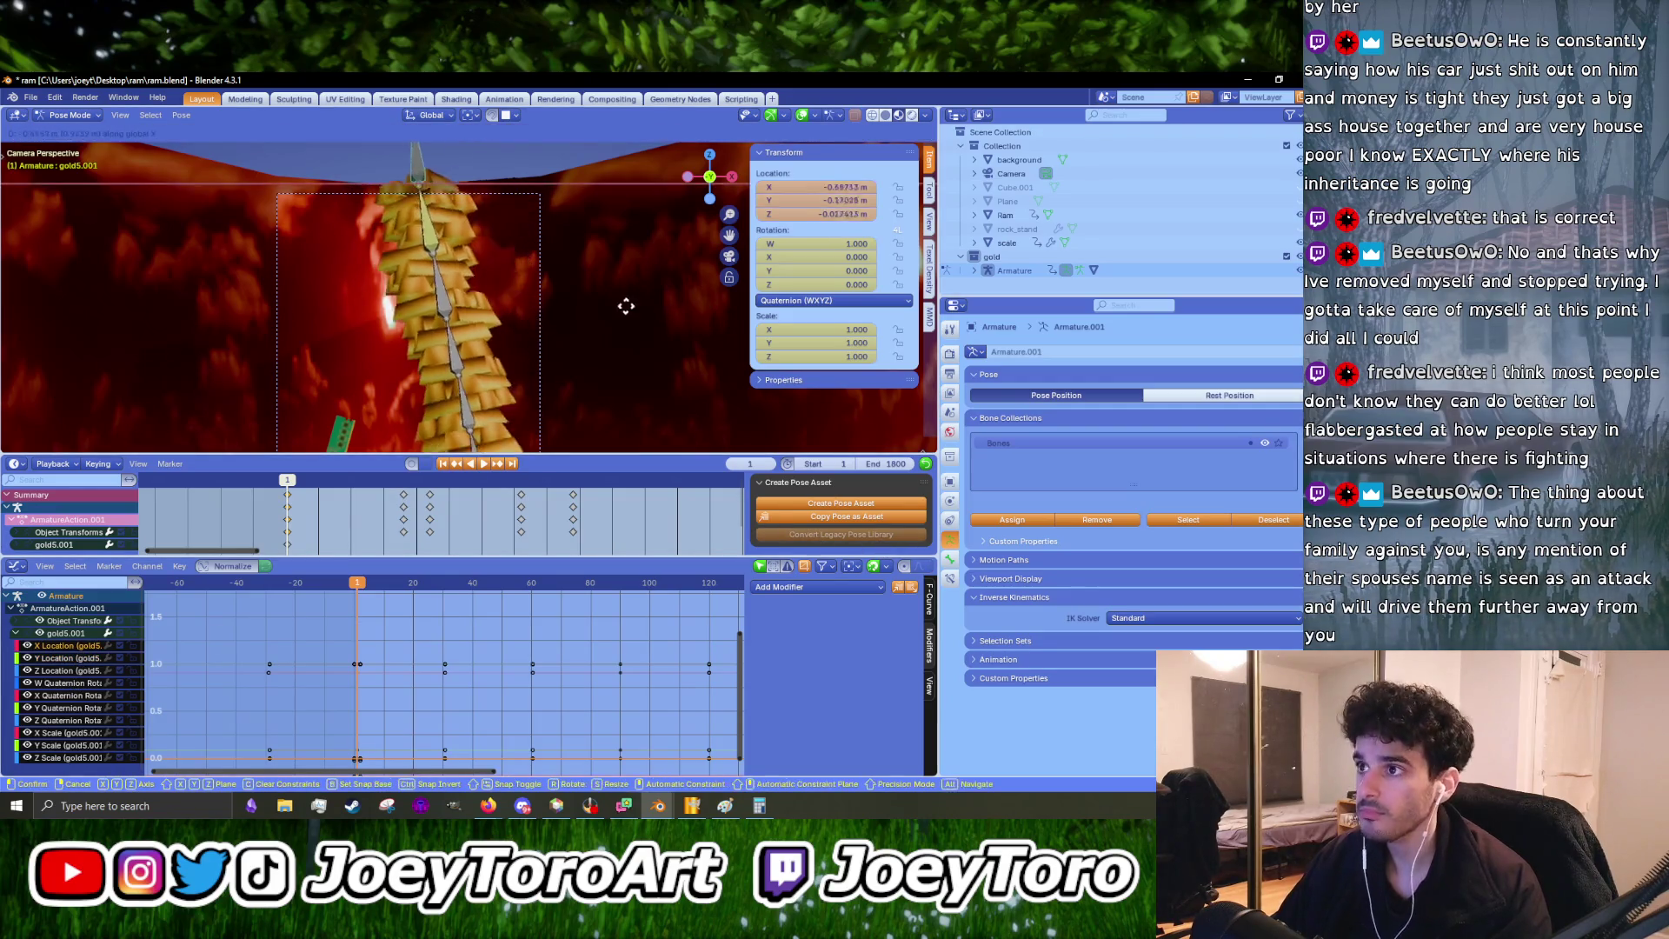
- Add a default Noise modifier (scale 1, strength 1) to X Location and watch the jitter in playback
left_click(816, 584)
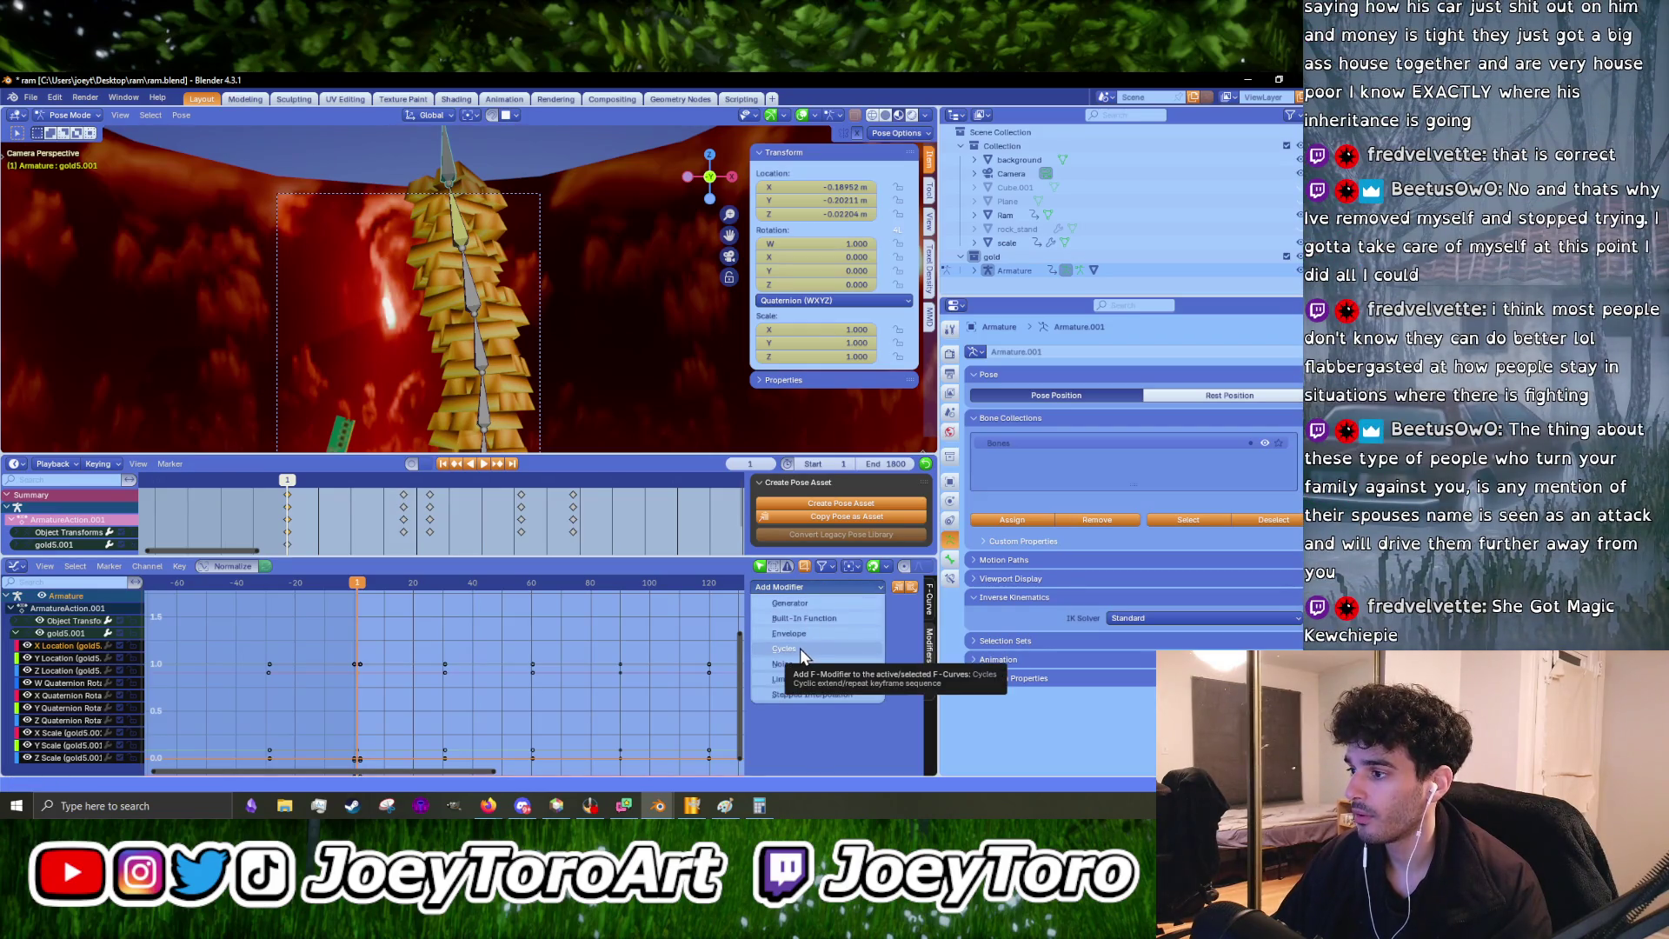
left_click(794, 664)
key("space")
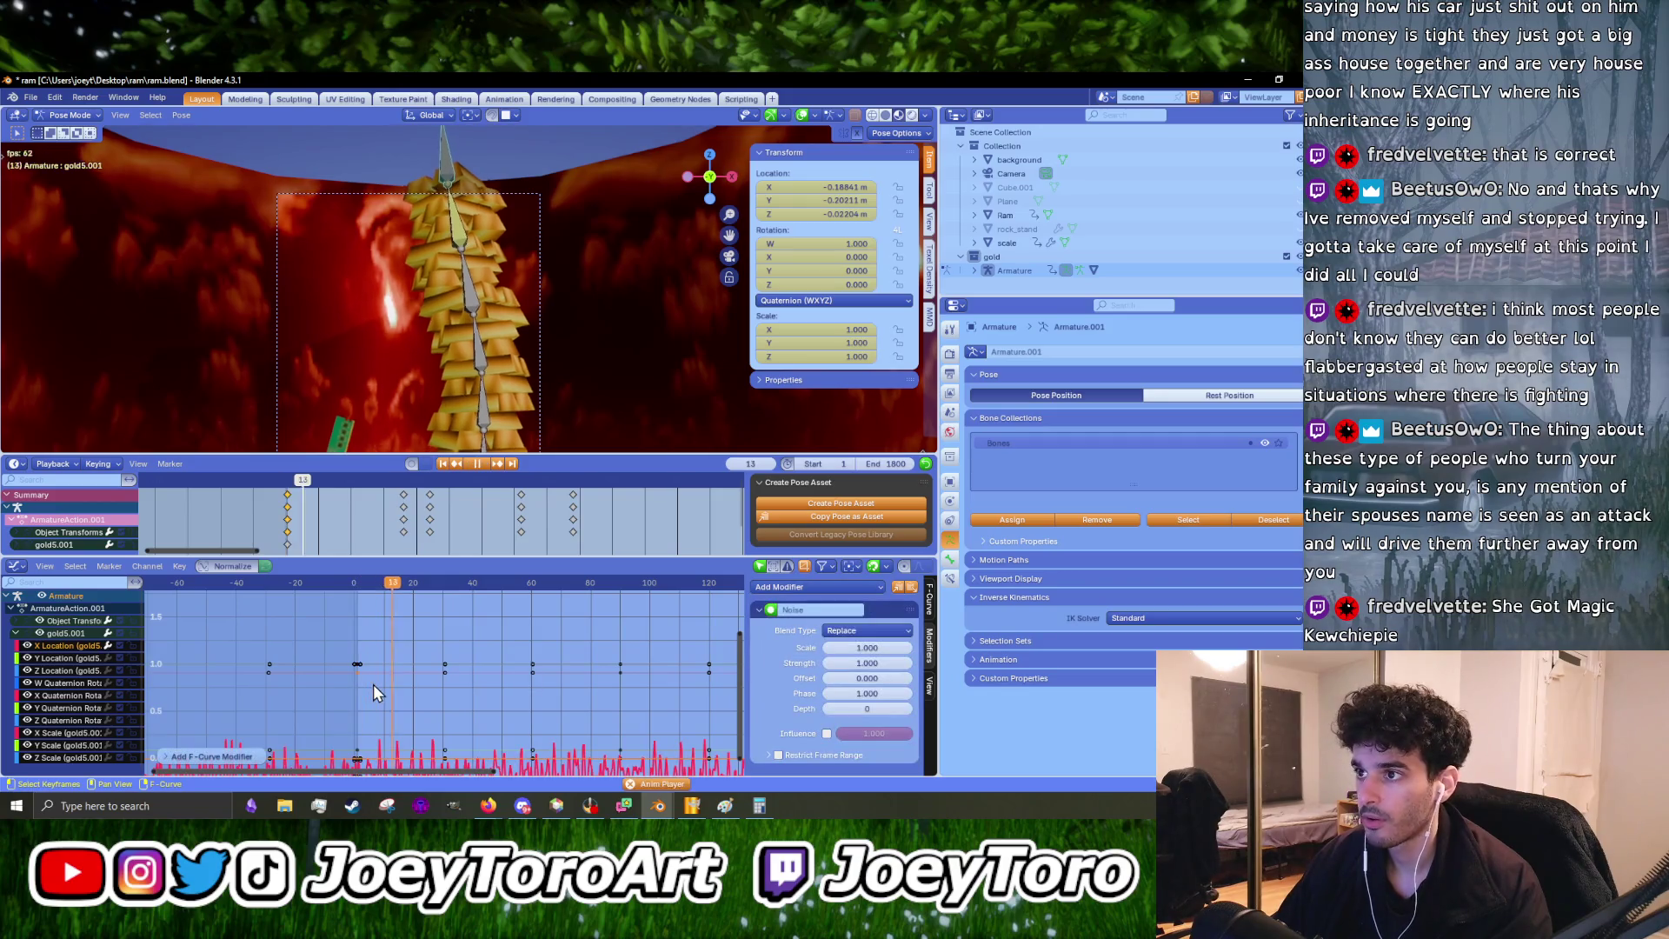
key("space")
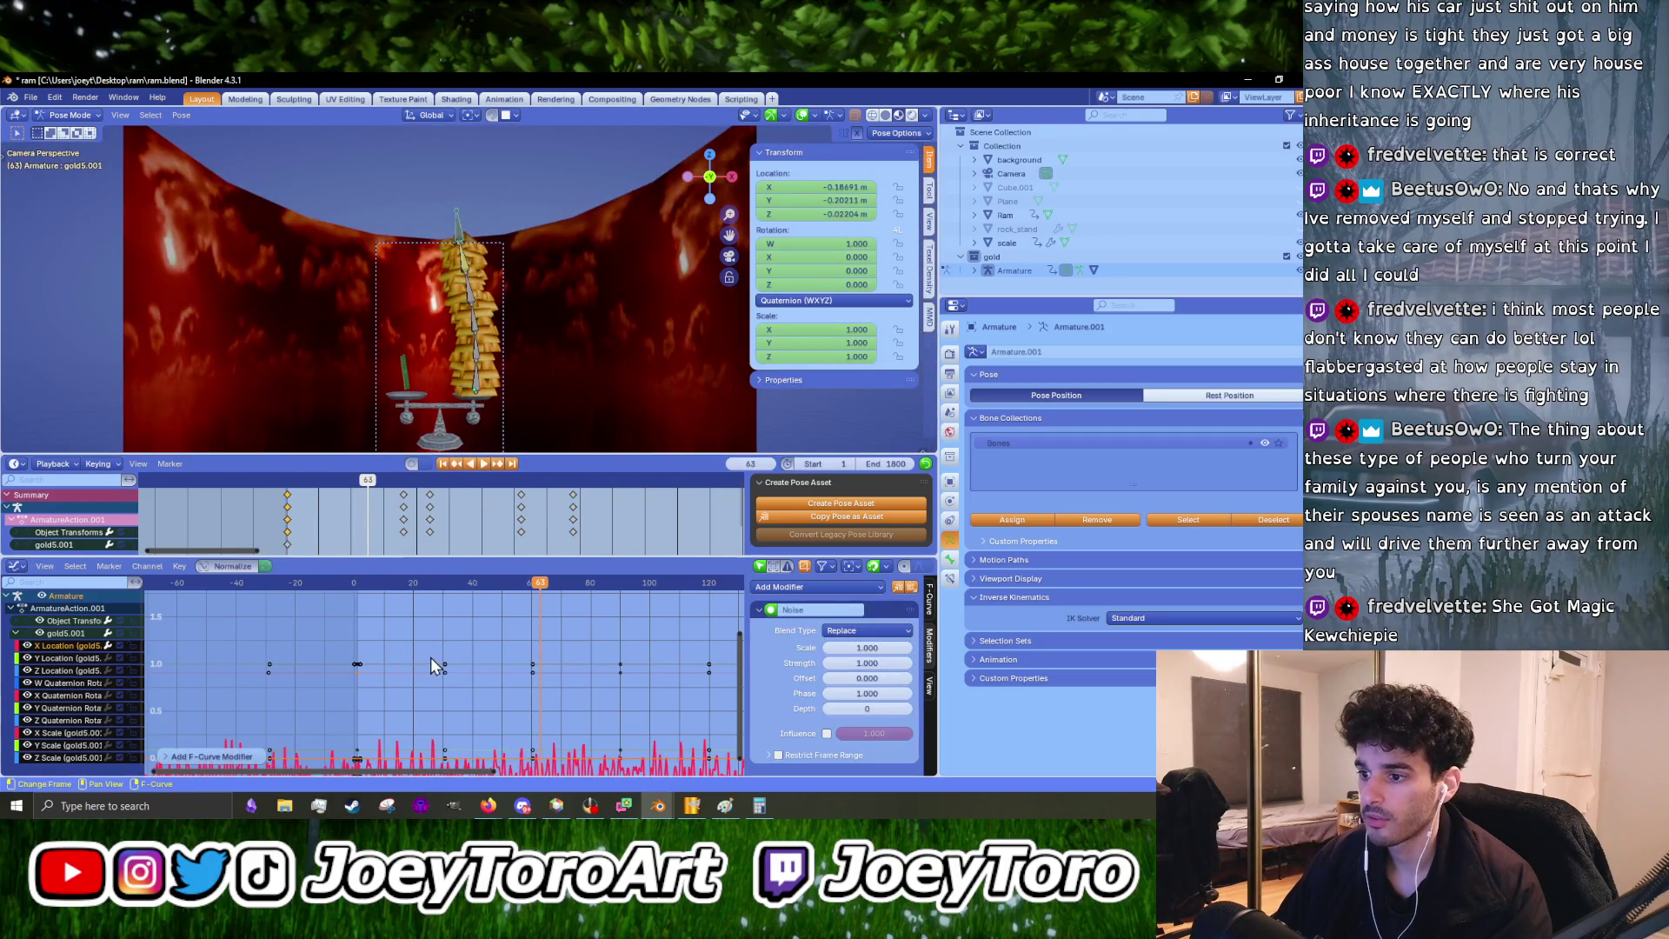
key("Home")
key("space")
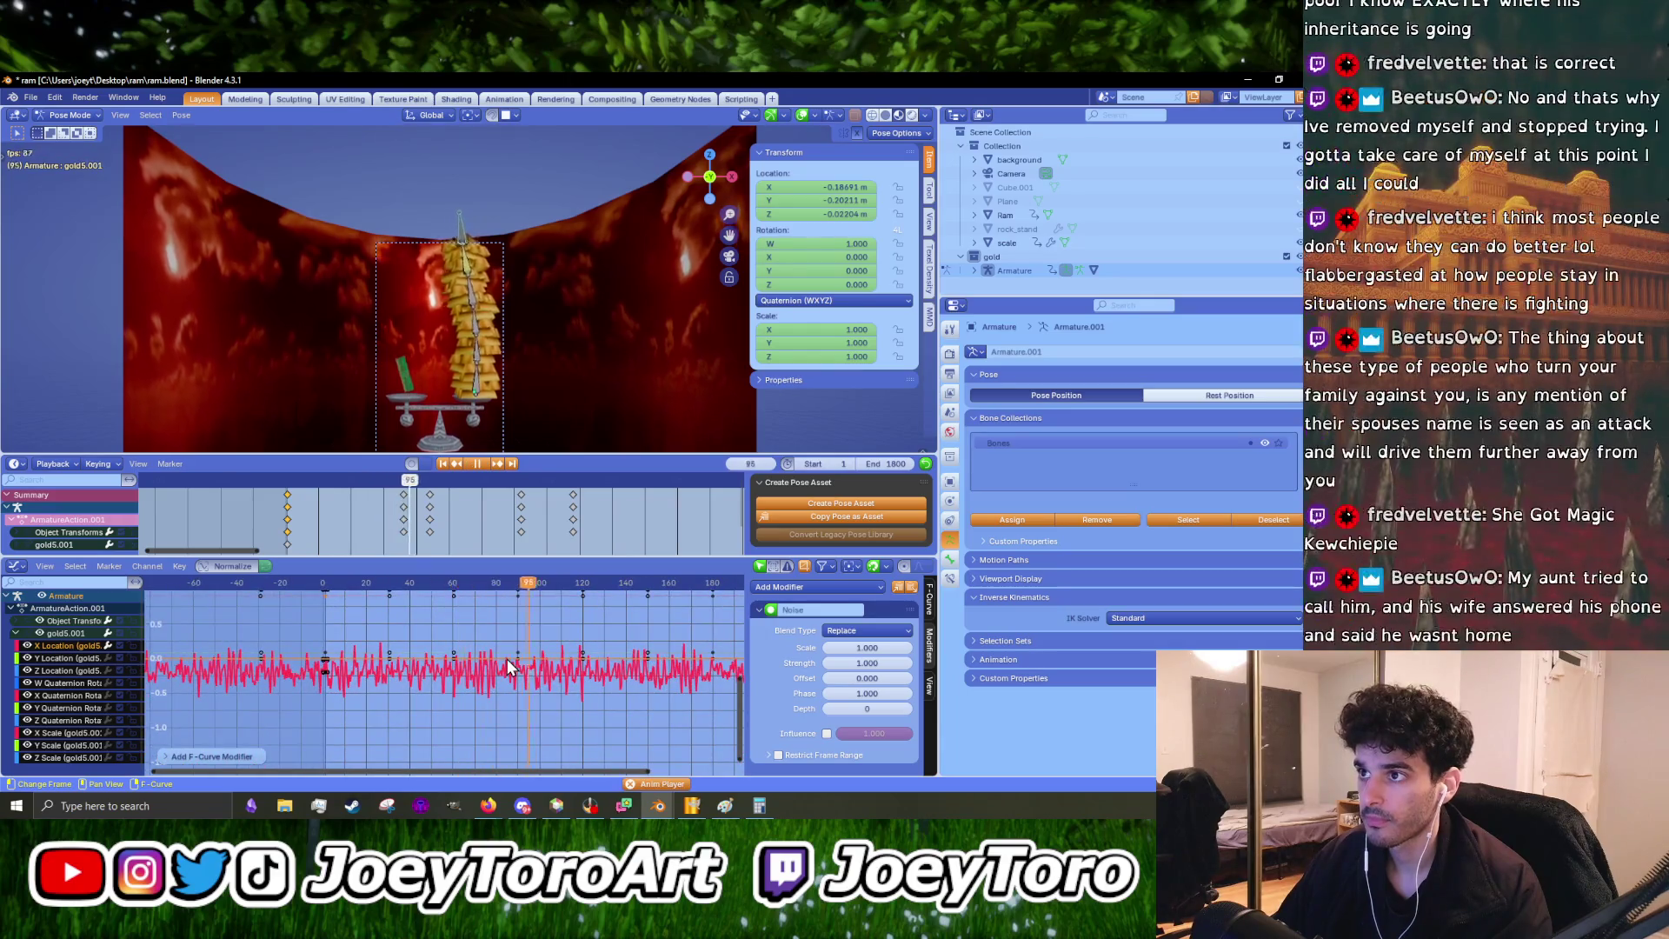
scroll(485, 664, "up", 2)
key("space")
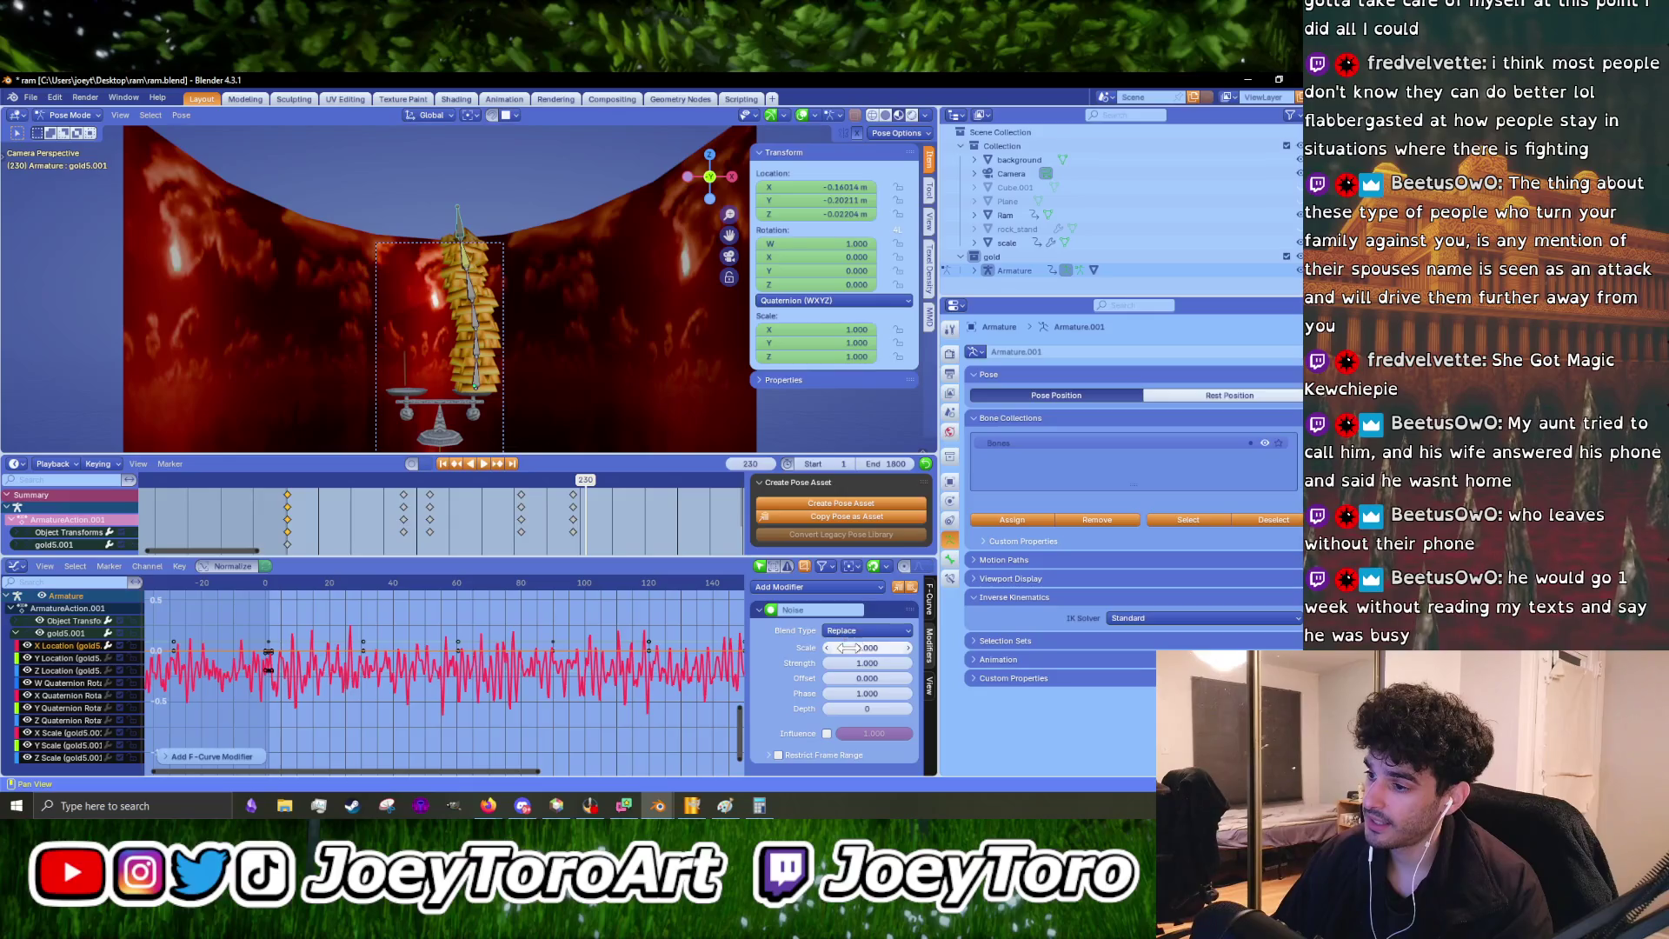
- Set the Noise modifier to Scale 46.2 and Strength 0.8, checking the slow sway in playback
mouse_move(860, 650)
left_mouse_down()
mouse_move(939, 649)
mouse_move(848, 662)
left_mouse_up()
scroll(410, 316, "up", 3)
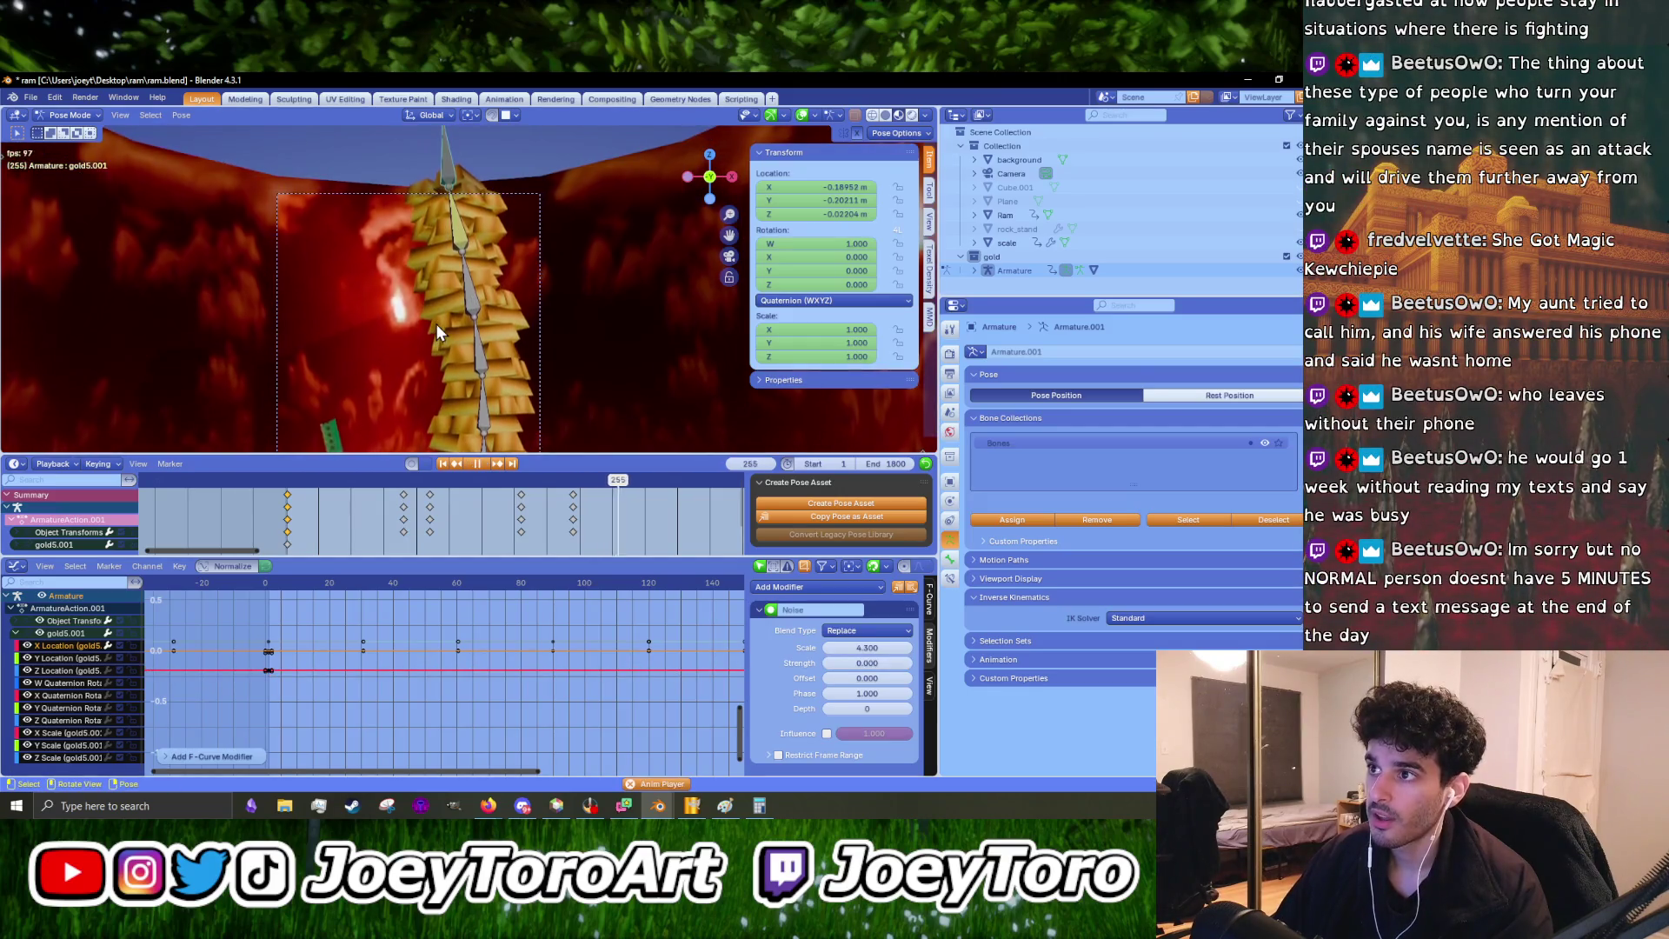
left_click_drag(866, 662, 873, 662)
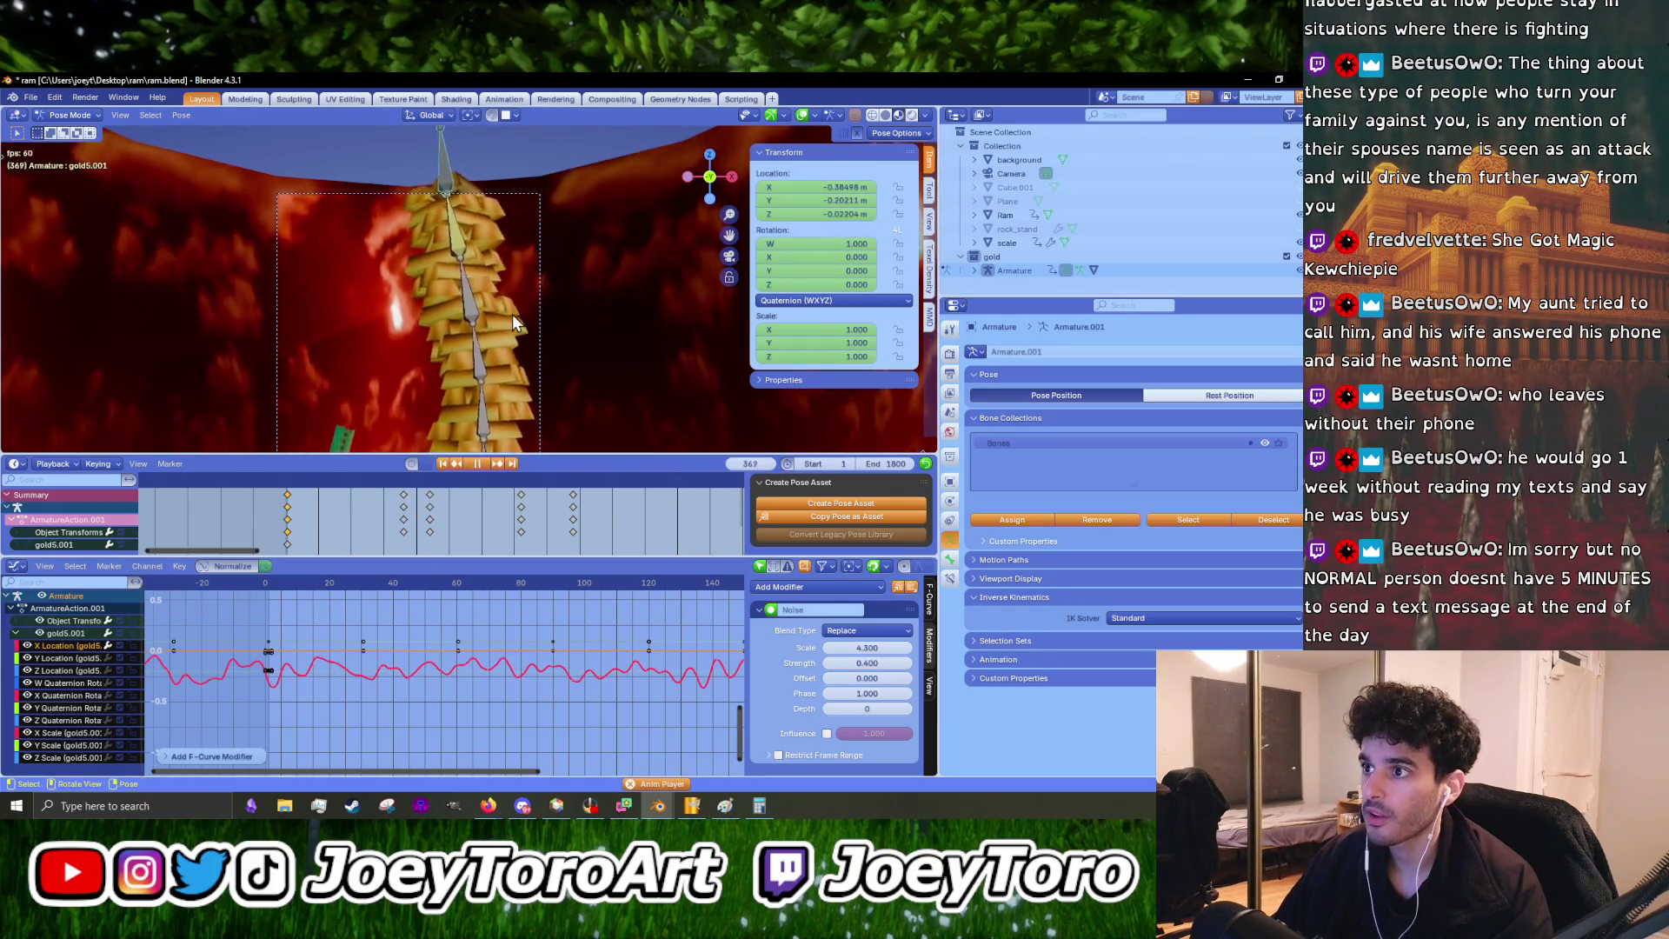
scroll(529, 328, "up", 2)
key("KP_0")
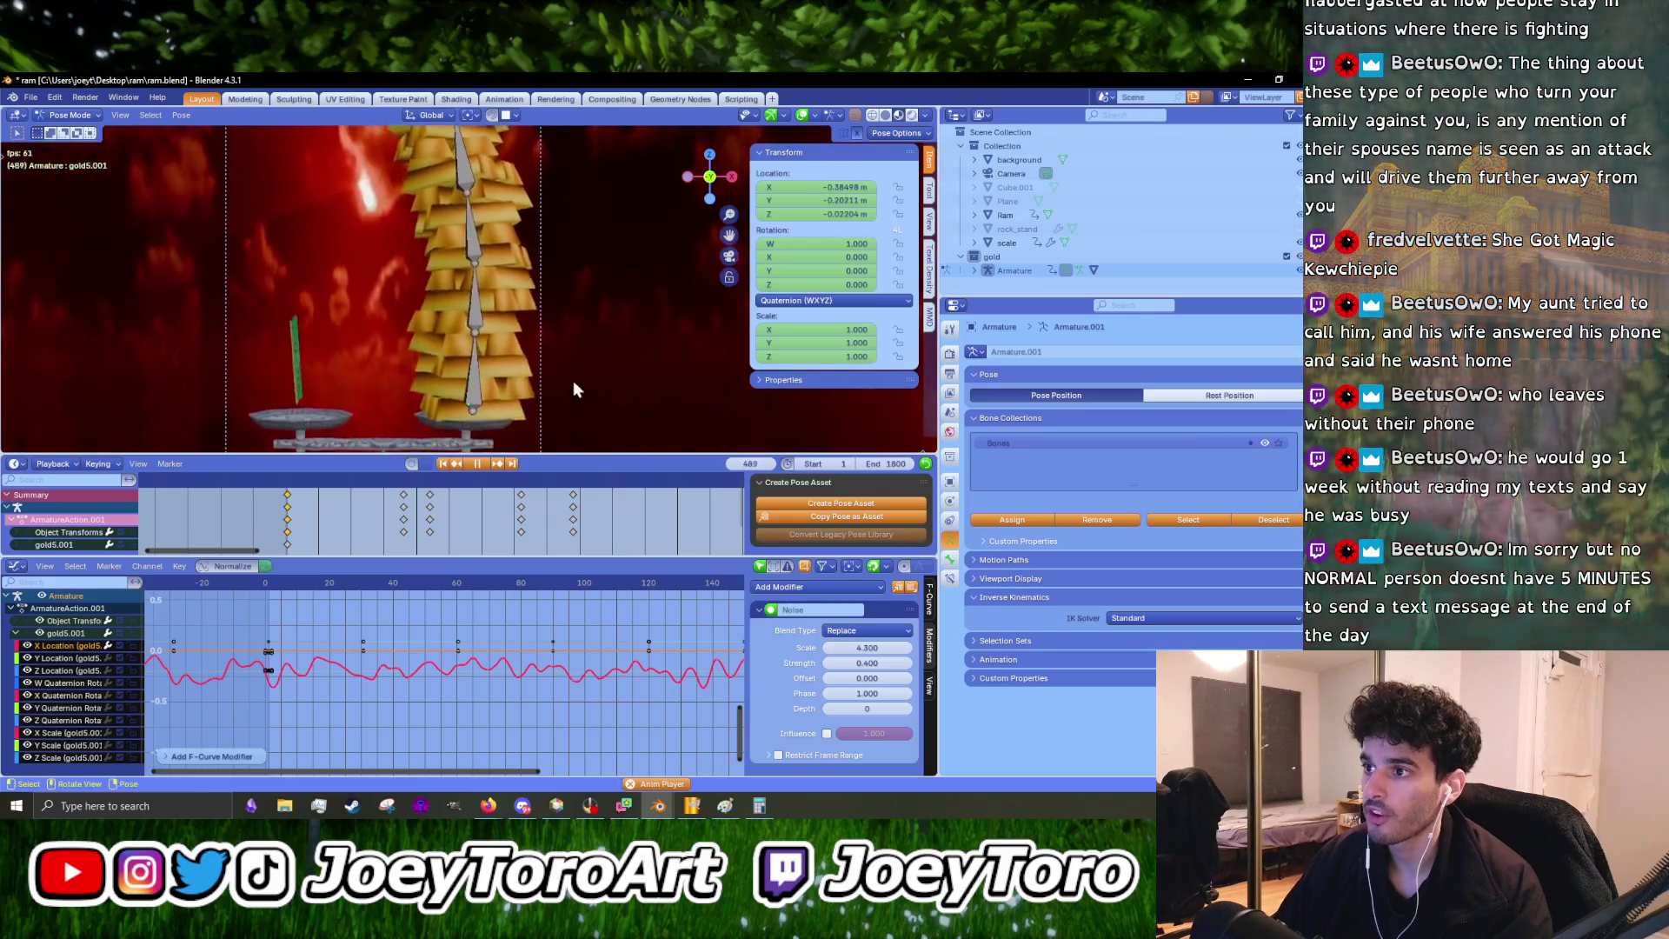
key("space")
mouse_move(872, 647)
left_mouse_down()
mouse_move(889, 647)
mouse_move(852, 662)
mouse_move(860, 648)
left_mouse_up()
key("space")
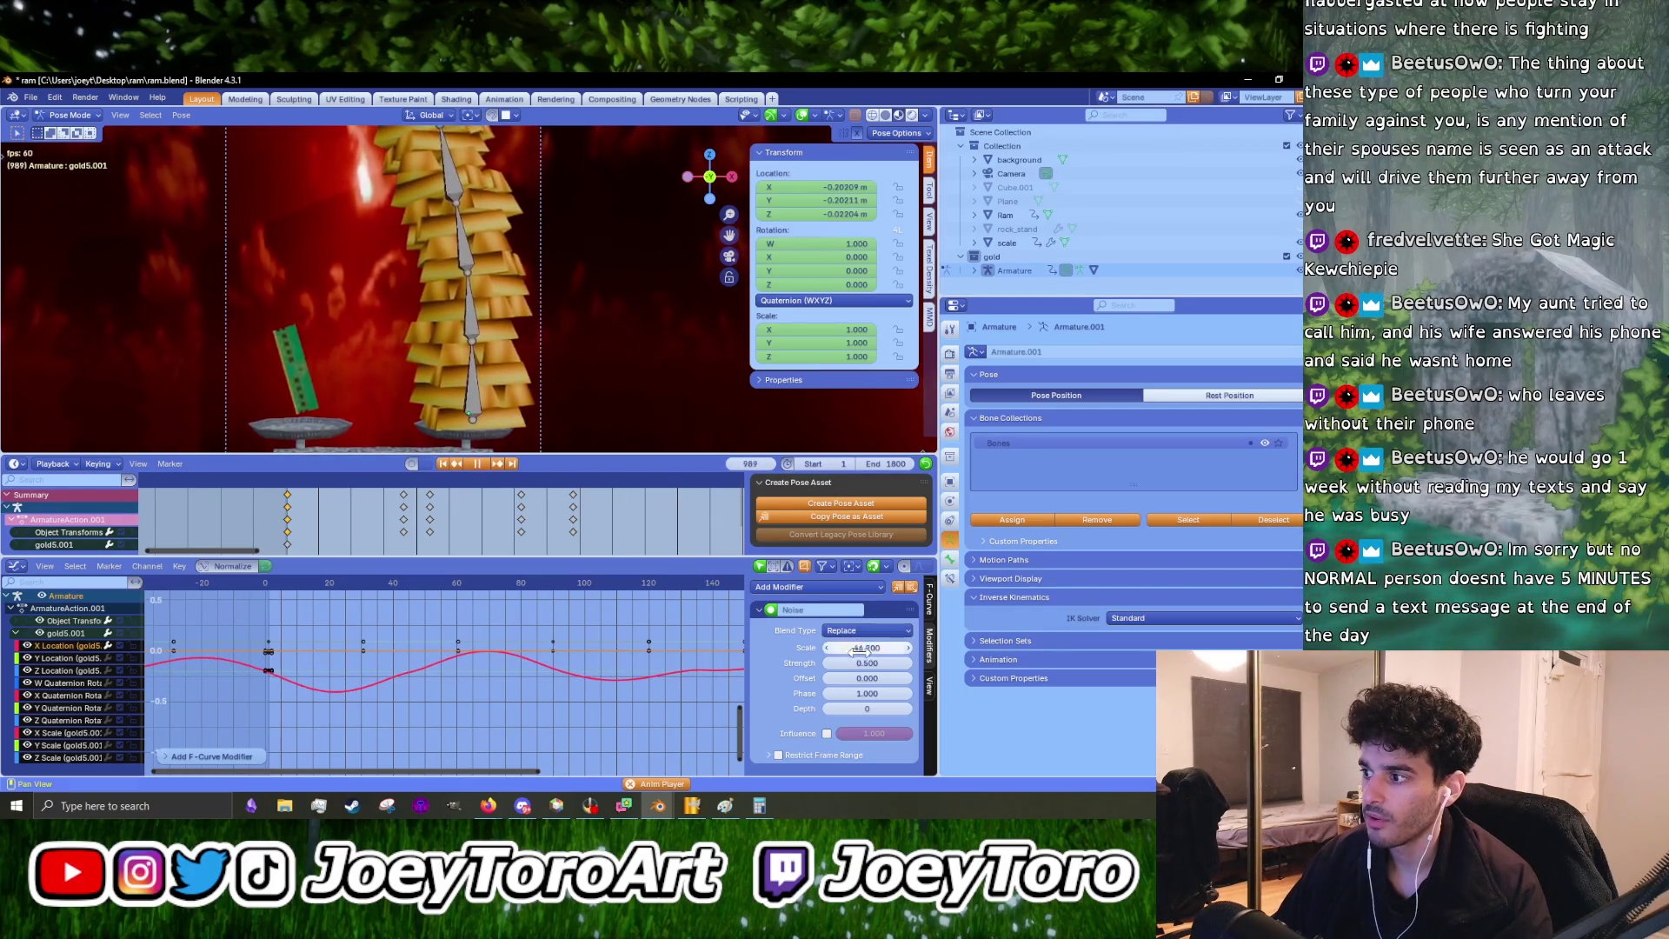
left_click_drag(867, 662, 888, 662)
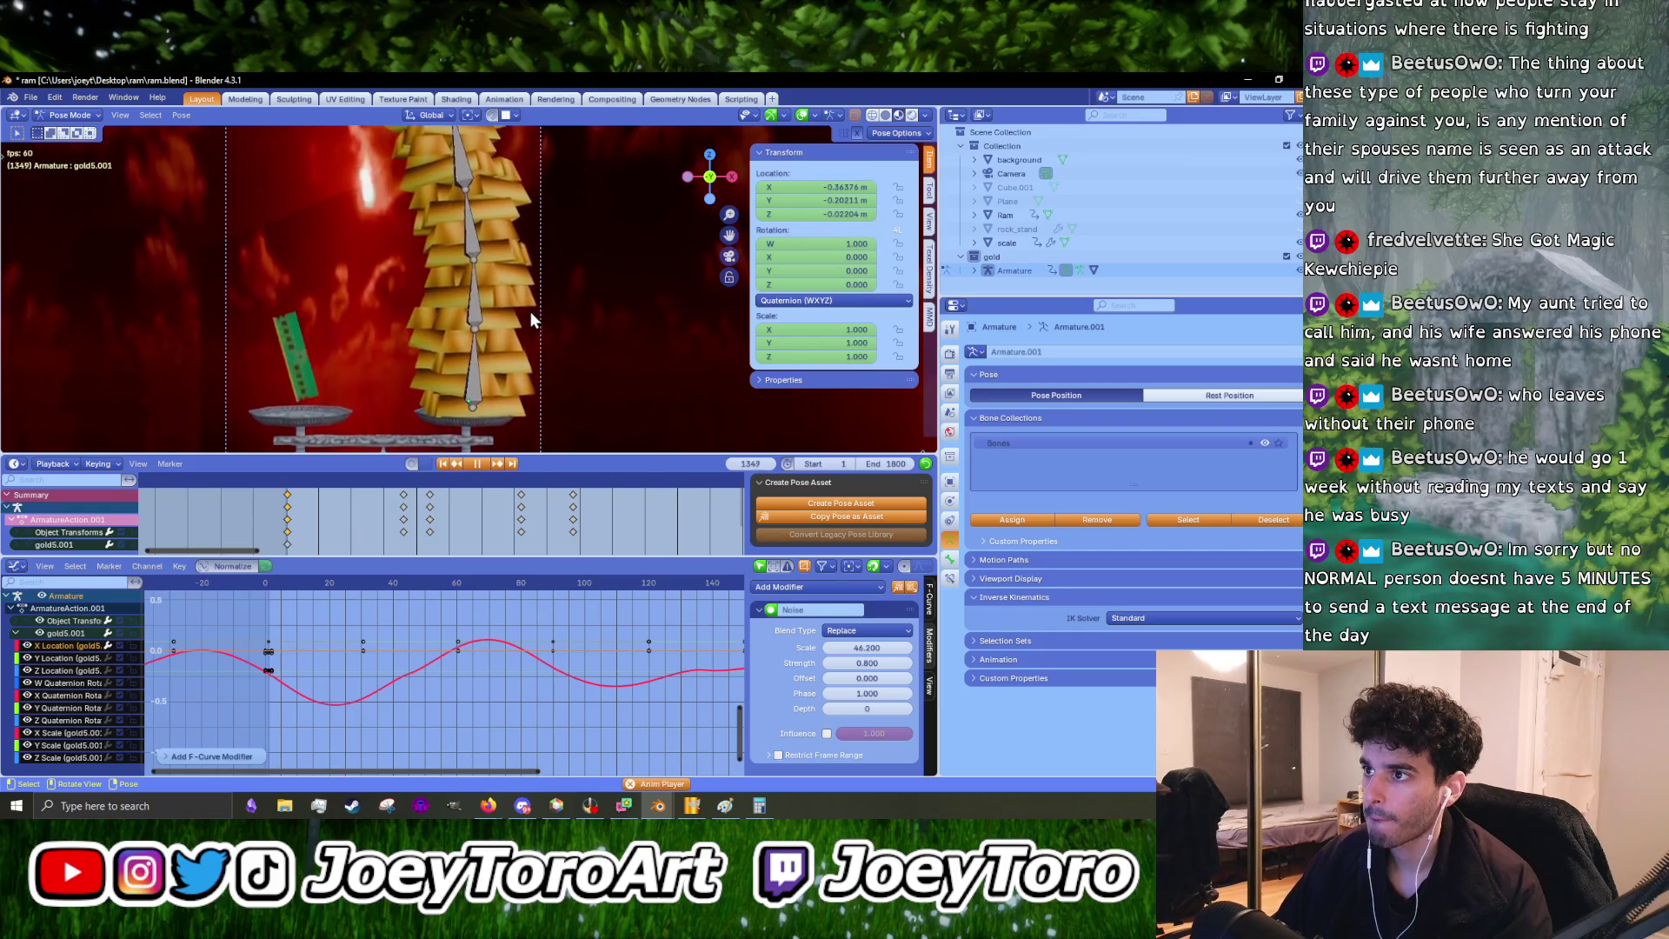
scroll(570, 369, "down", 5)
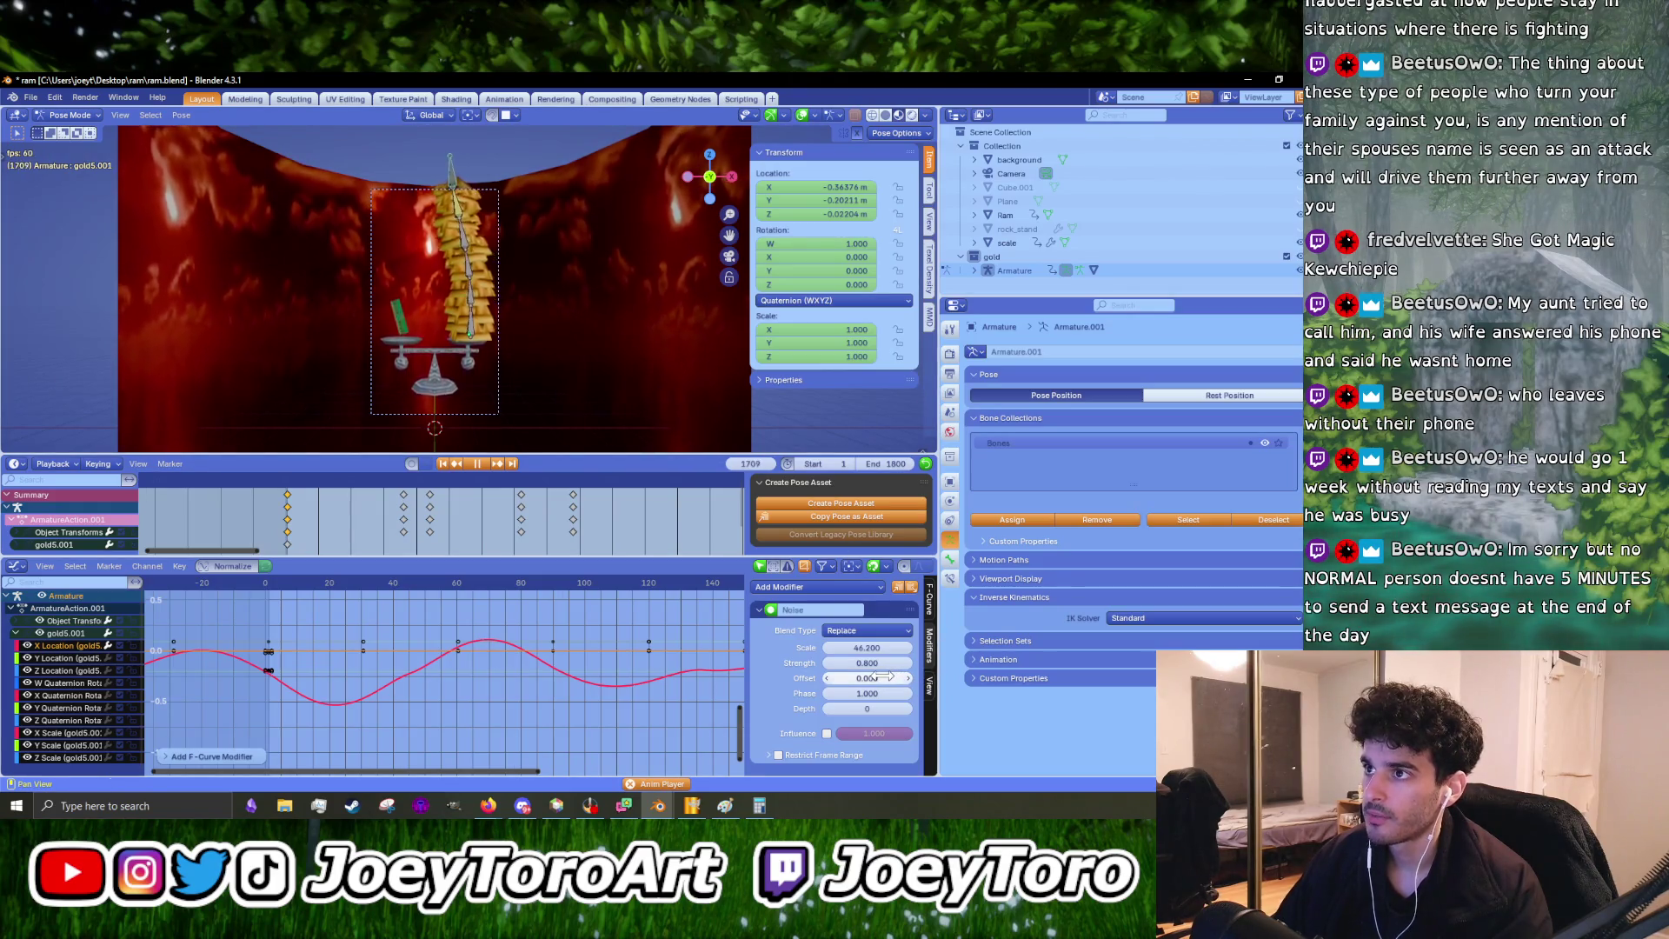
scroll(469, 277, "up", 5)
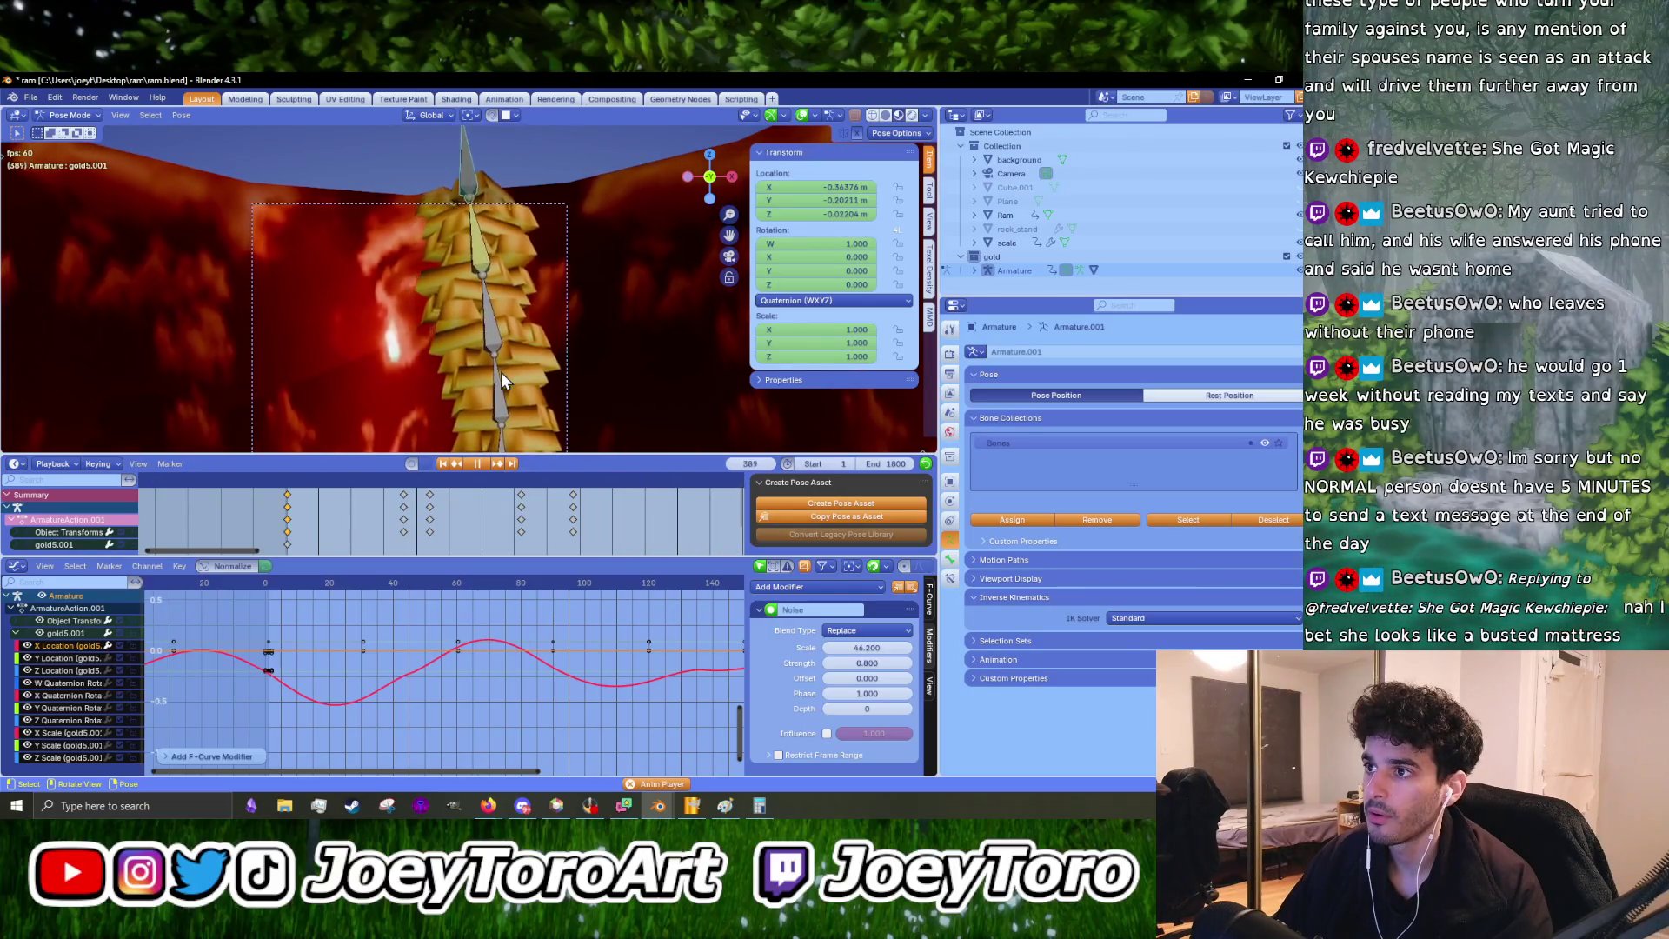
key("space")
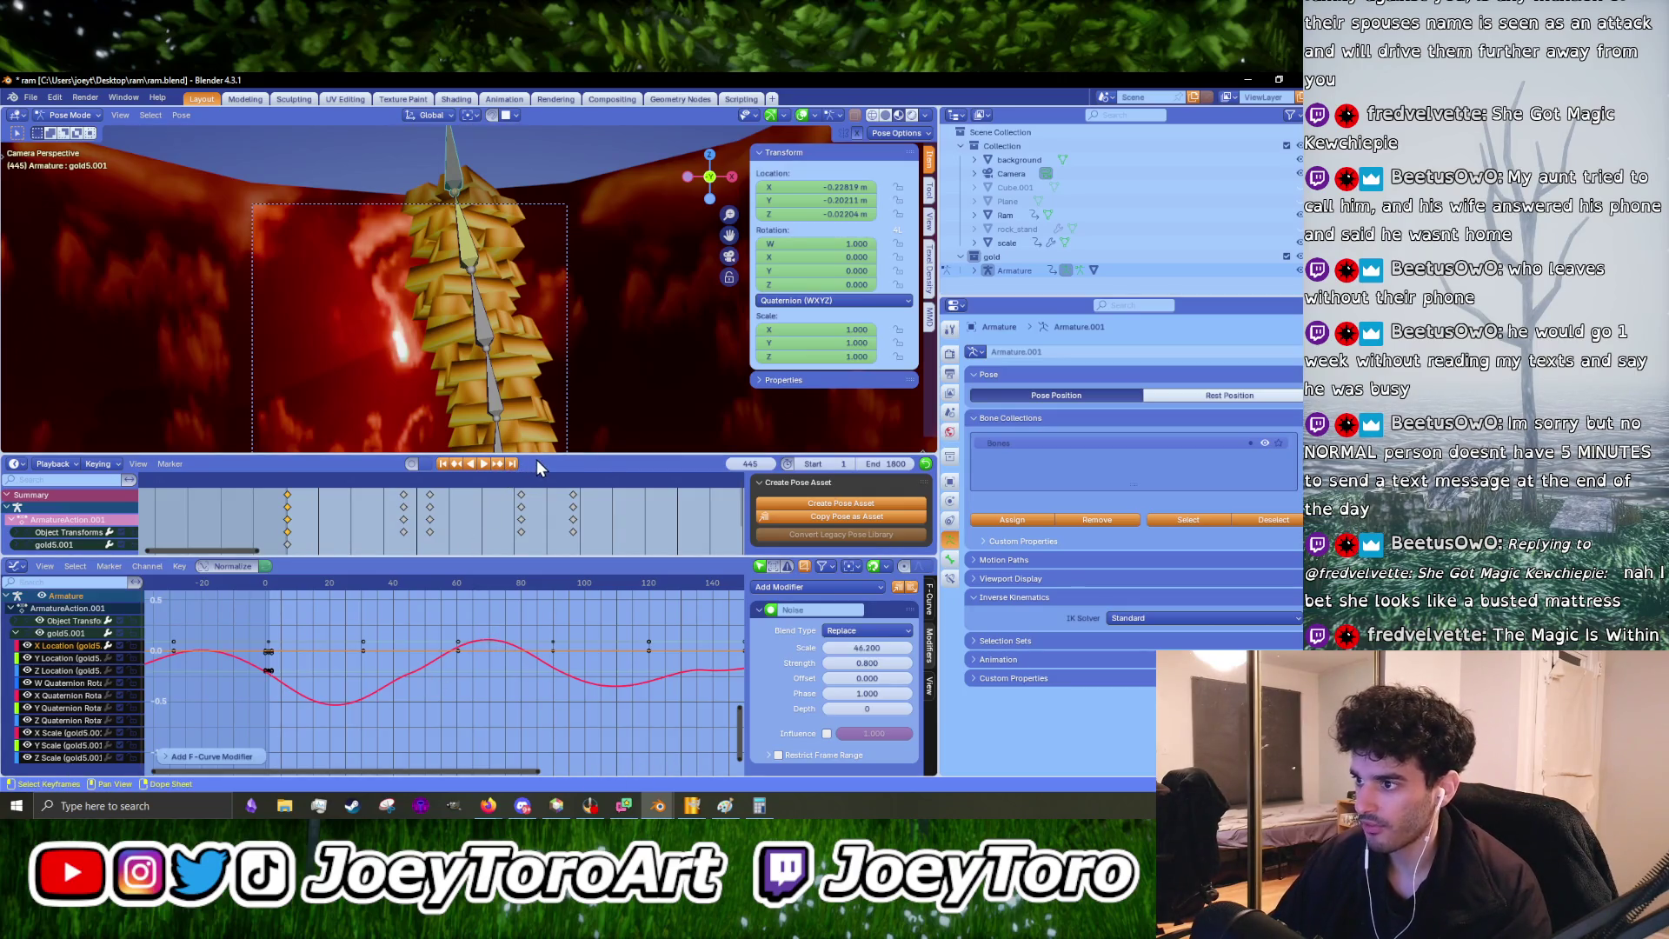
- Enlarge the 3D view, replay the sway, and stop at frame 1129
left_click_drag(539, 455, 539, 512)
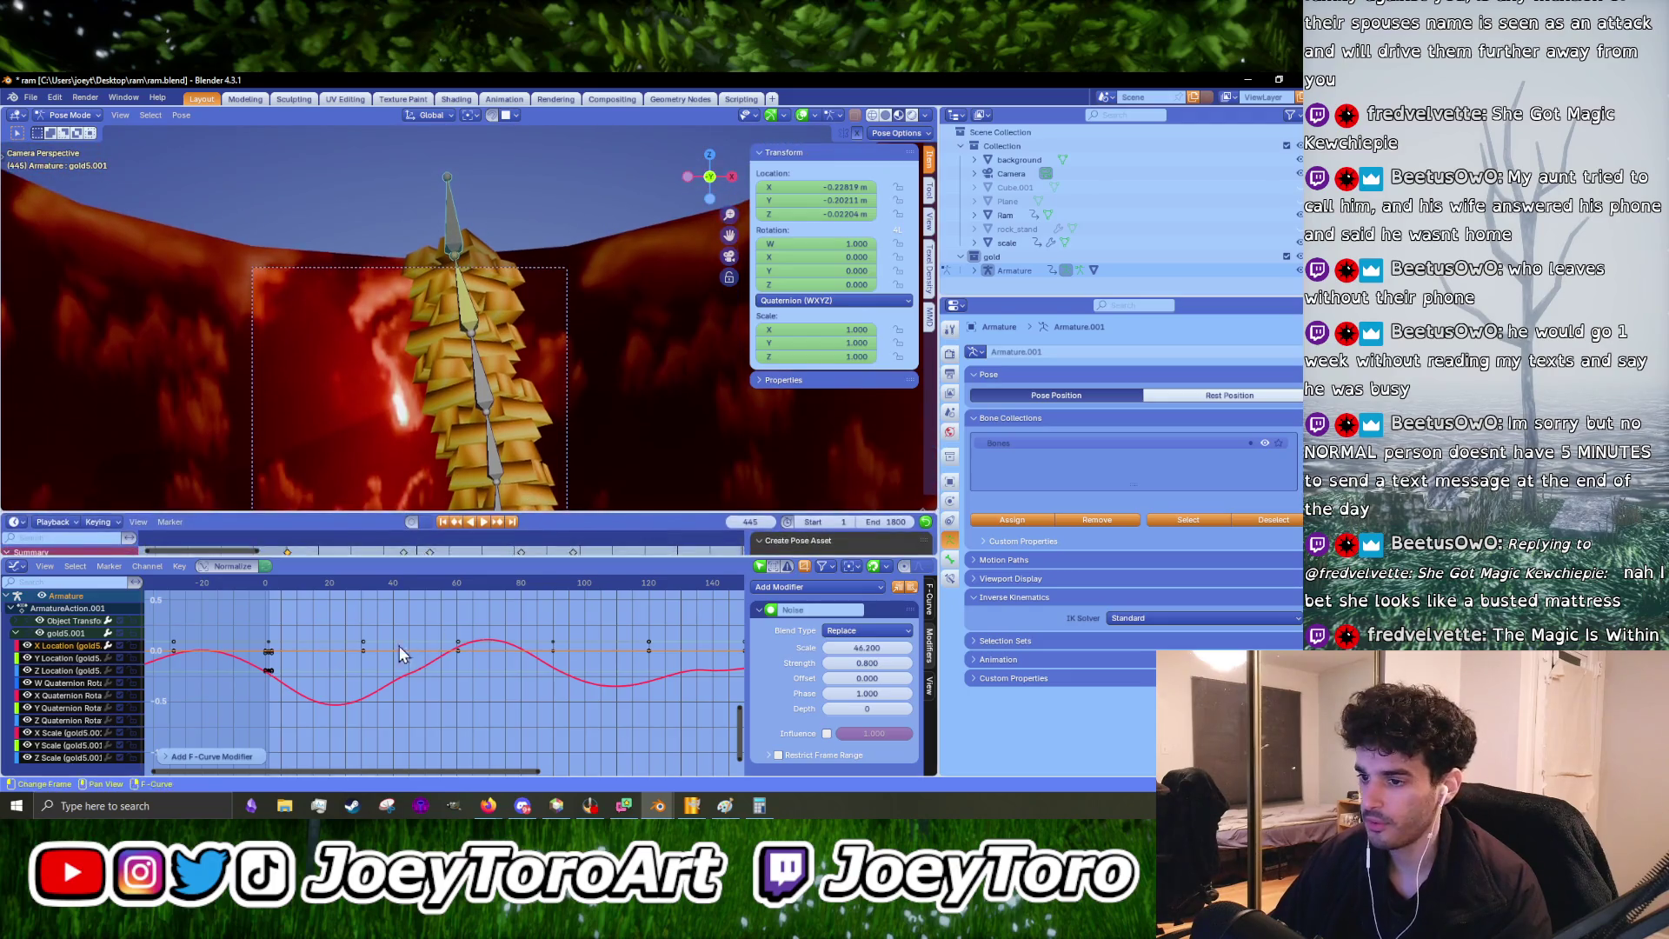
scroll(375, 641, "down", 8)
key("space")
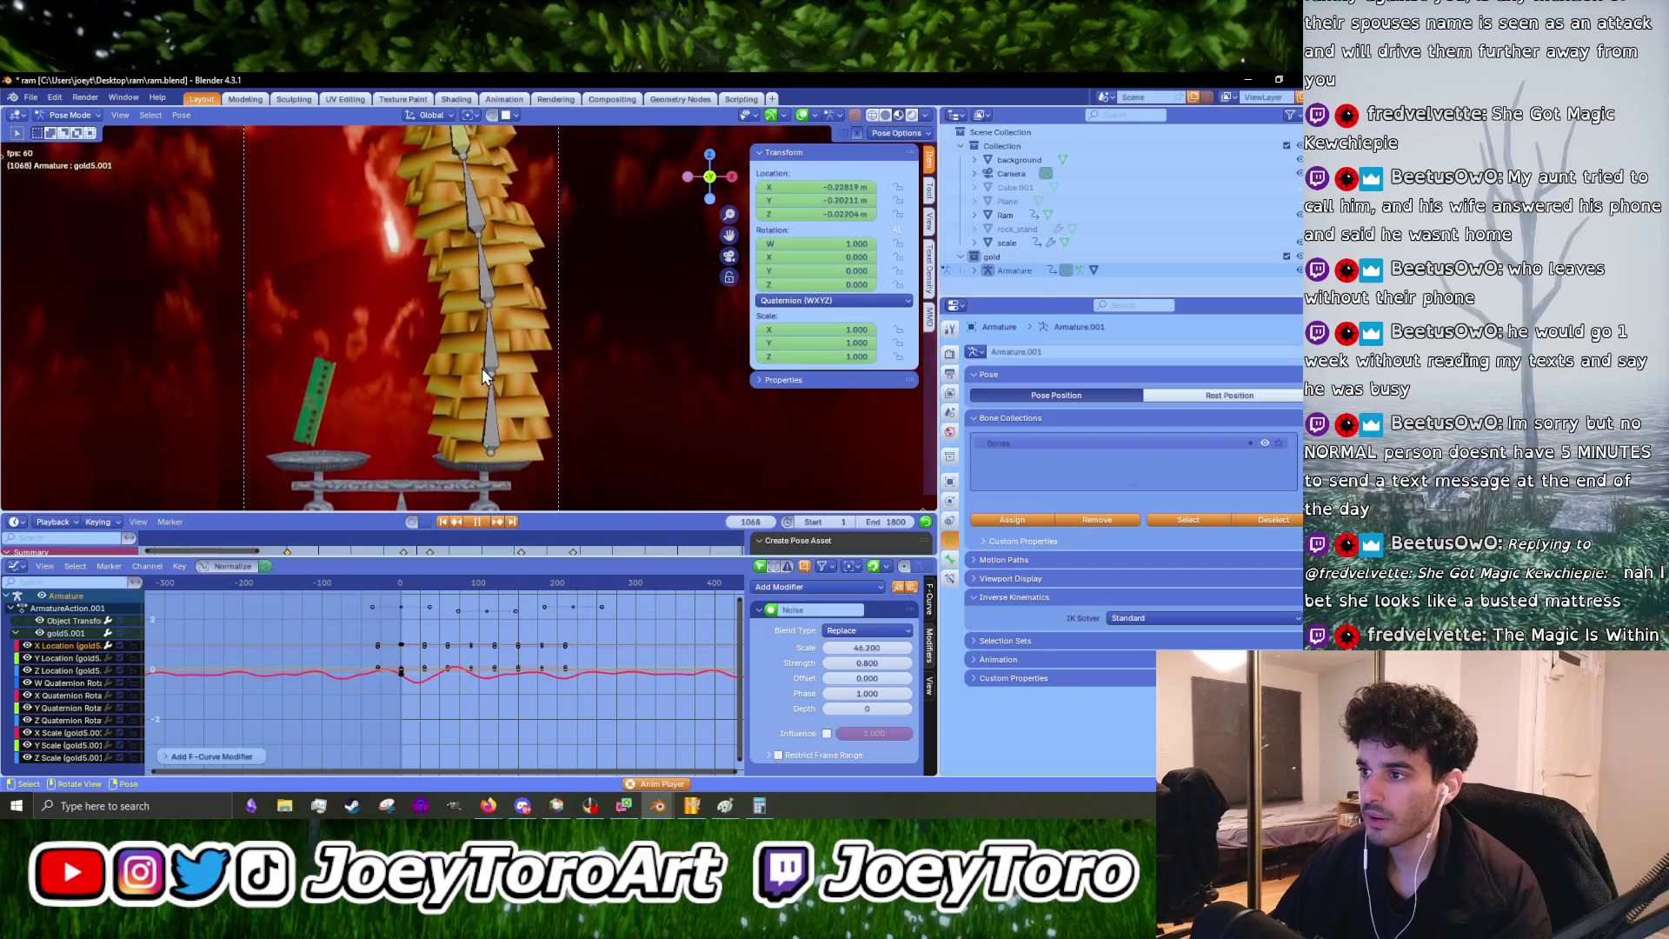
key("space")
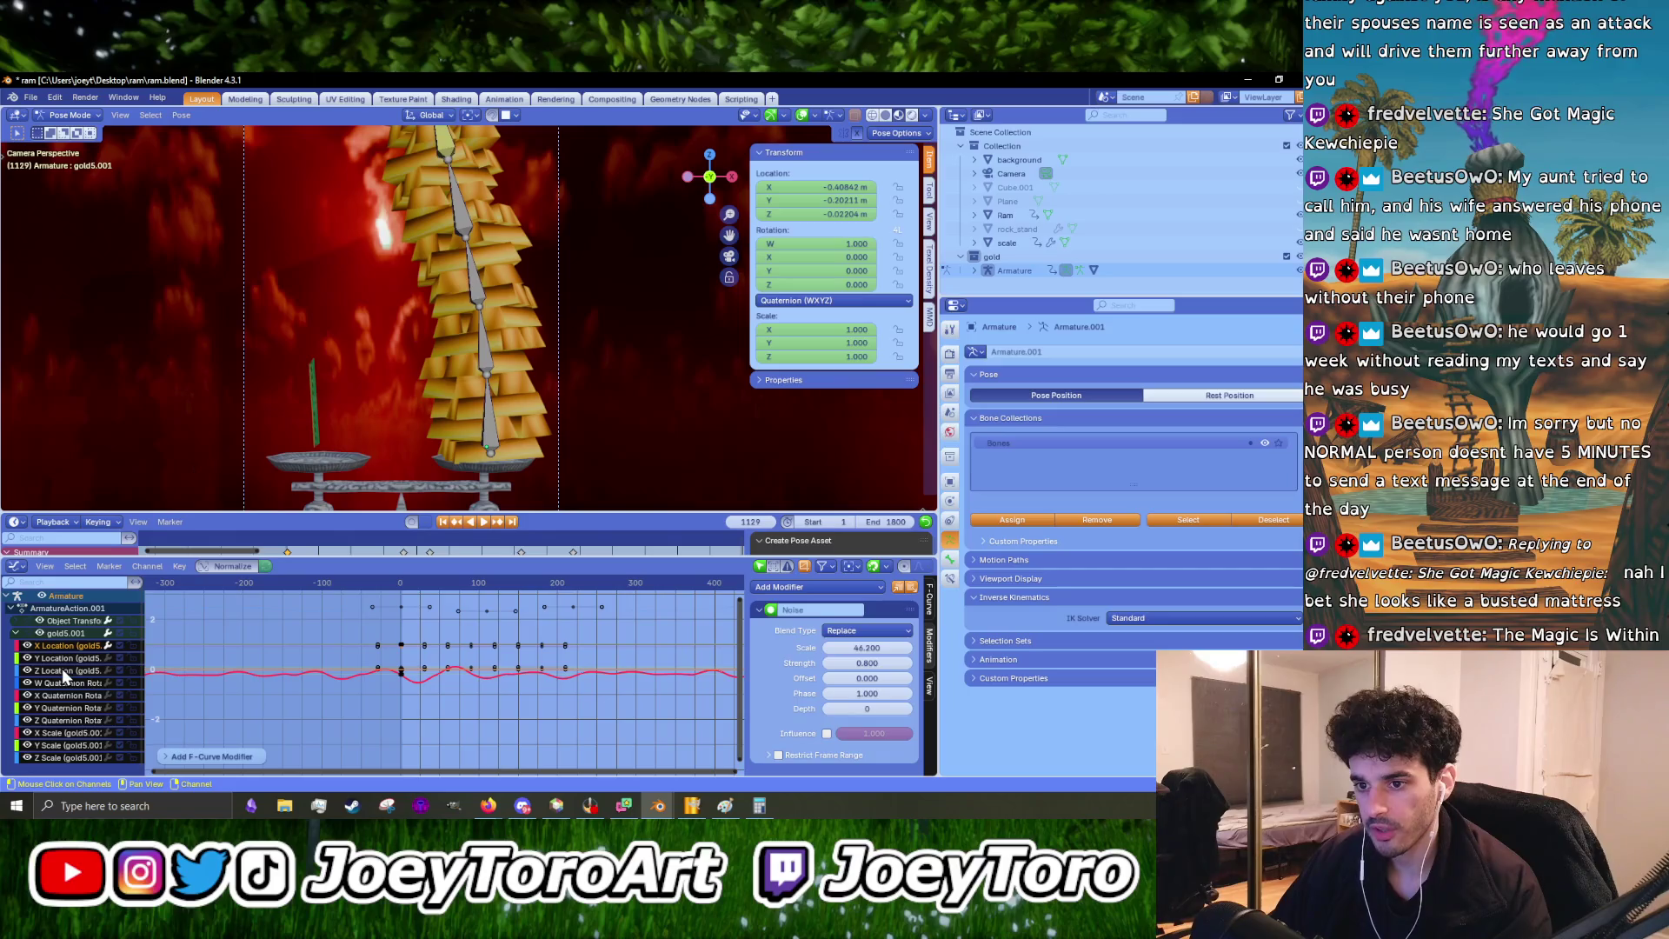
- Add a default Noise modifier to gold5.001's Z Location curve and start playback
left_click(55, 673)
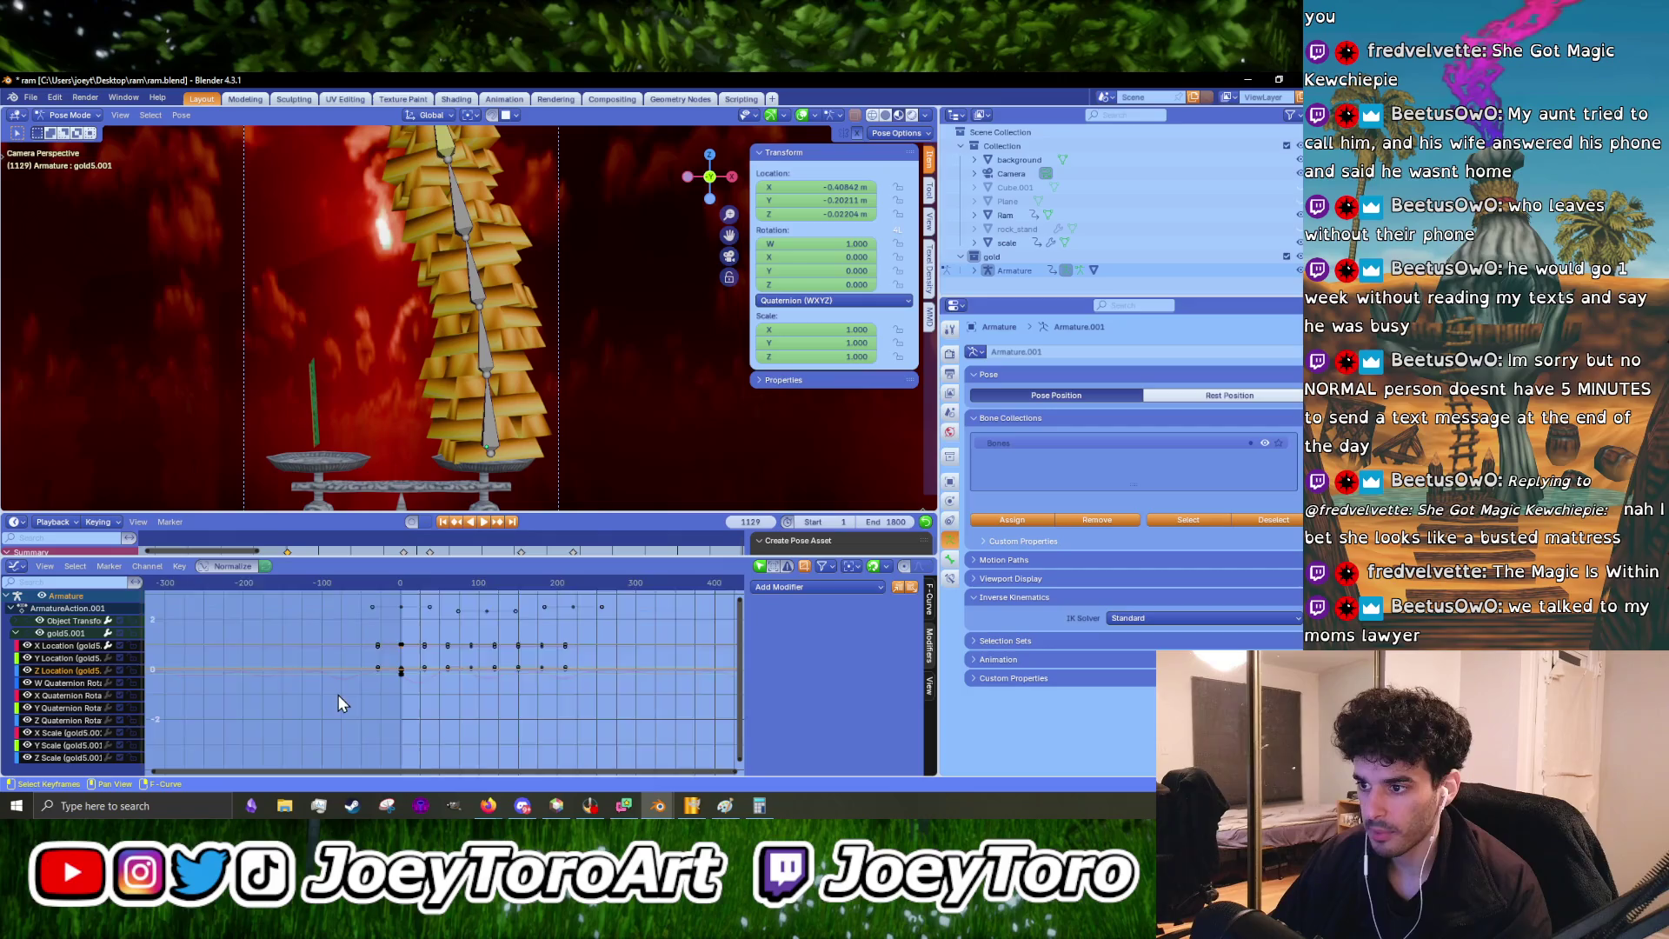
scroll(379, 687, "up", 3)
key("s")
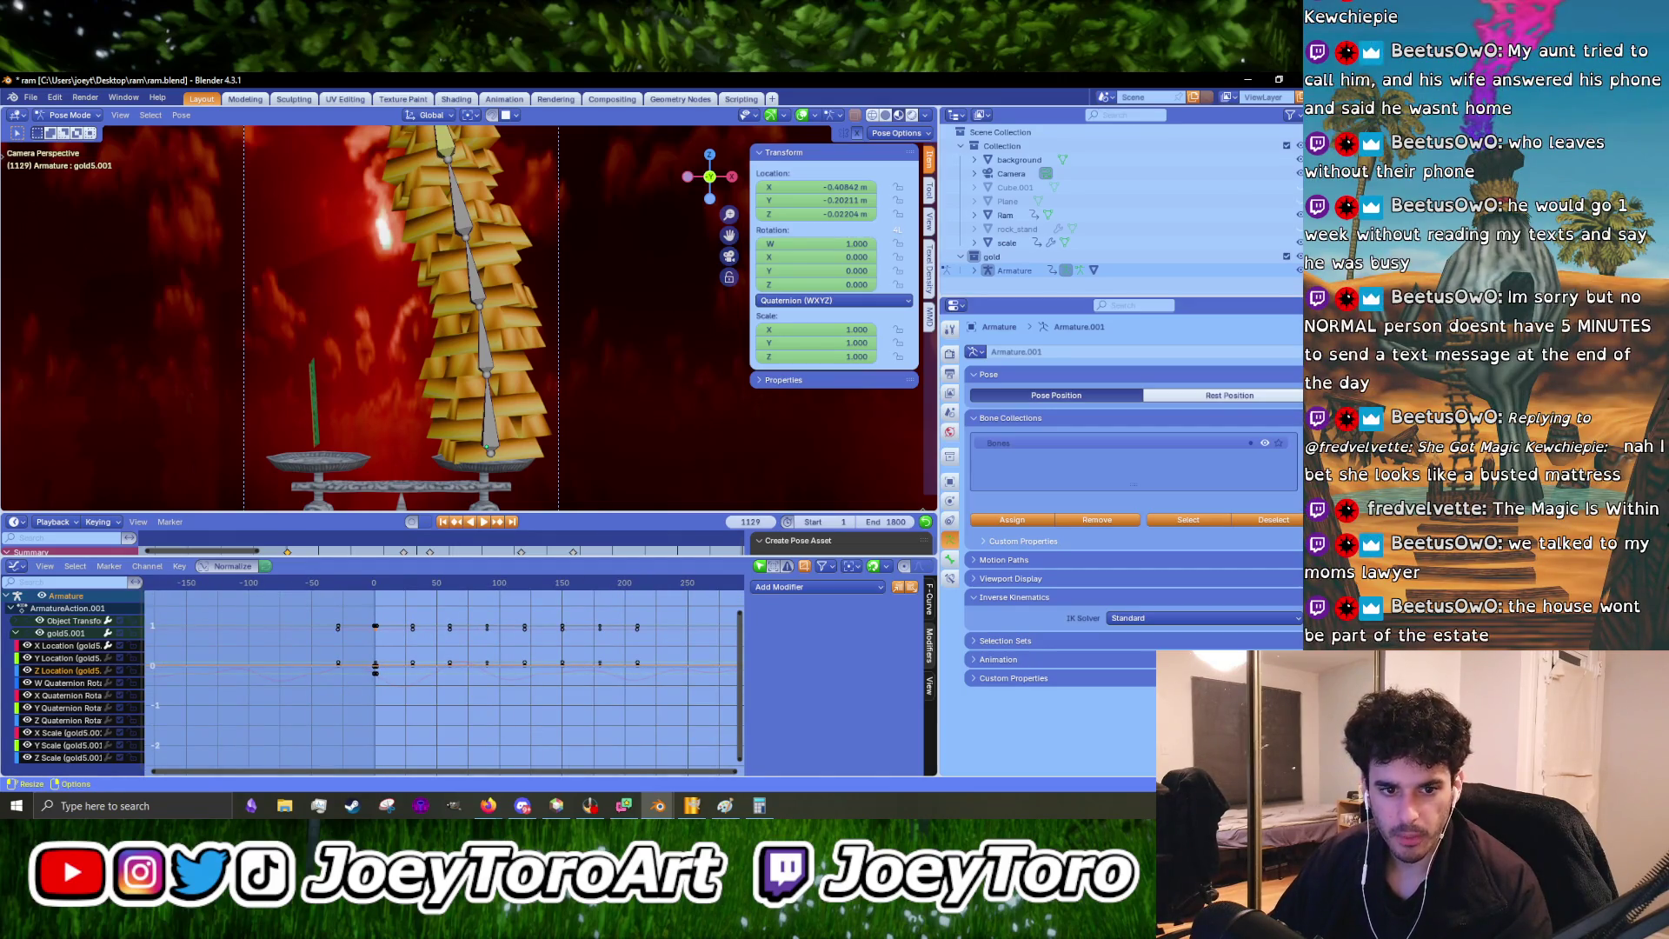
key("Escape")
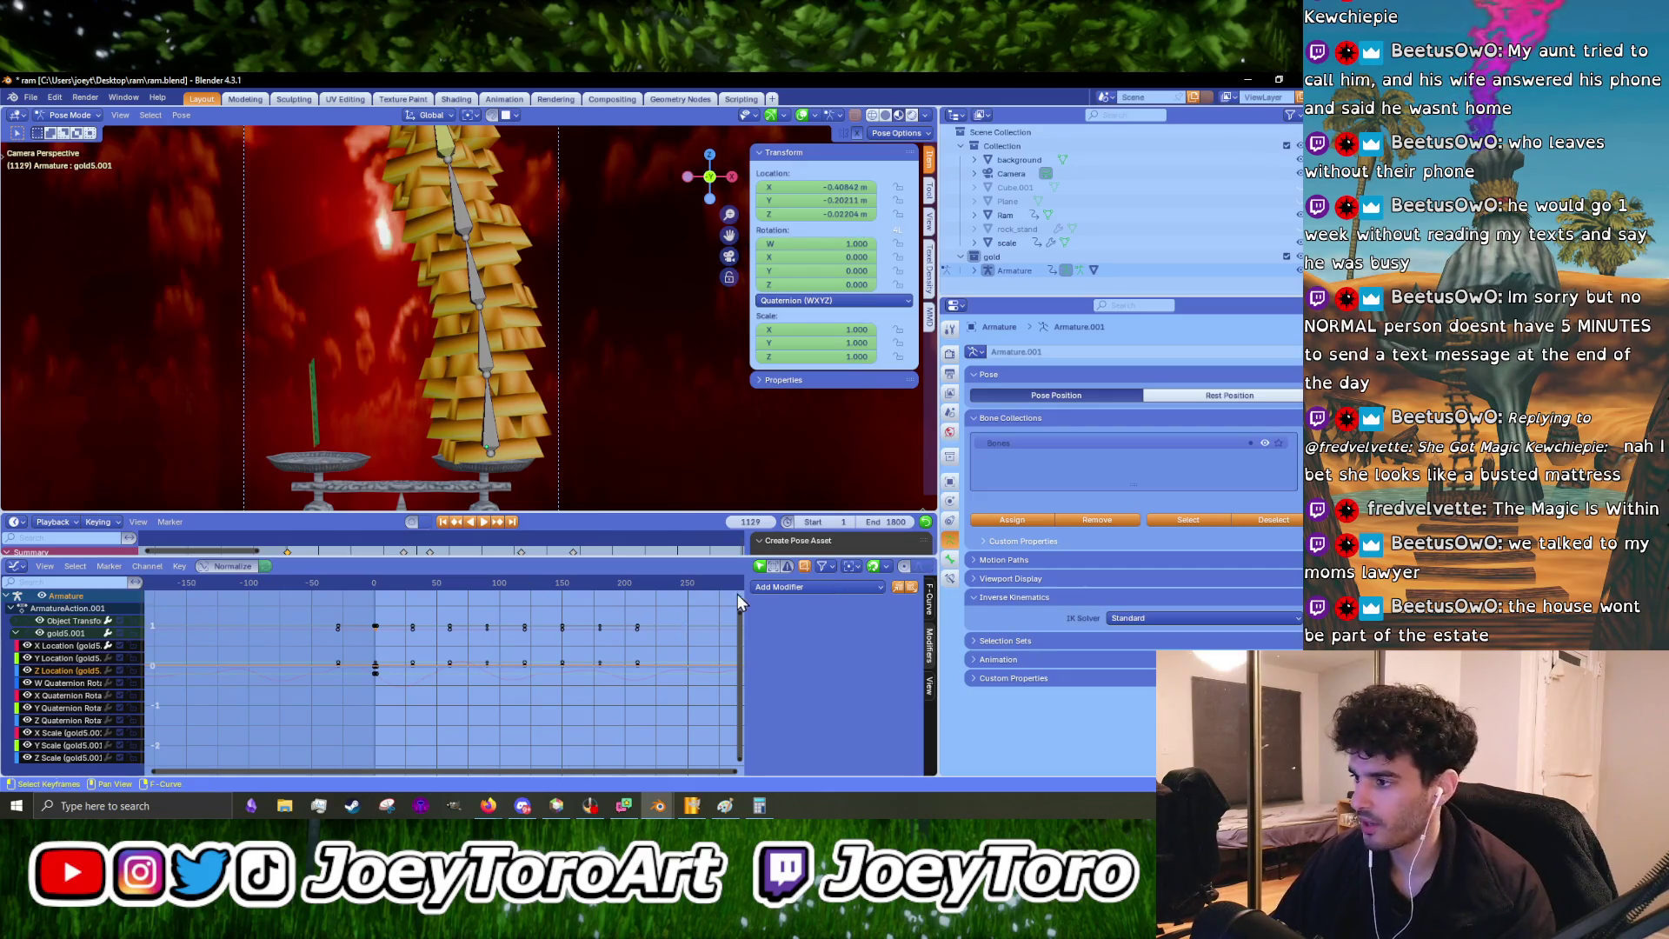
left_click(766, 587)
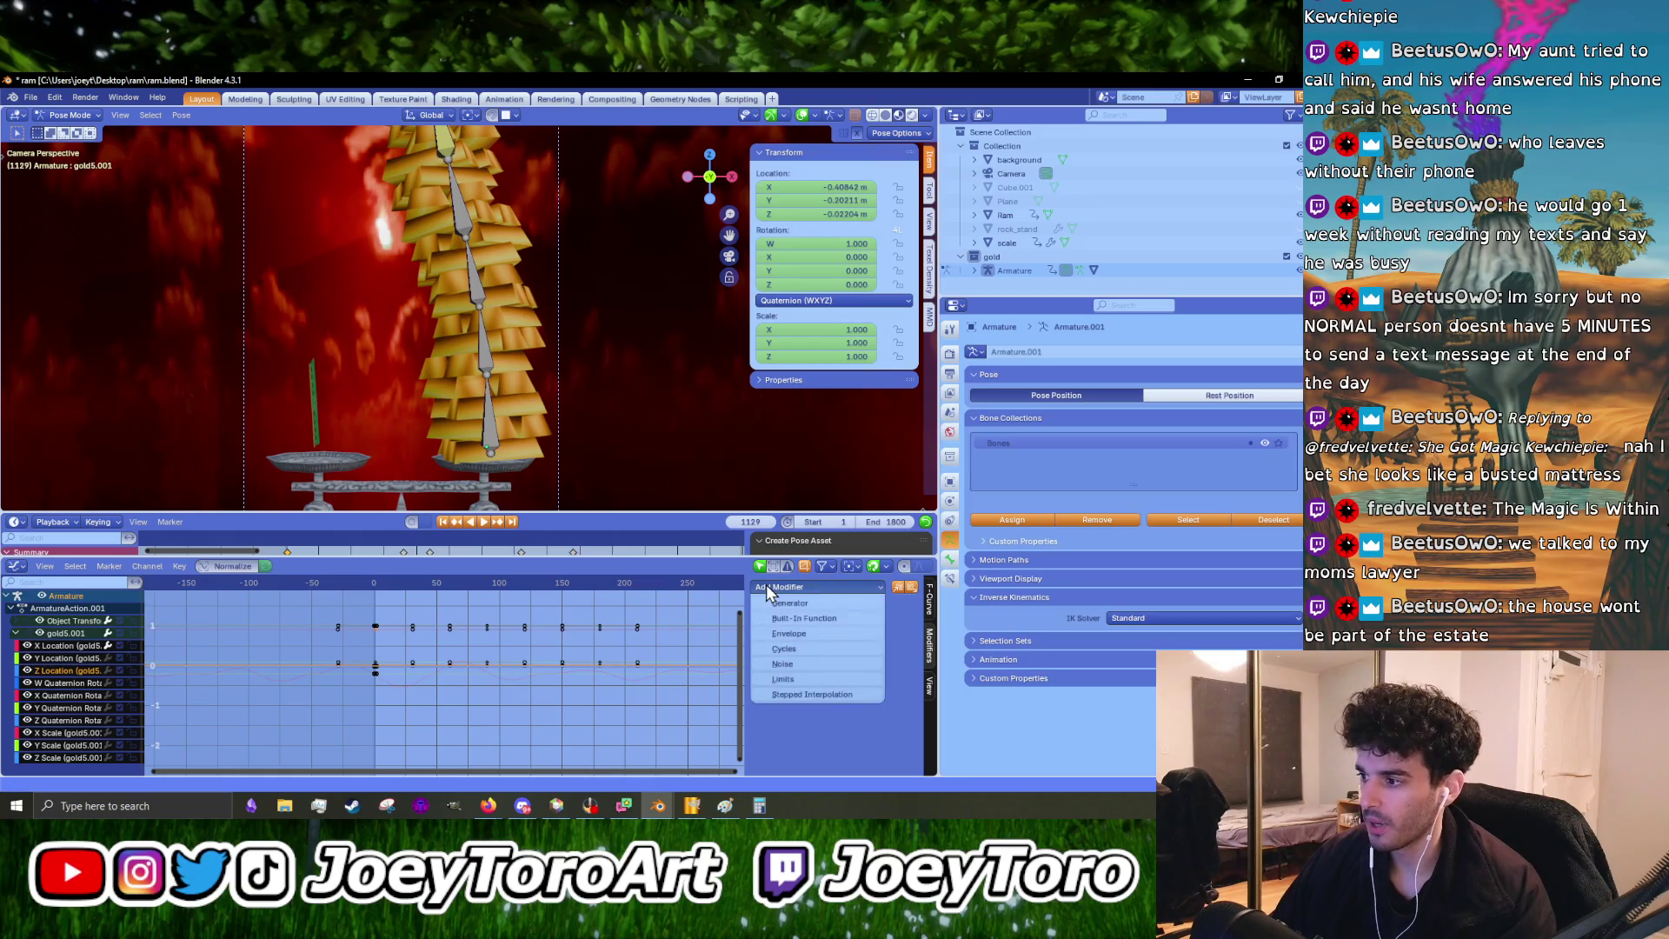
left_click(790, 666)
key("space")
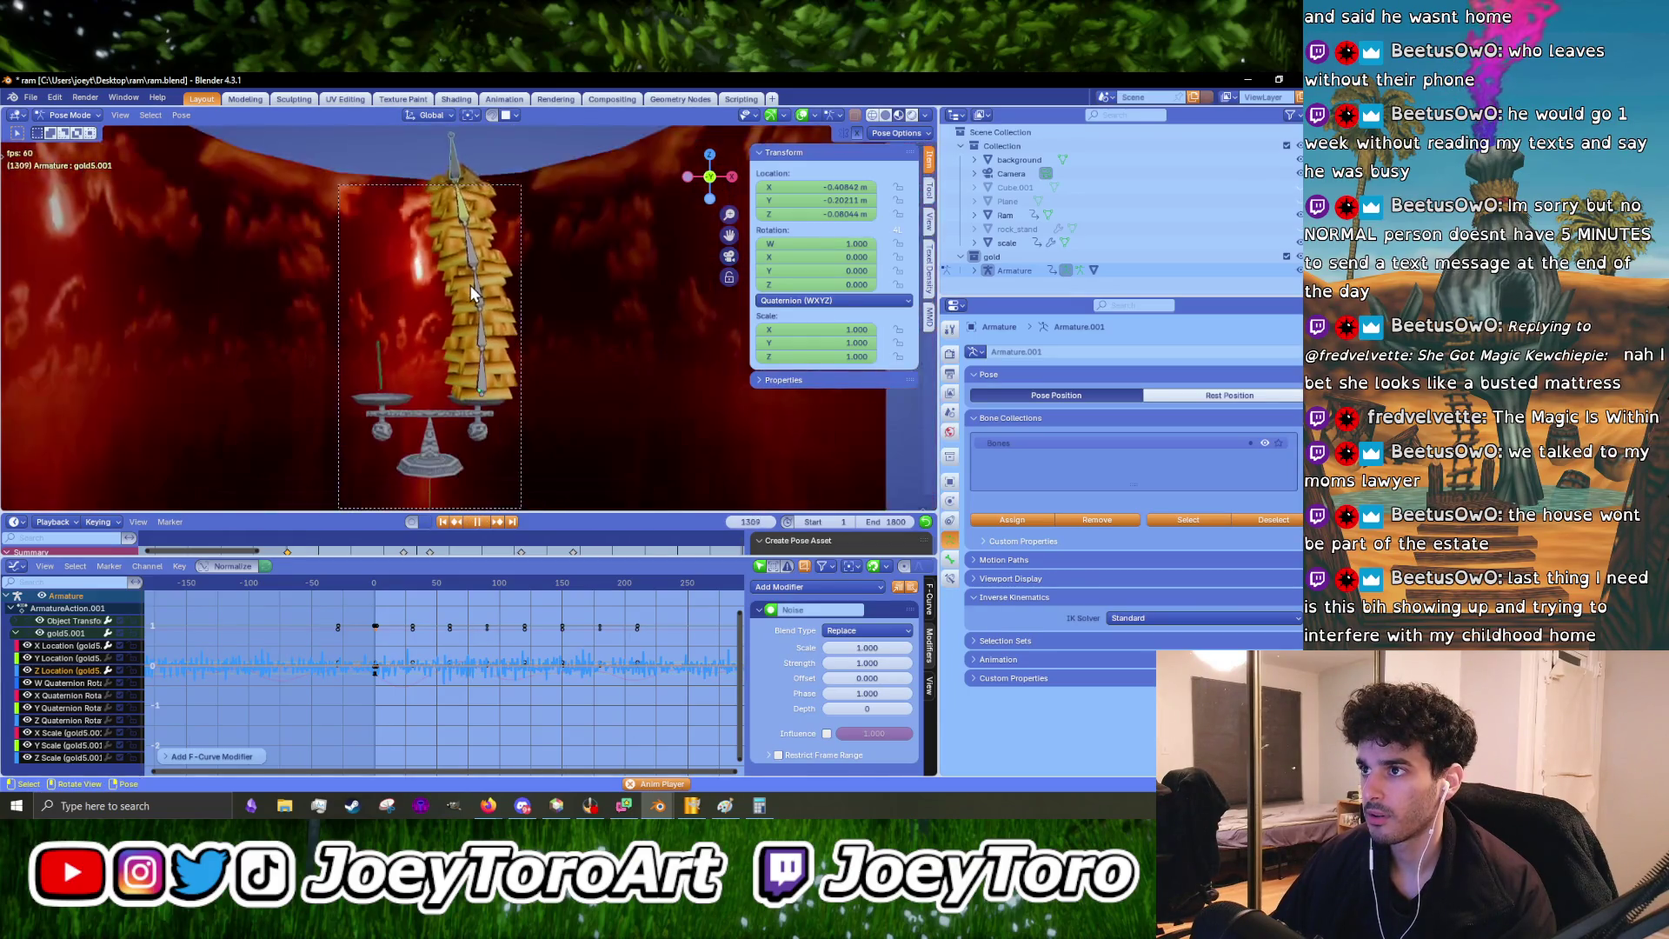
- Tune the Z Location noise to Scale 41.8, Strength 0.1, preview it, then select Y Location
key("space")
scroll(448, 675, "up", 5)
mouse_move(848, 663)
left_mouse_down()
mouse_move(783, 662)
mouse_move(869, 662)
left_mouse_up()
scroll(261, 617, "up", 3)
middle_click_drag(247, 638, 510, 715)
scroll(510, 714, "up", 2)
mouse_move(850, 648)
left_mouse_down()
mouse_move(943, 647)
mouse_move(847, 662)
left_mouse_up()
key("space")
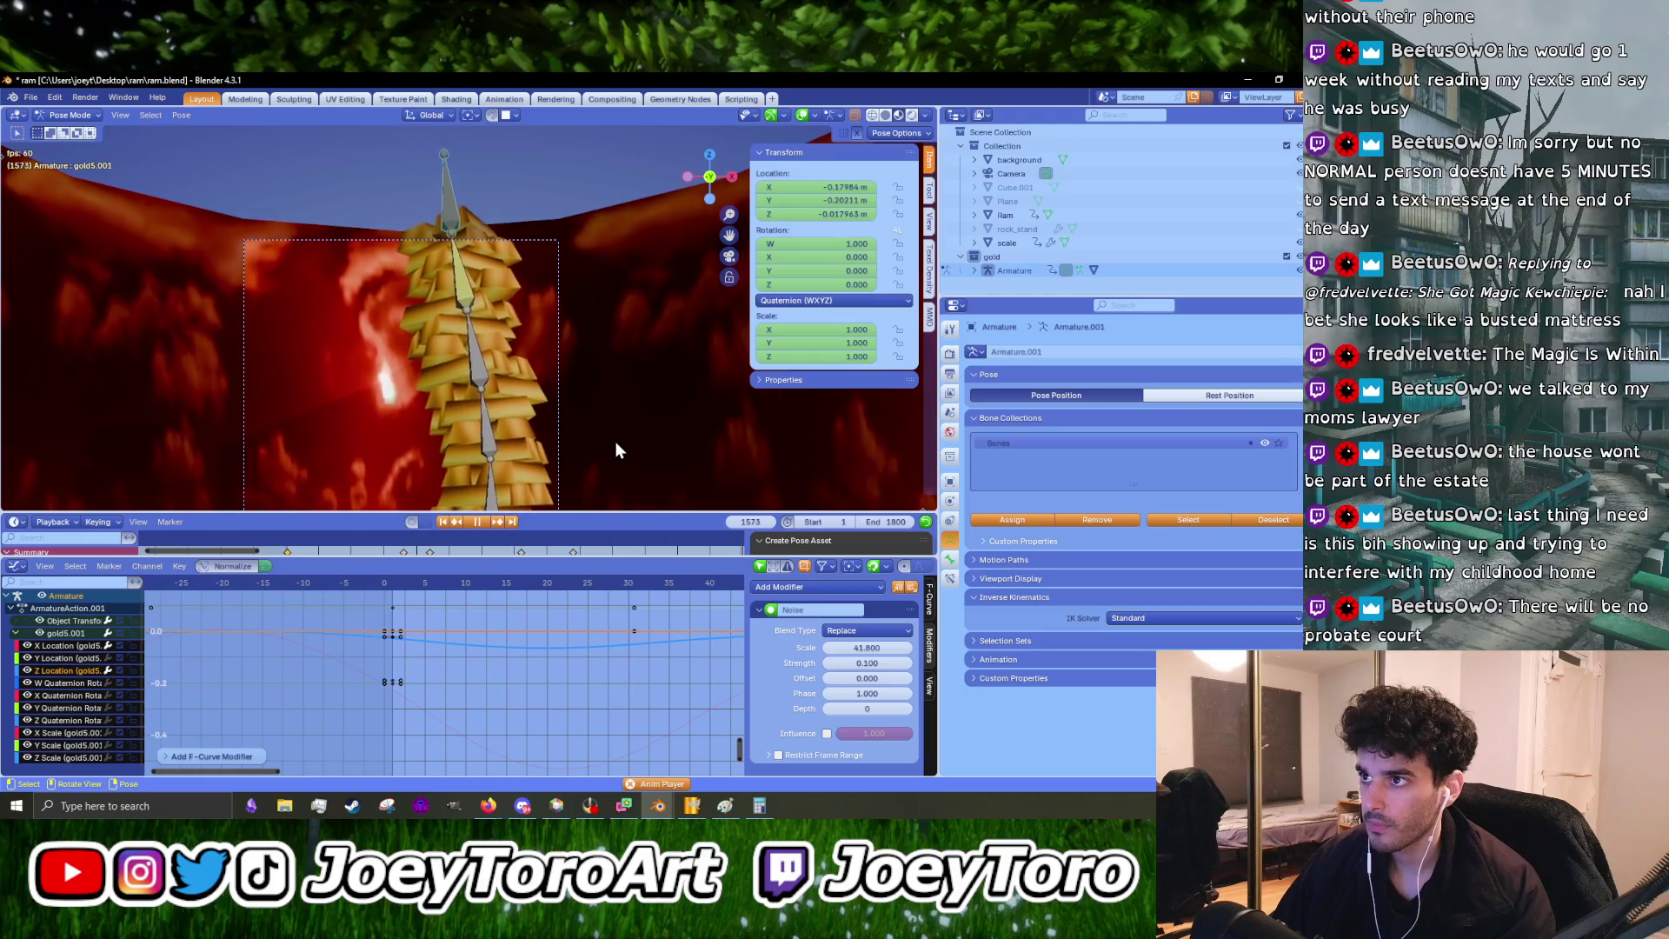
key("space")
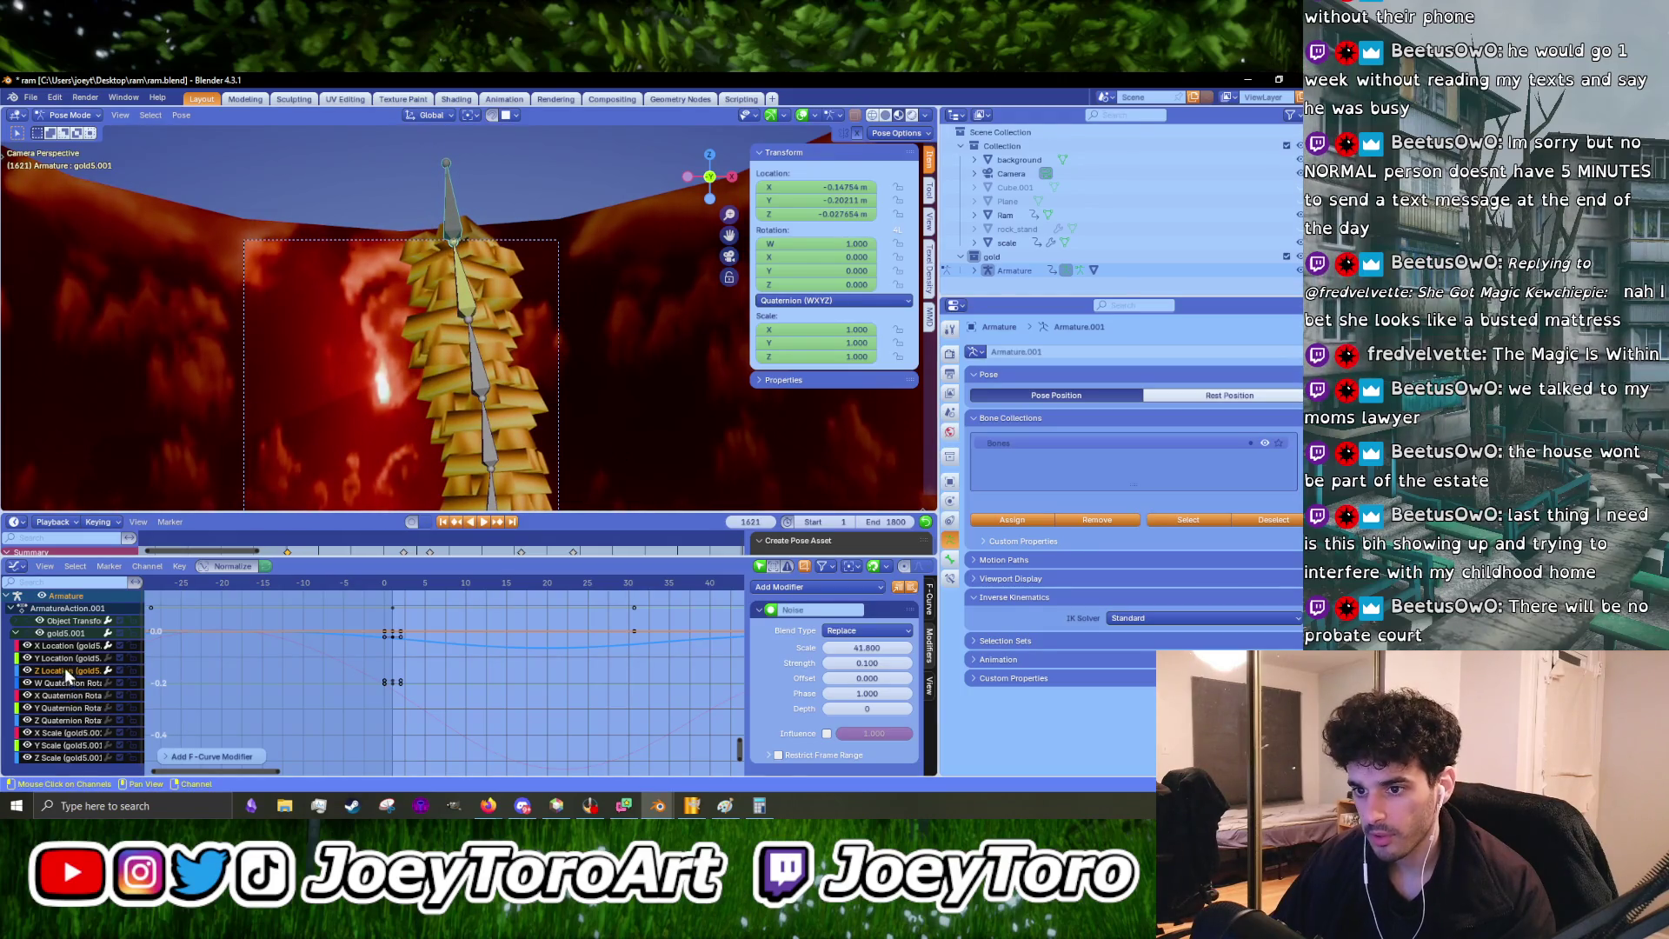
left_click(66, 660)
left_click(821, 591)
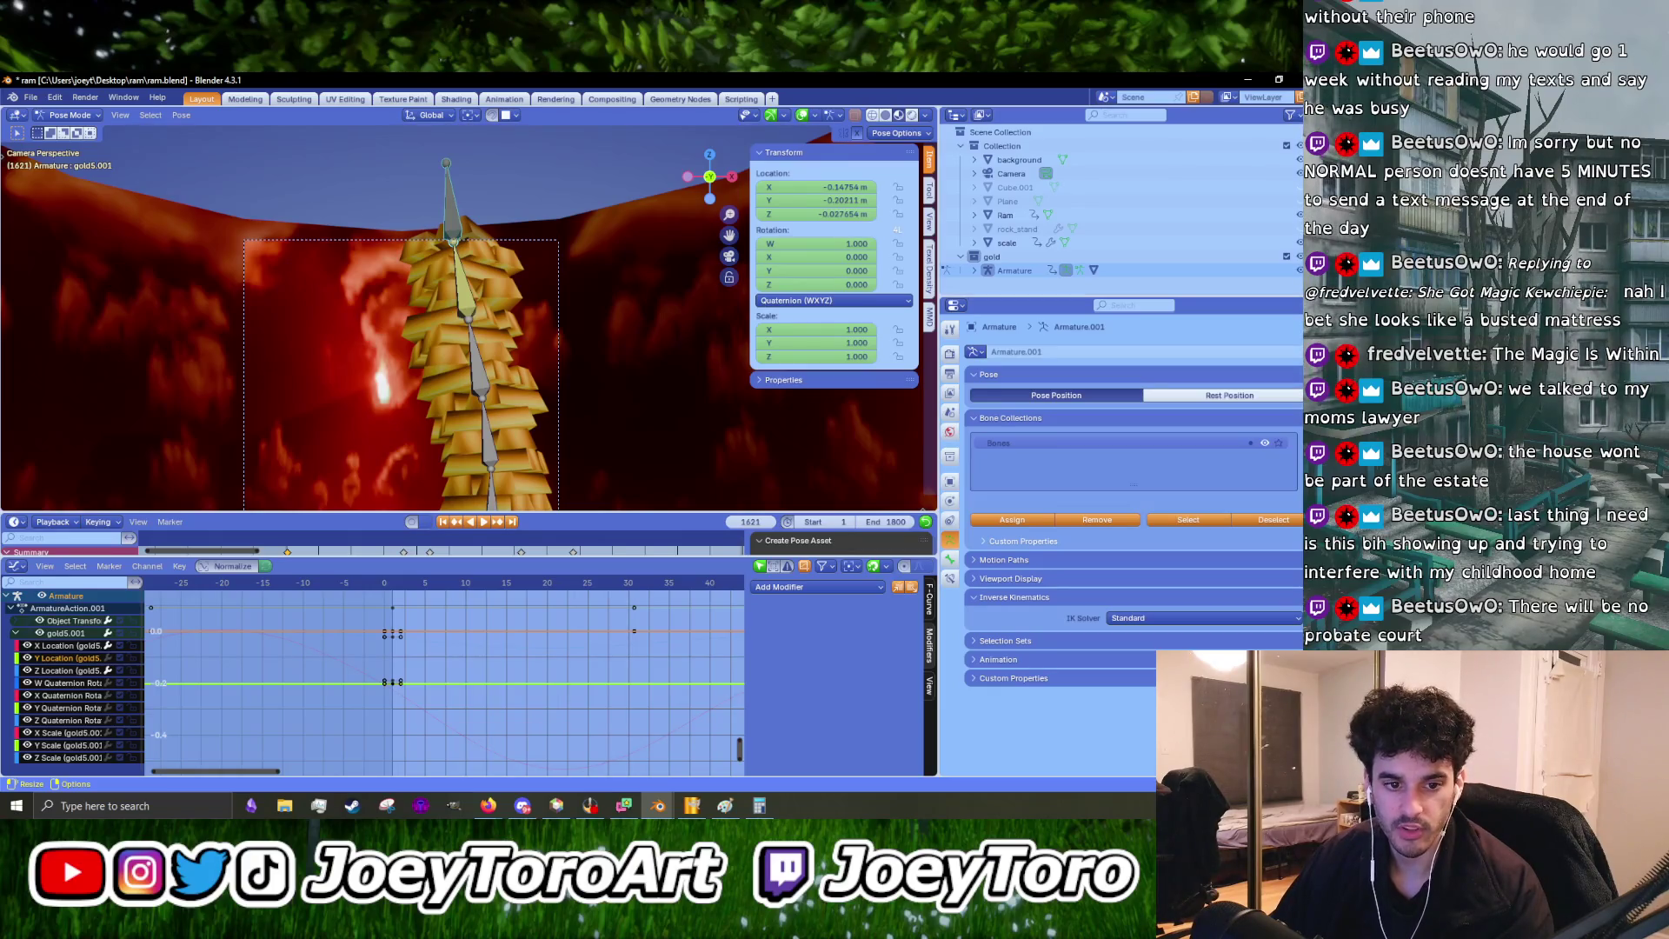
- Add a Noise modifier to Y Location with Scale 40.2 and Strength 0.1
left_click(839, 593)
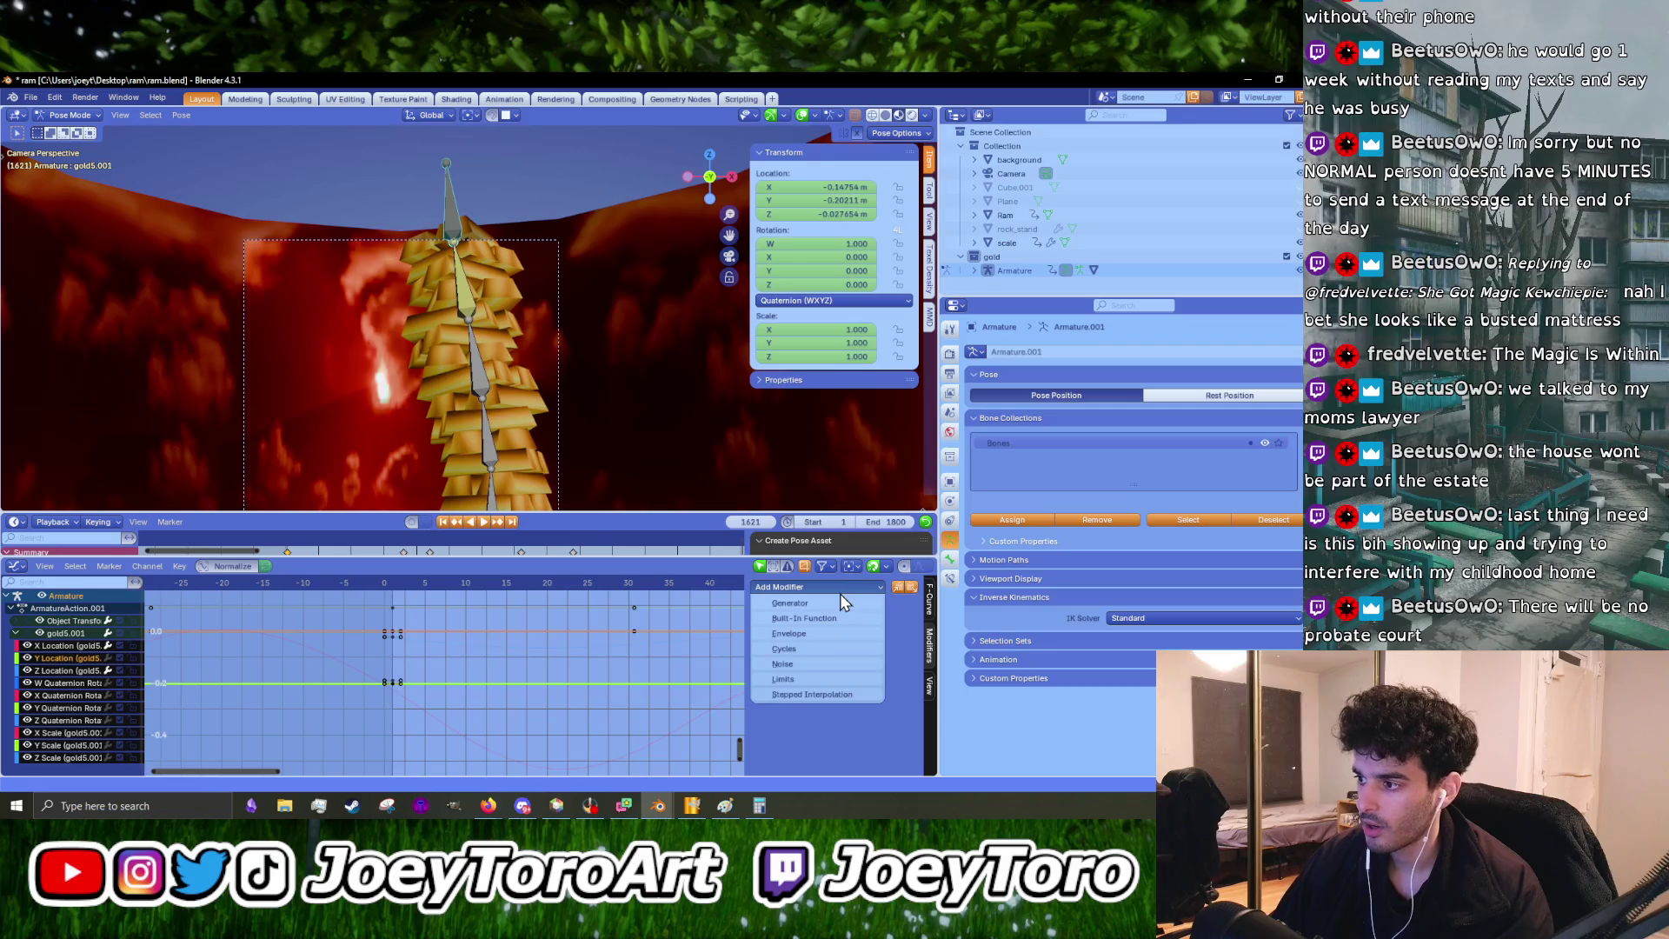
left_click(796, 664)
mouse_move(887, 669)
left_mouse_down()
mouse_move(851, 666)
mouse_move(904, 663)
mouse_move(826, 648)
mouse_move(911, 648)
mouse_move(830, 663)
left_mouse_up()
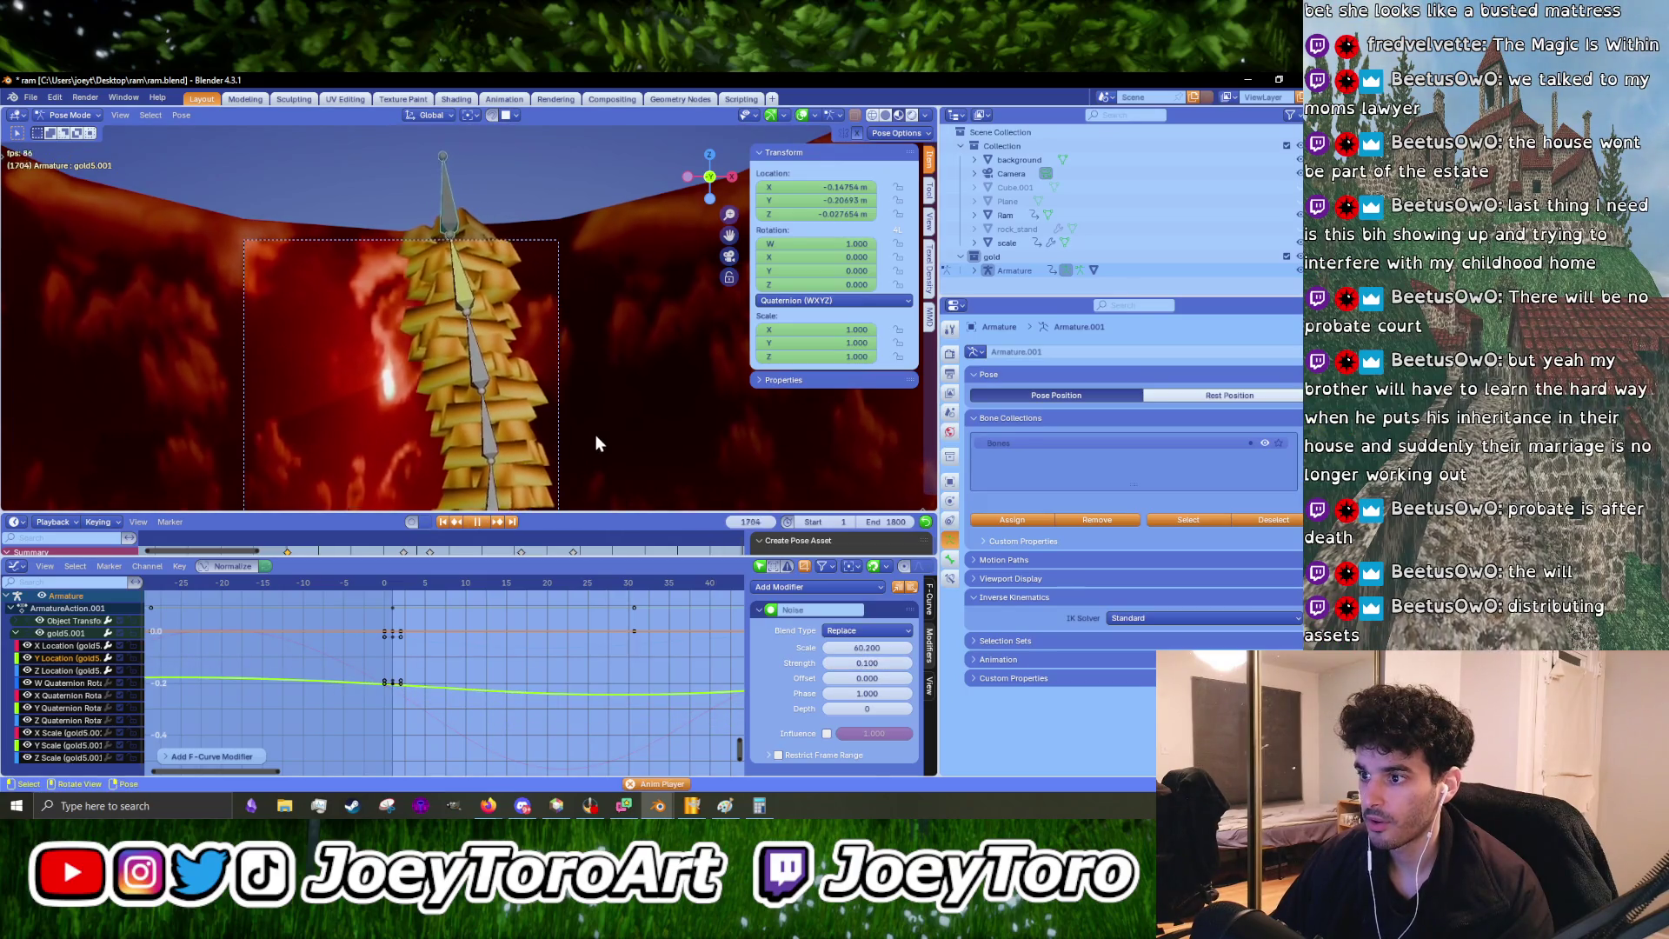
scroll(409, 697, "up", 5)
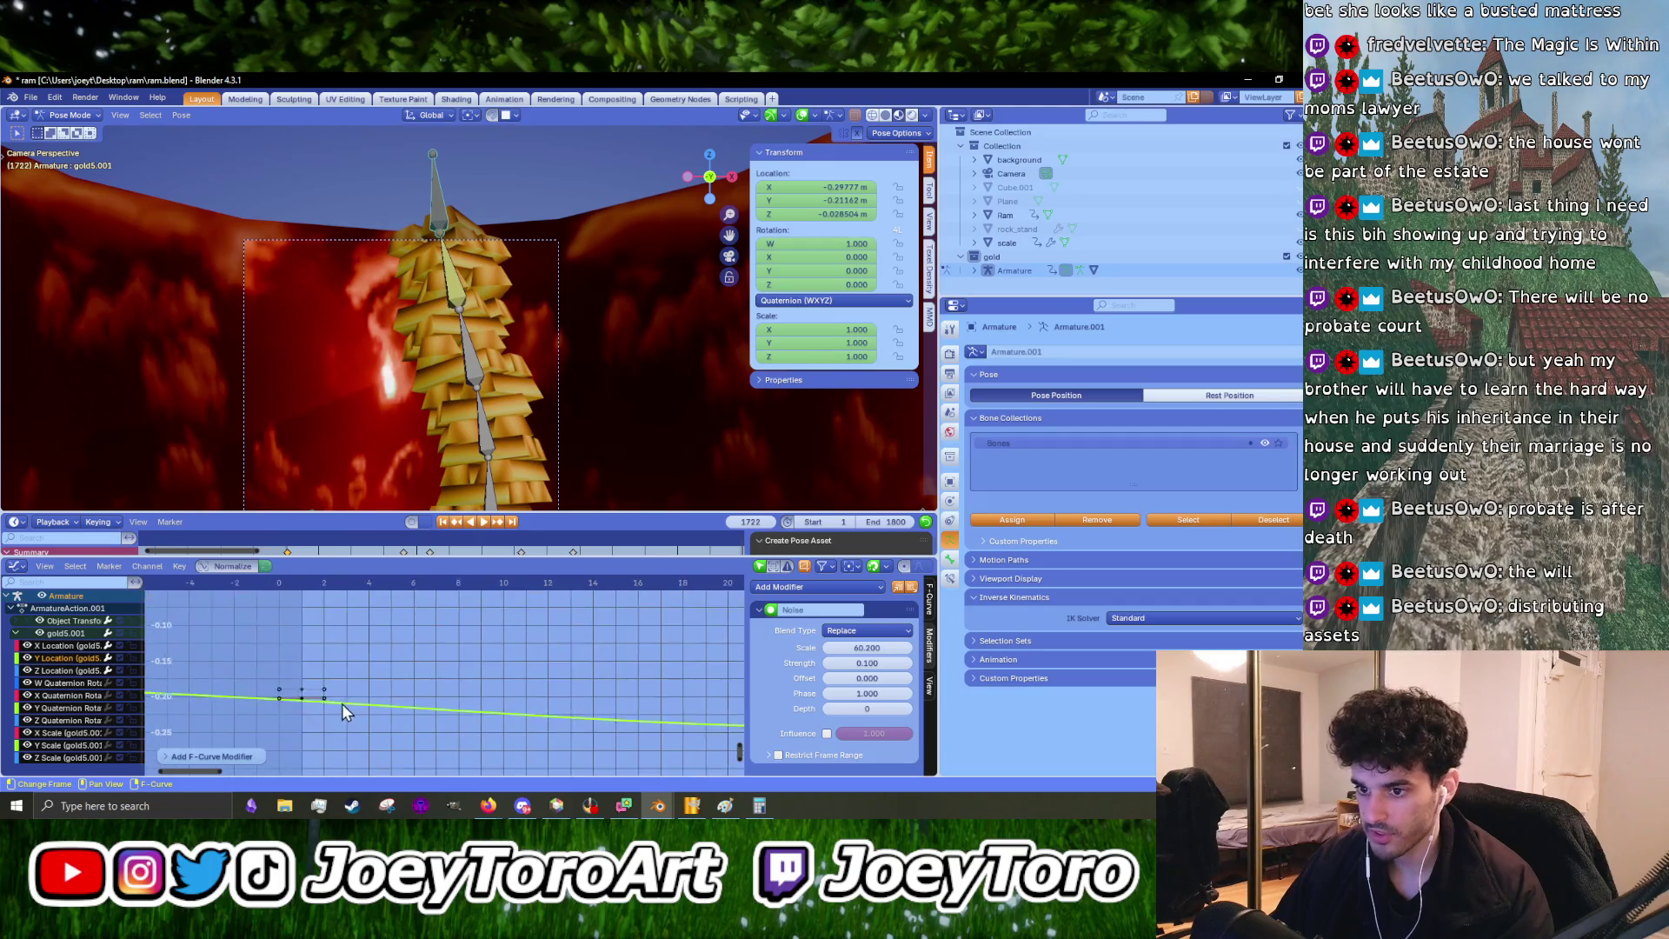
- Move the Y Location key slightly down and play the animation to check the combined sway
scroll(374, 683, "up", 3)
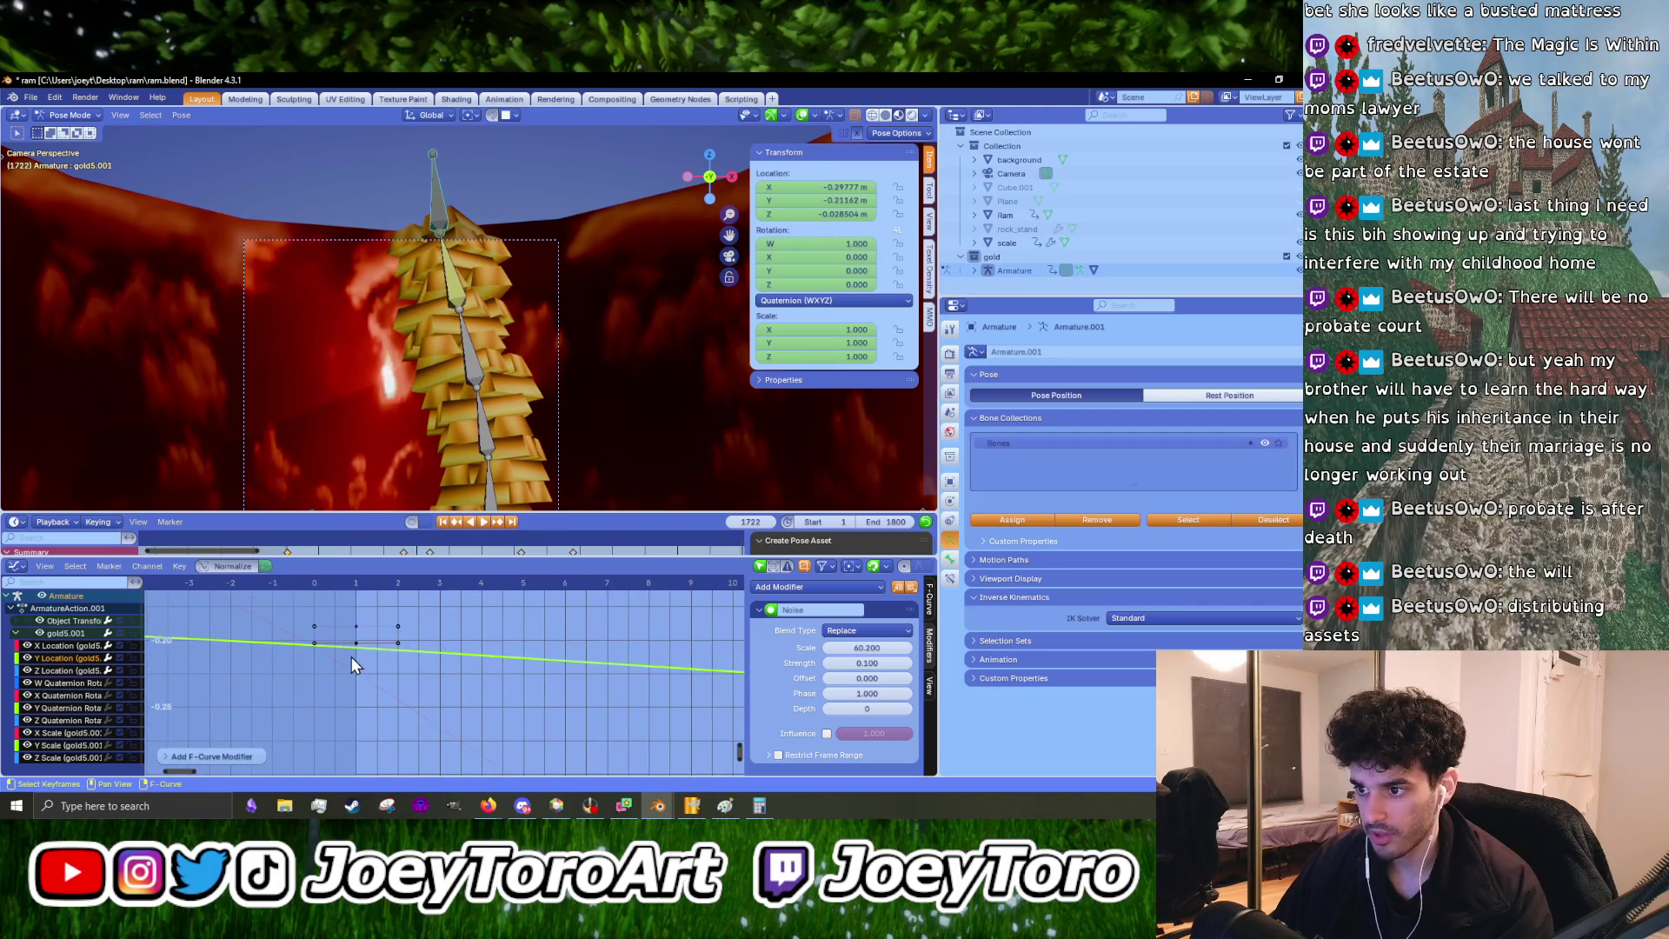
left_click(355, 658)
left_click(357, 650)
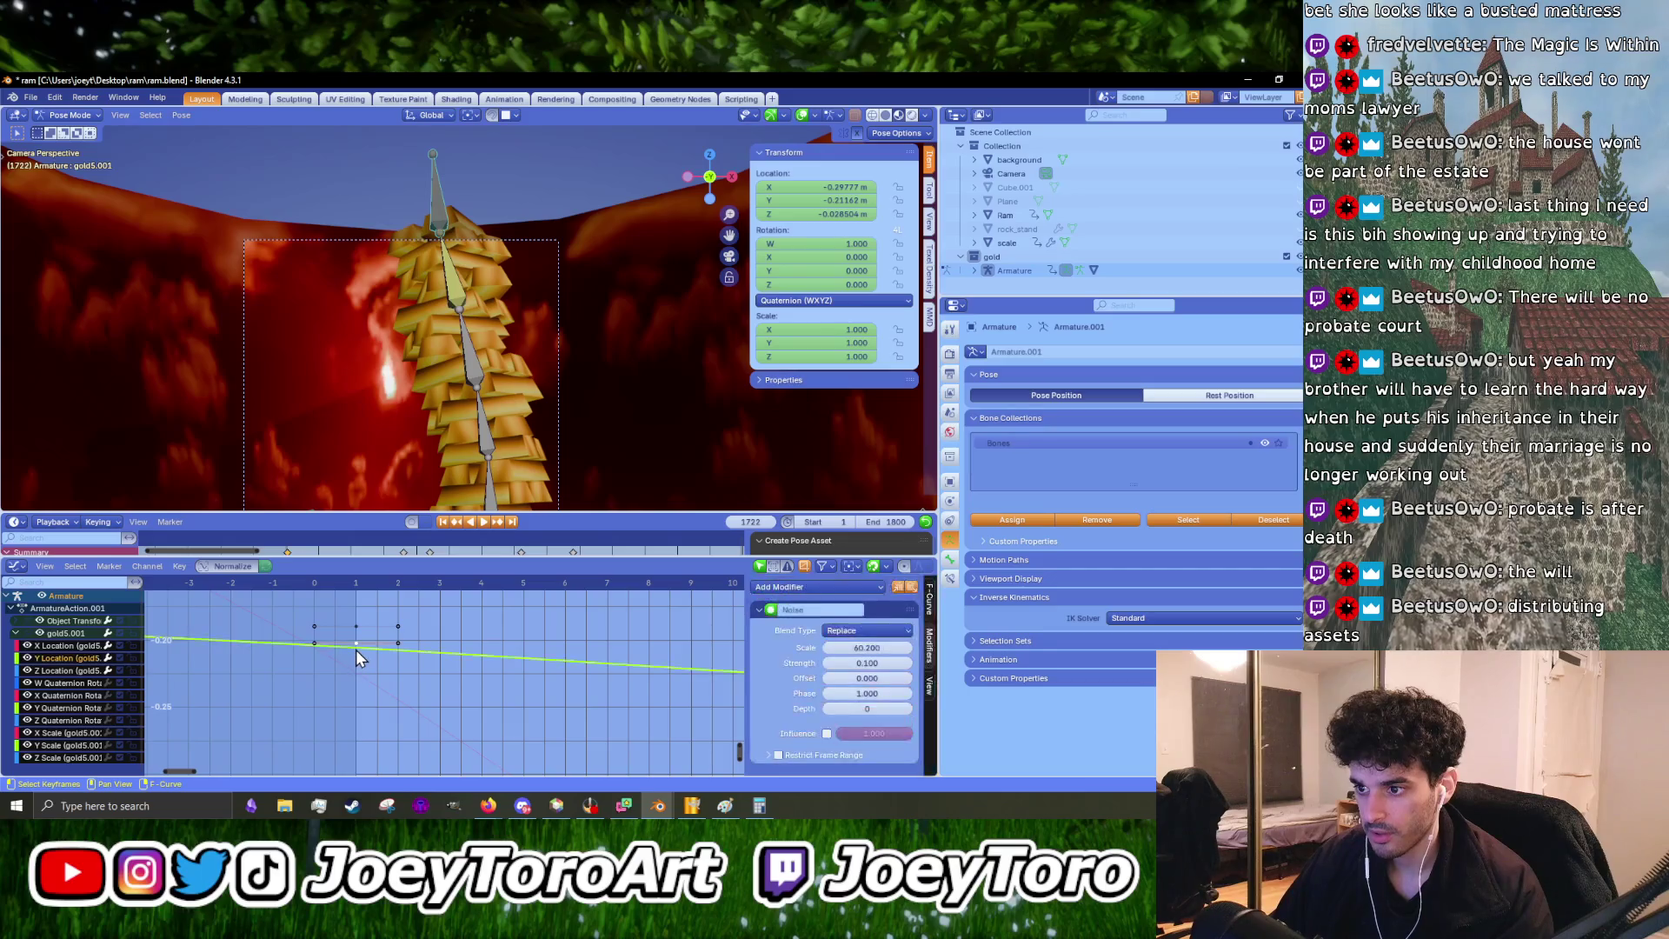
key("g")
key("y")
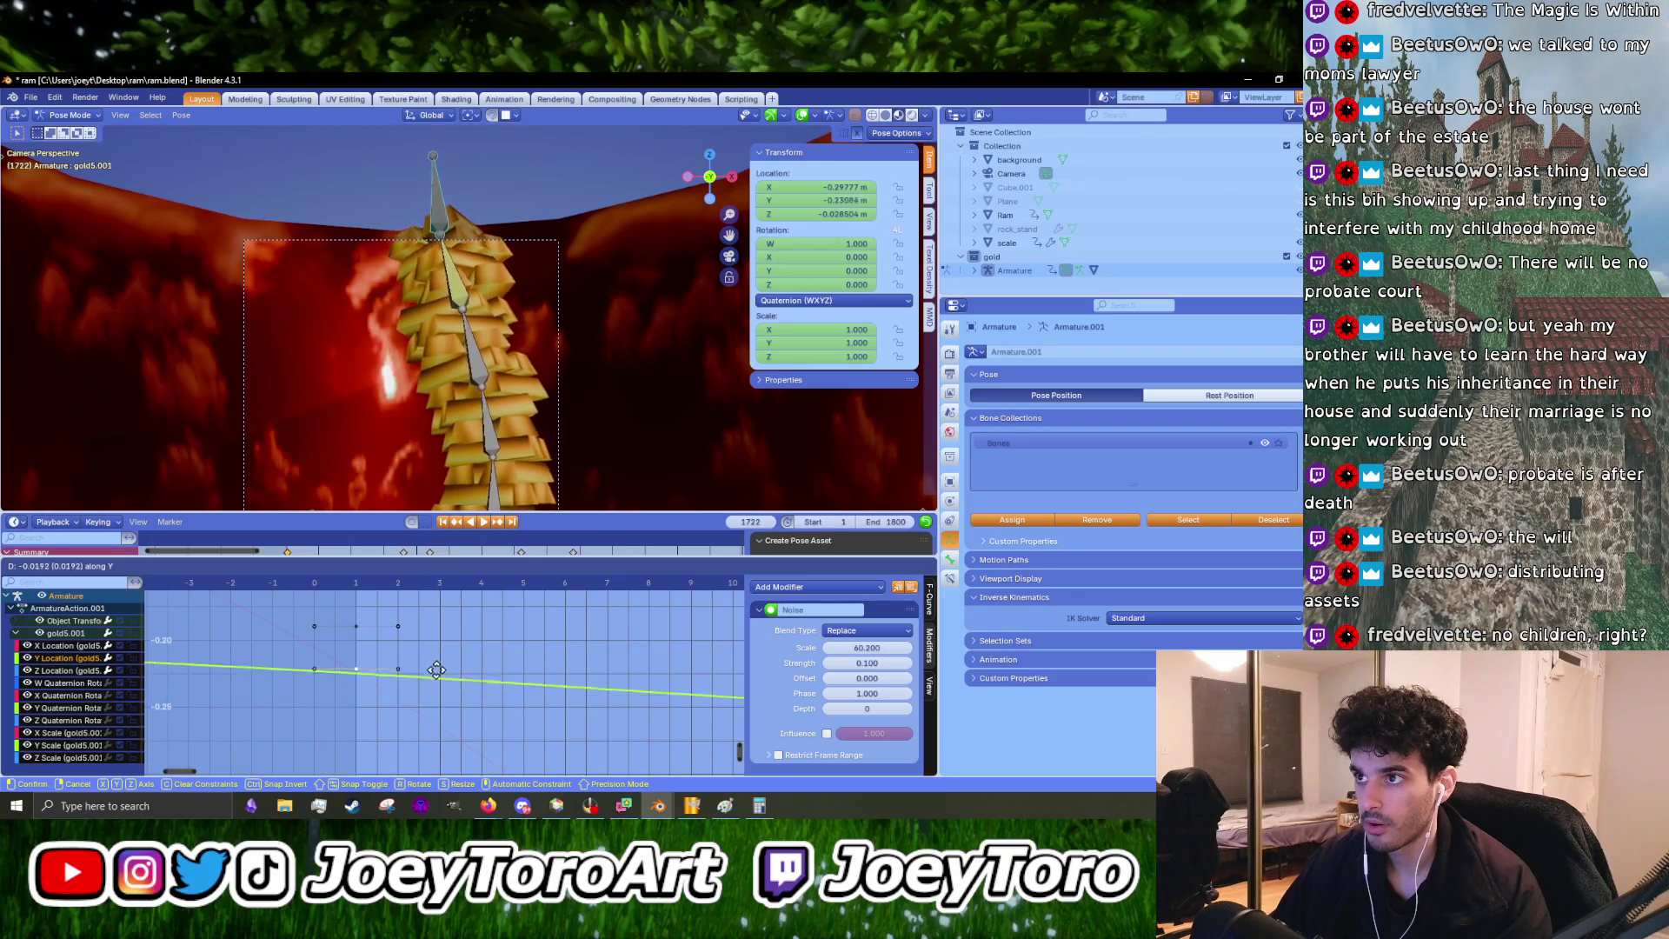
left_click(409, 633)
scroll(412, 634, "down", 5)
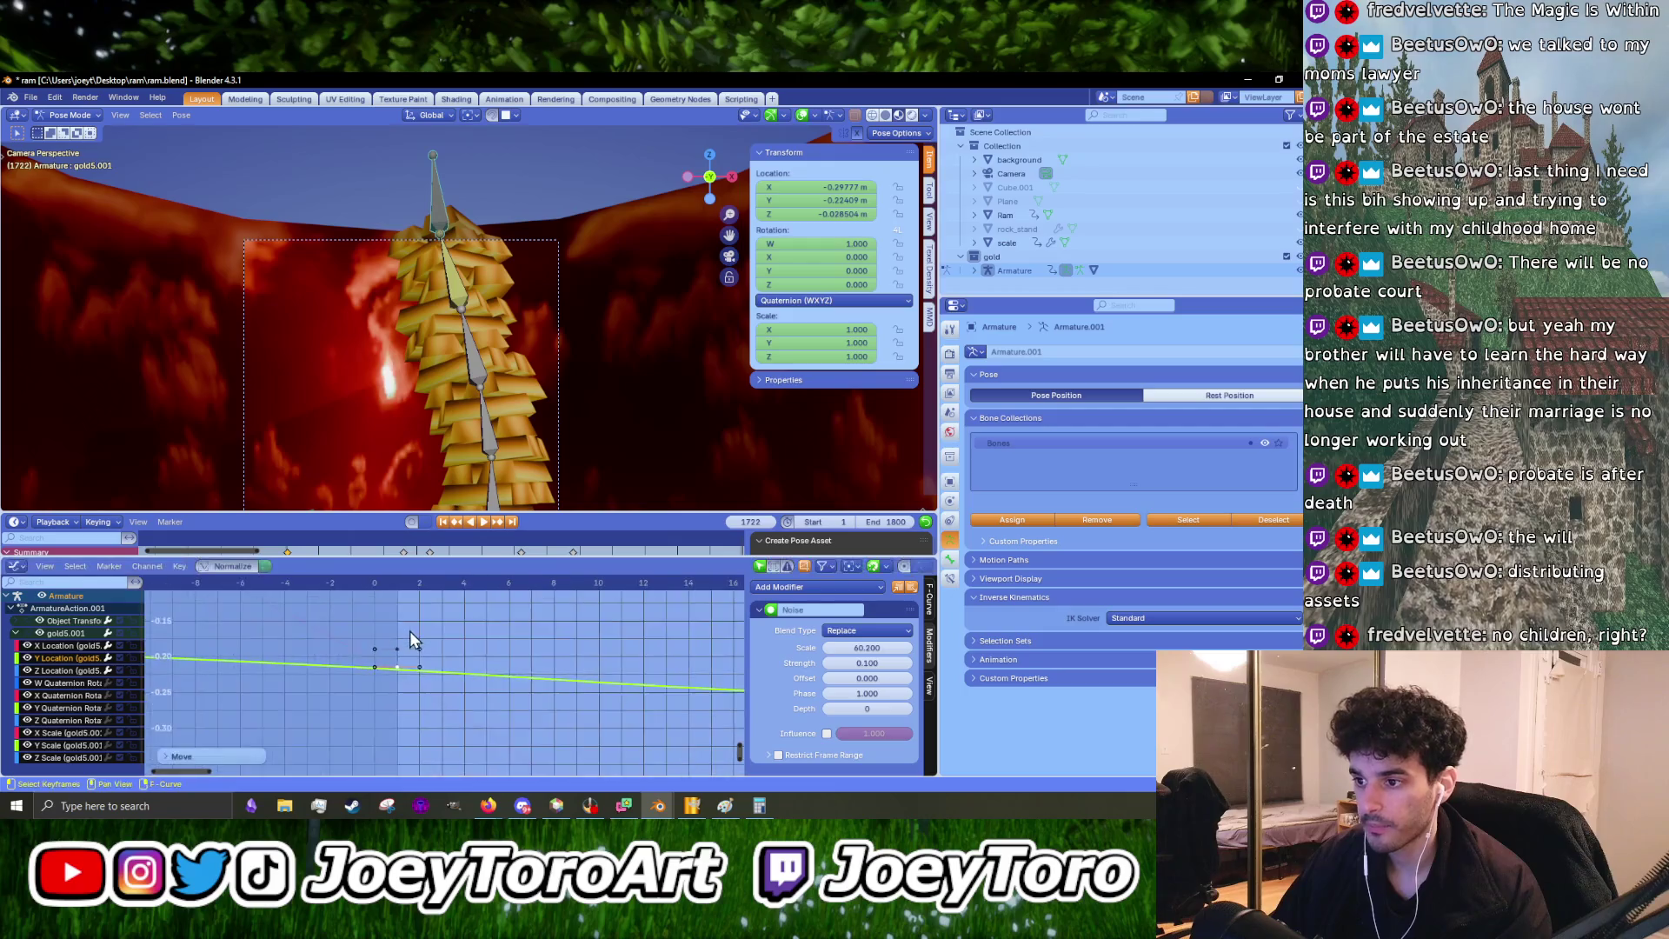
scroll(415, 647, "down", 4)
key("space")
left_click(506, 267)
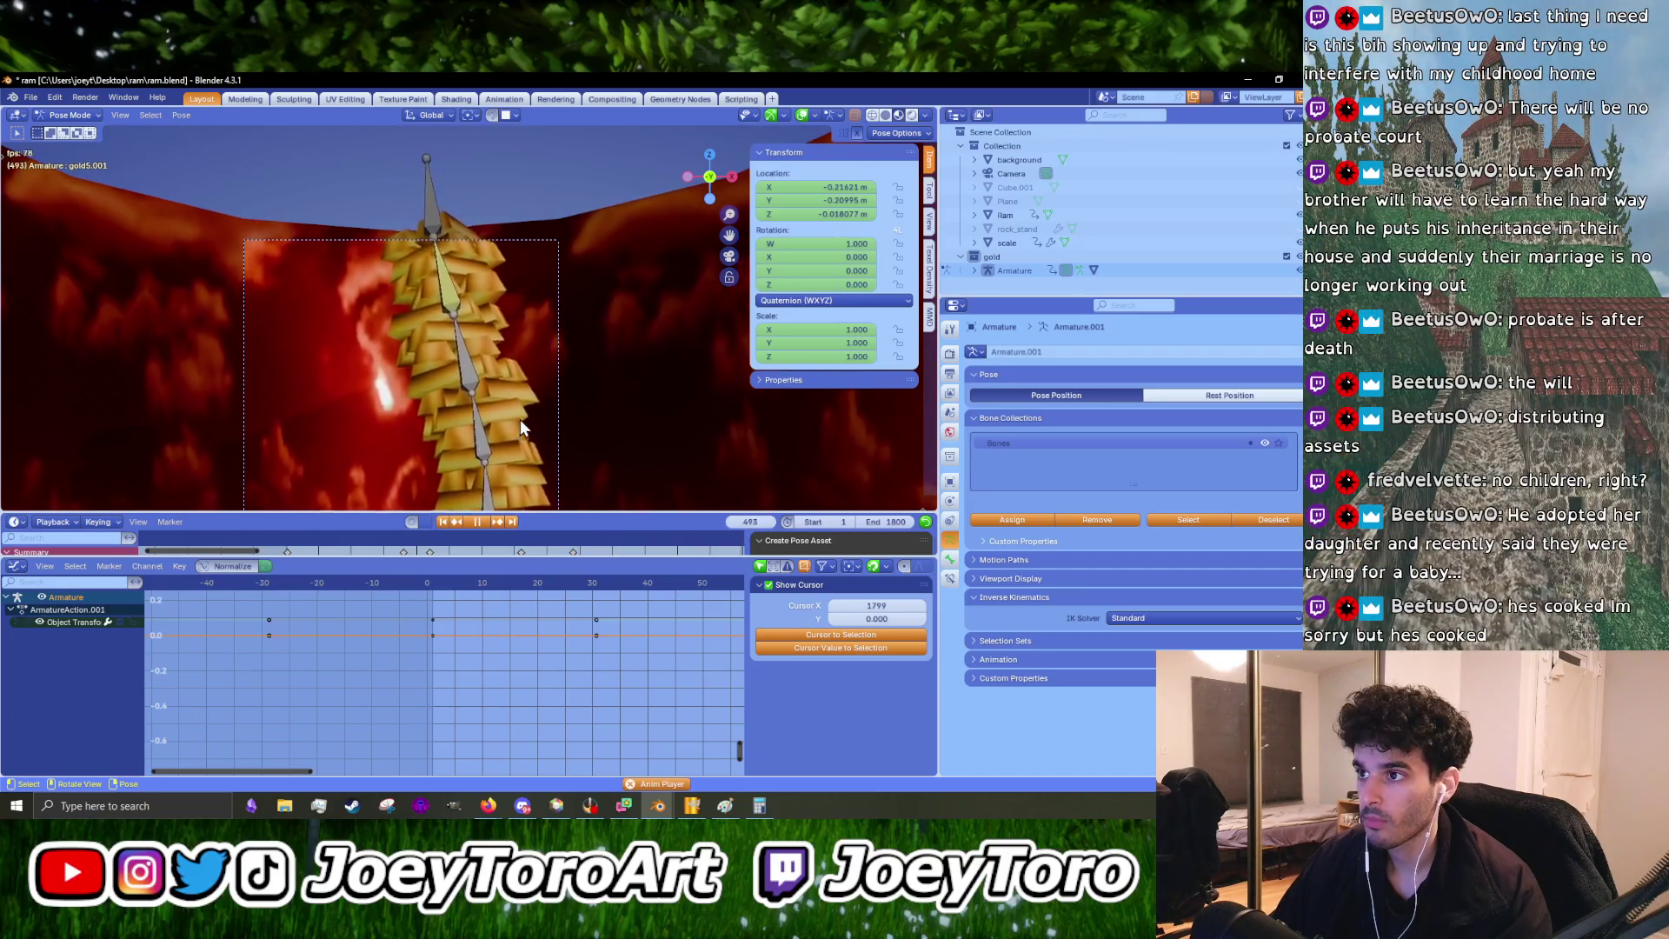
- Stop playback at frame 618 and enlarge the 3D viewport over the timeline
key("space")
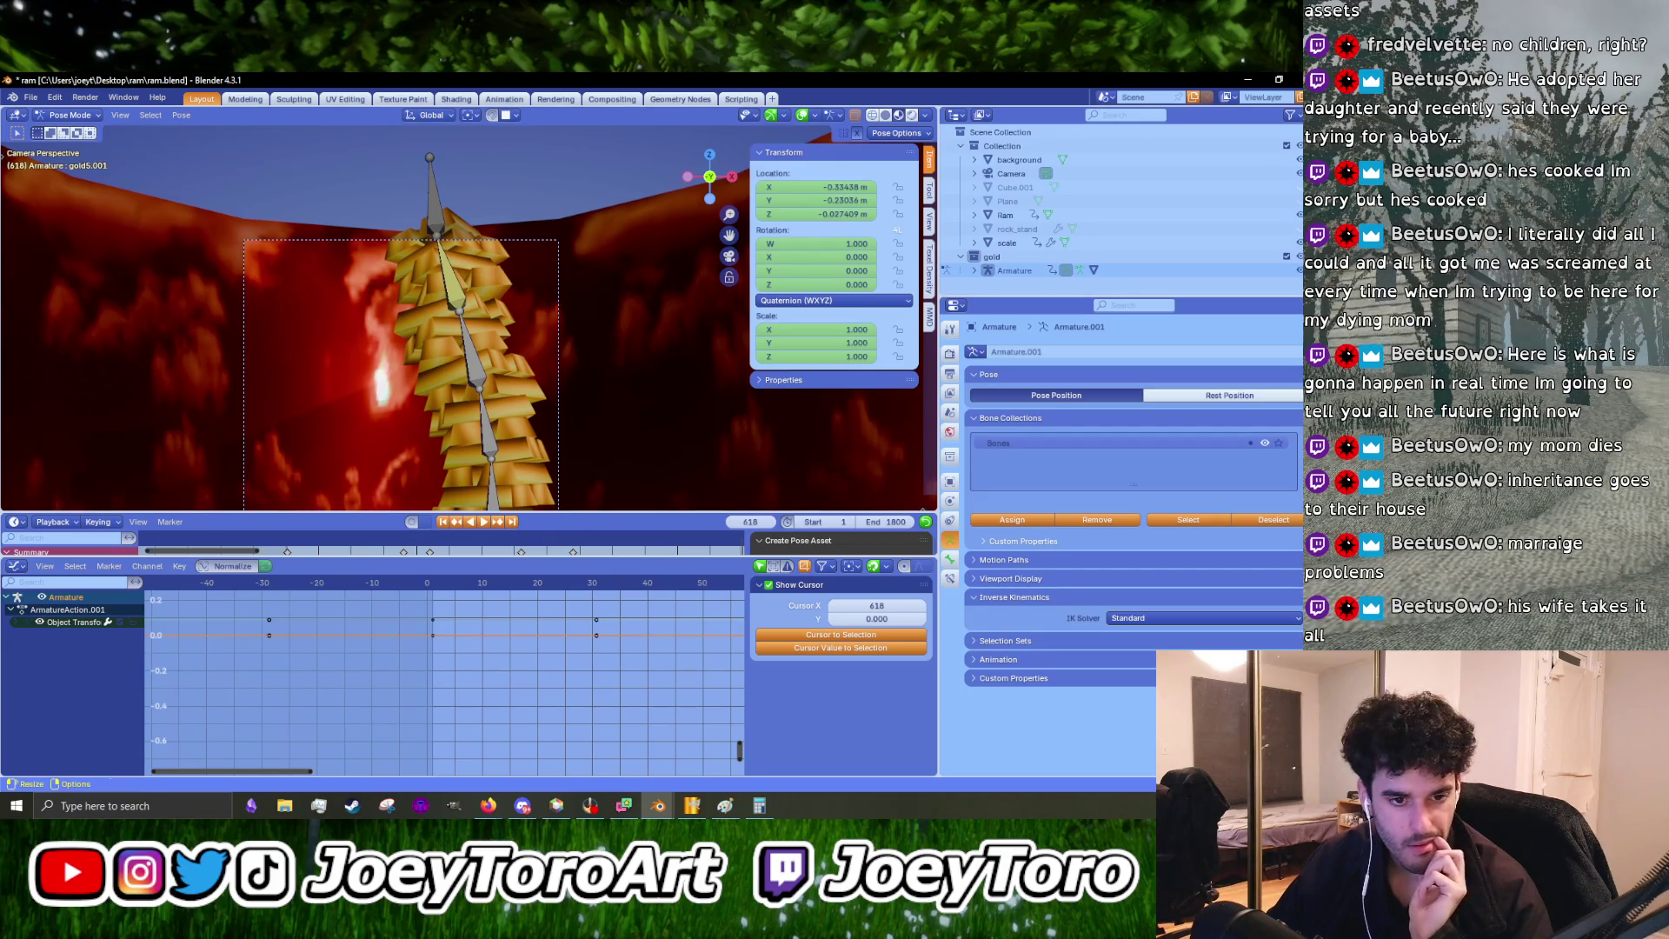
left_click_drag(521, 512, 528, 631)
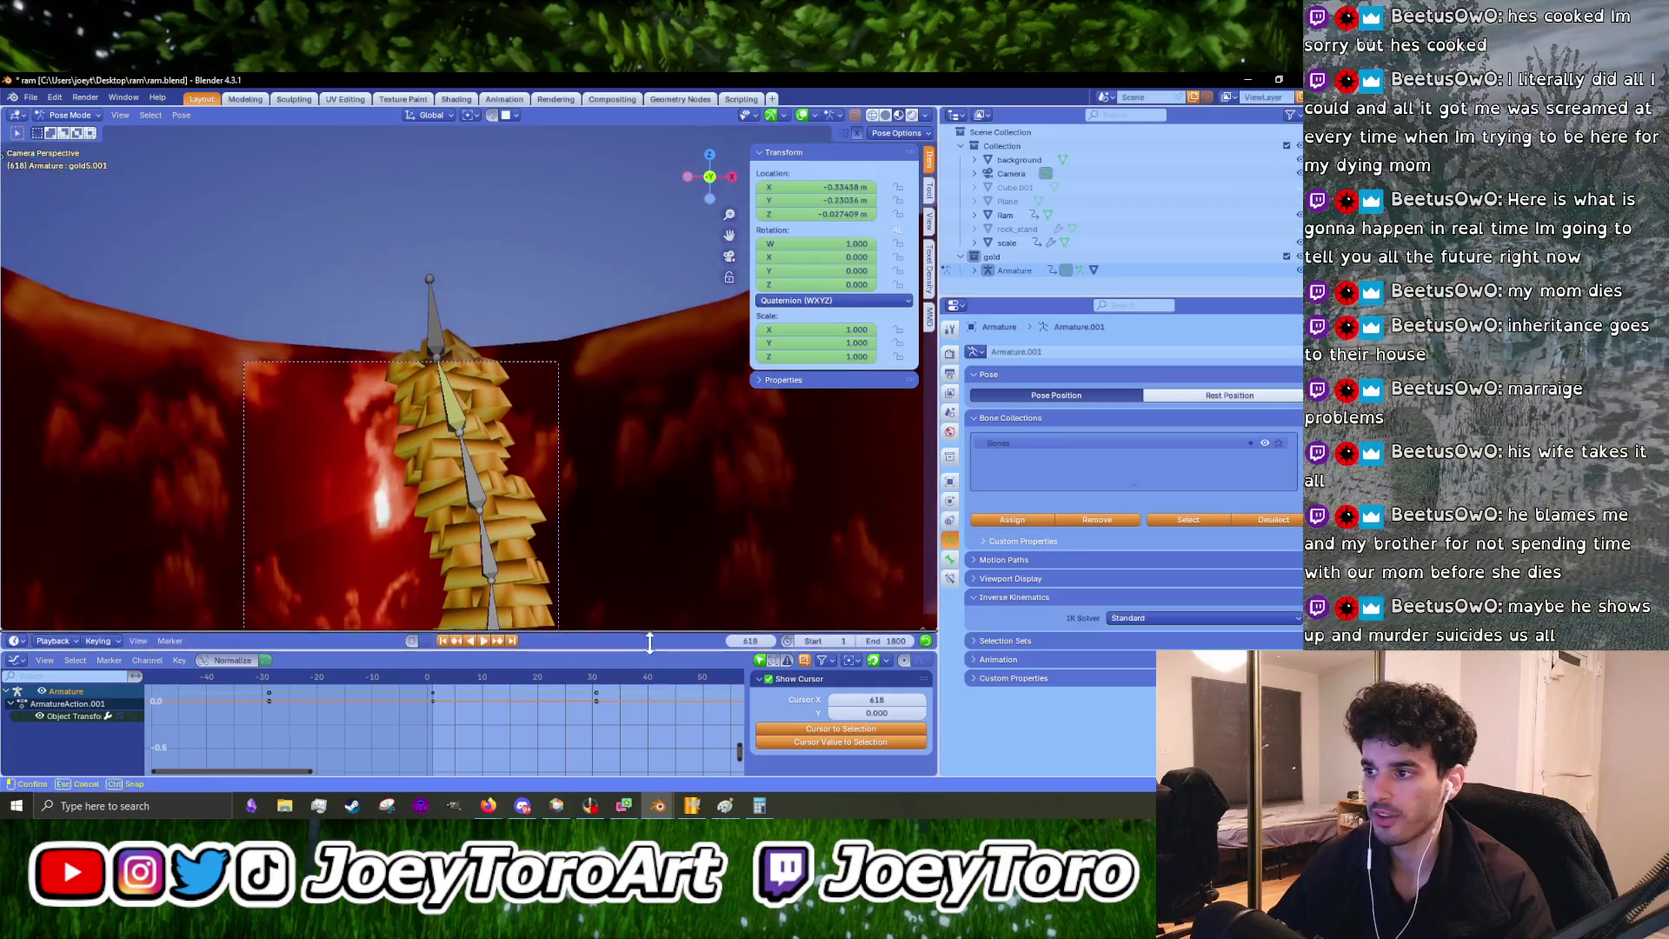
- Restart playback and drag the borders so the timeline's space goes to the Graph Editor
scroll(528, 535, "down", 3)
scroll(503, 540, "up", 2)
scroll(527, 484, "up", 2)
key("space")
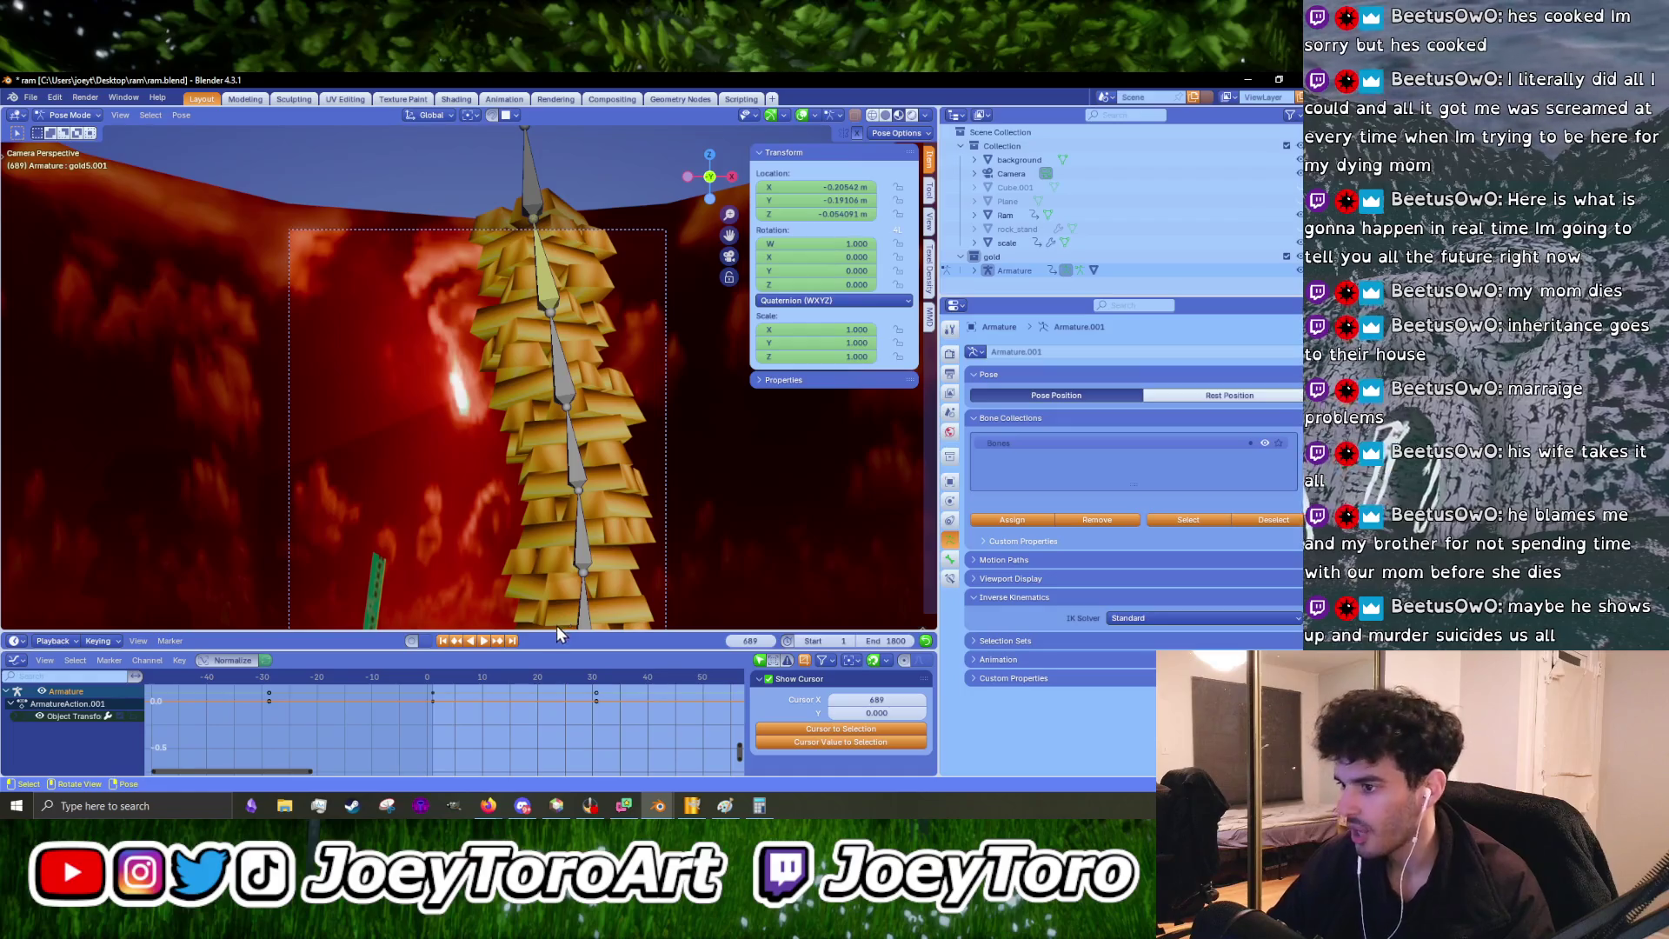
left_click_drag(556, 631, 558, 499)
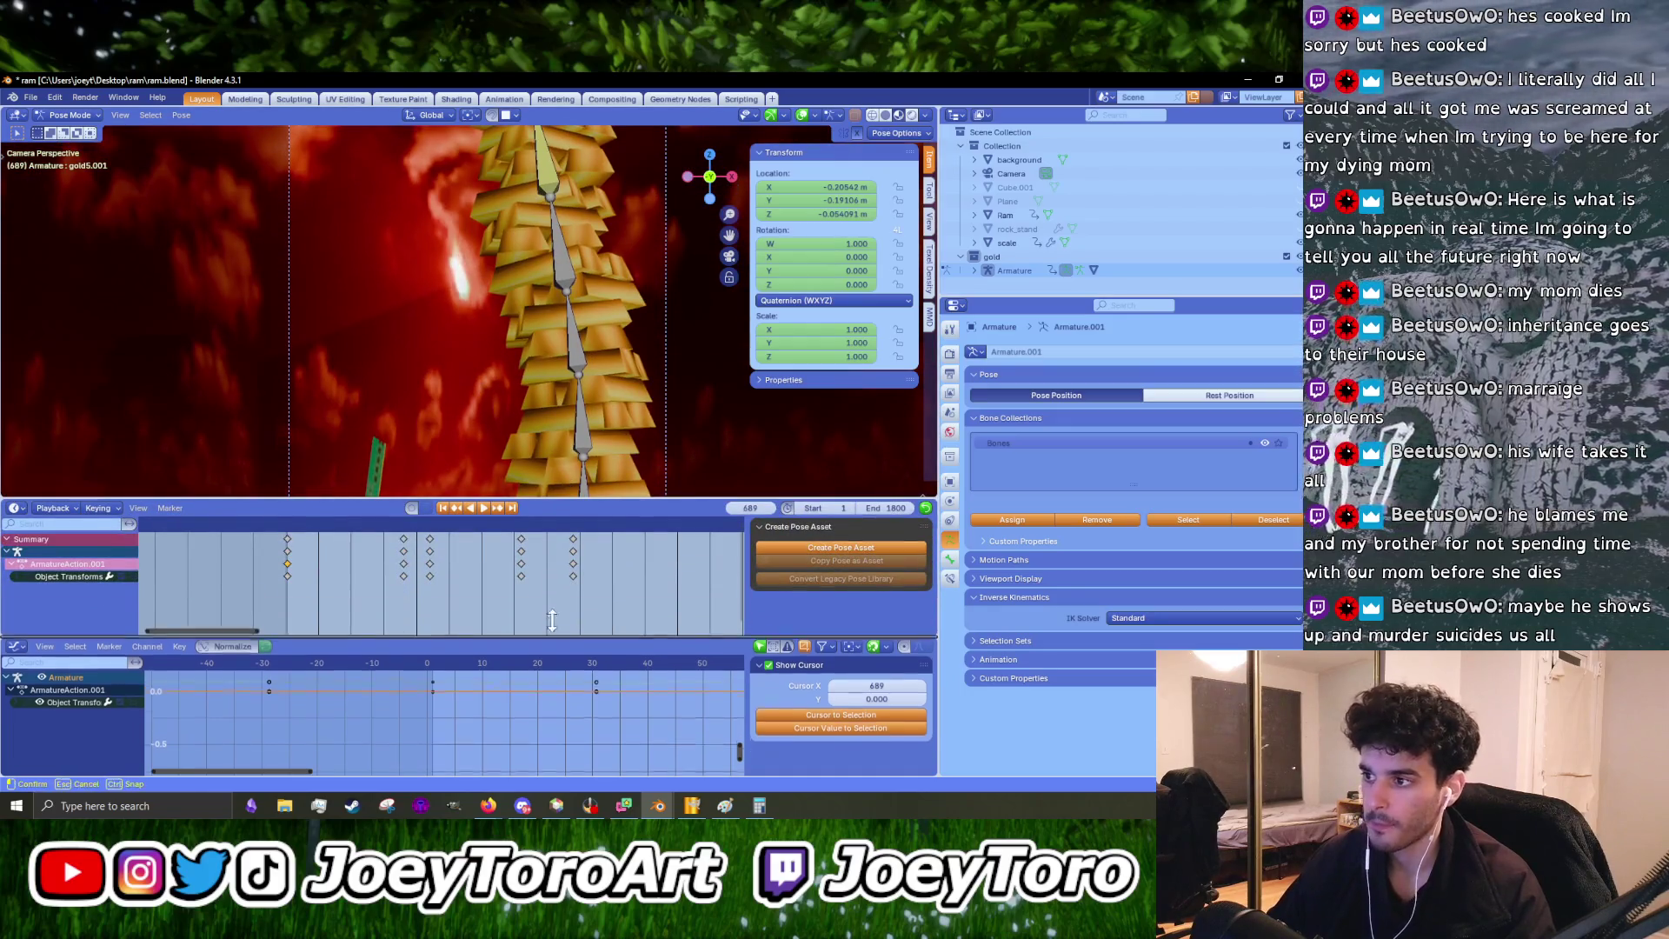
left_click_drag(558, 648, 556, 520)
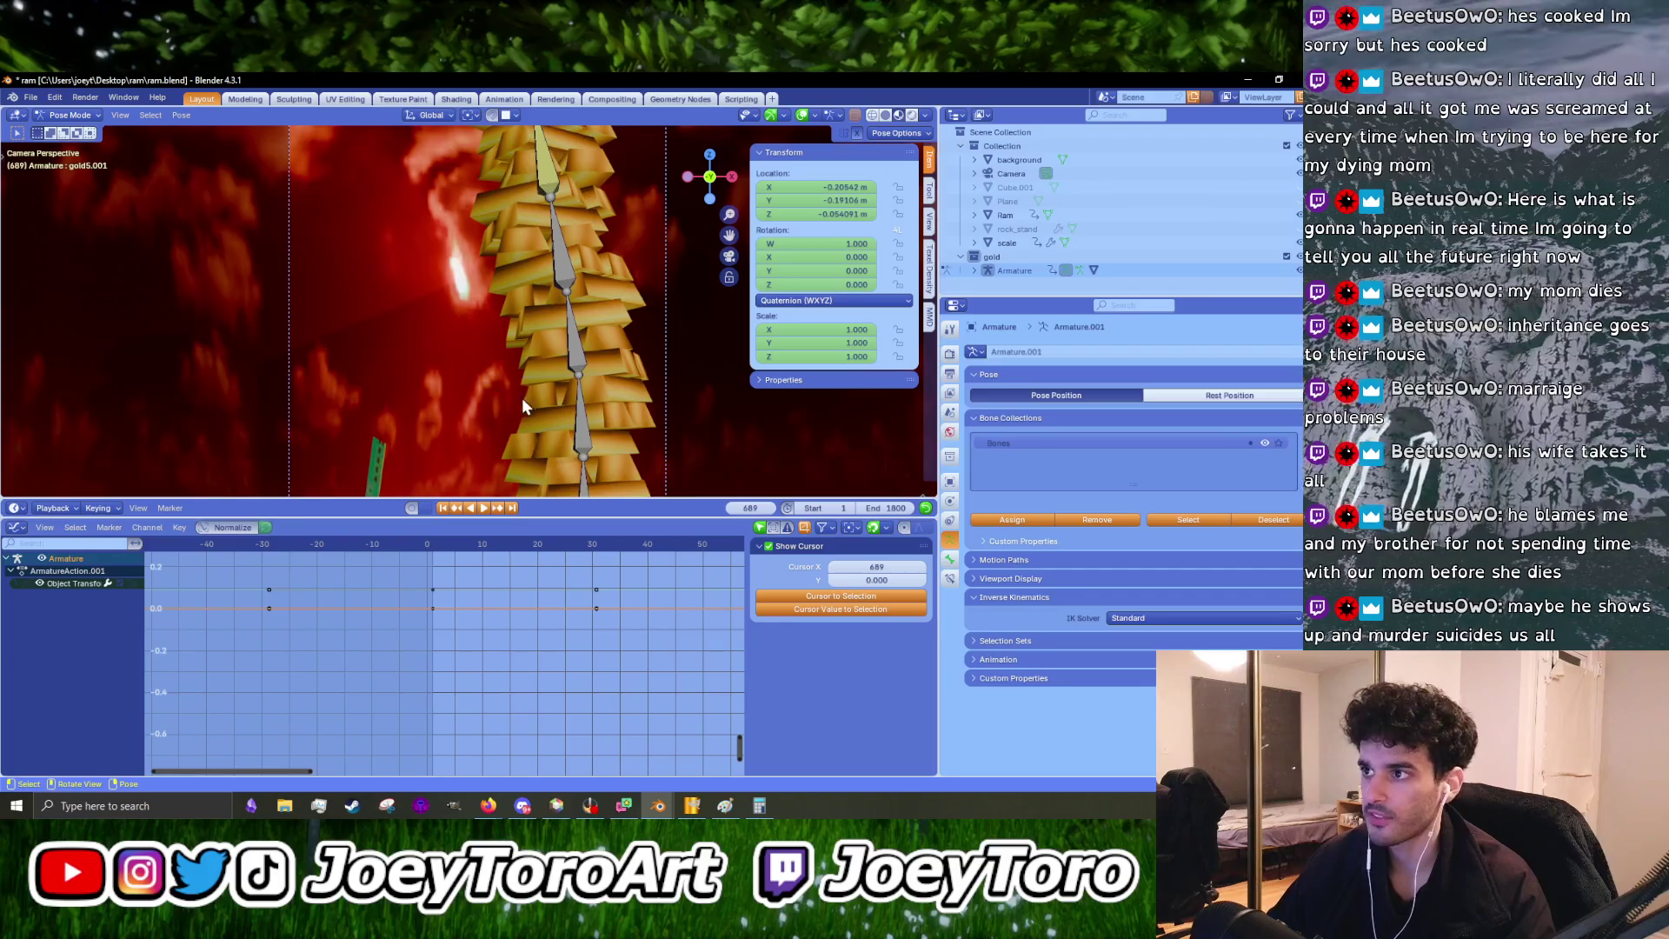
- Select the gold5.001 bone, show its X Location noise curve, preview playback and fit the curve
scroll(518, 347, "down", 4)
left_click(497, 200)
scroll(471, 661, "down", 2)
scroll(442, 649, "down", 2)
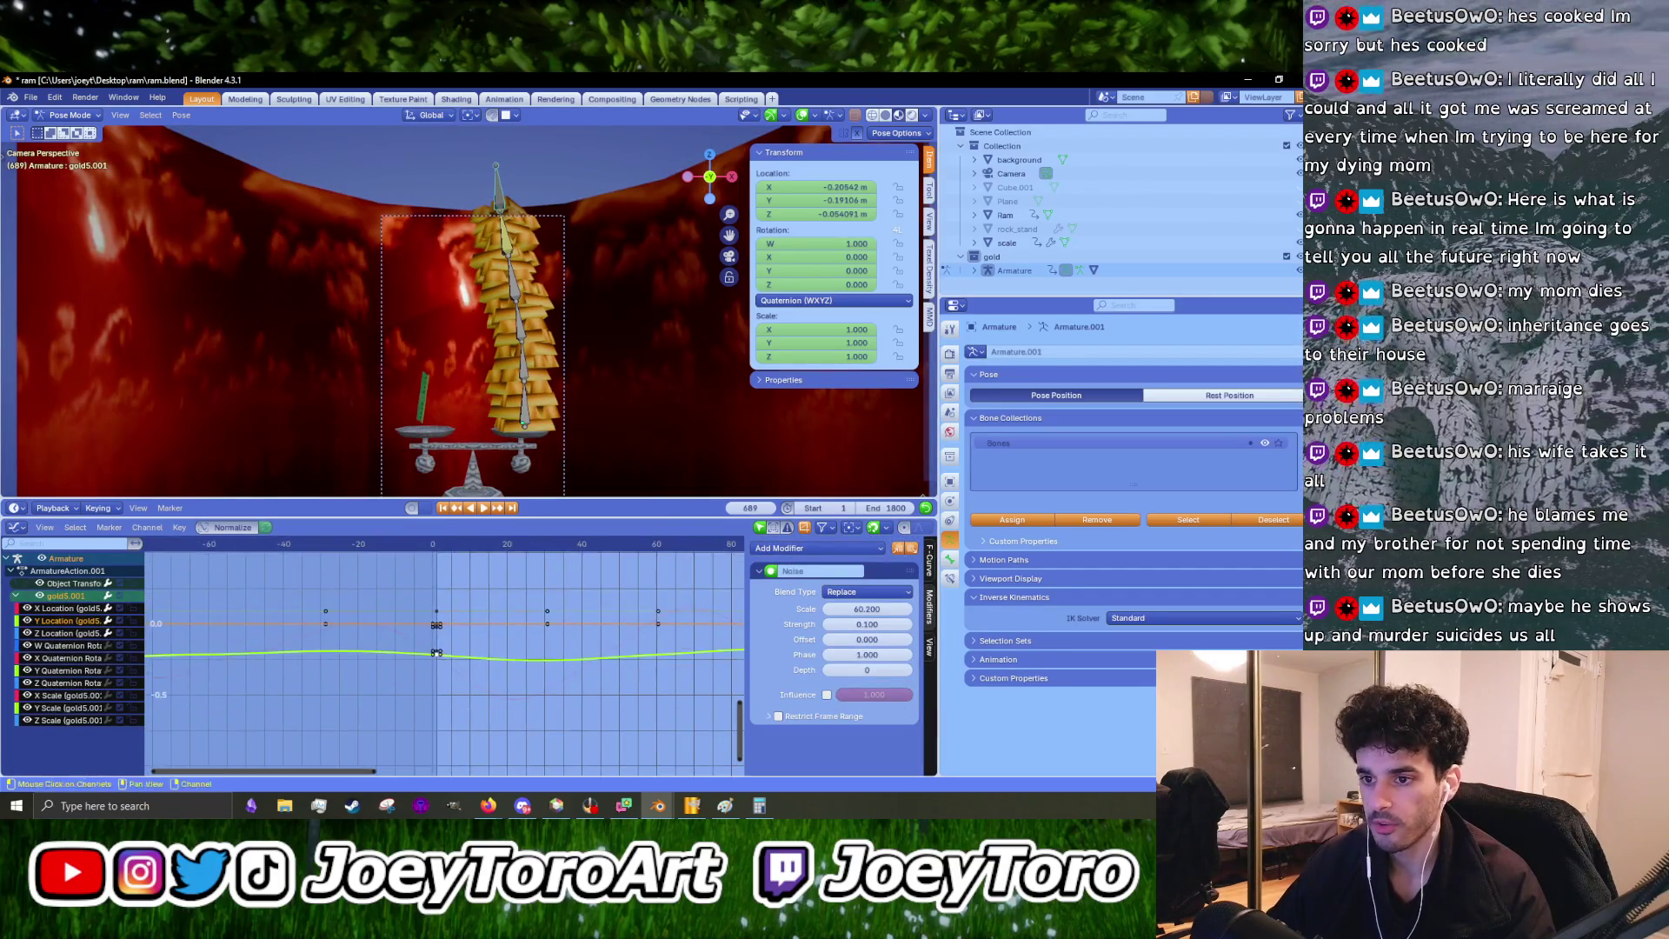
left_click(80, 610)
key("space")
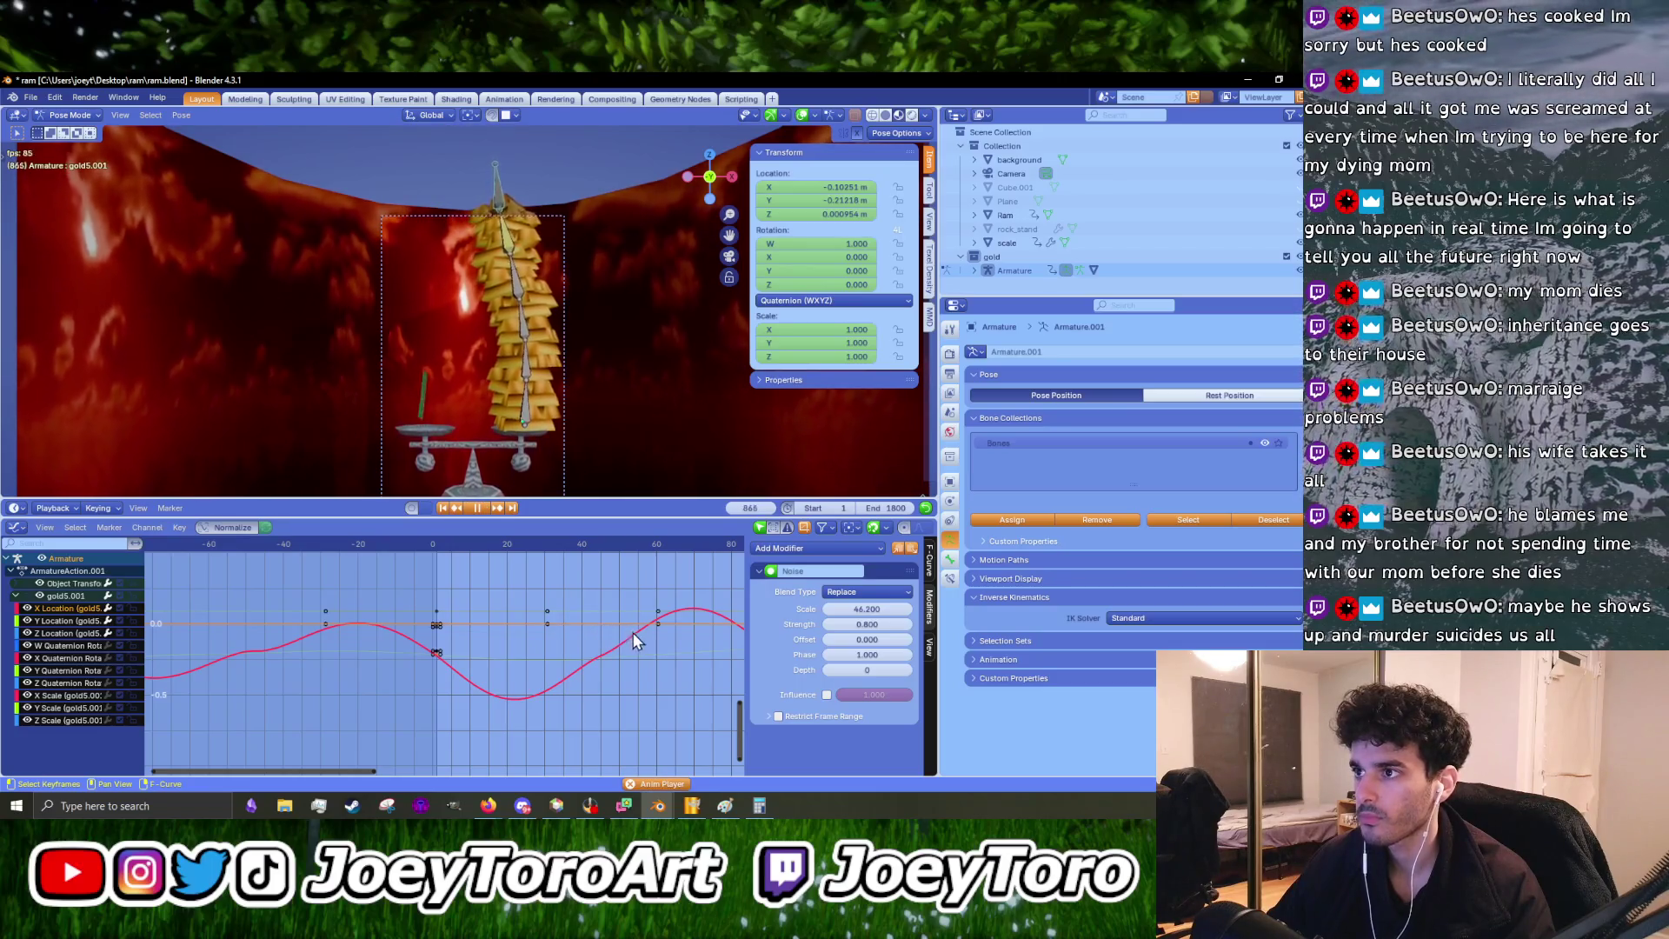
key("space")
key("Home")
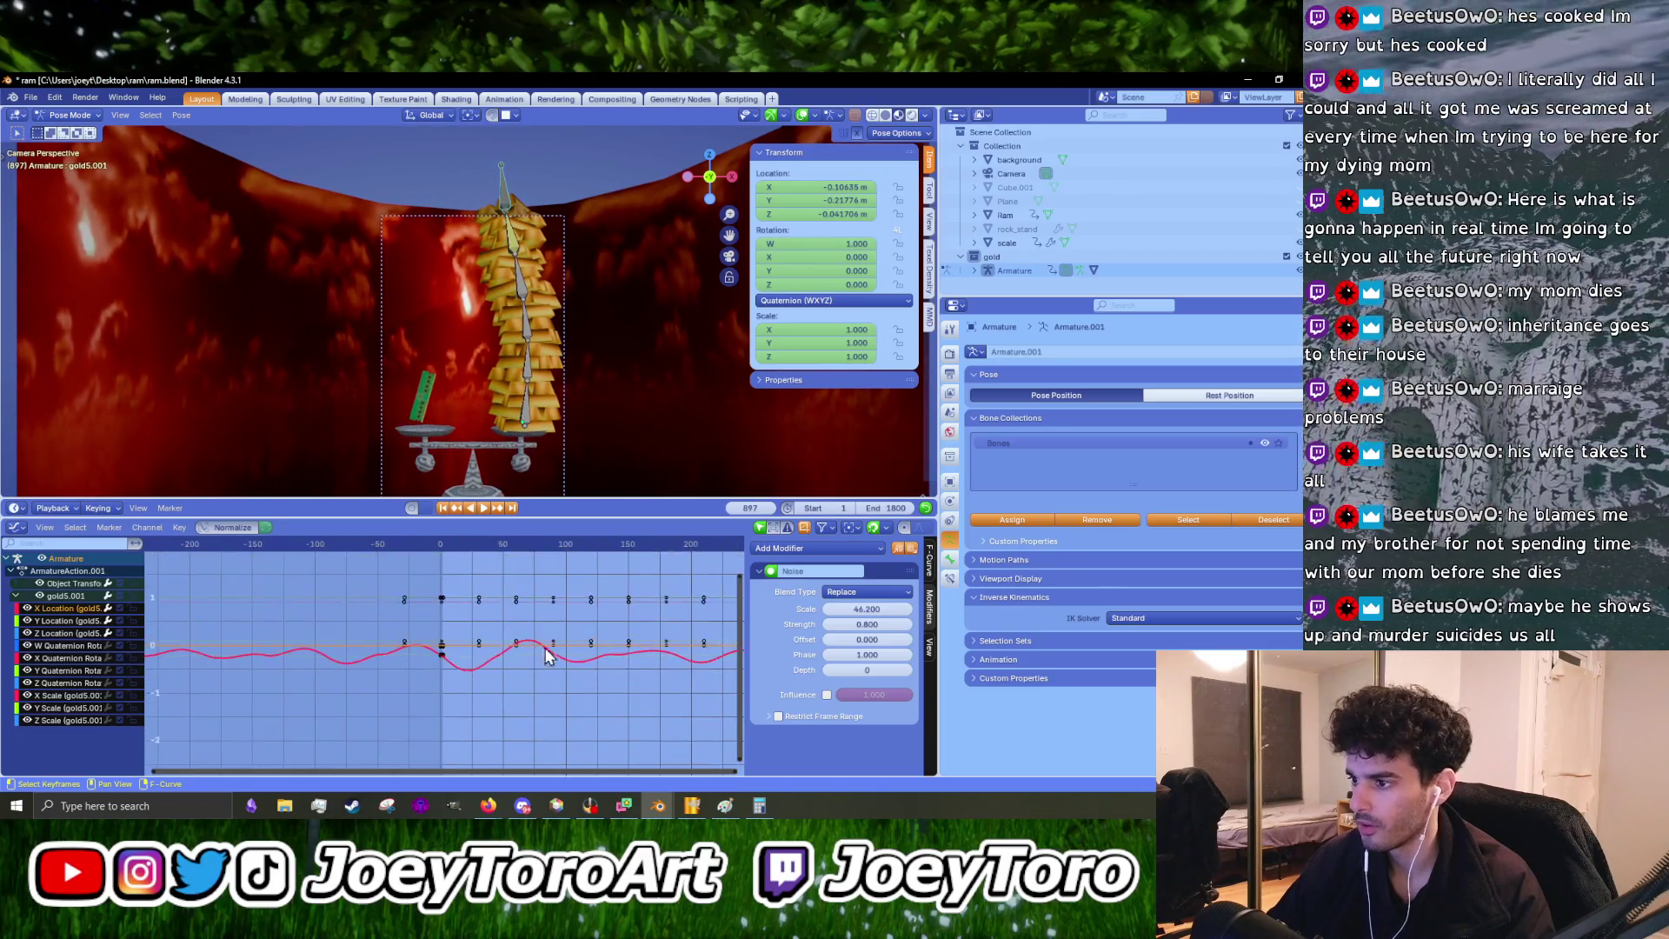
- Raise the X Location noise scale to about 49.8 and preview it in playback
left_click(907, 608)
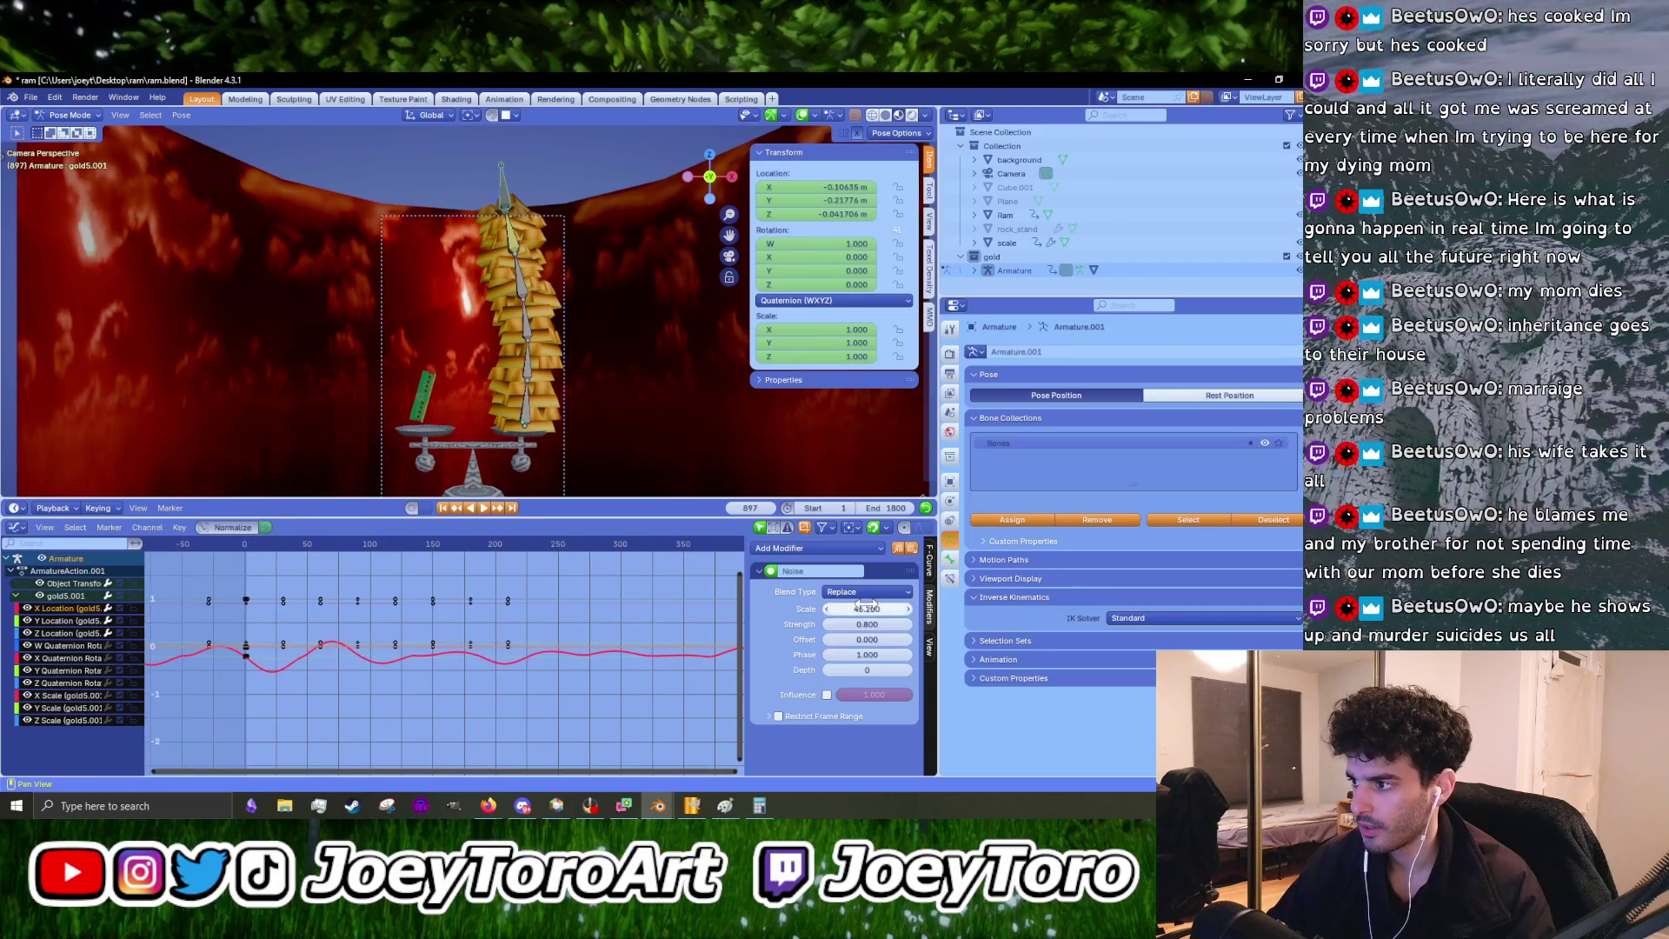
mouse_move(867, 608)
left_mouse_down()
mouse_move(904, 608)
mouse_move(866, 608)
left_mouse_up()
key("space")
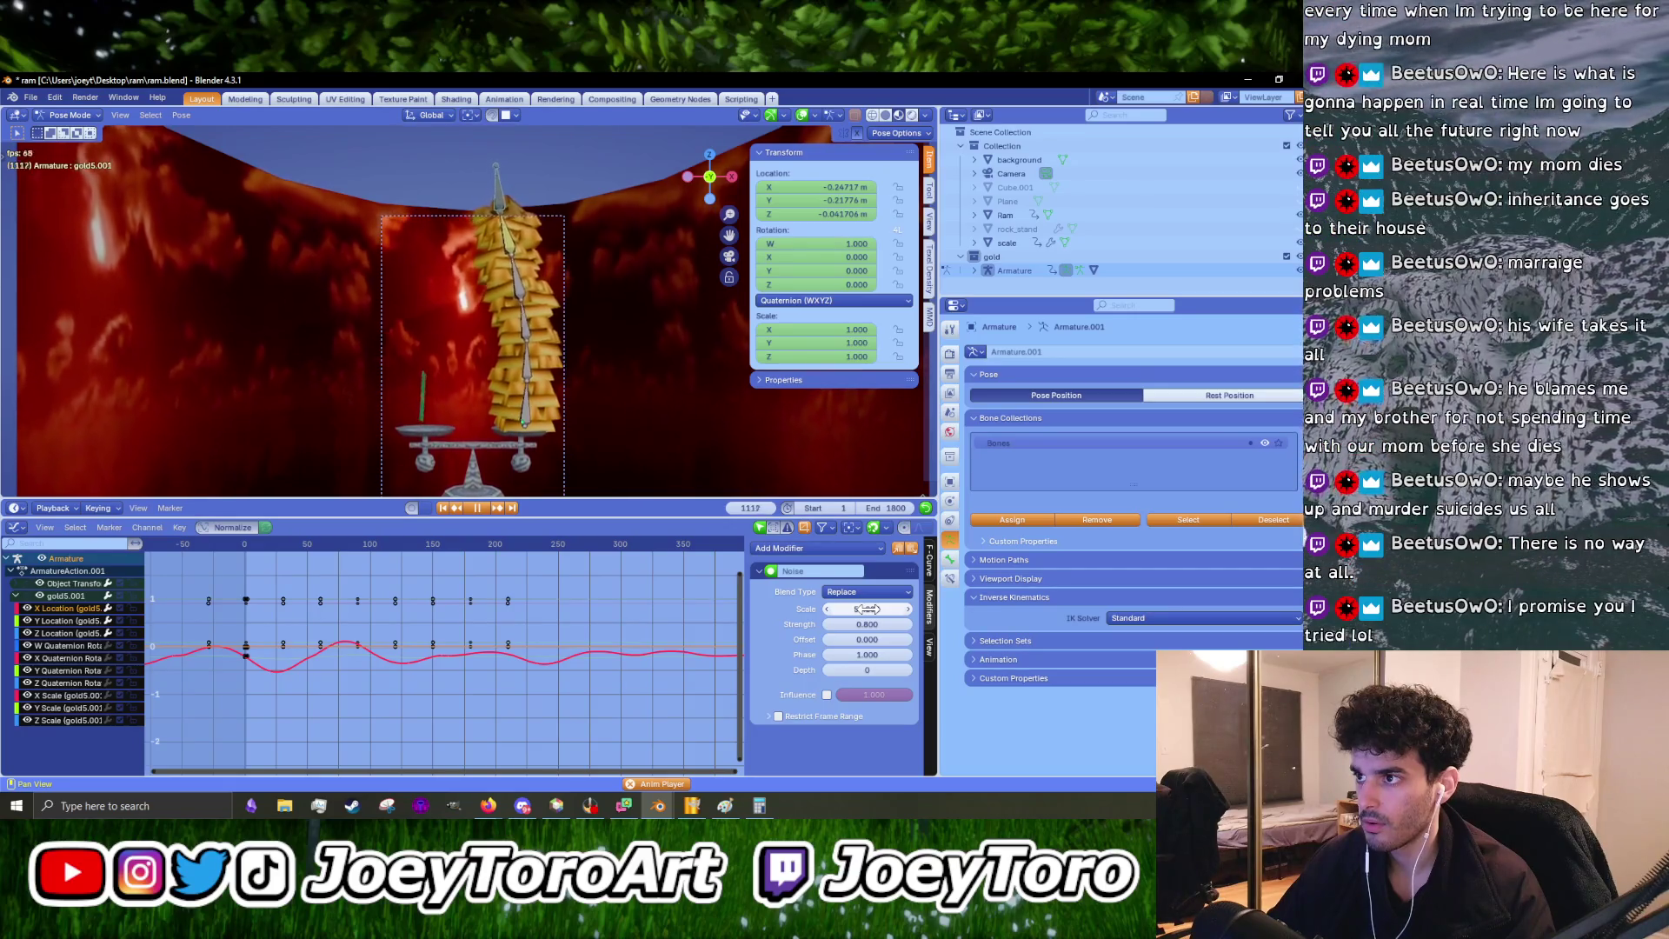
key("space")
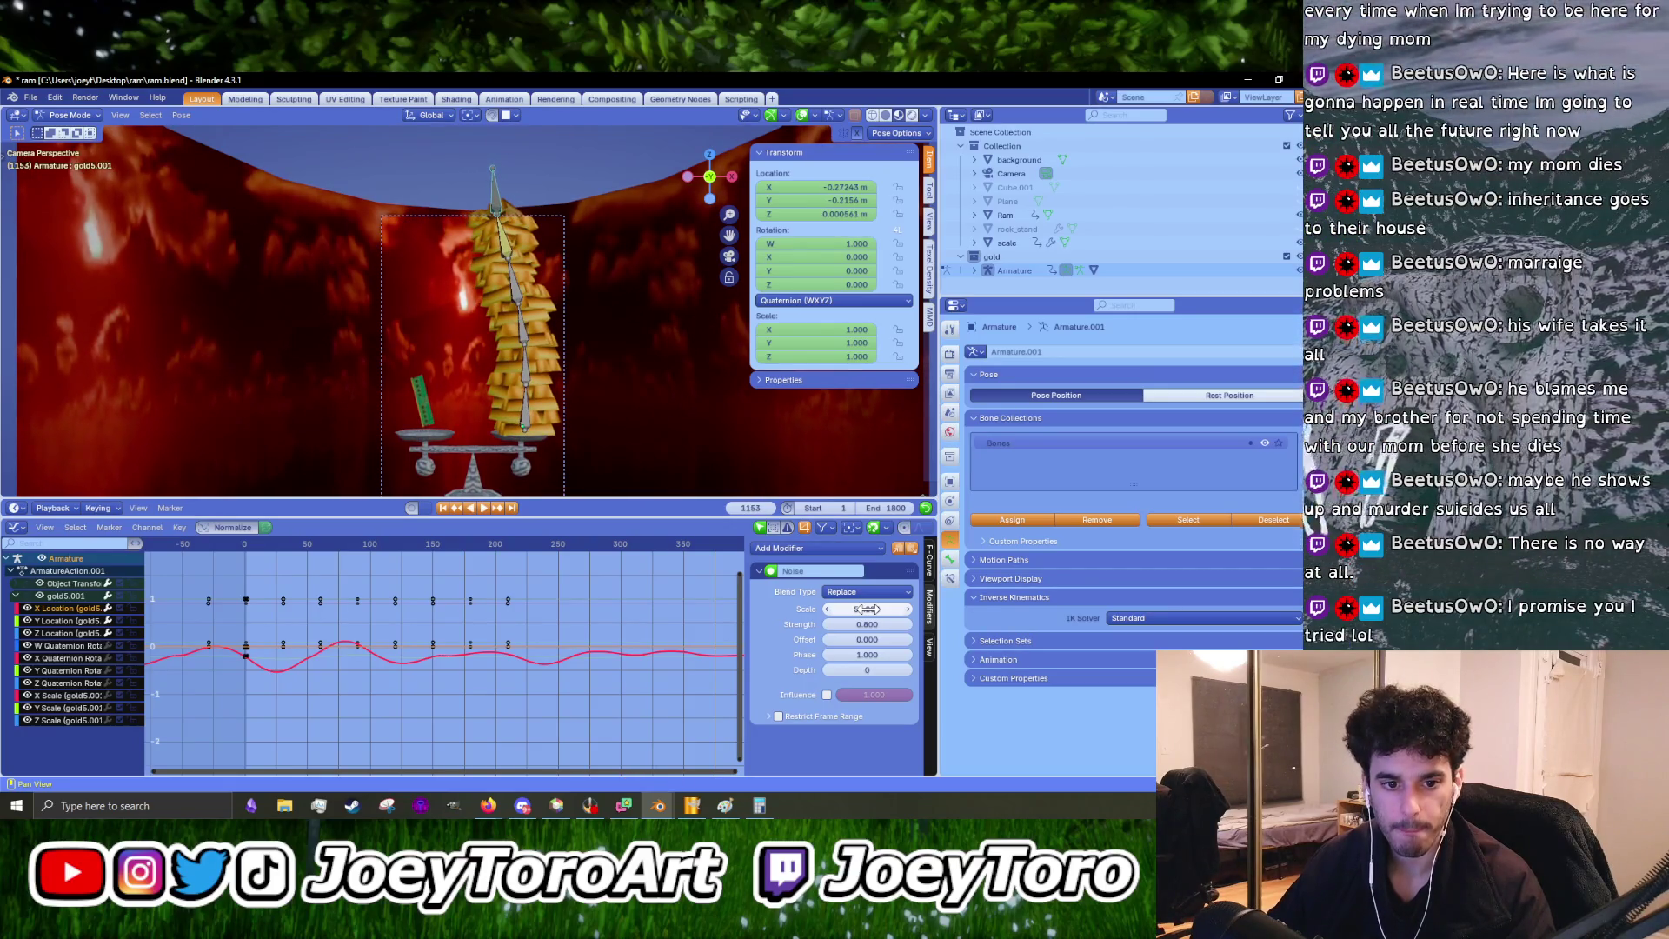
- Widen the noise scale further to 72.6 and watch the slower sway of the gold stack
left_click_drag(867, 608, 907, 608)
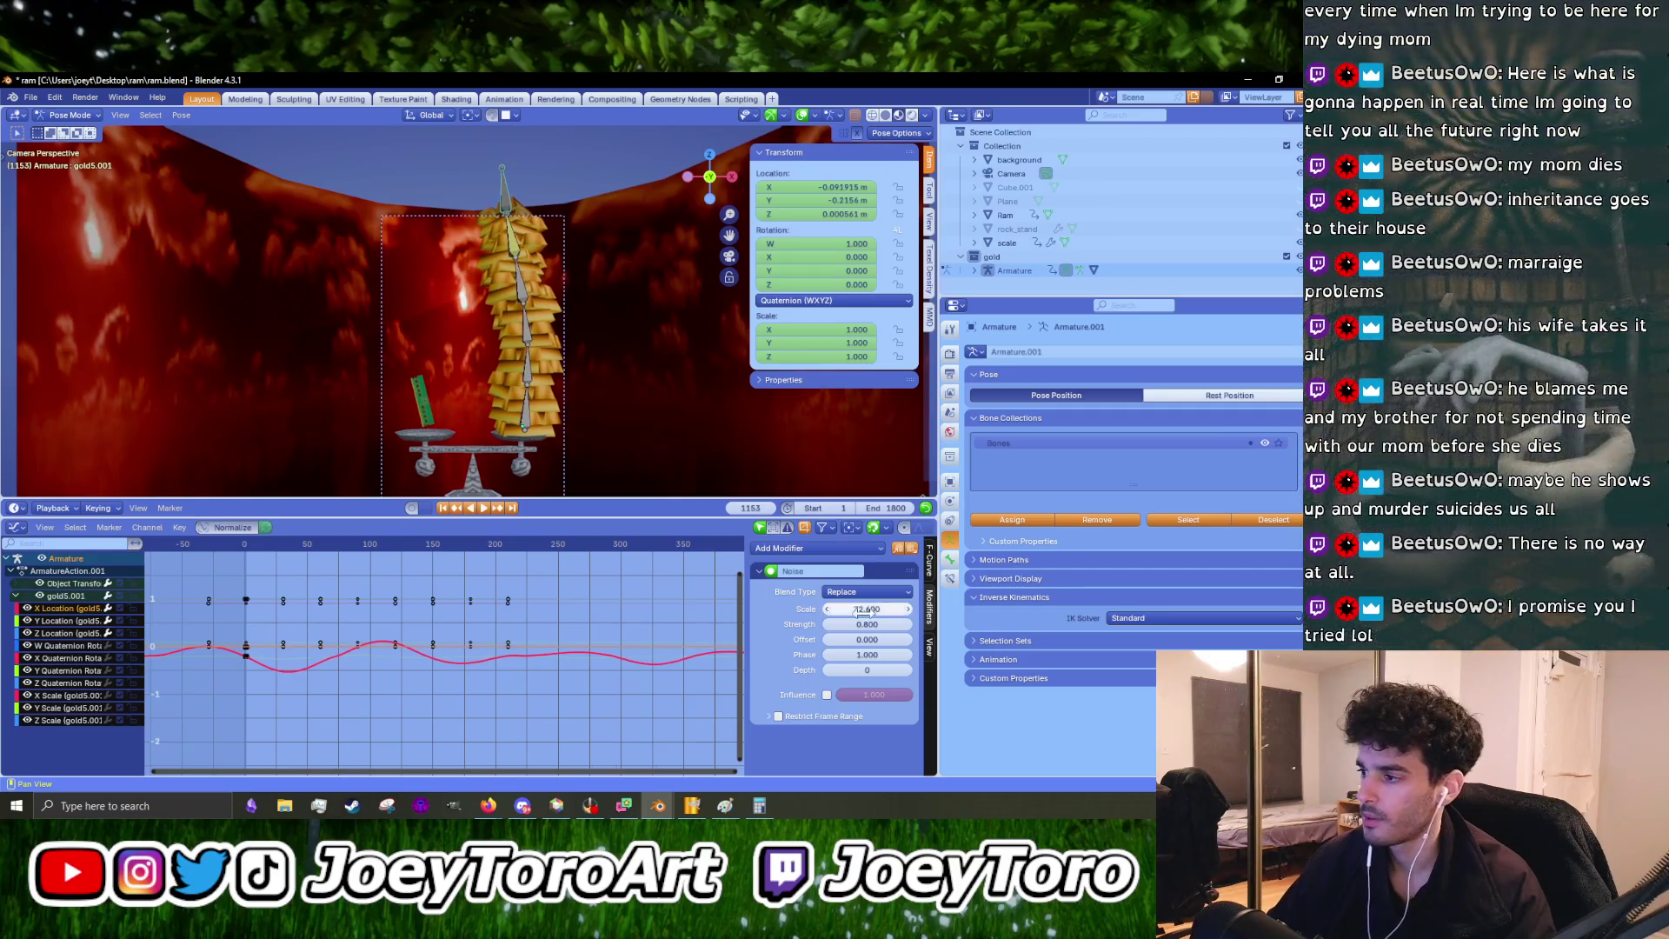
key("space")
scroll(249, 670, "up", 5)
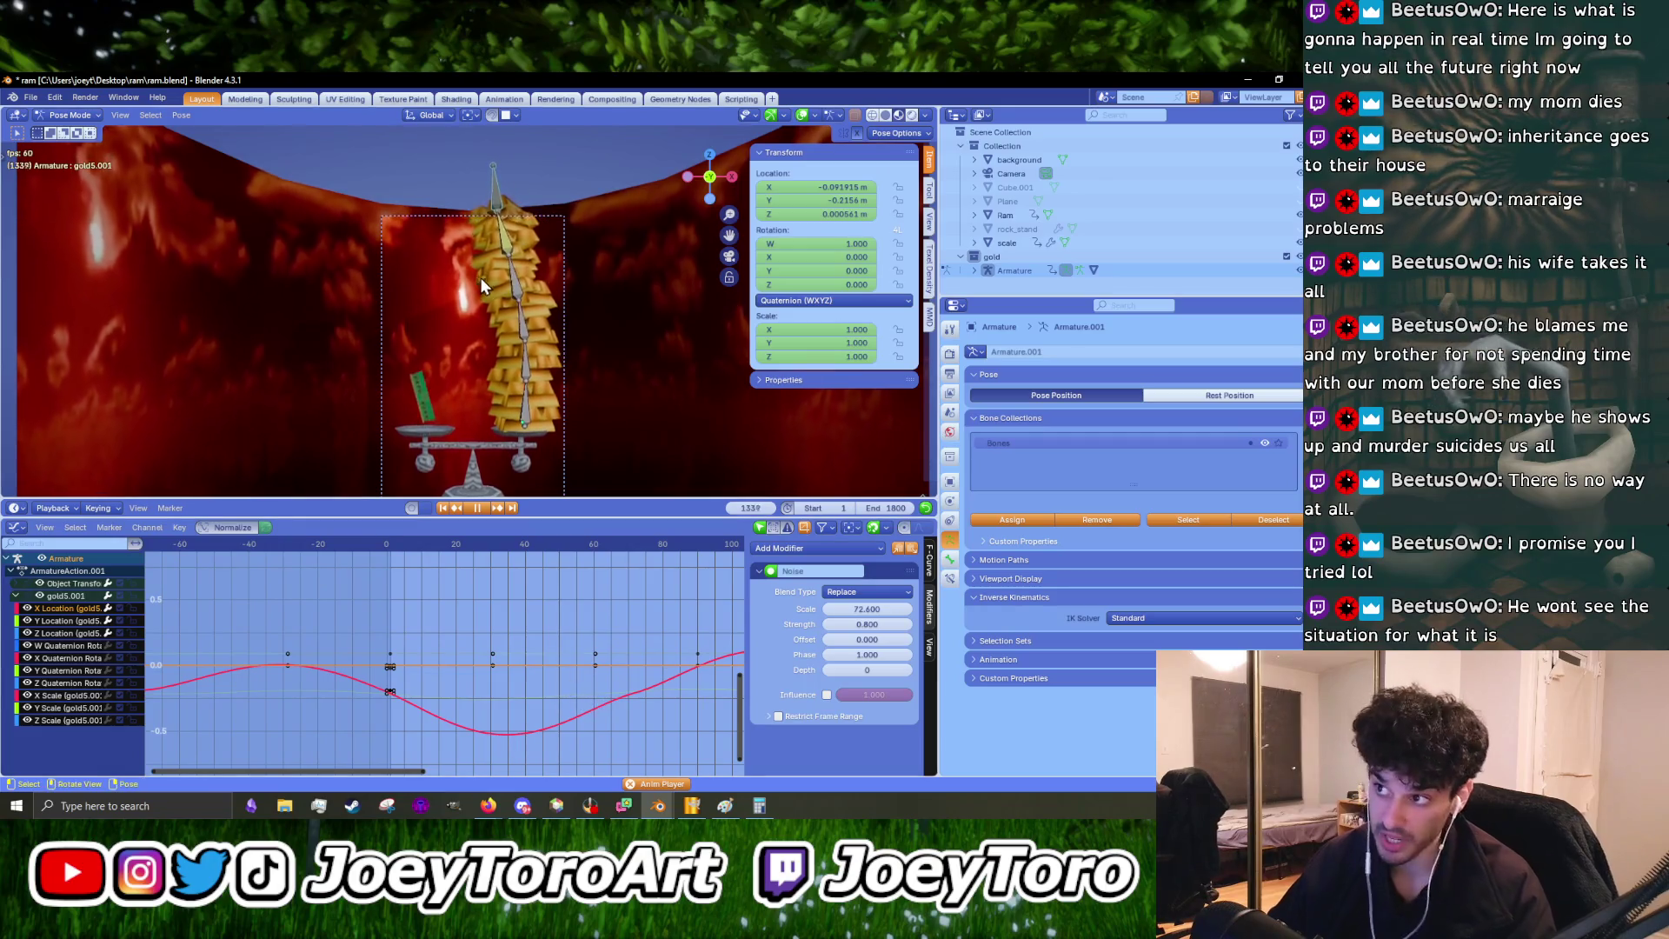
scroll(509, 188, "up", 4)
middle_click_drag(509, 188, 452, 341, "shift")
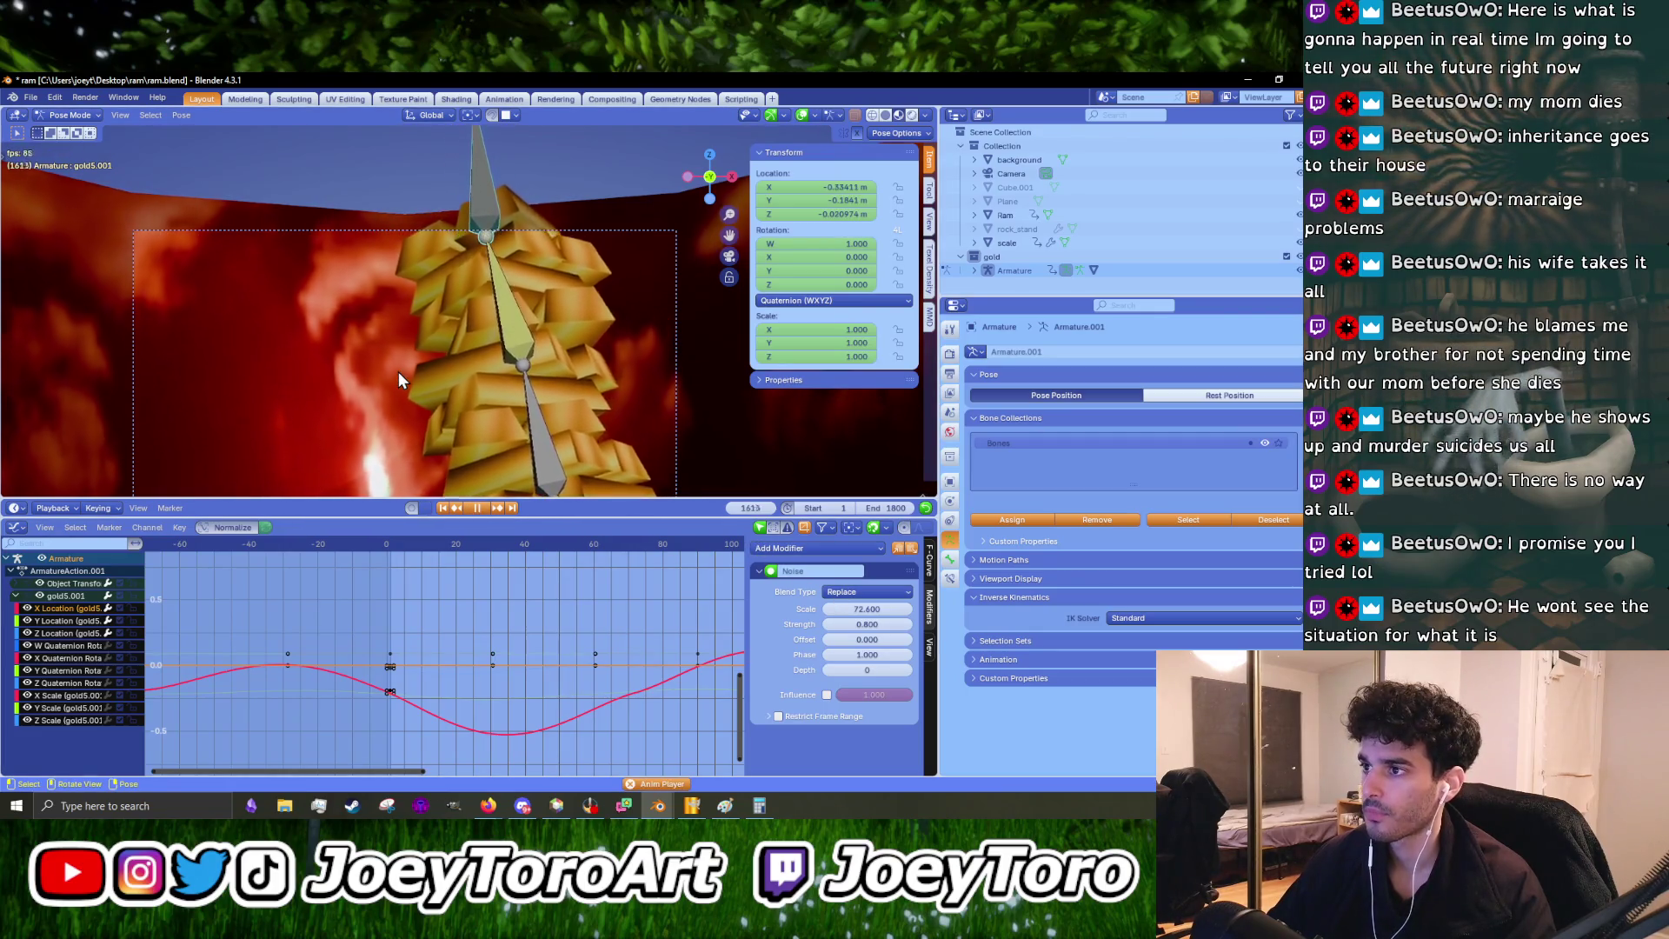
scroll(398, 372, "down", 2)
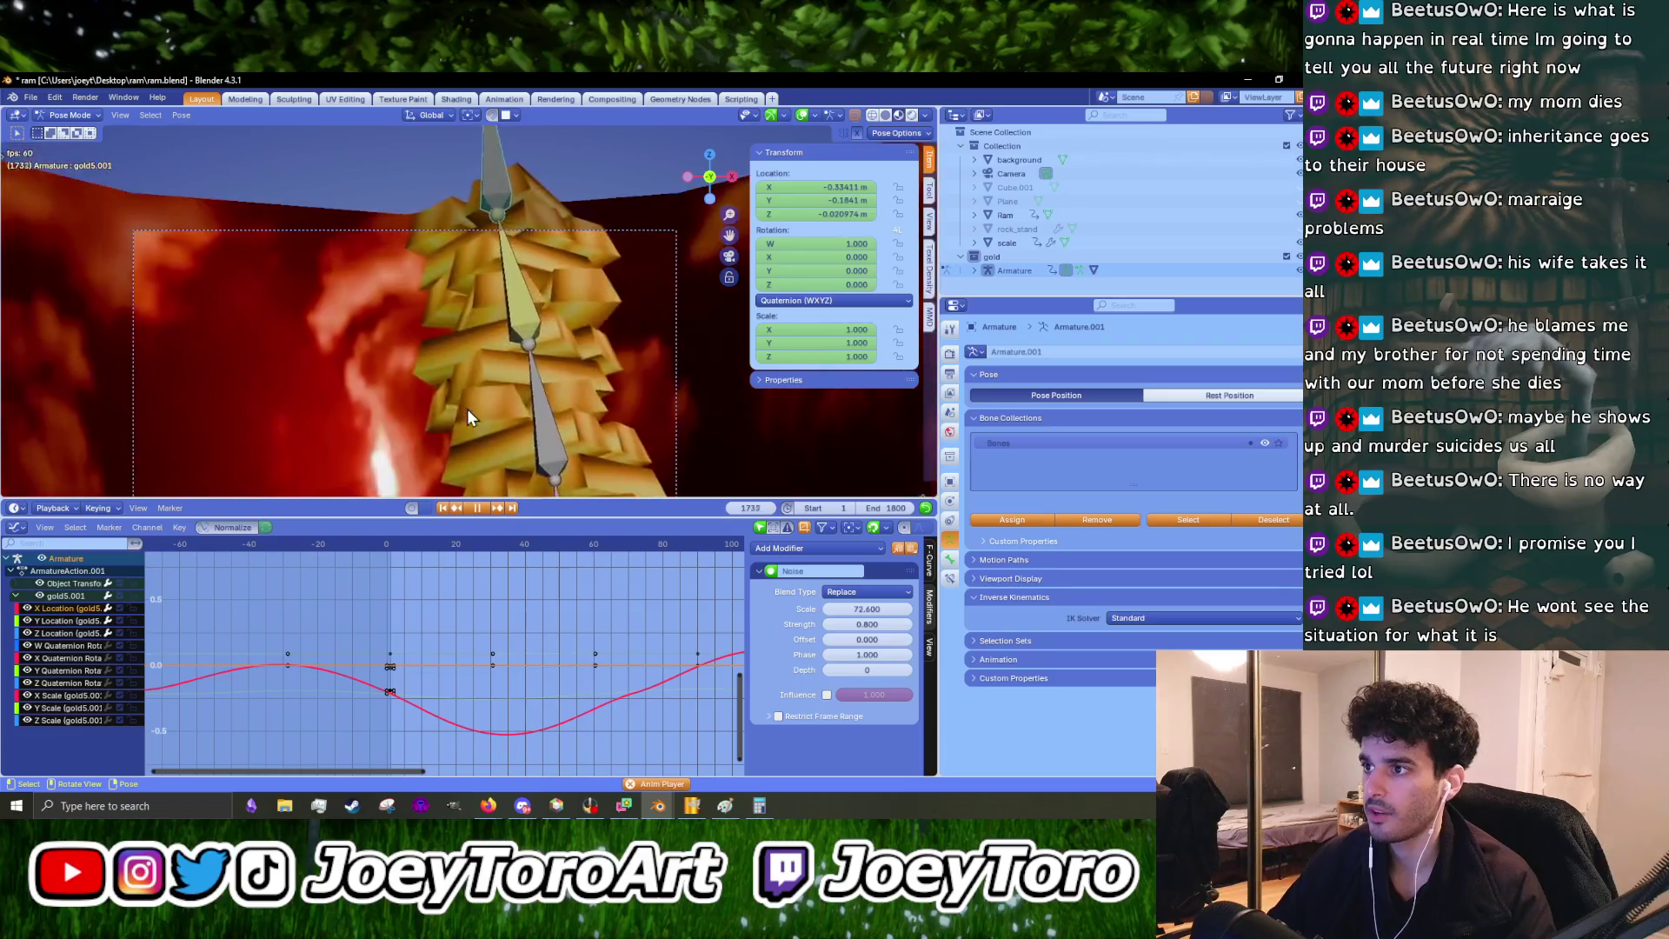
key("space")
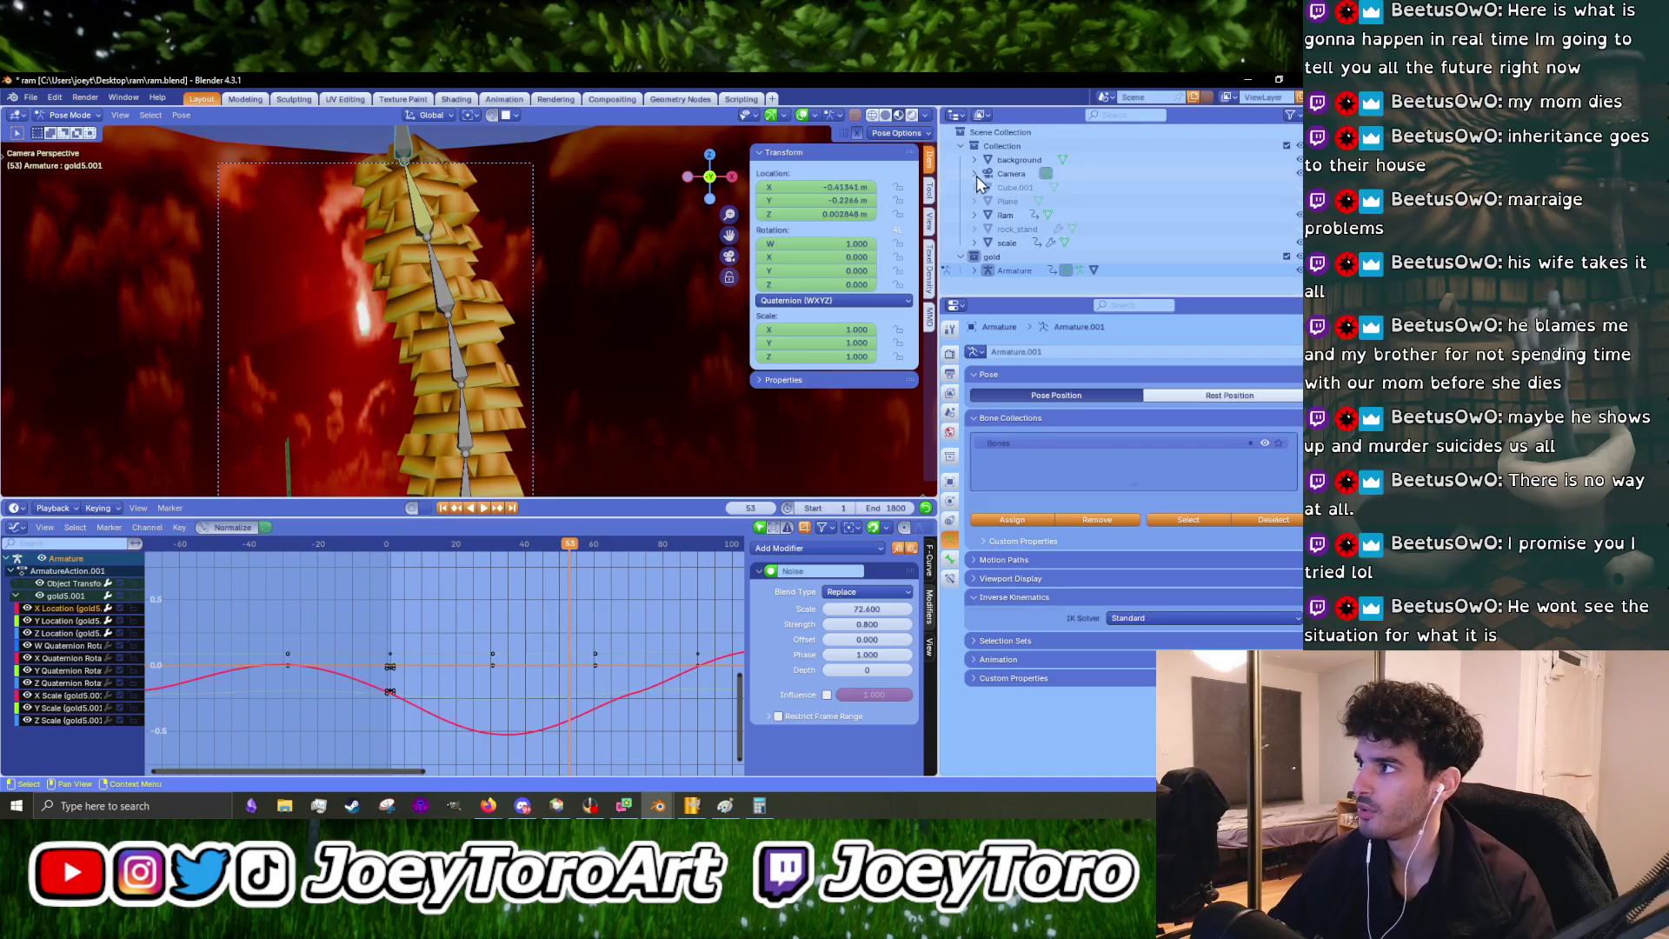
- Switch to Object Mode and lower the camera slightly along Z
left_click(1097, 176)
scroll(515, 324, "down", 2)
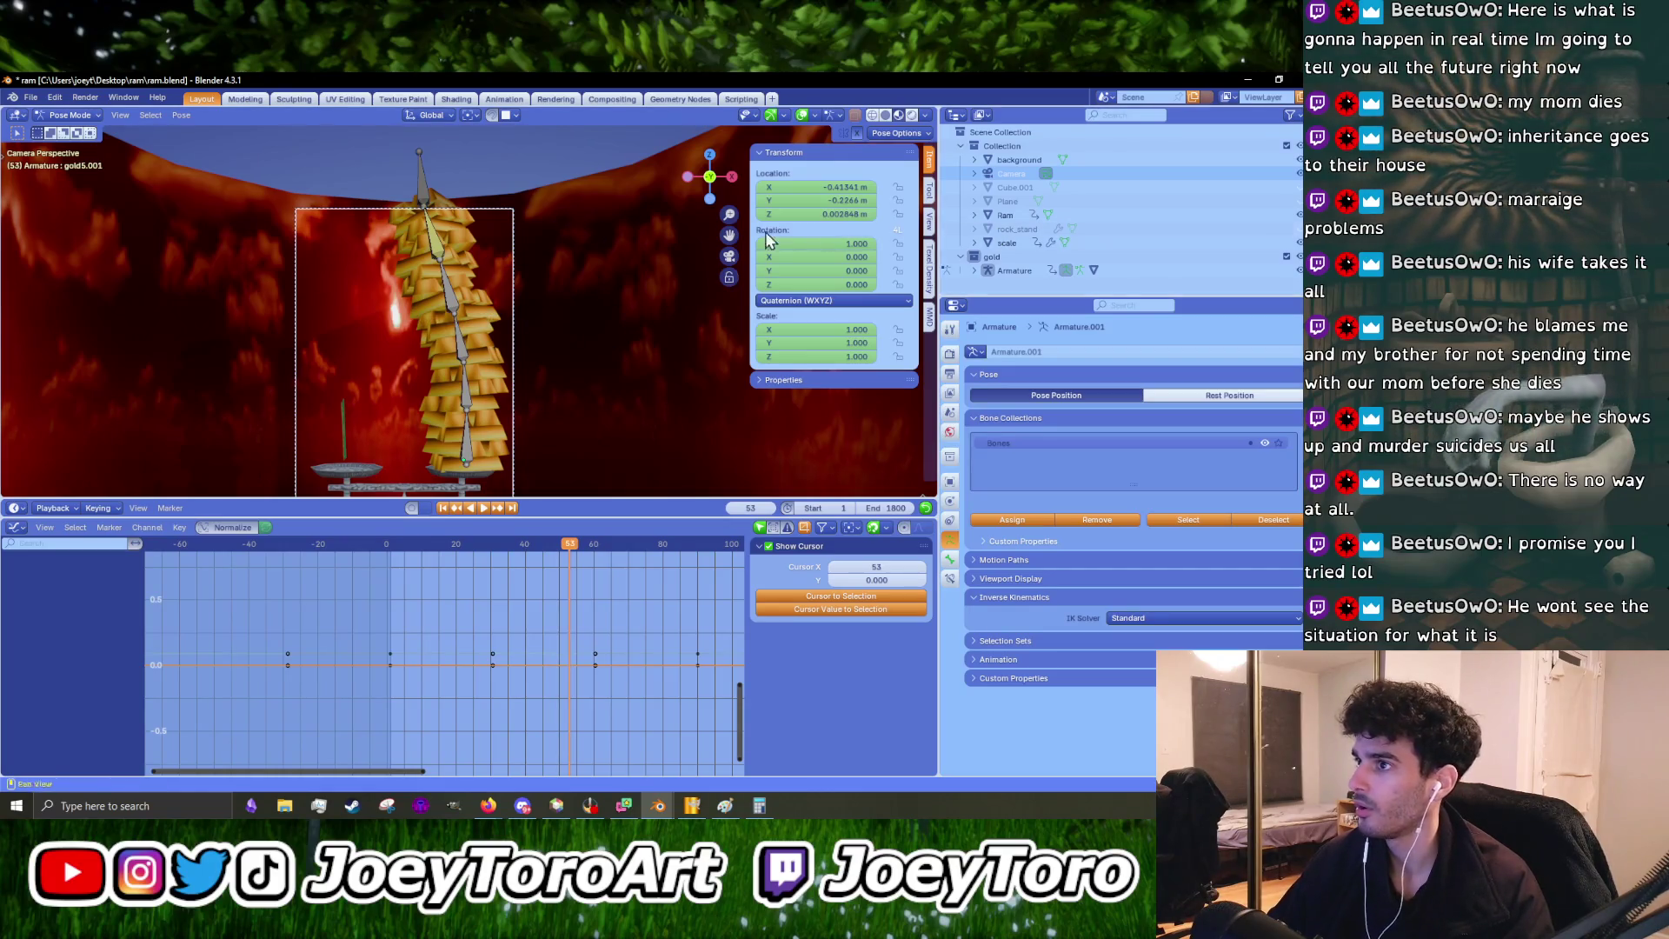
scroll(556, 286, "down", 4)
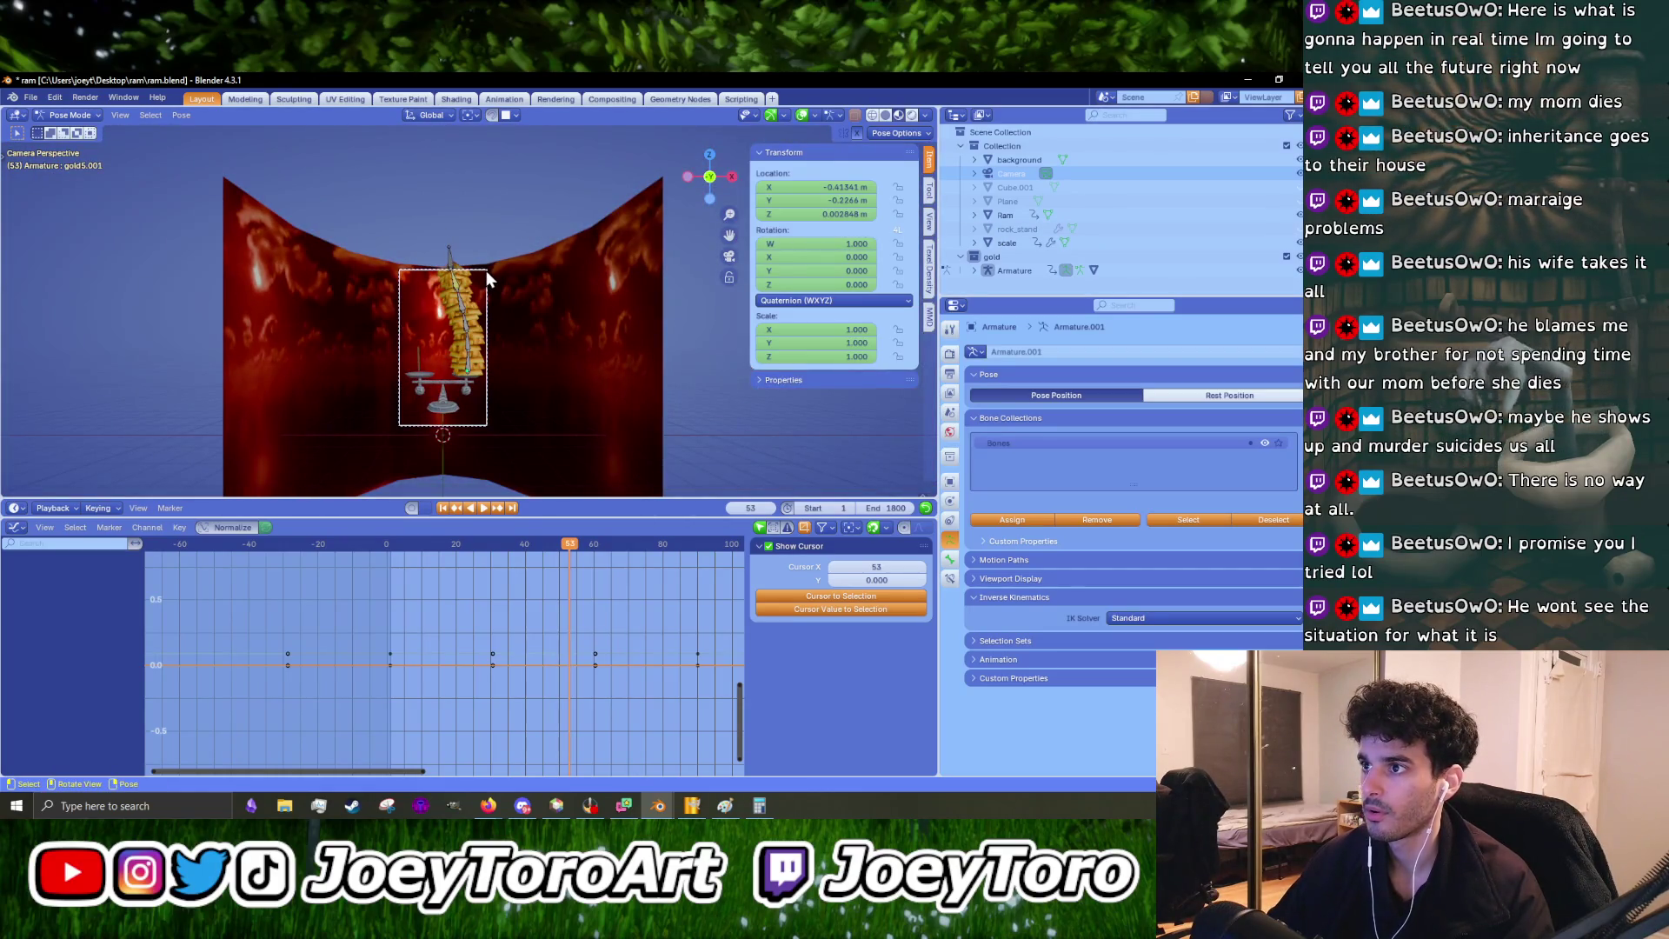
scroll(487, 270, "up", 5)
key("z")
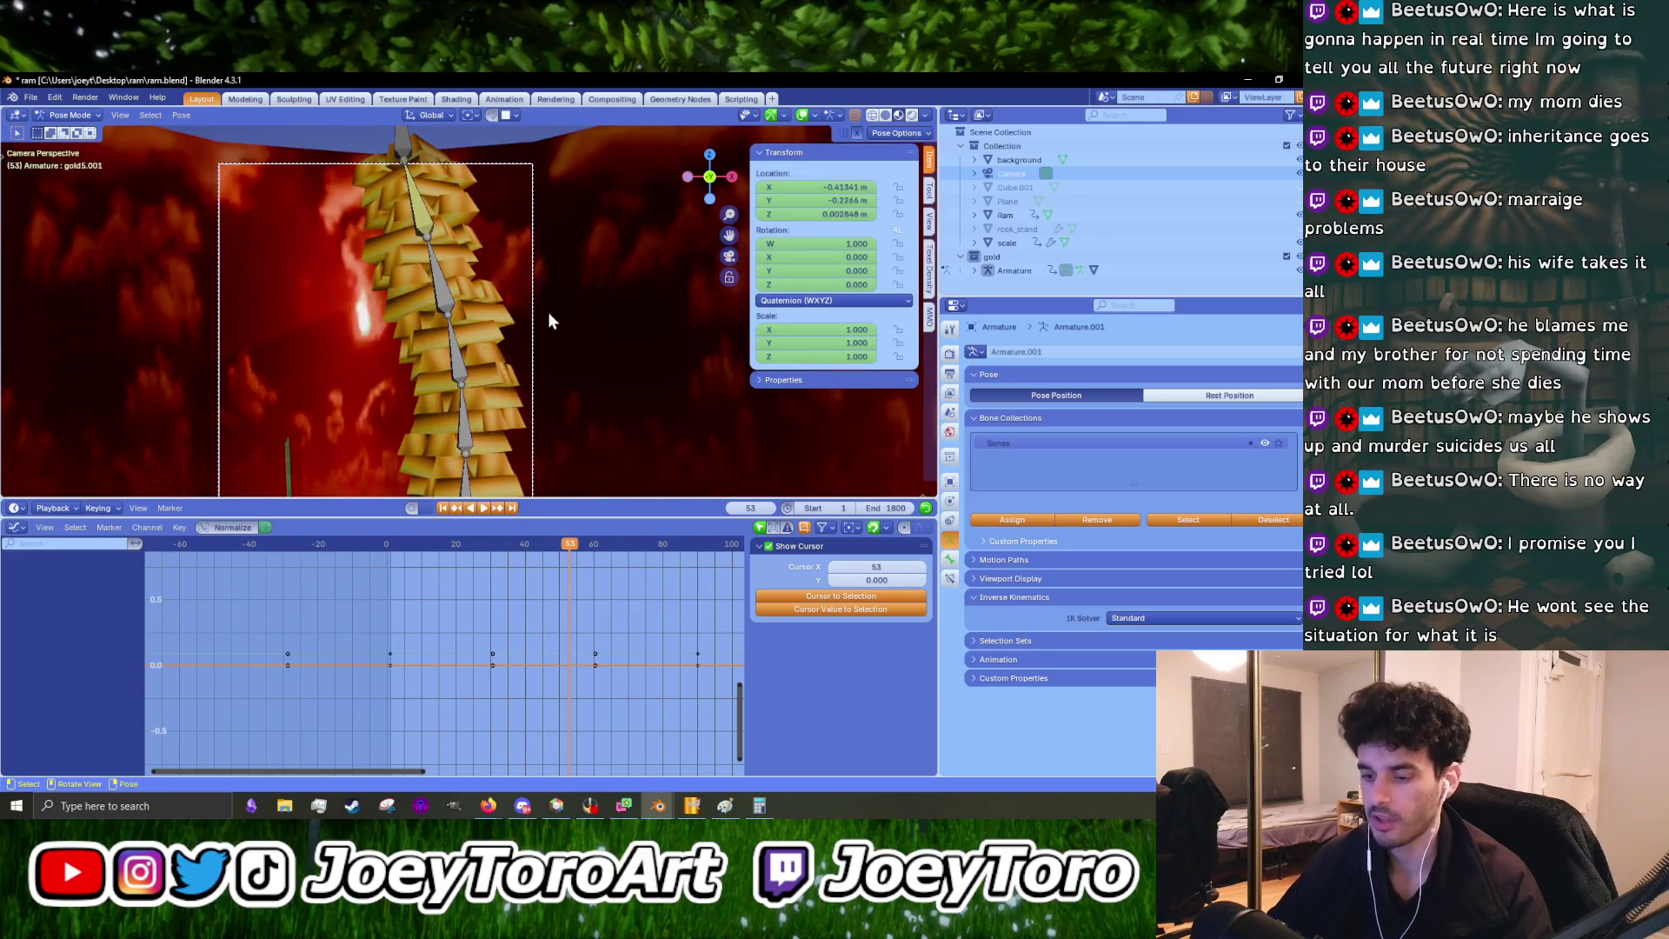
left_click(69, 115)
left_click(74, 132)
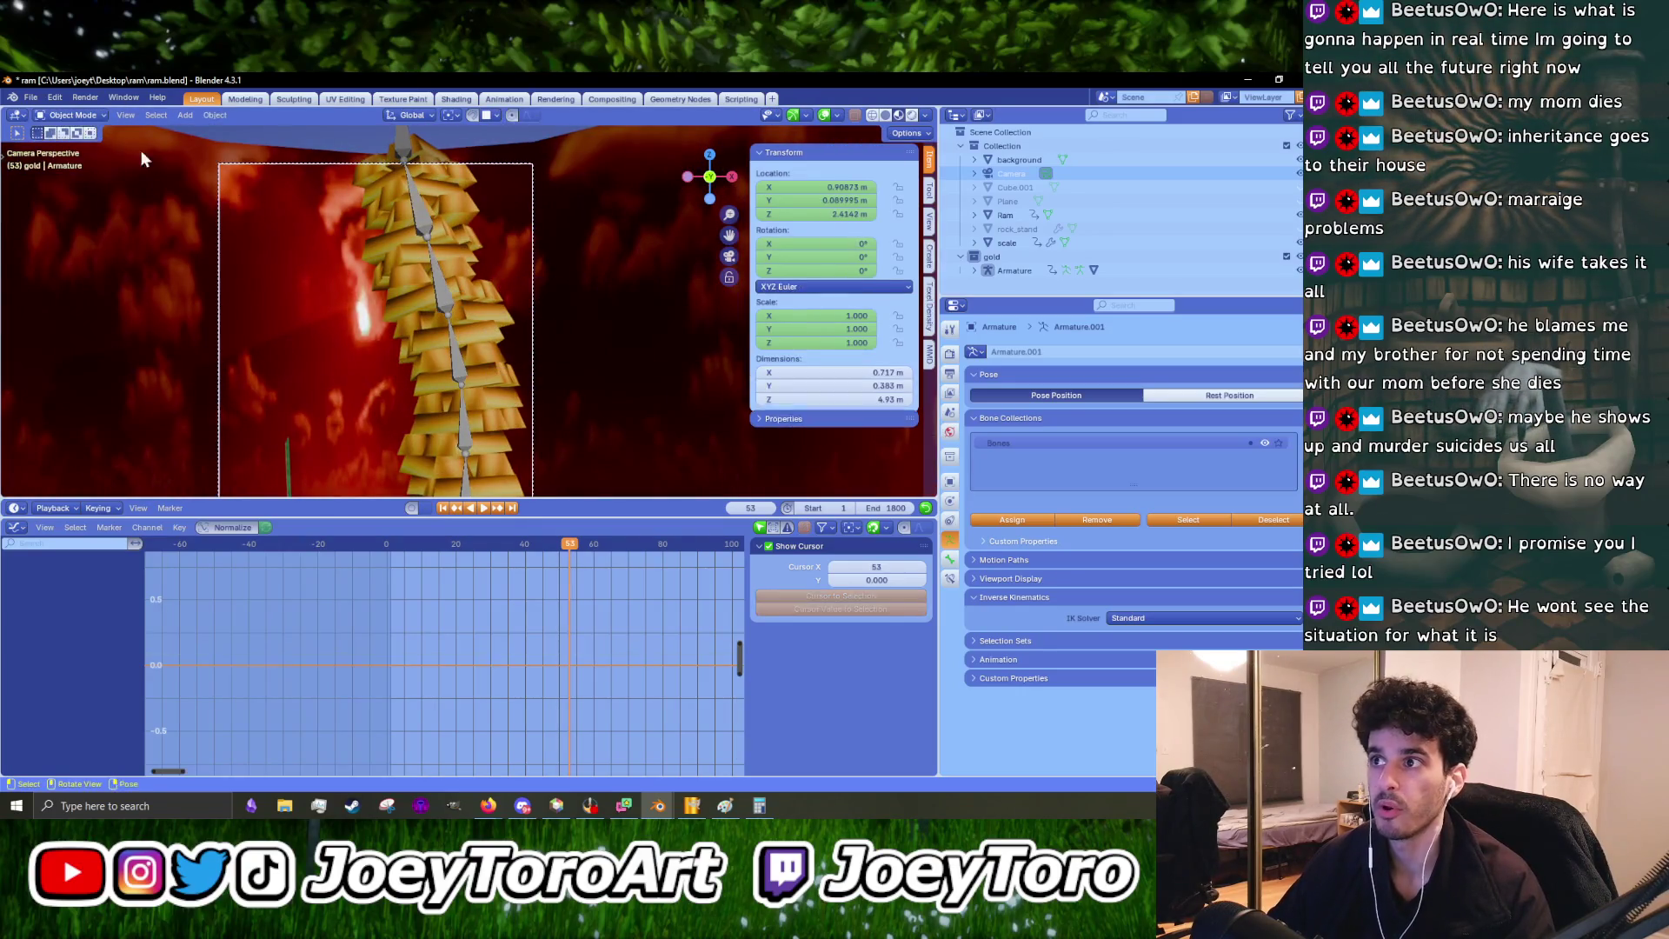
left_click(533, 178)
key("g")
key("z")
left_click(567, 195)
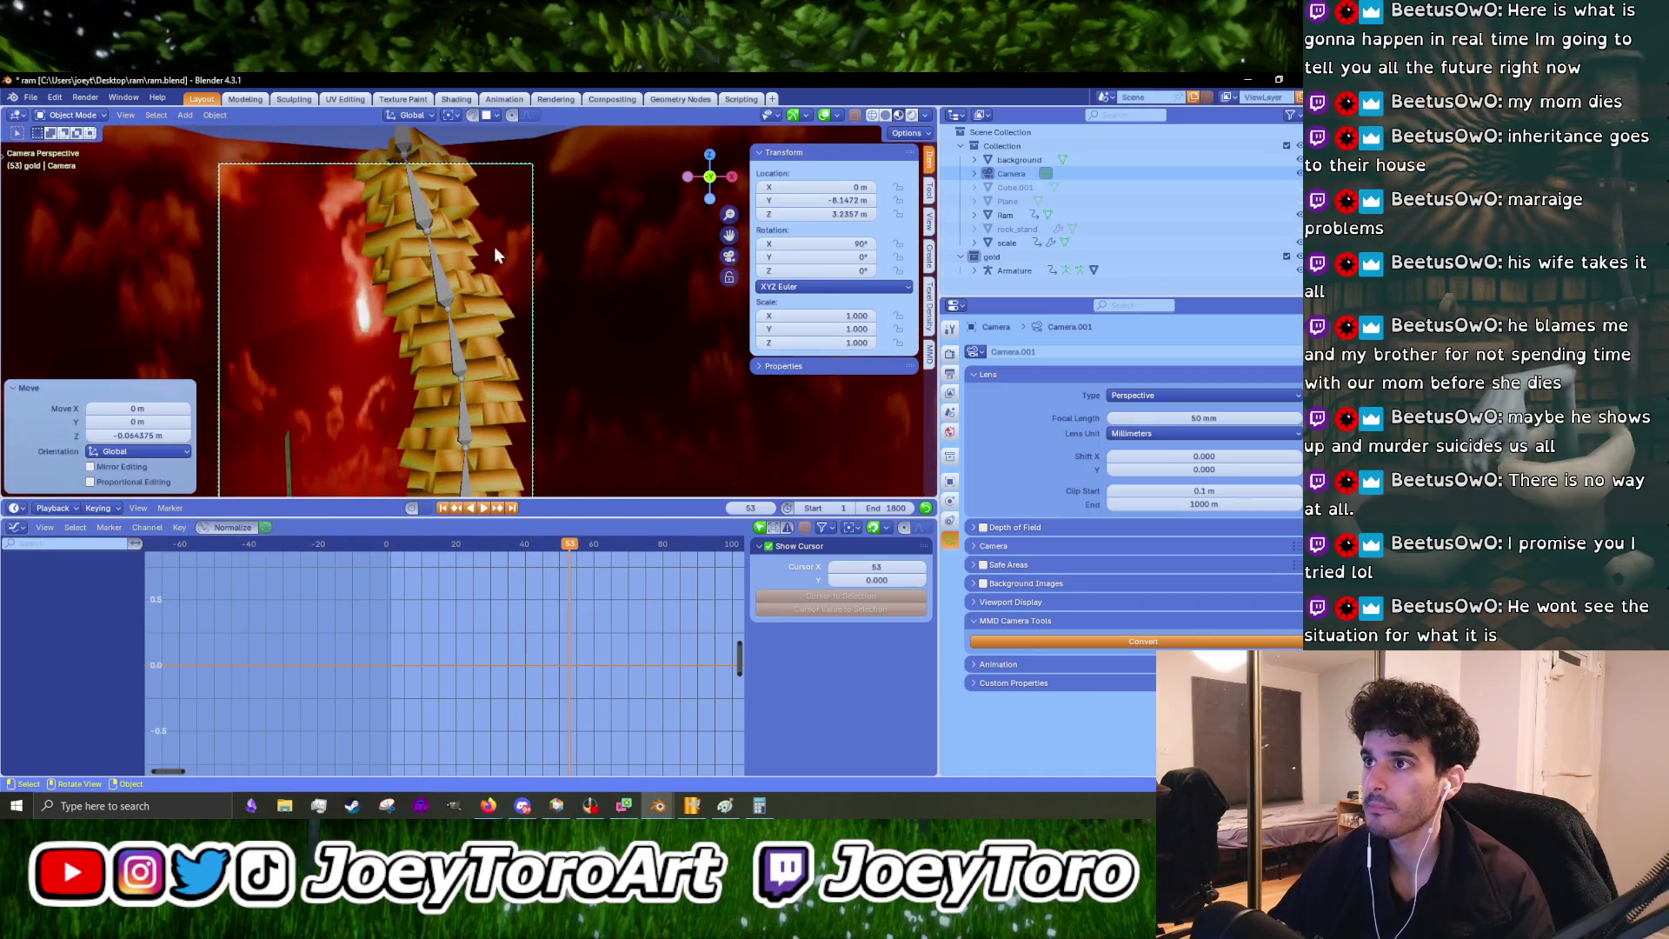
- Reselect the armature, put it in Pose Mode and start playback
left_click(415, 211)
left_click(91, 116)
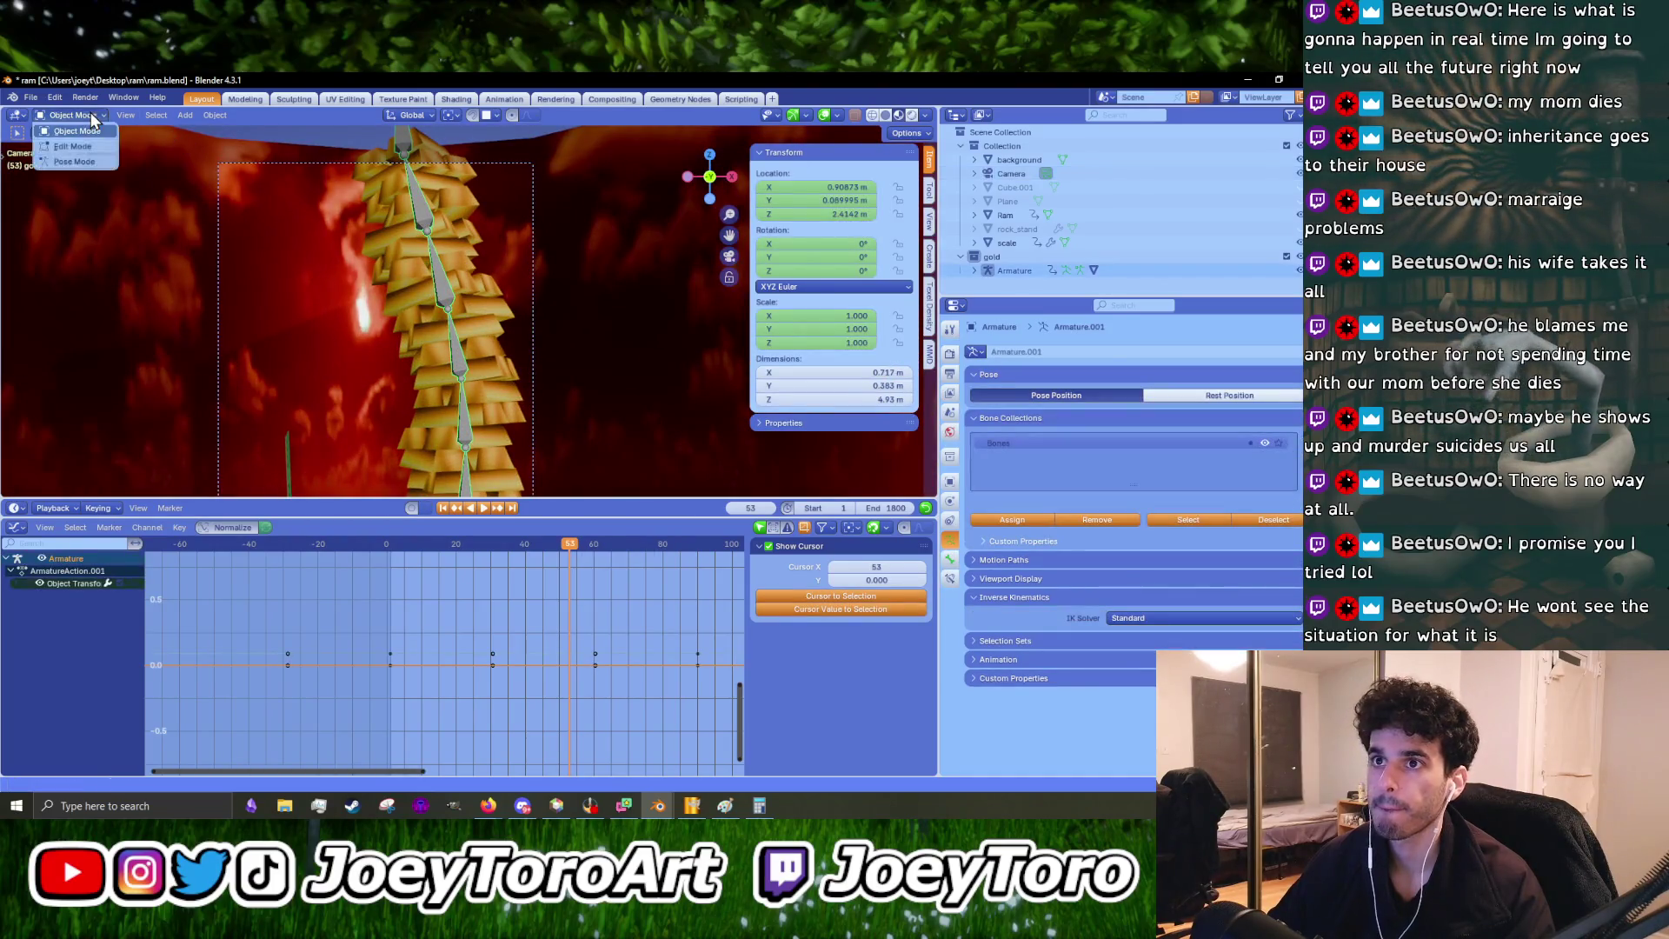
left_click(75, 163)
key("space")
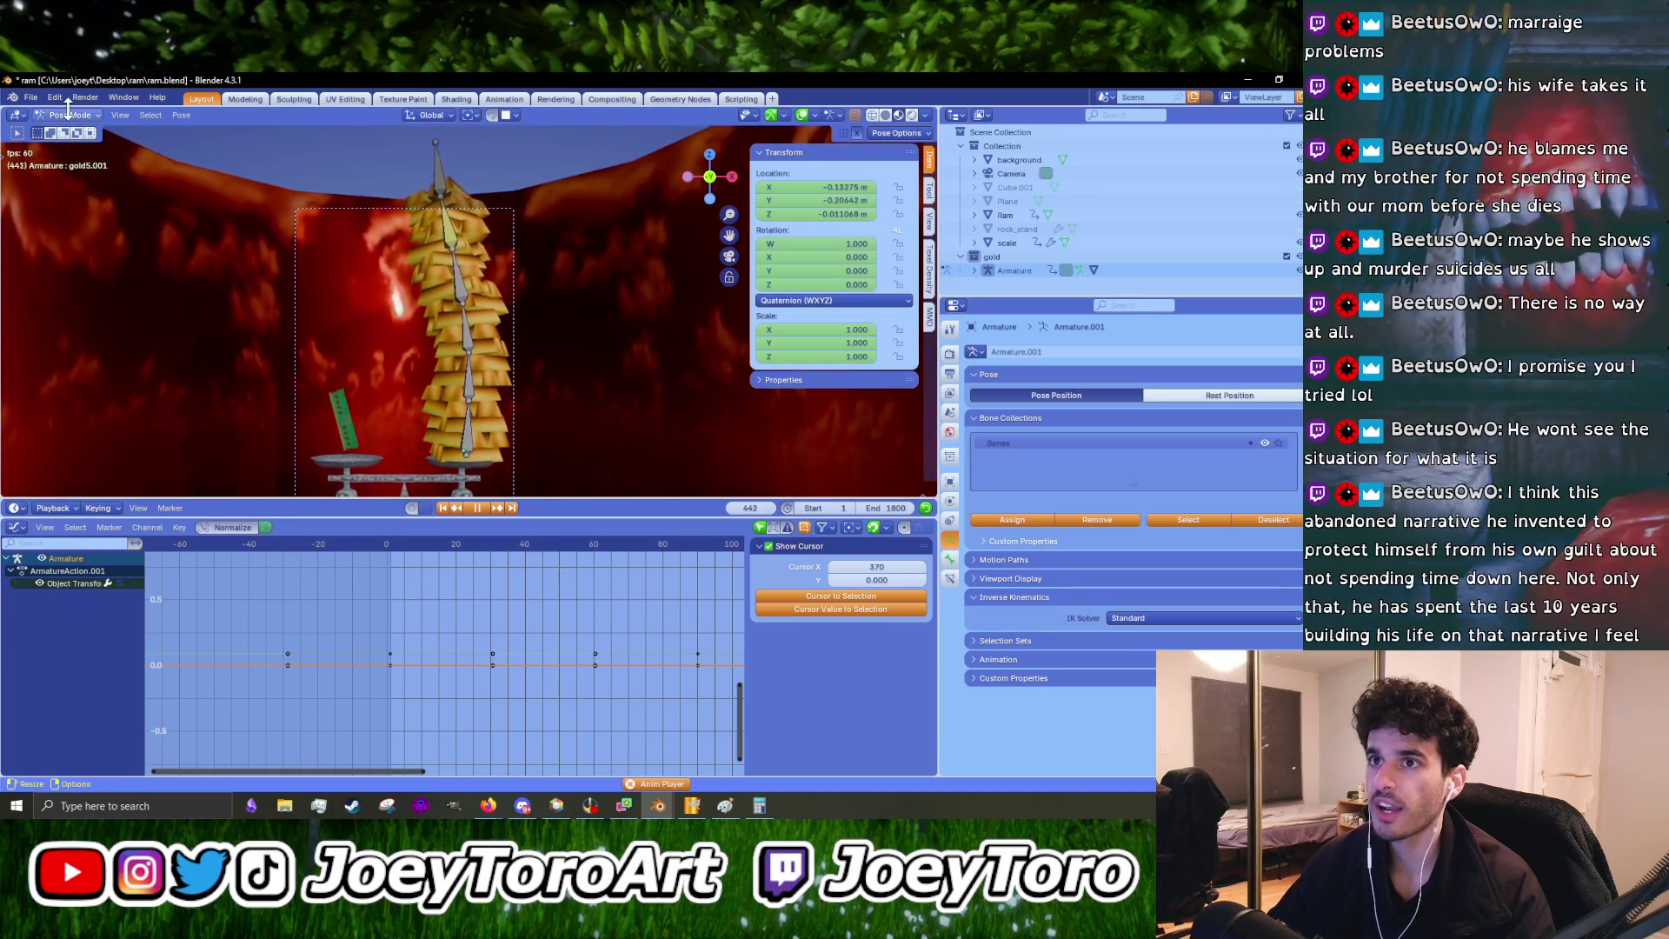
- Check the sway from front view and camera view, then stop playback at frame 799
key("KP_1")
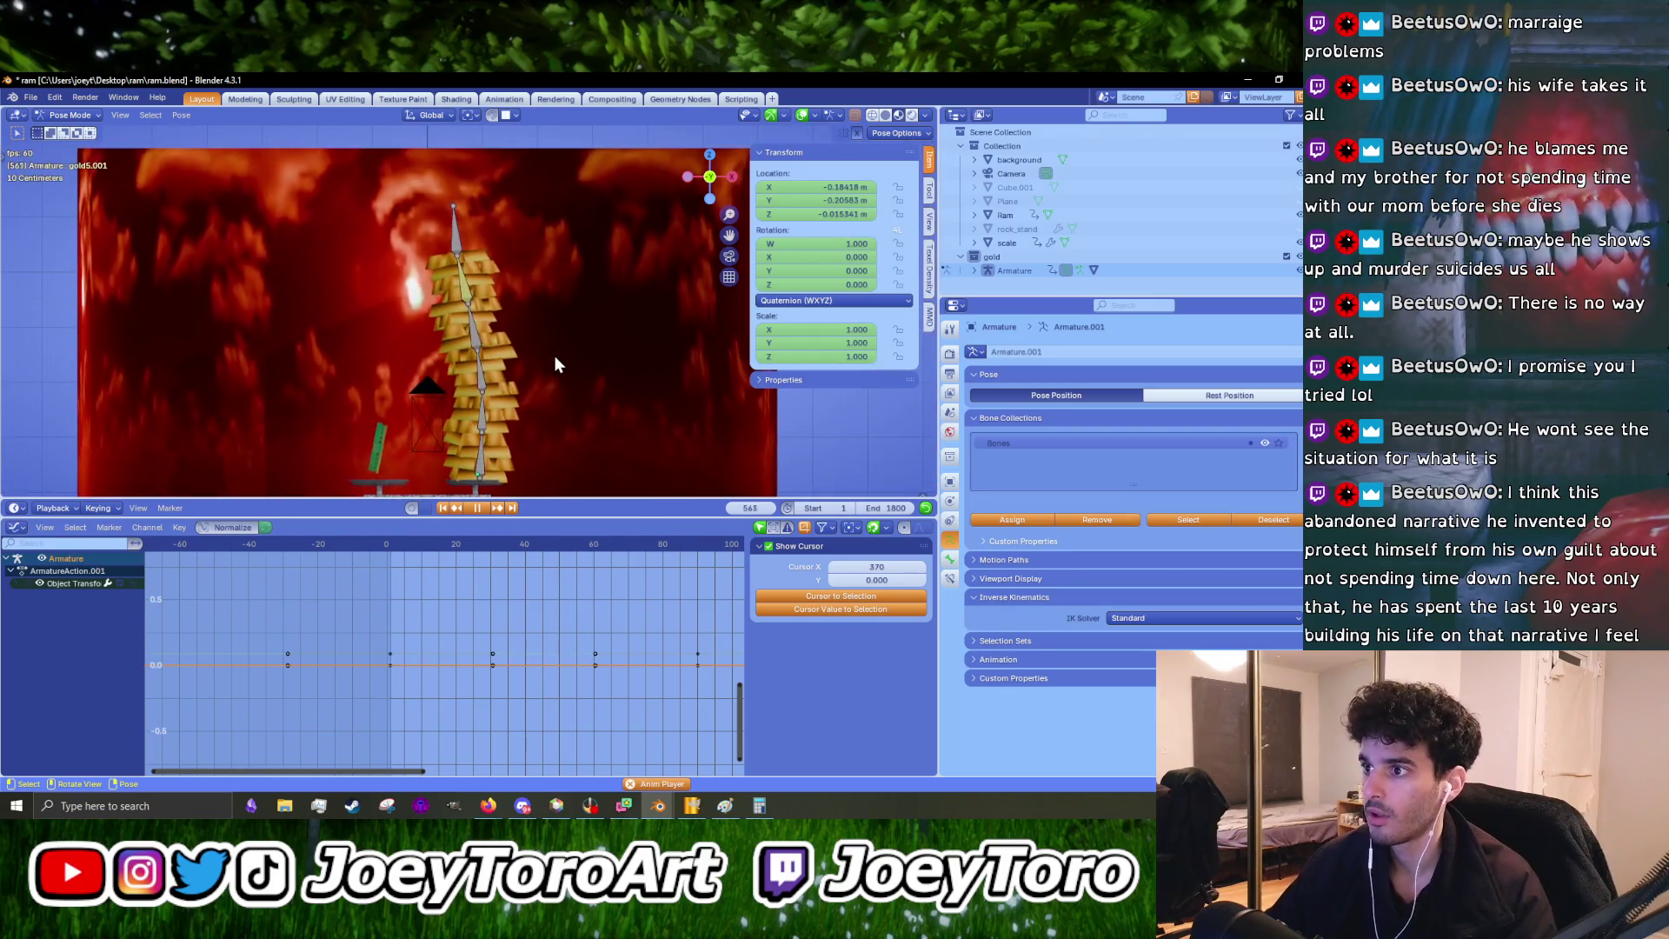
key("KP_0")
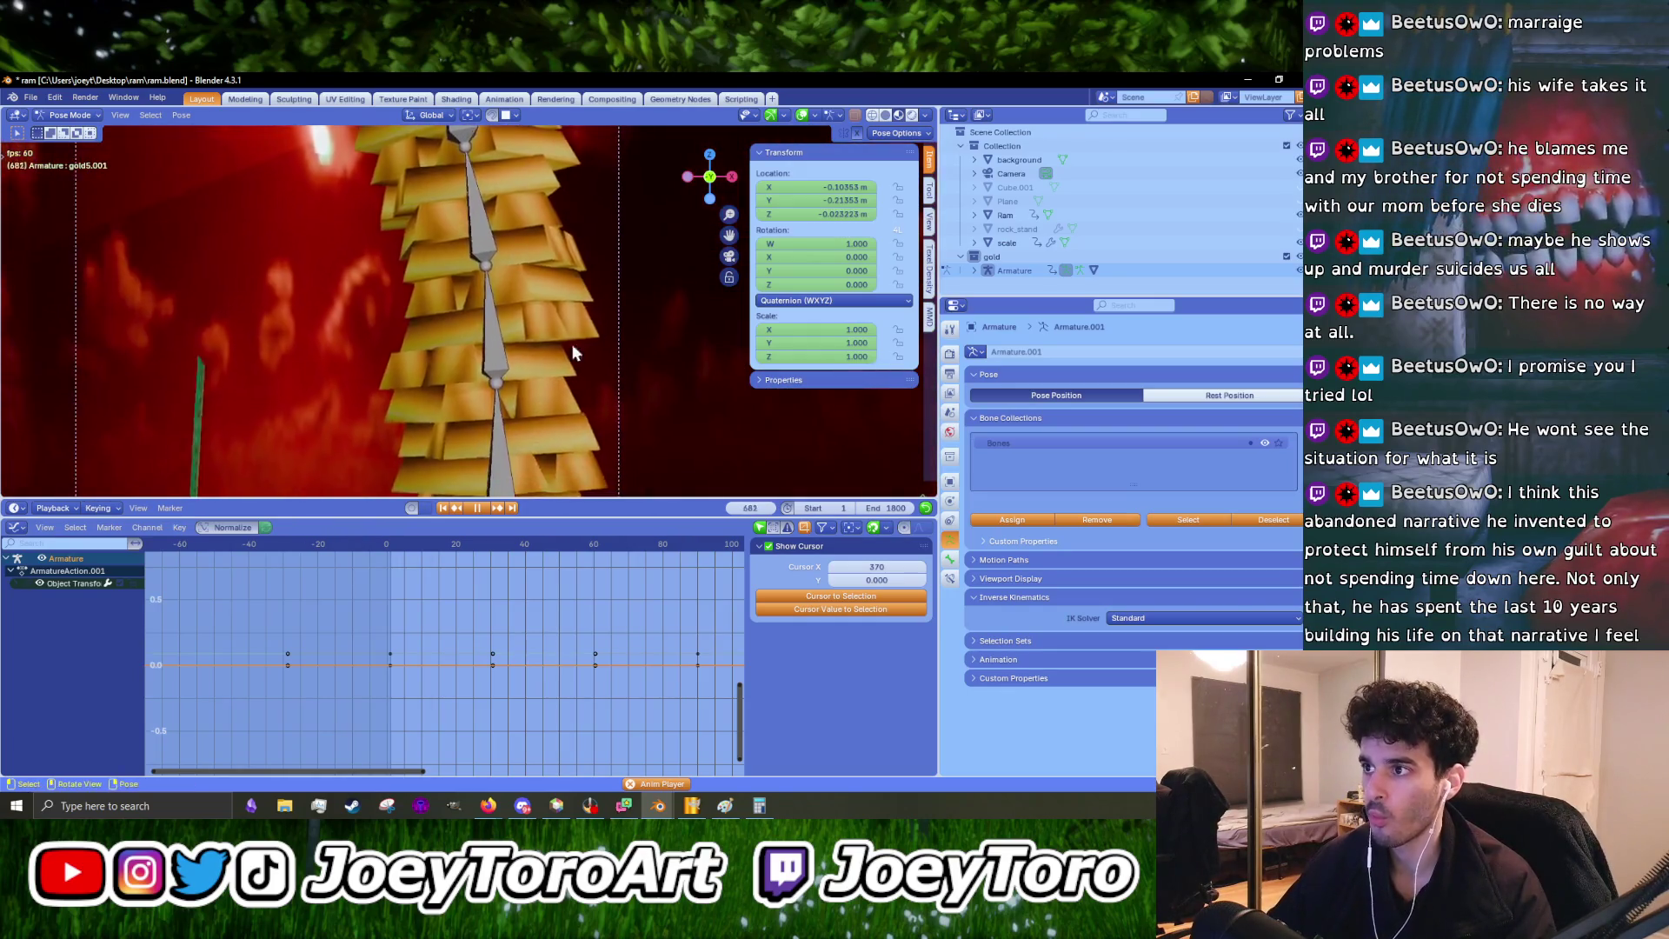
scroll(576, 327, "down", 4)
key("space")
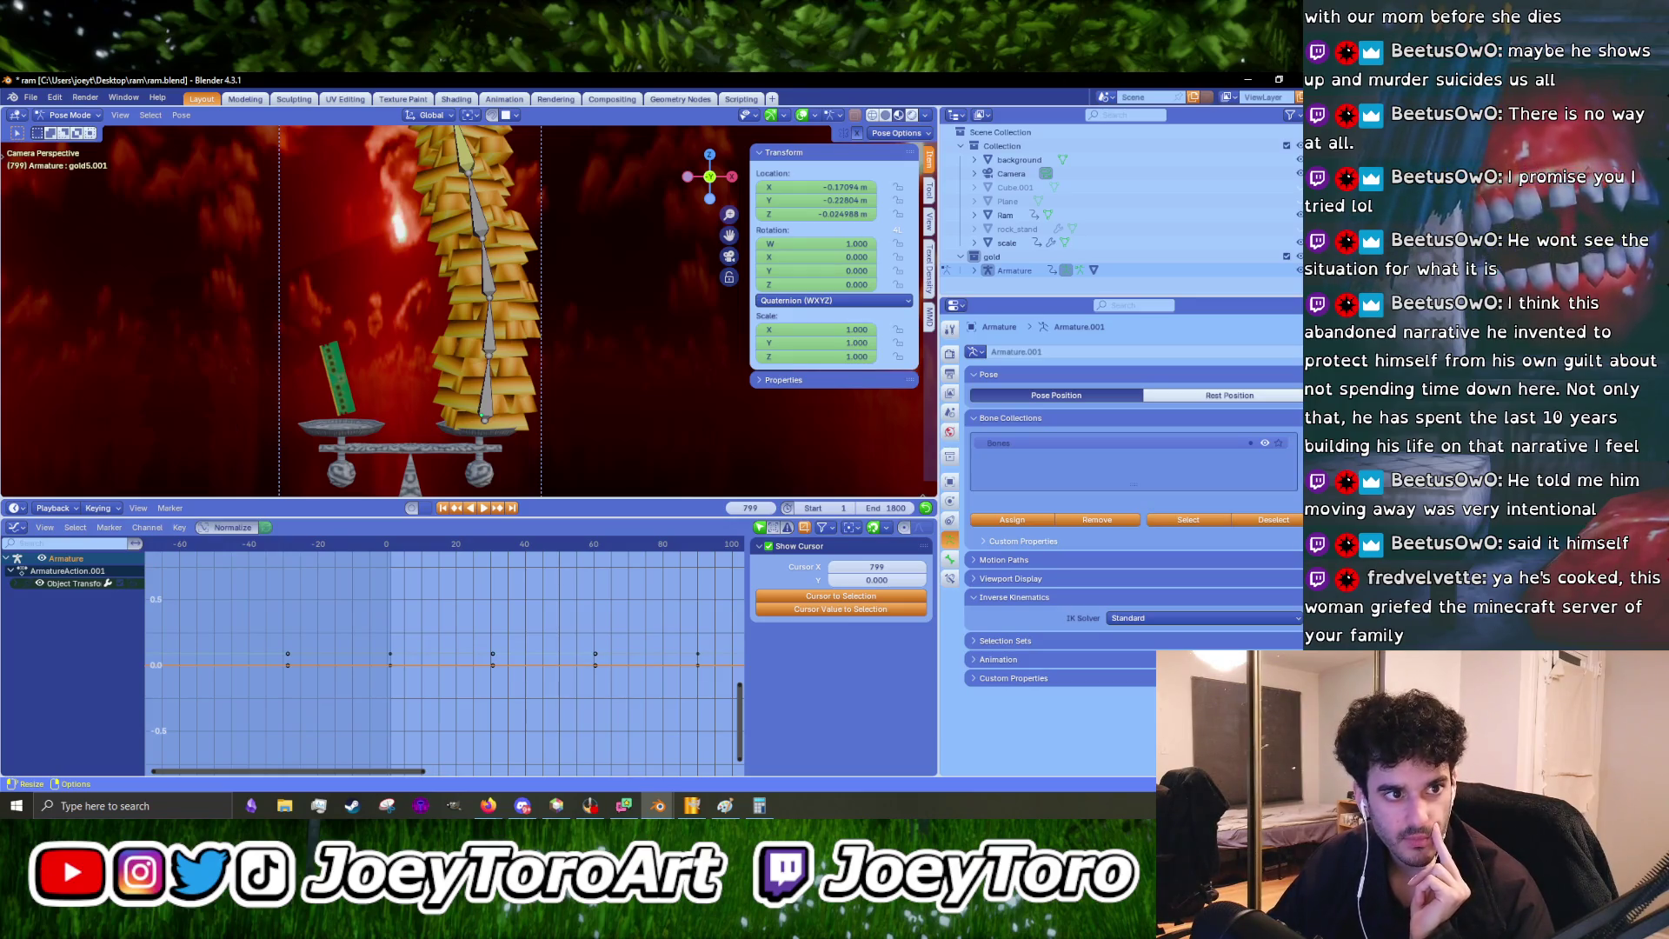
key("alt+Tab")
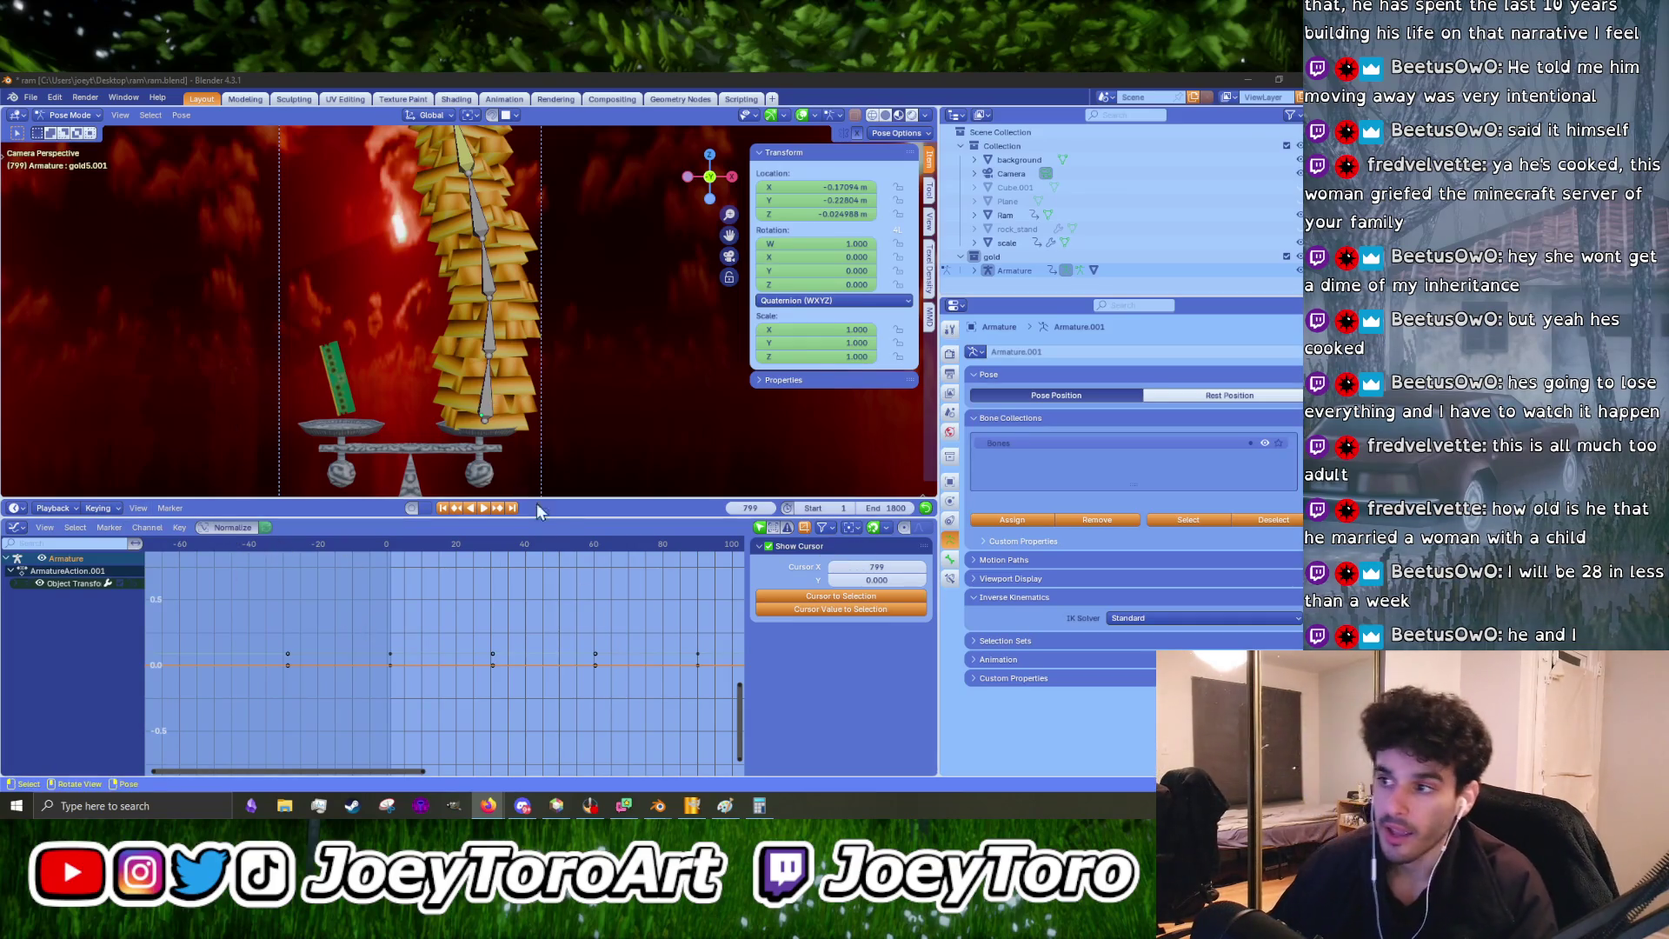
- Collapse the timeline to its header, then play the sway and stop at frame 1392
left_click_drag(560, 520, 496, 647)
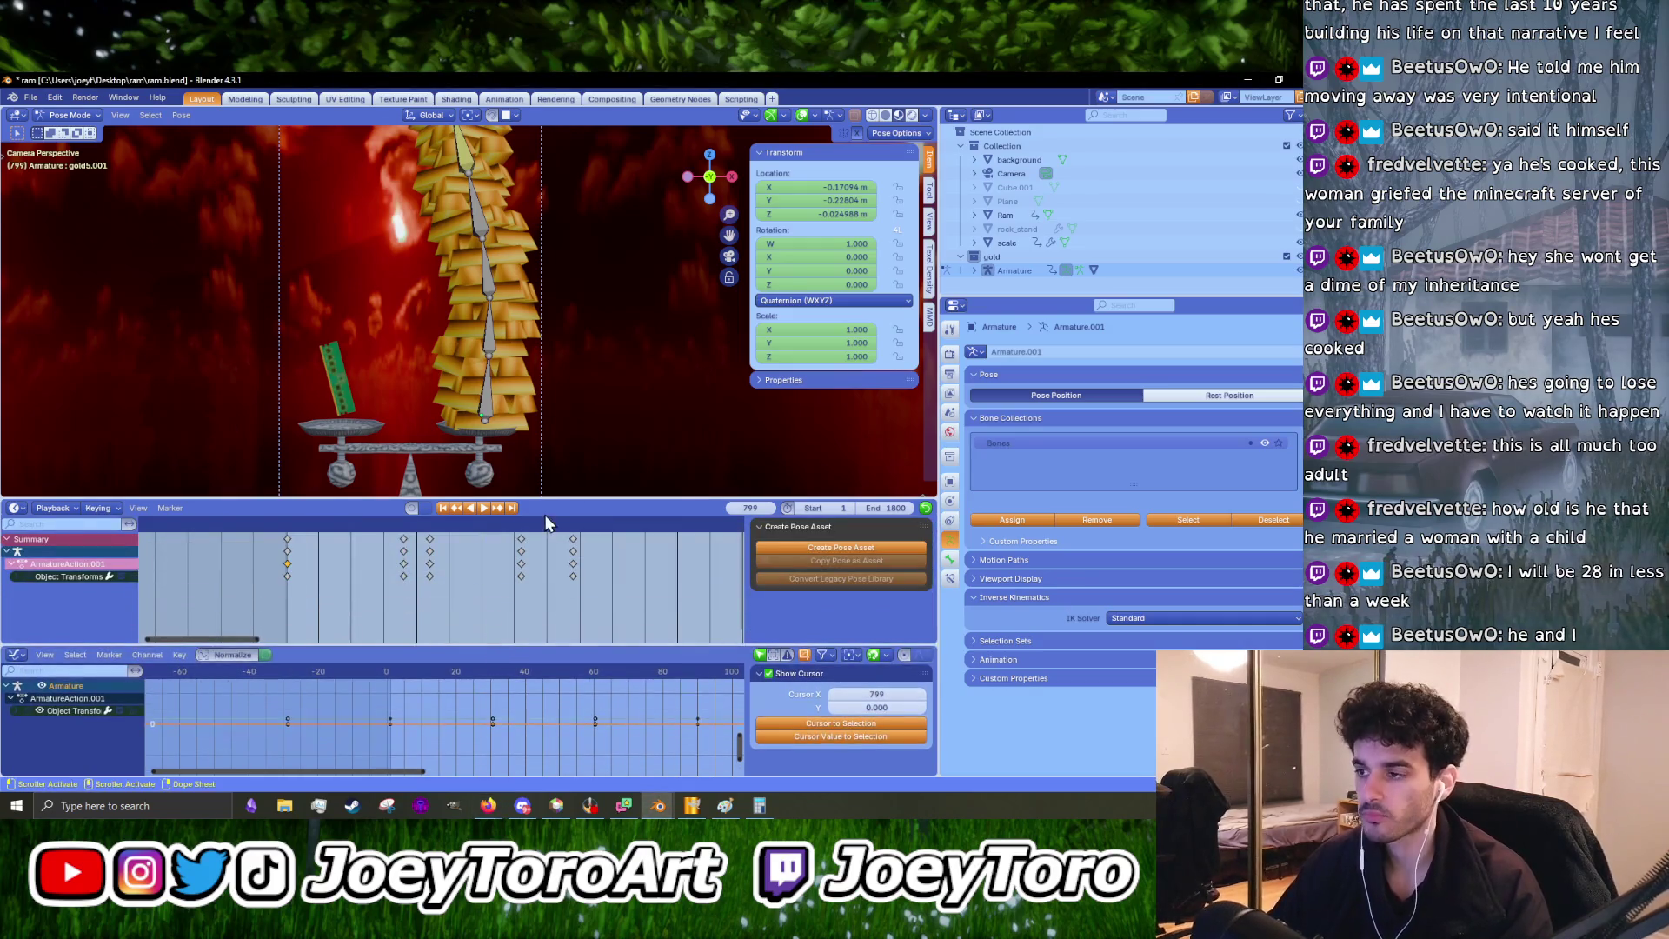
left_click_drag(556, 501, 520, 630)
key("space")
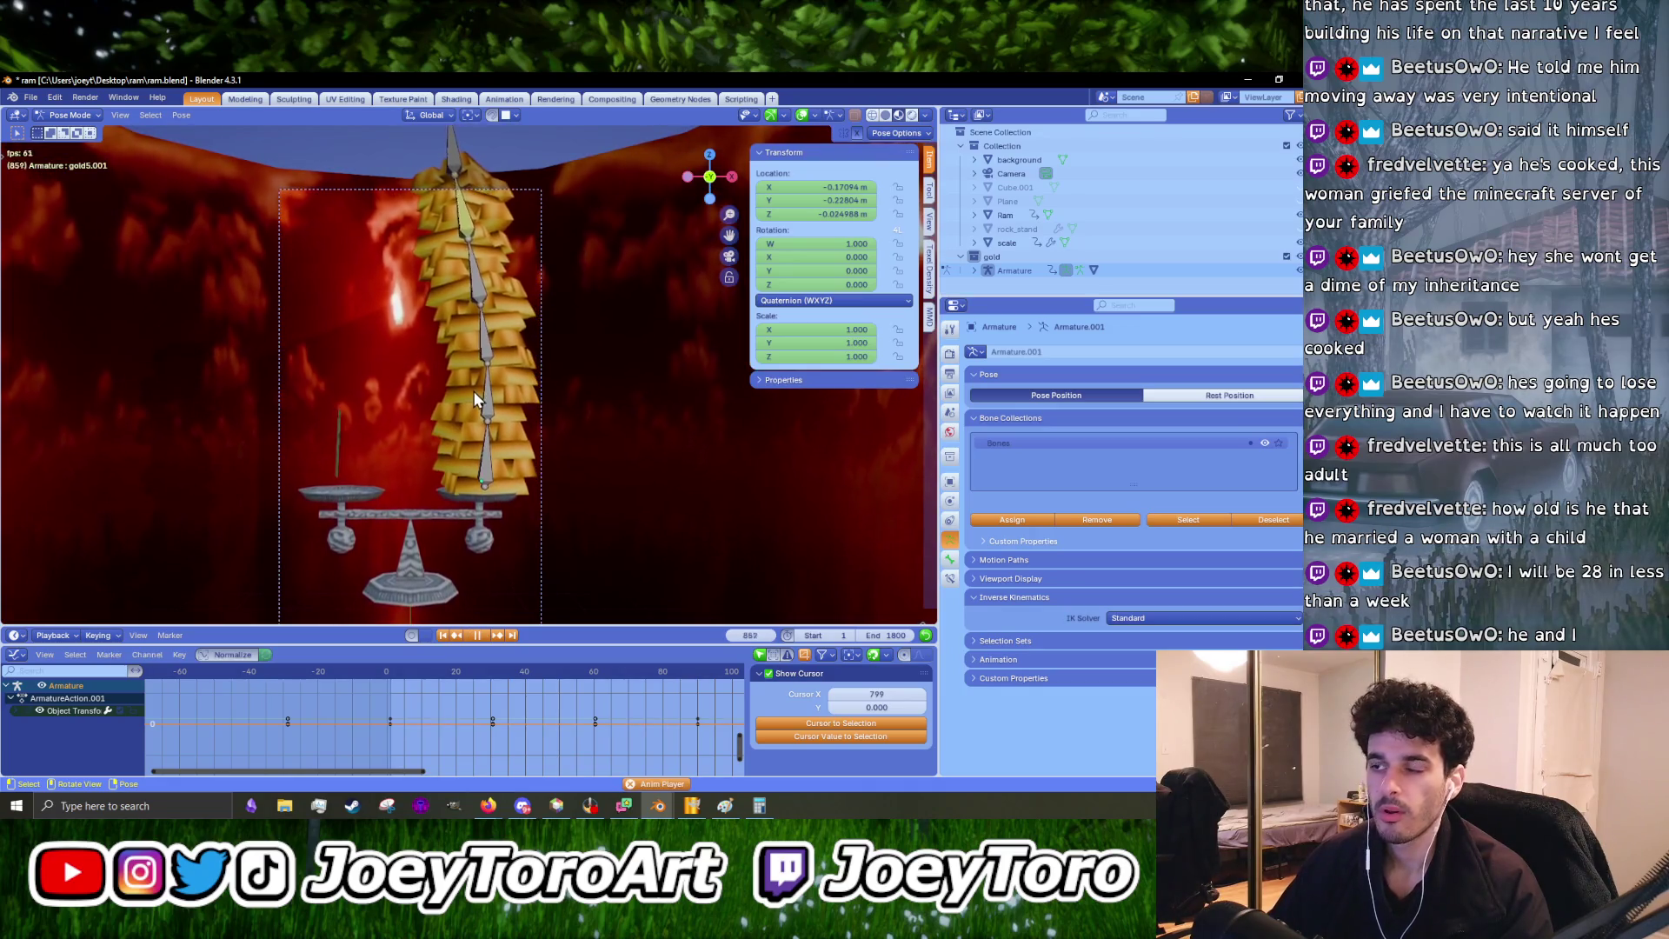
scroll(472, 452, "up", 5)
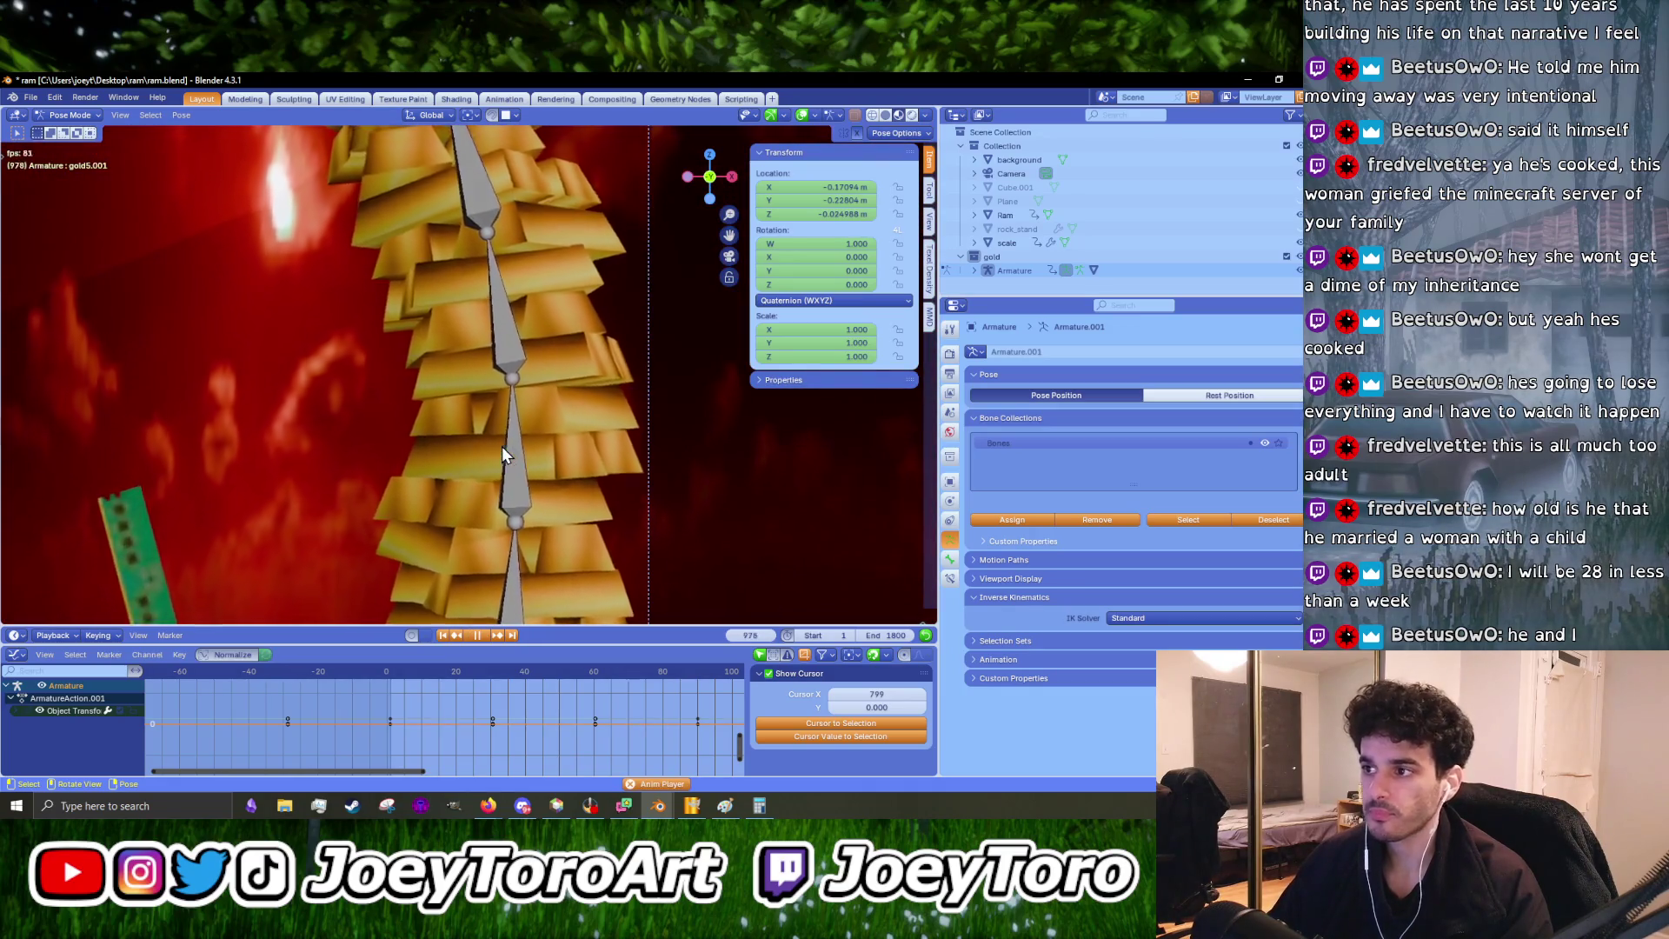
scroll(518, 445, "down", 5)
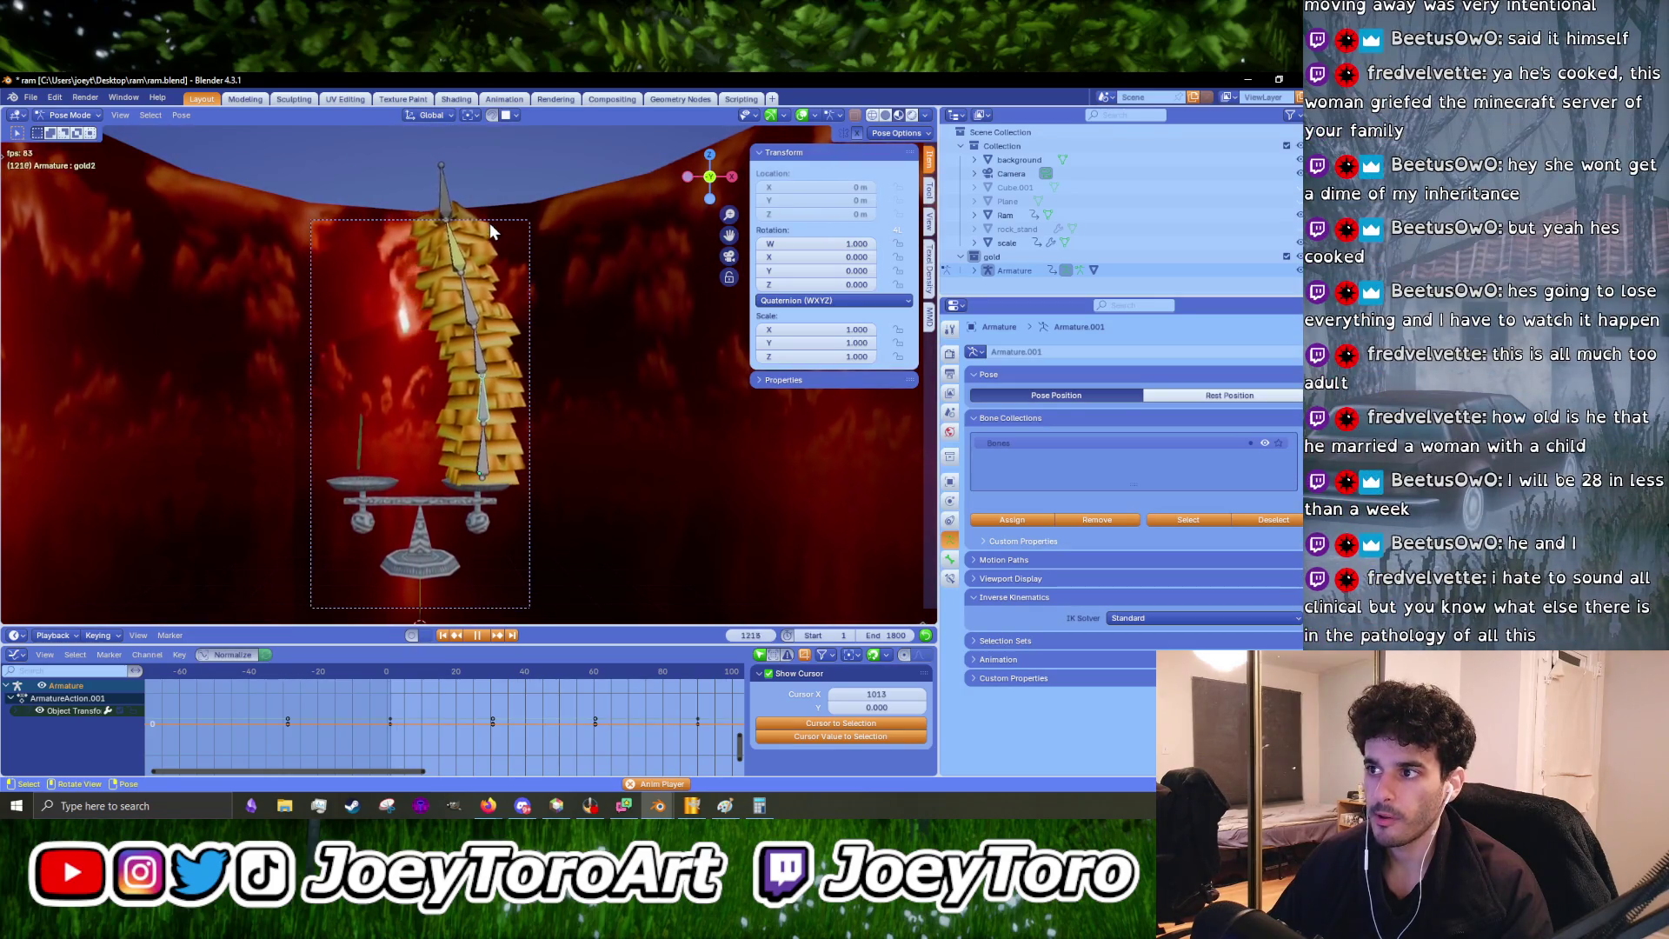
scroll(467, 404, "up", 5)
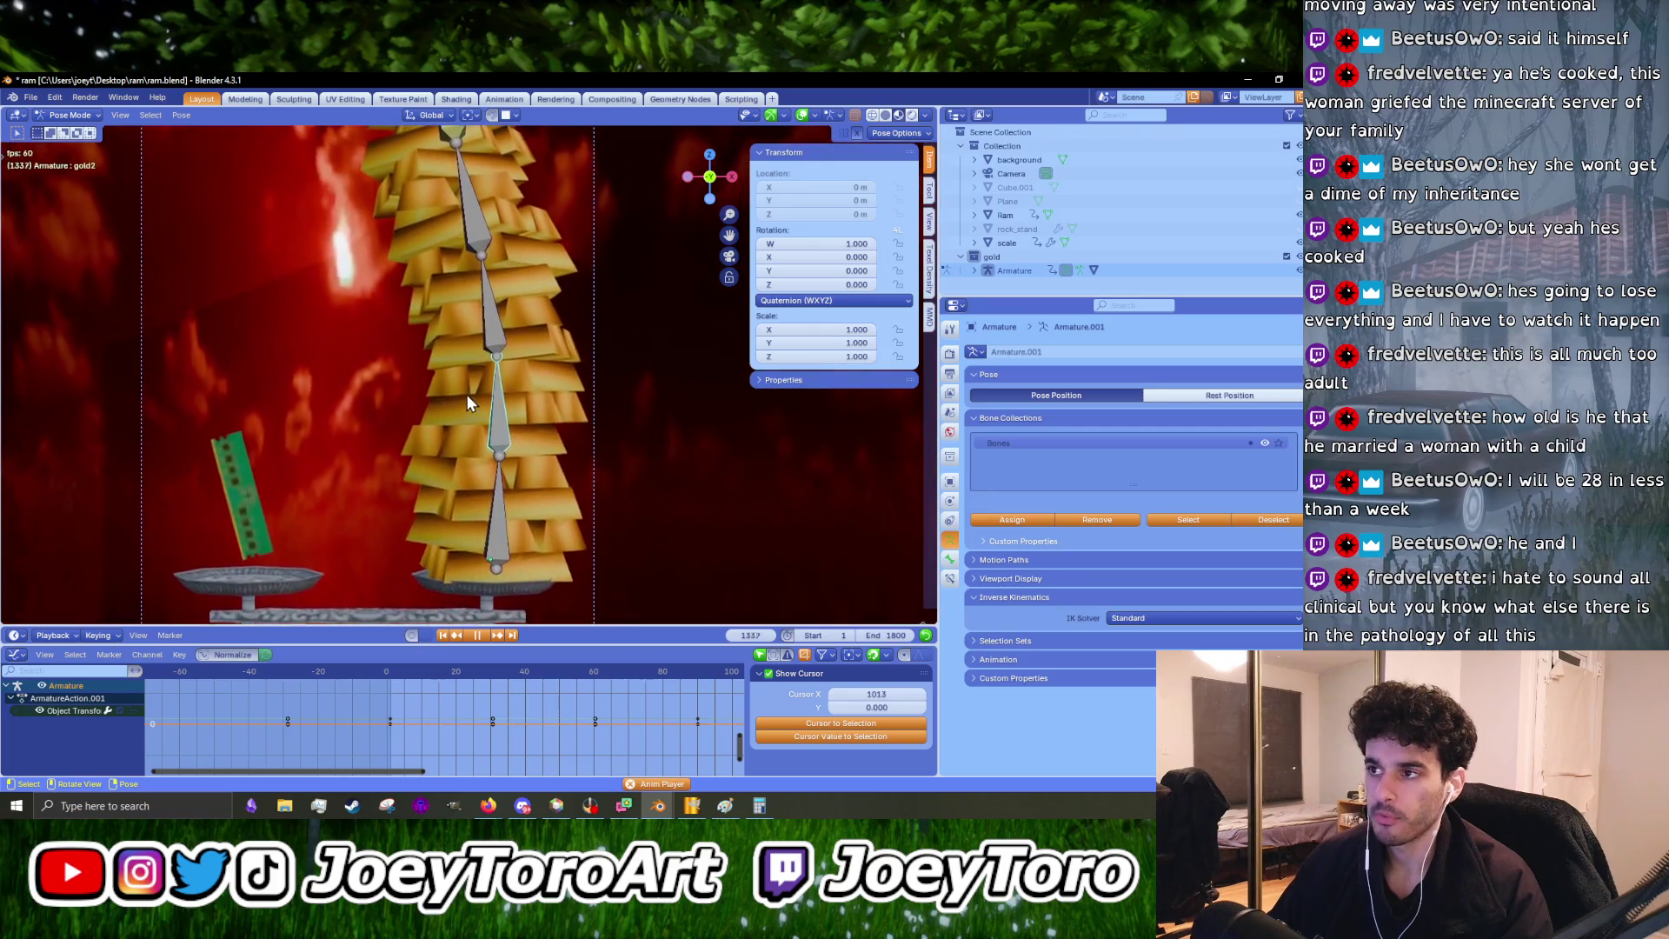
key("space")
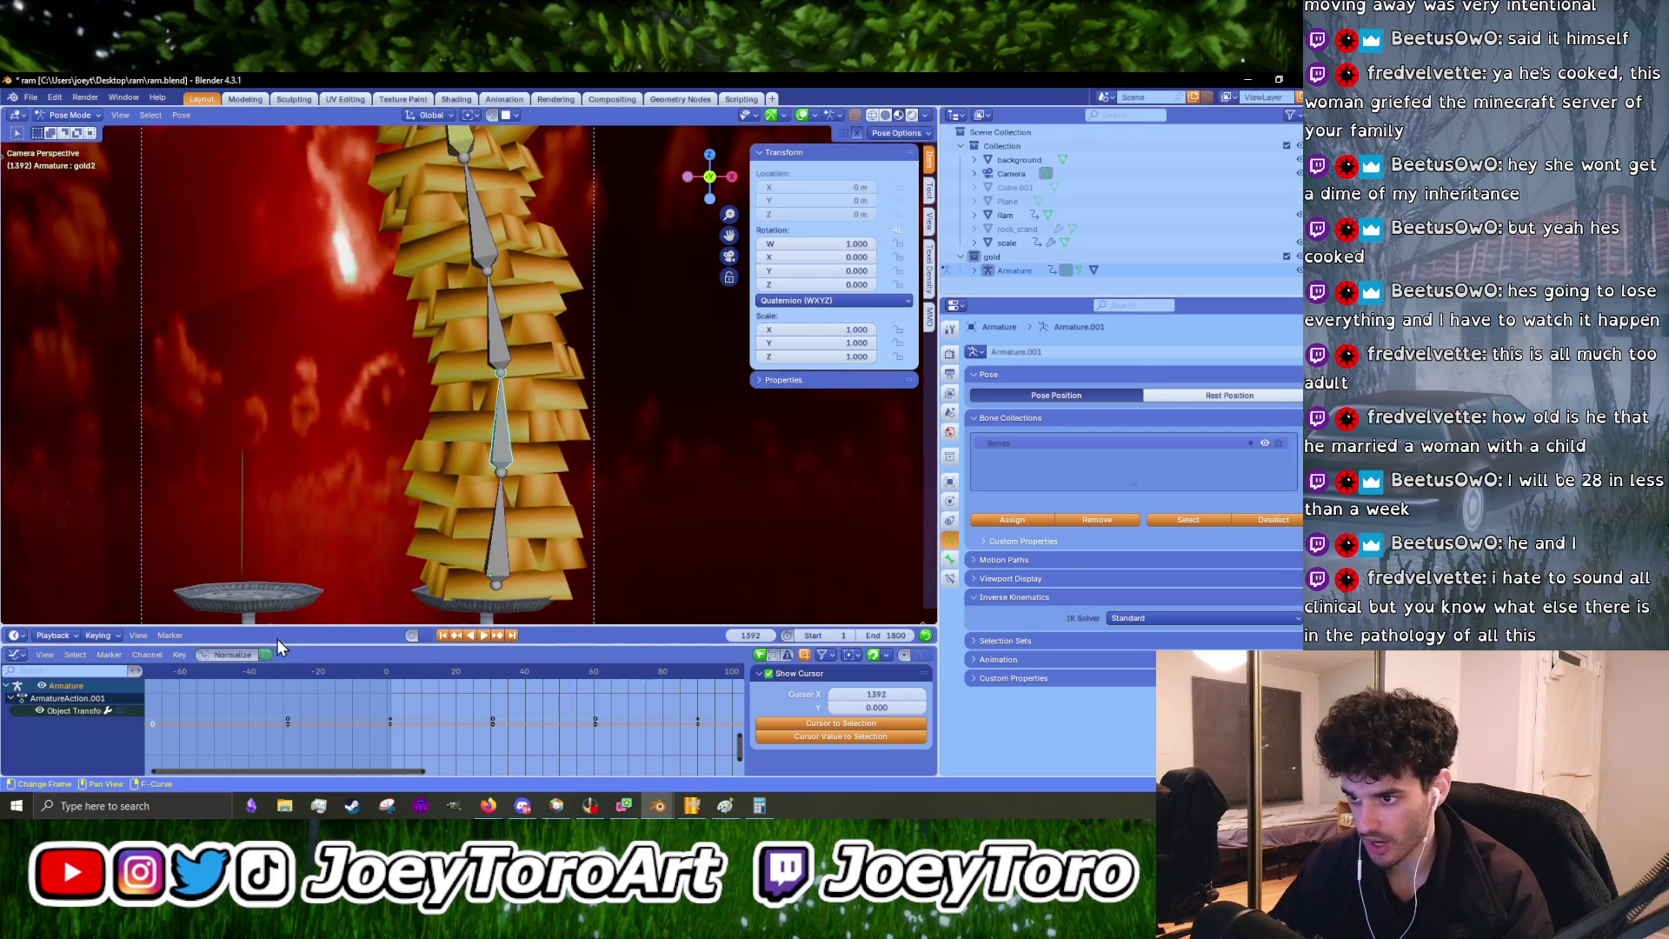
- Reopen the timeline above the Graph Editor, enlarge the graph area and select top bone gold5.001
mouse_move(278, 626)
left_mouse_down()
mouse_move(308, 511)
mouse_move(322, 536)
left_mouse_up()
left_click_drag(294, 648, 294, 581)
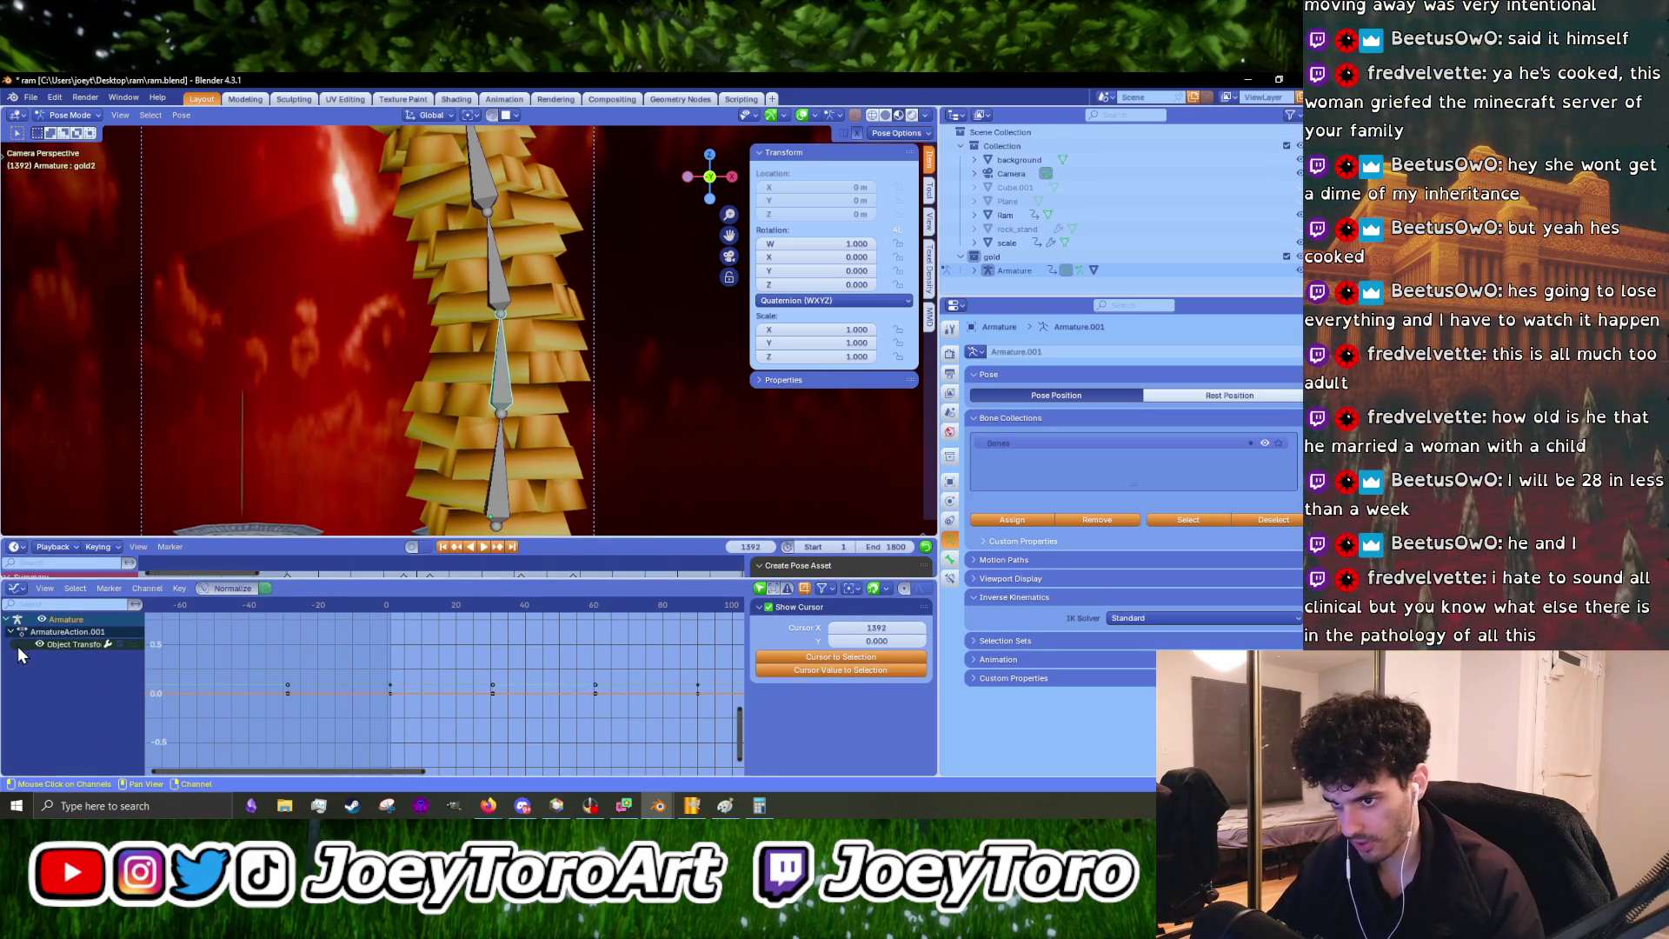
scroll(538, 452, "down", 5)
scroll(559, 398, "up", 2)
scroll(441, 239, "up", 3)
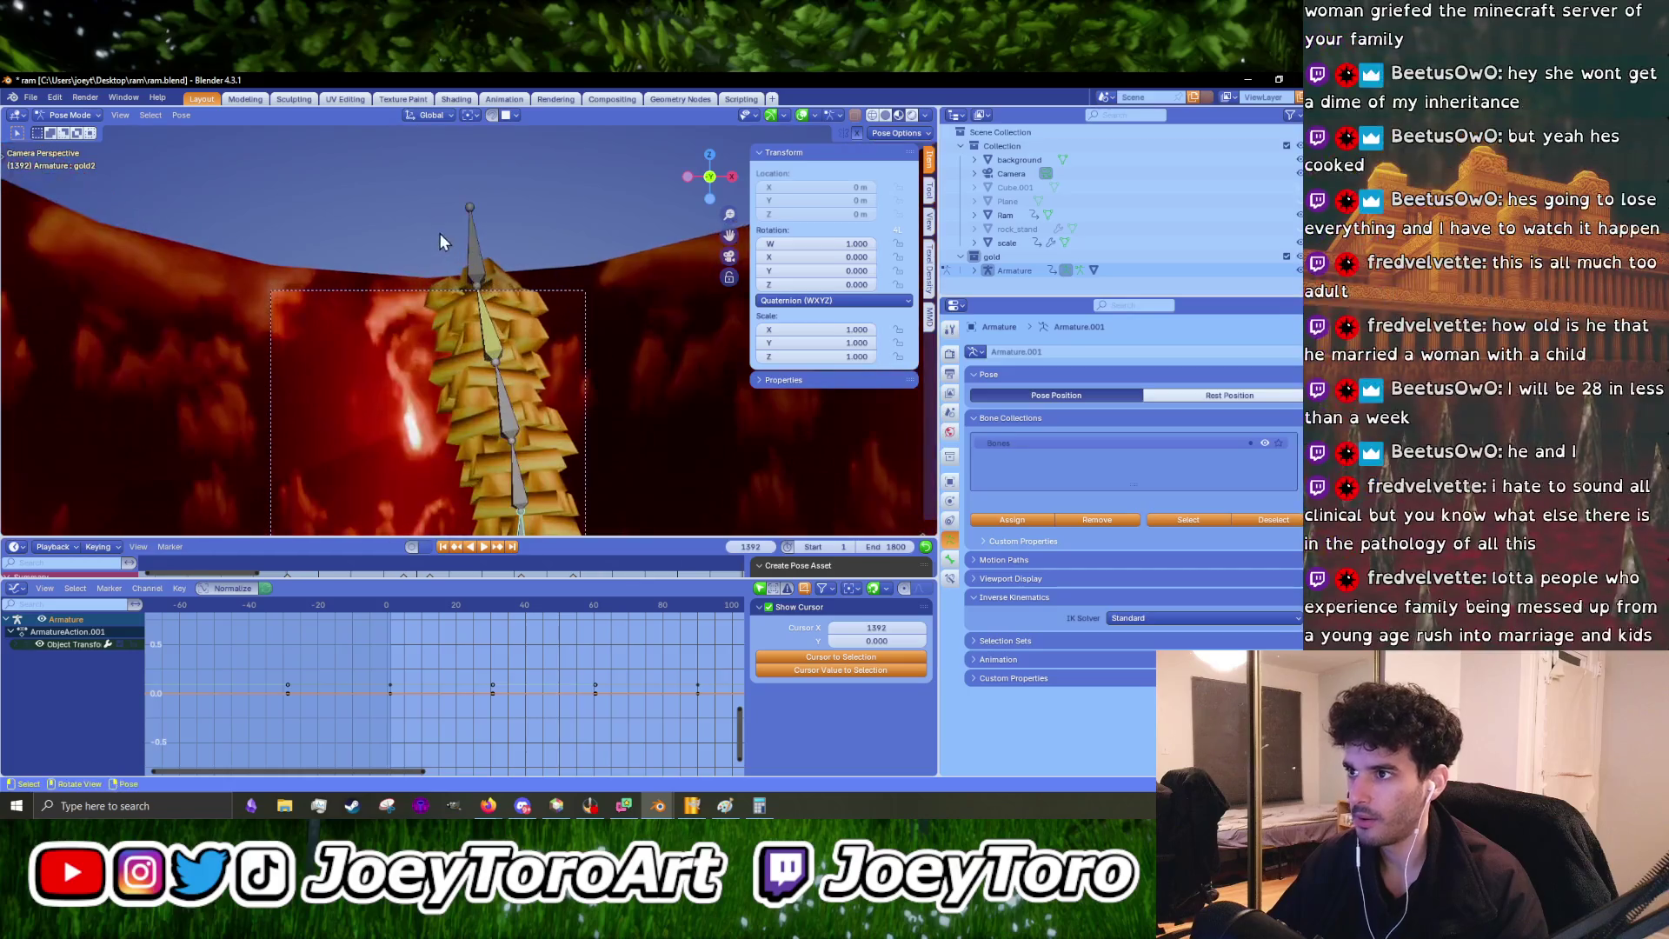
left_click(472, 248)
- Show the Z Location curve with its noise settings and play the sway briefly
left_click(62, 694)
scroll(490, 708, "up", 3)
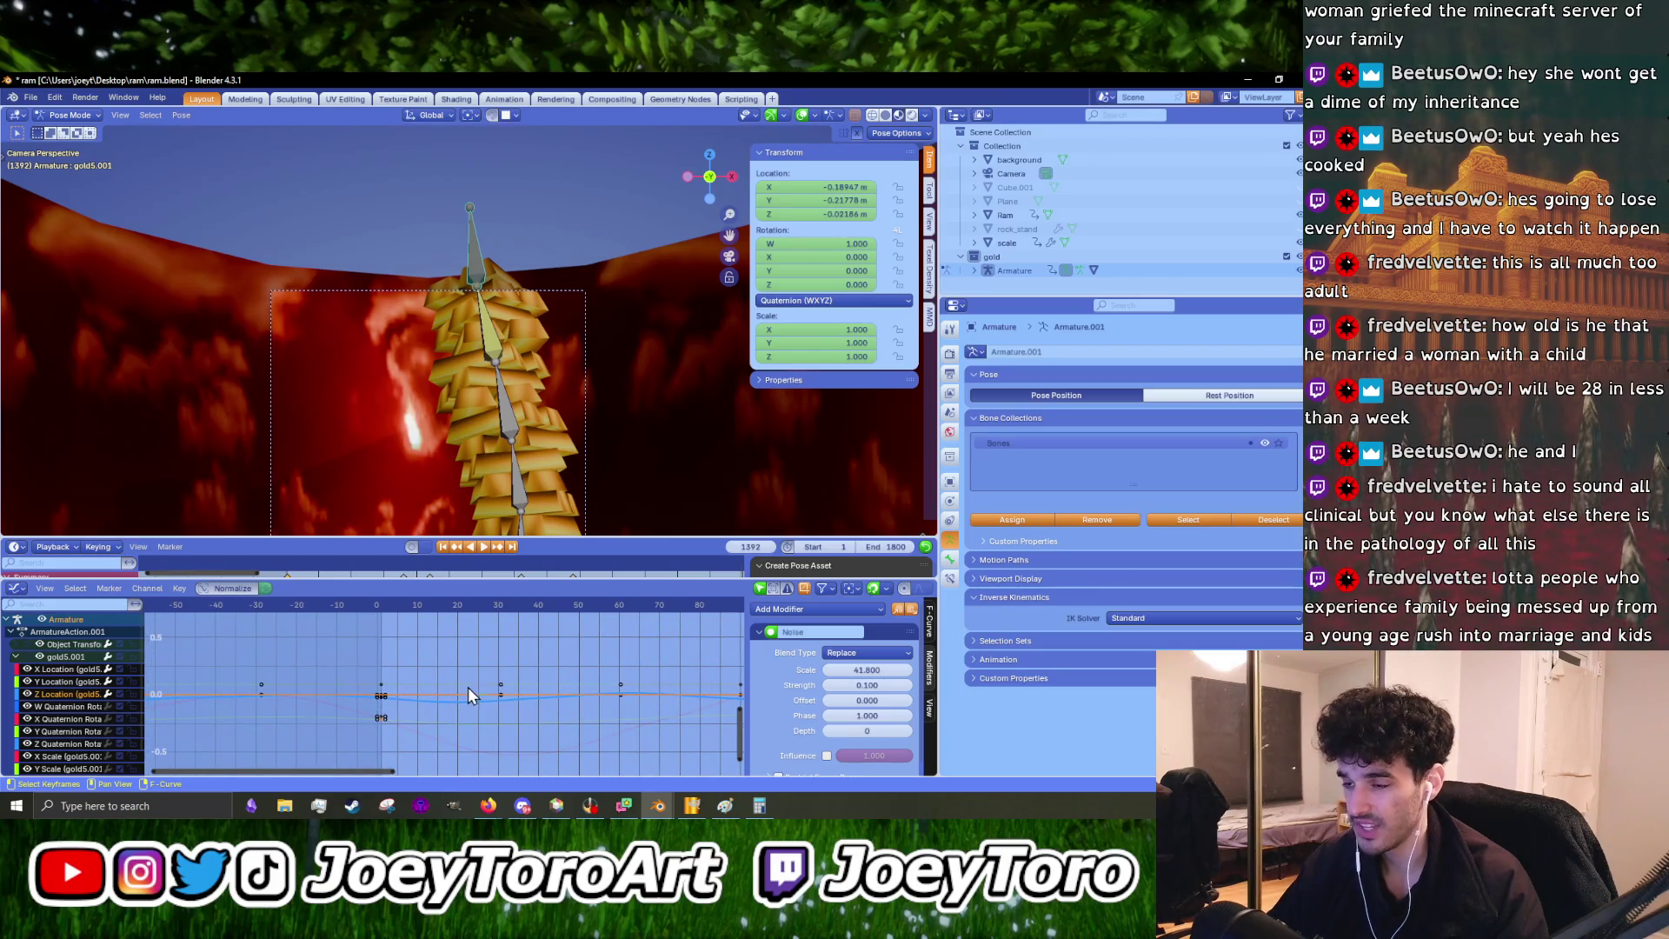
key("space")
scroll(451, 687, "down", 3)
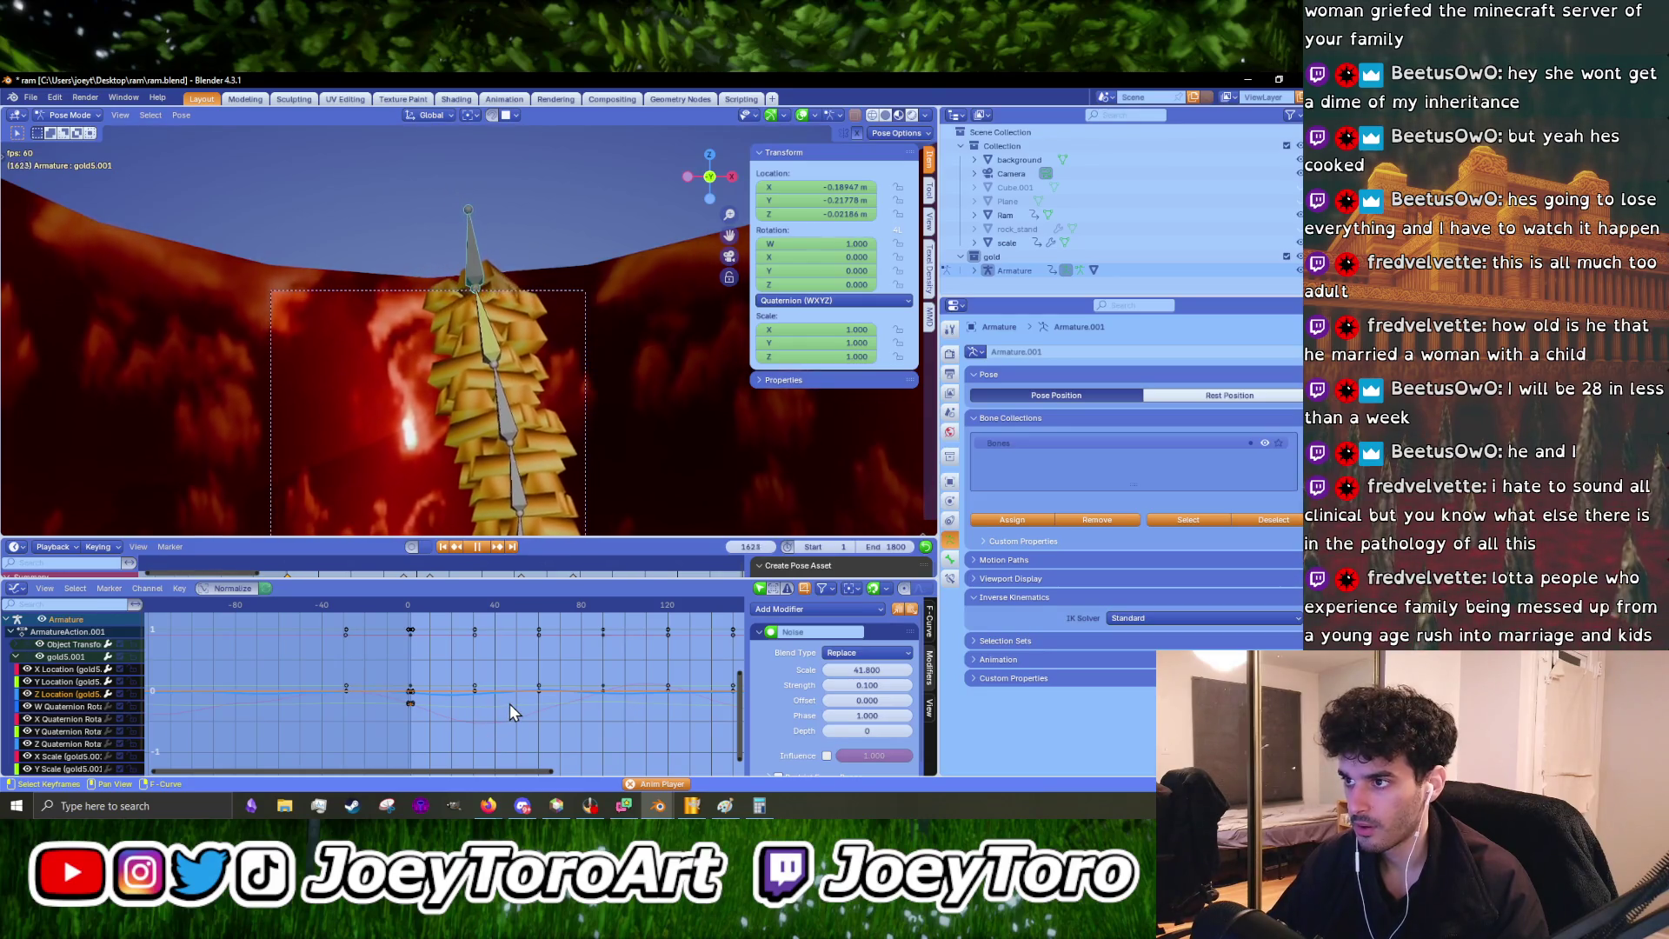
key("space")
scroll(509, 702, "up", 1)
scroll(501, 707, "up", 2)
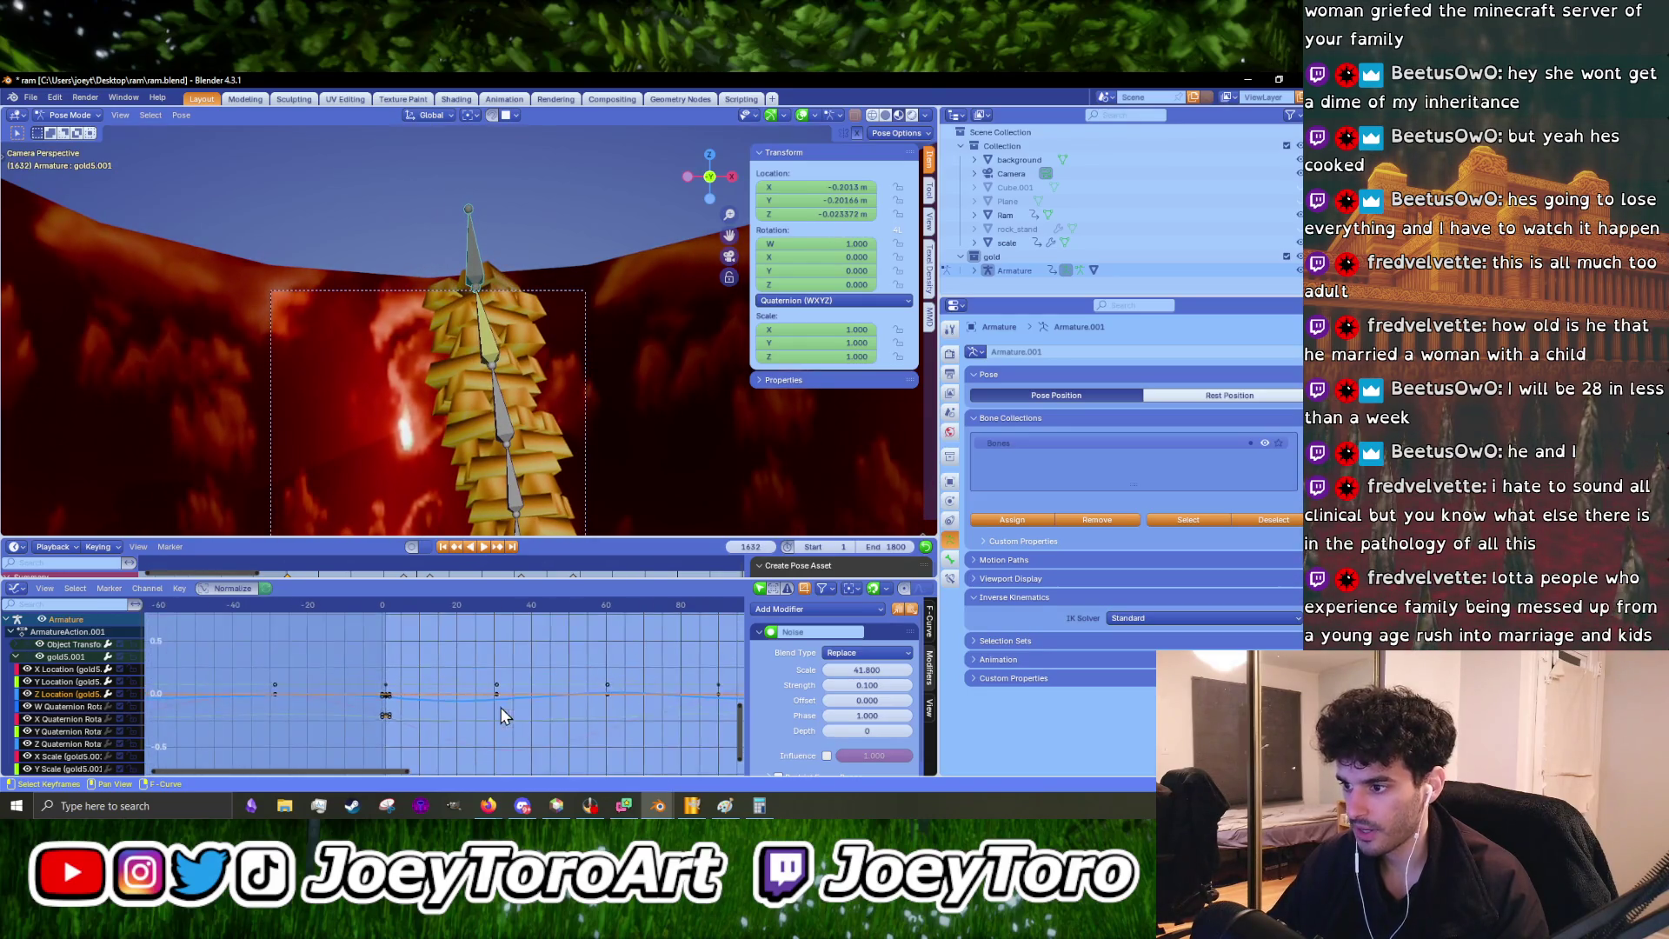
- Set the noise Strength to 0.11, test it in playback, and select the Y Location curve
left_click(877, 687)
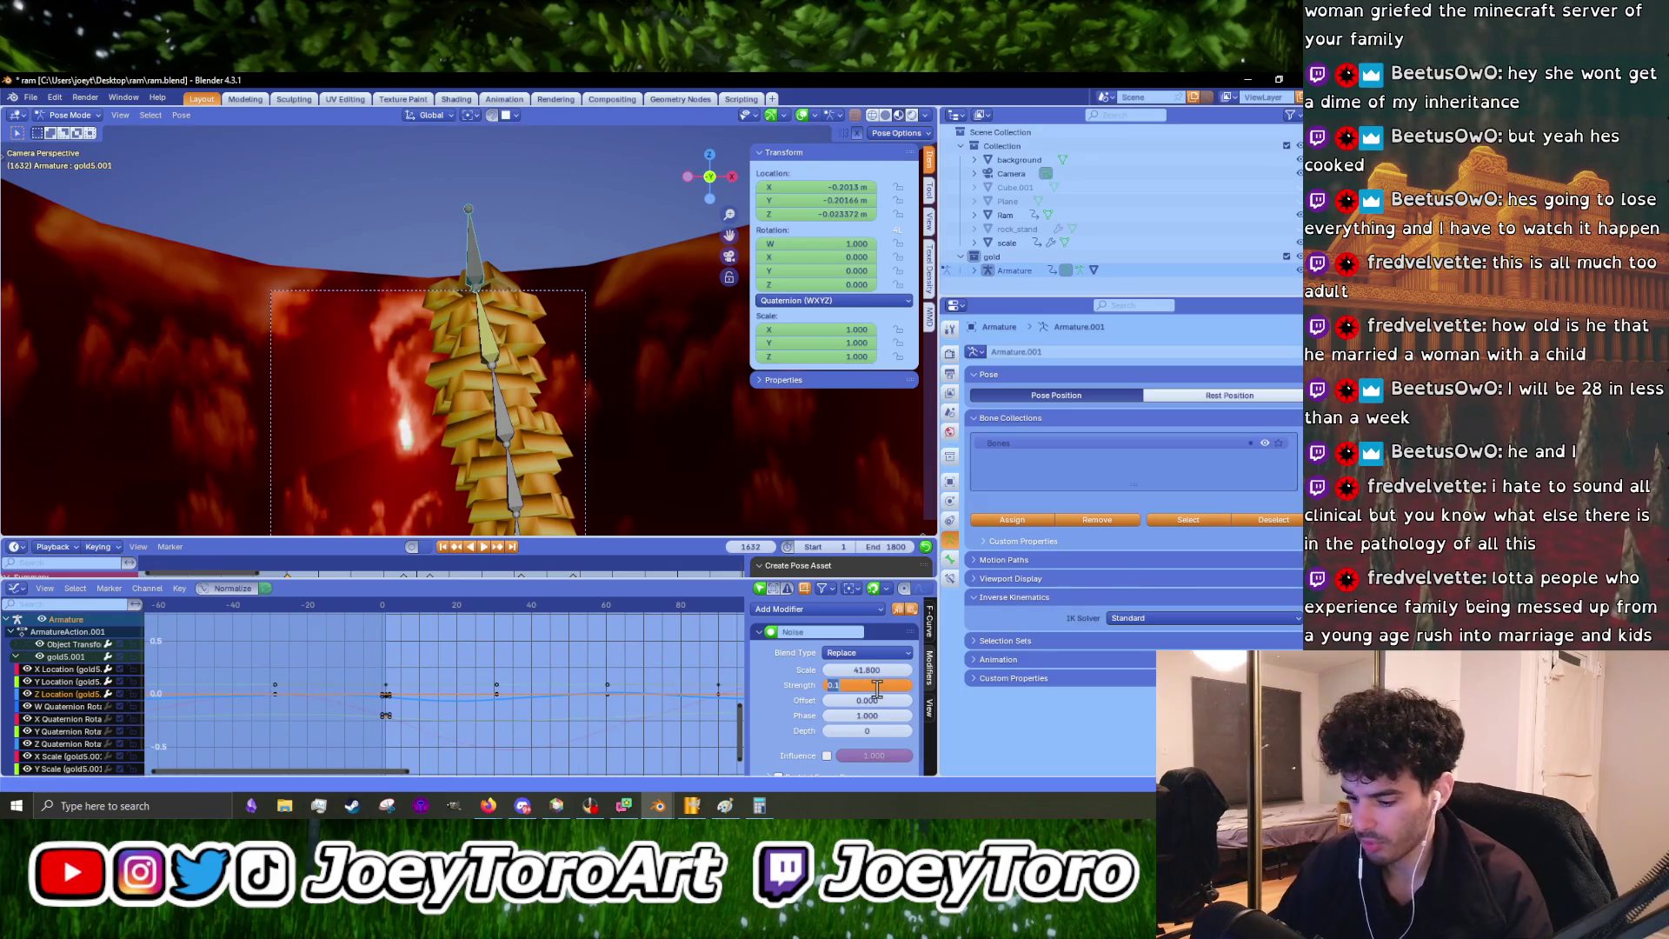
type("0.11")
key("Return")
scroll(405, 735, "up", 3)
middle_click_drag(405, 736, 415, 674)
key("space")
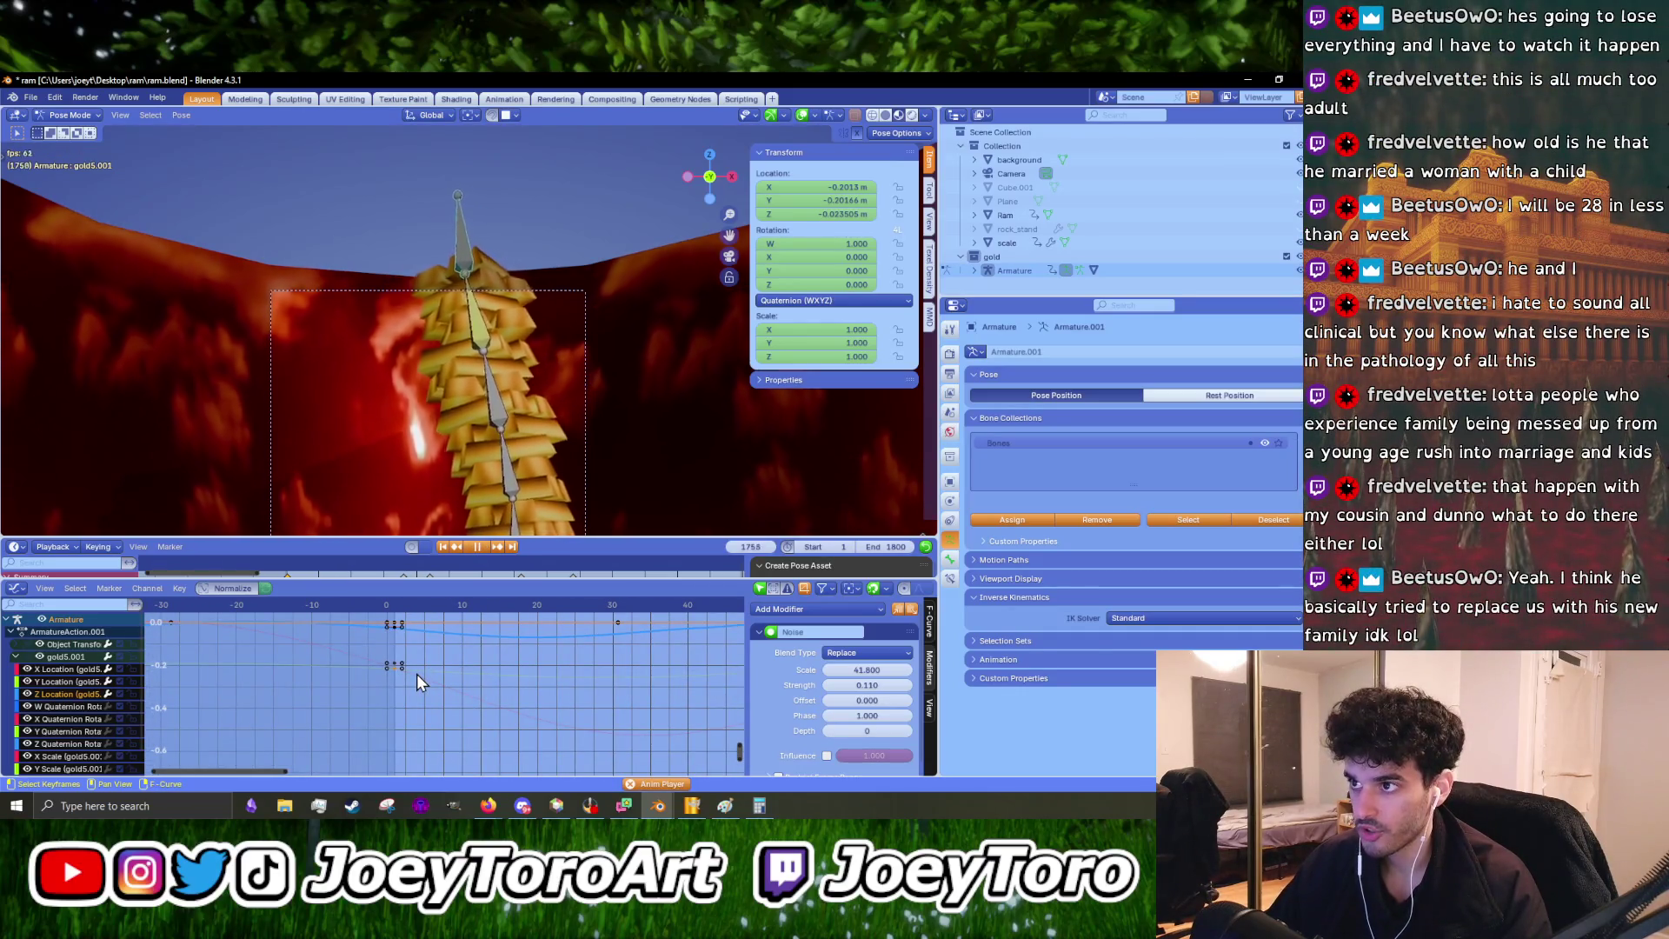
key("space")
scroll(414, 676, "up", 2)
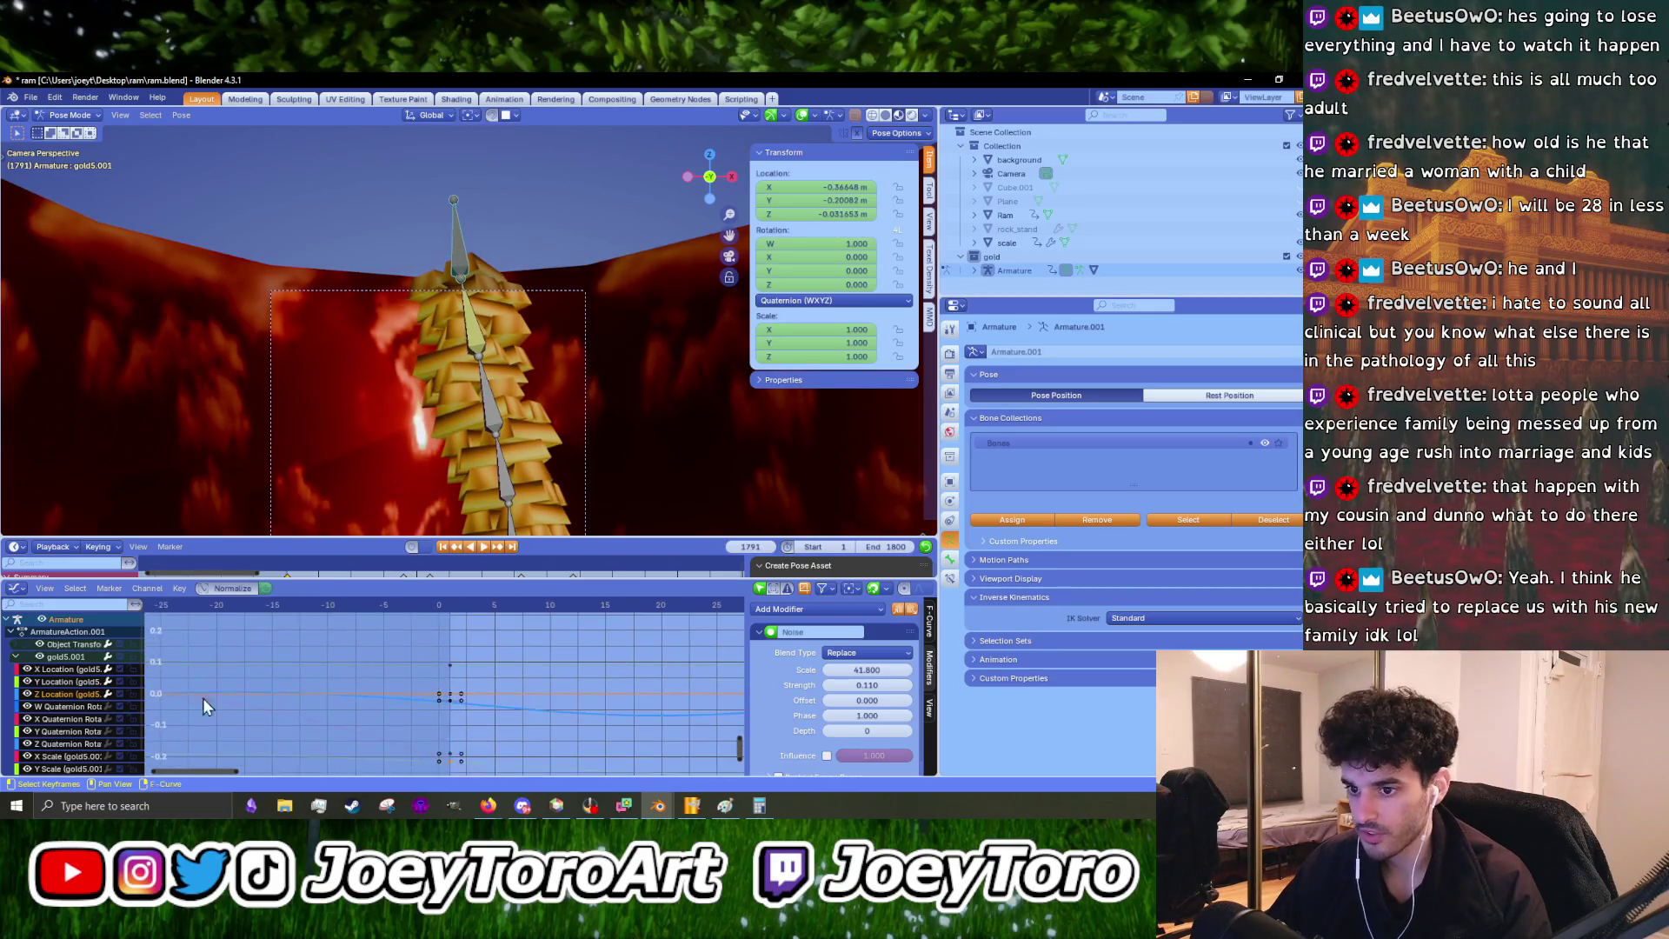
middle_click_drag(404, 676, 454, 667)
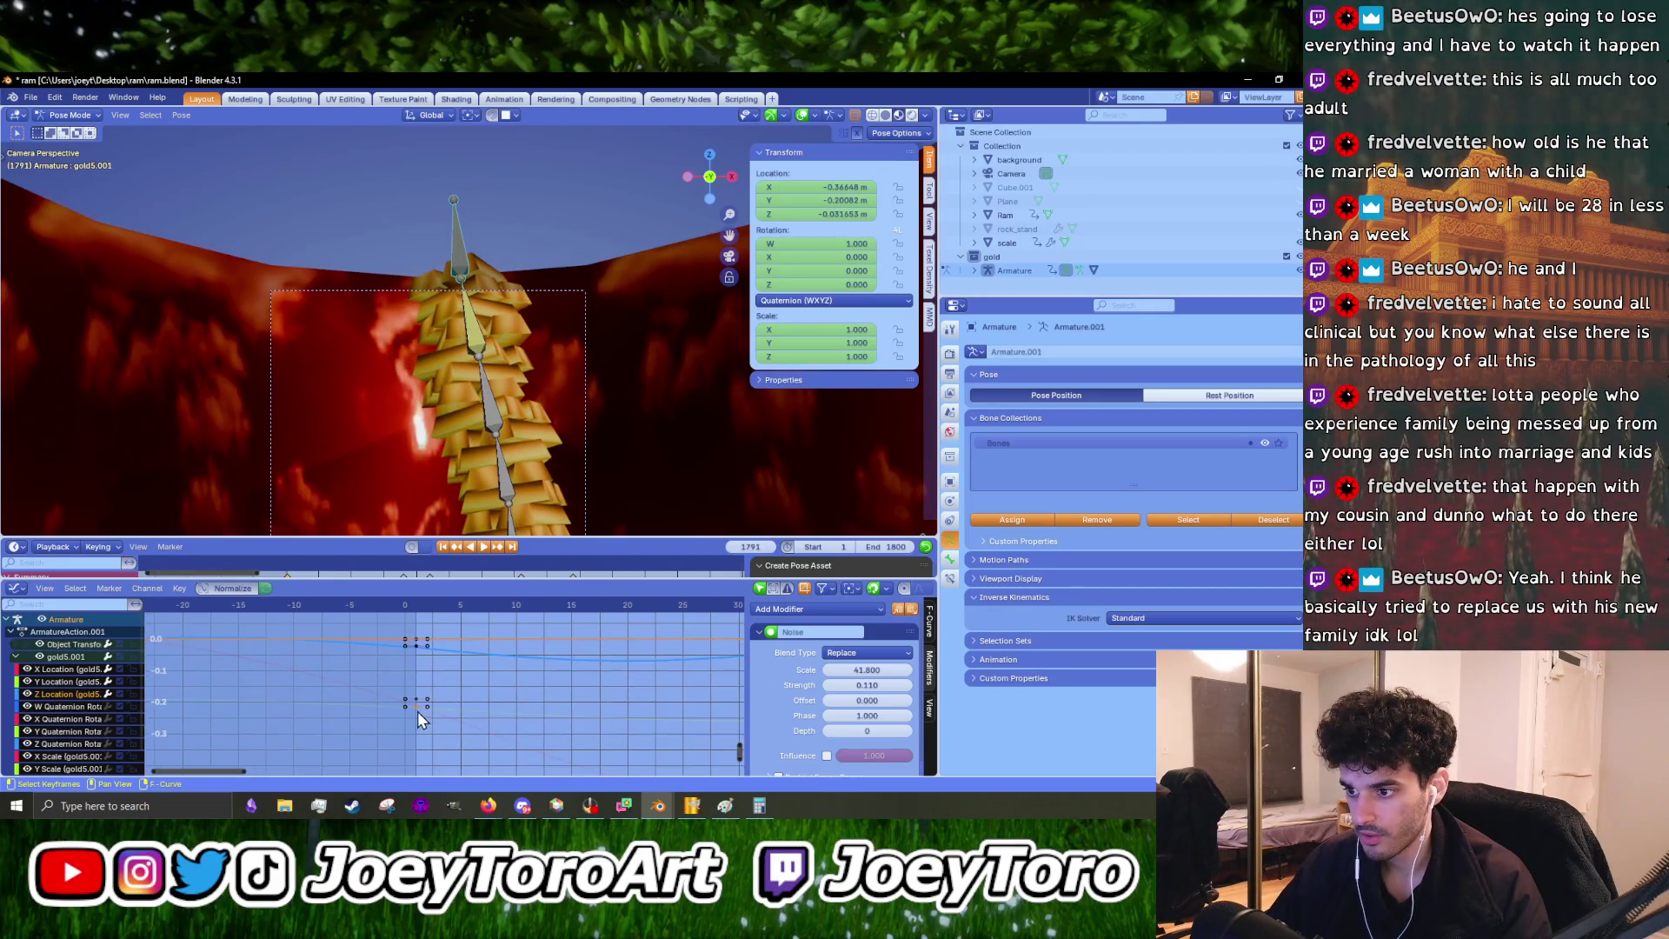
left_click(415, 711)
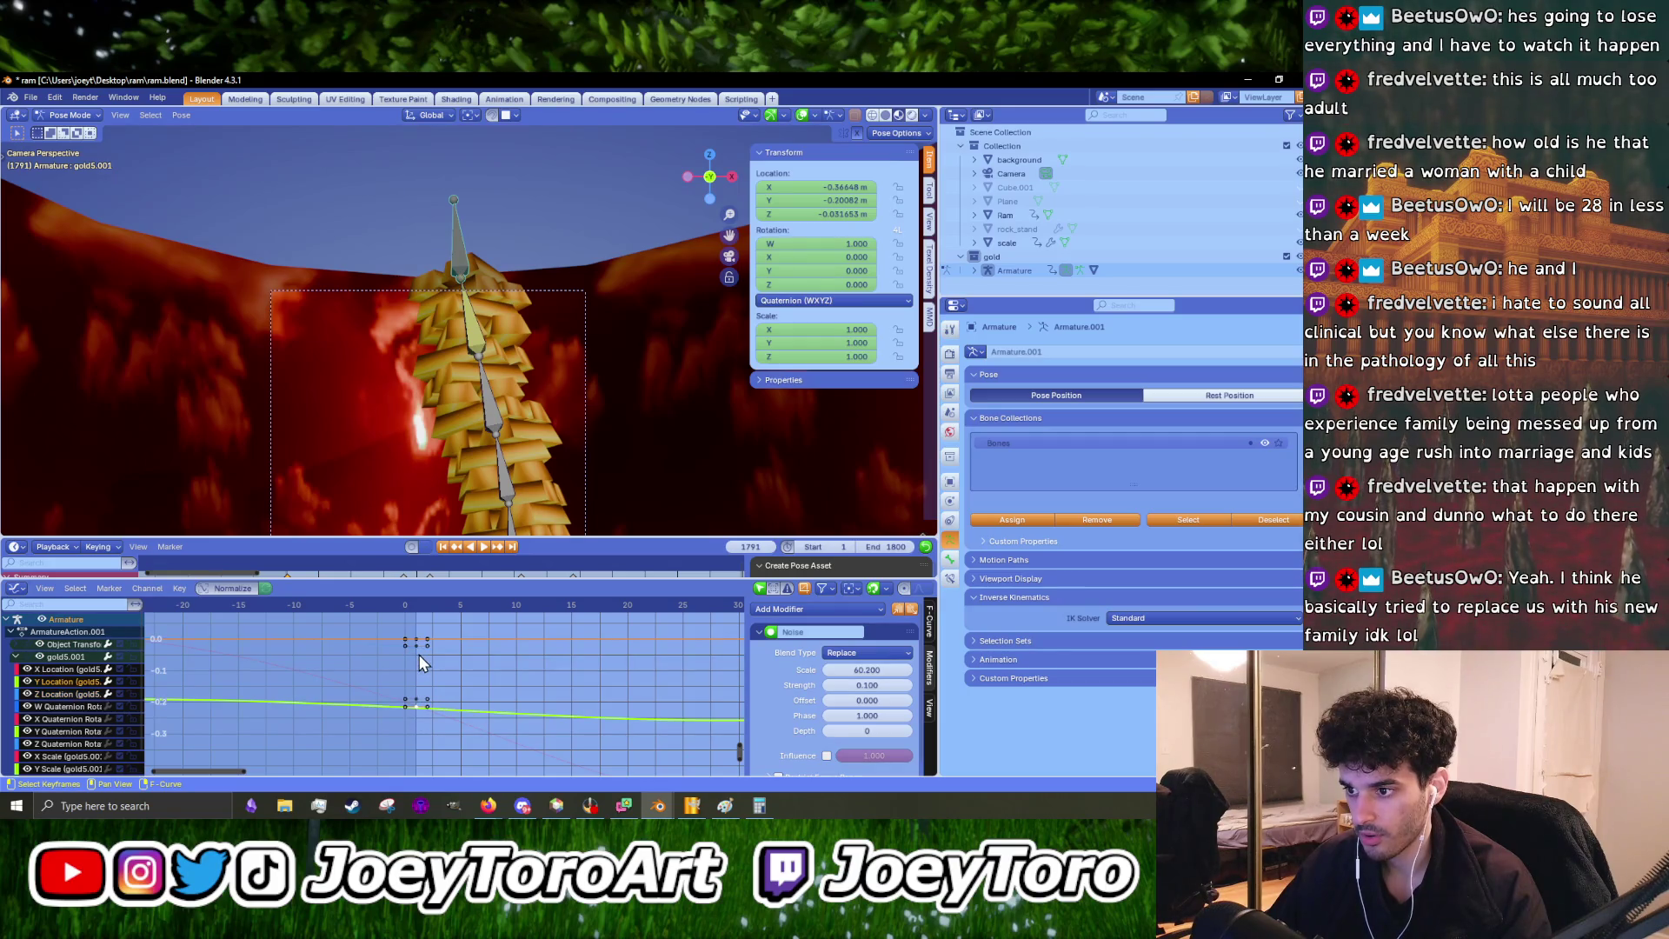
- Lower the Y Location keyframes slightly along the value axis
key("g")
key("y")
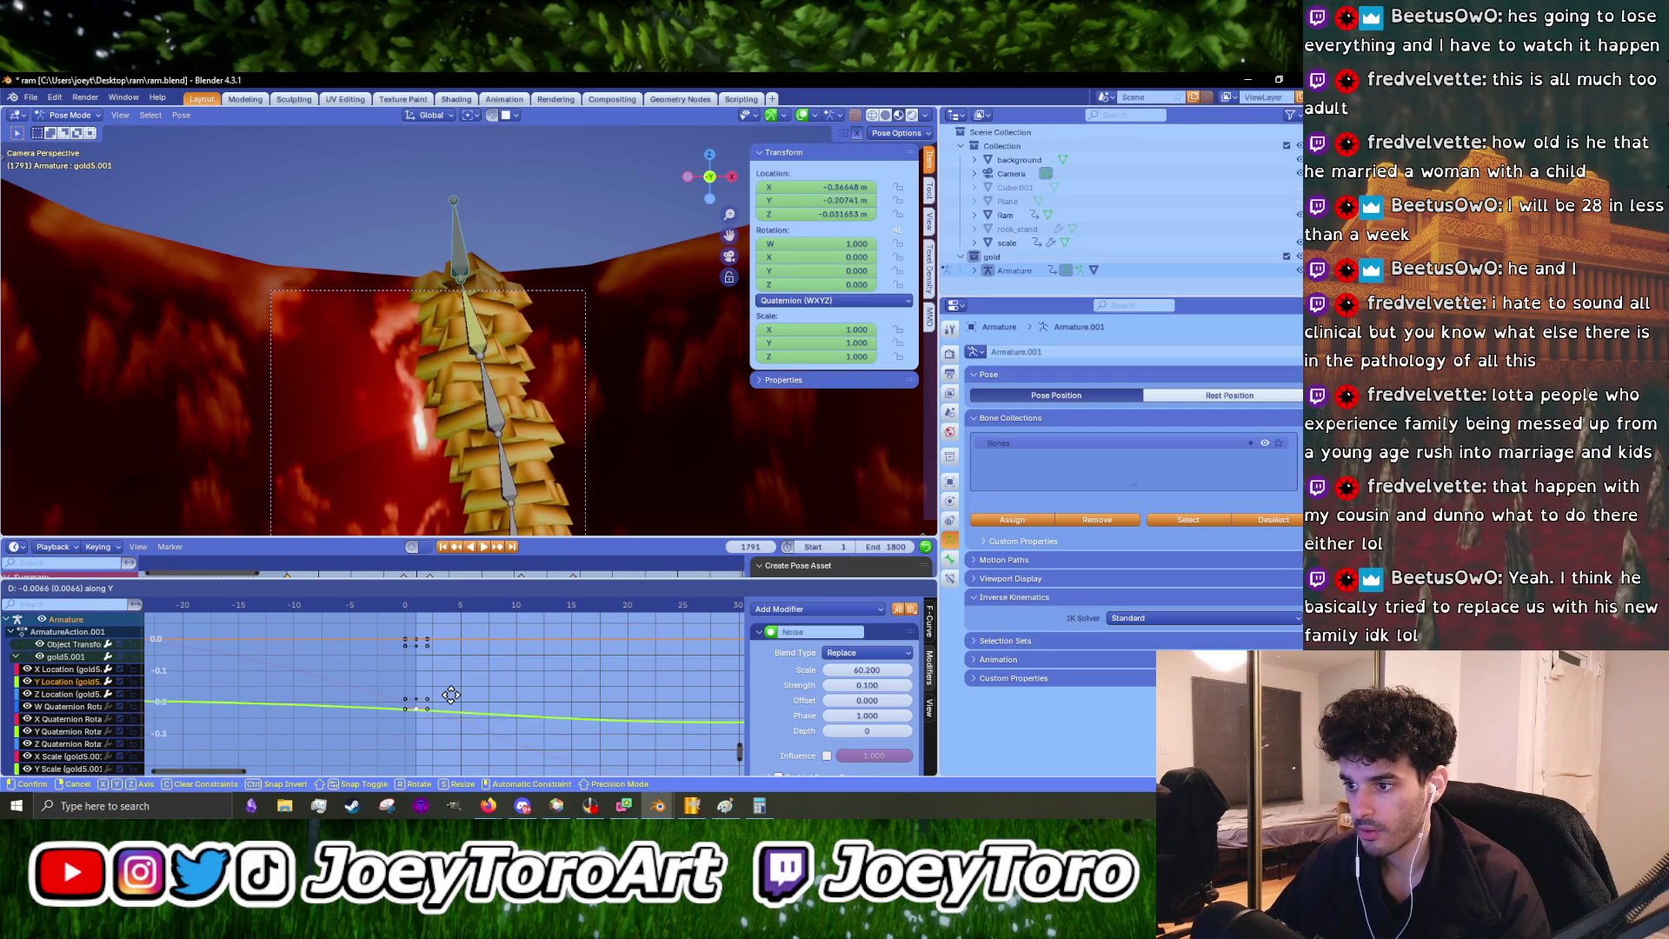
left_click(451, 695)
left_click(69, 692)
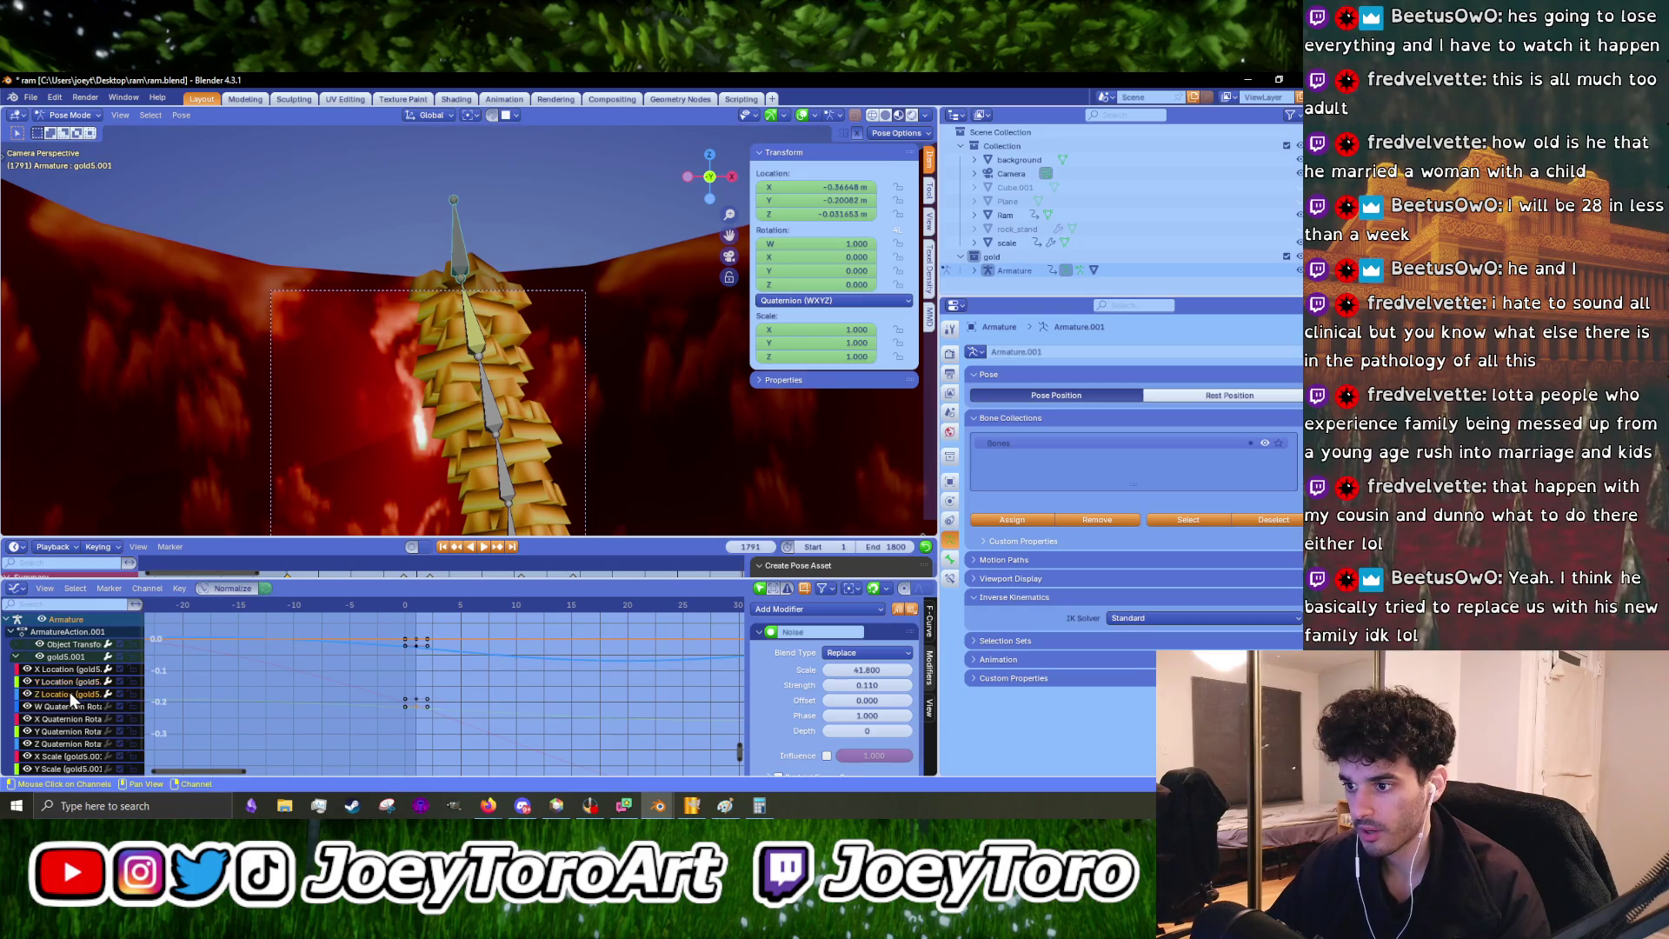
left_click(69, 681)
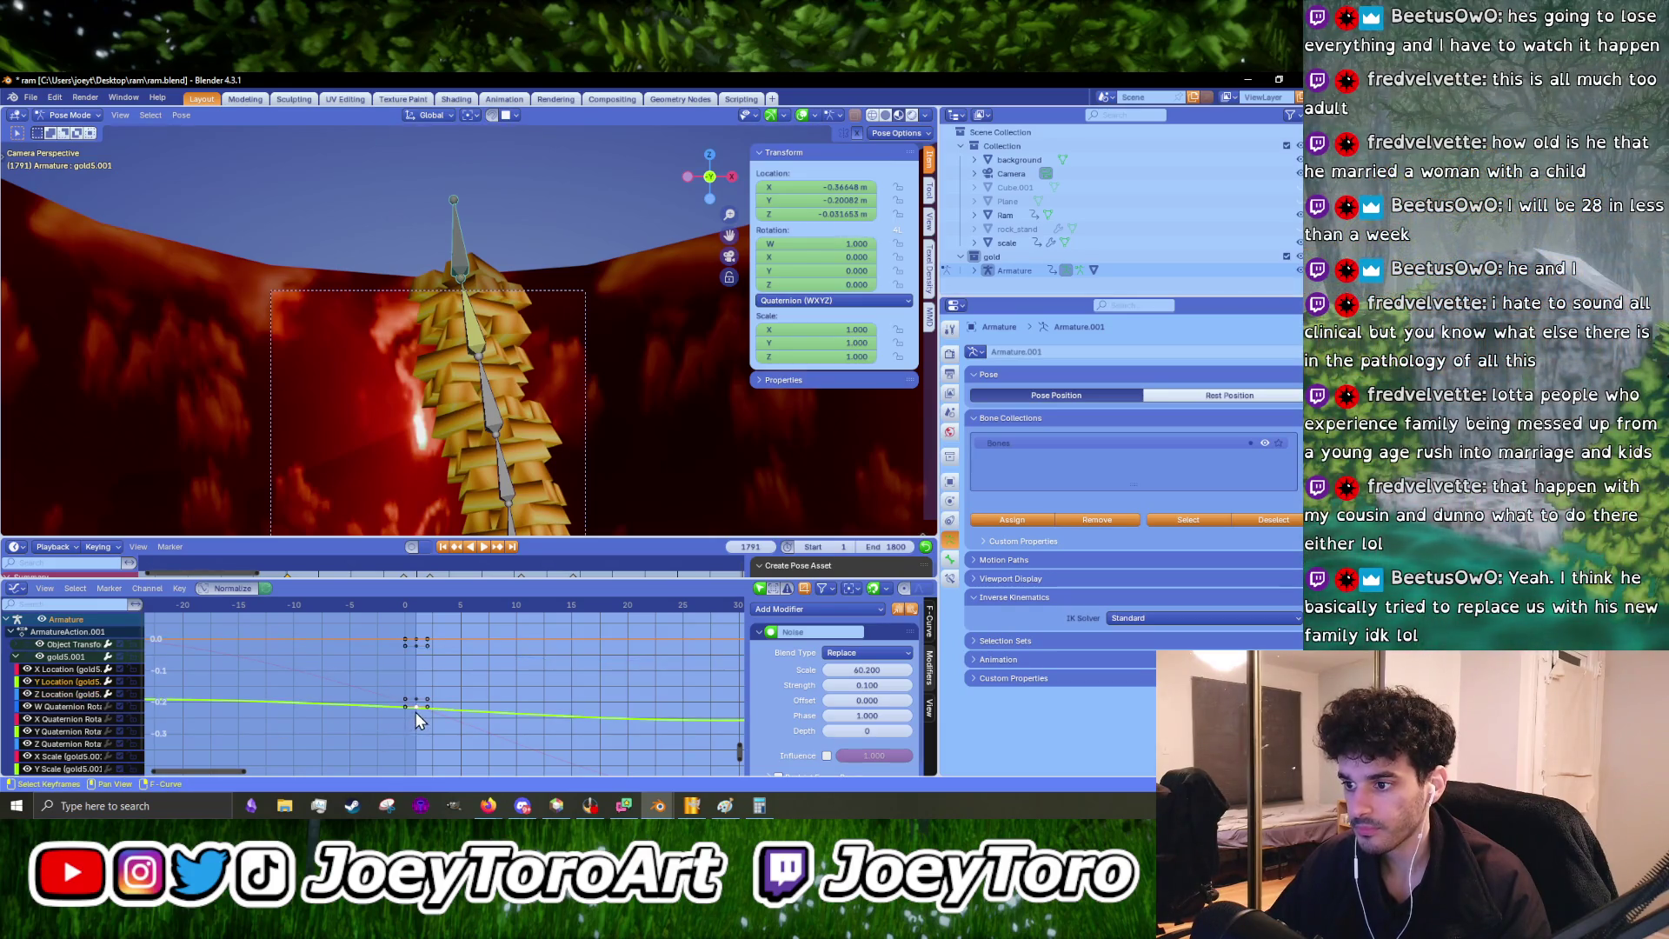
key("g")
key("y")
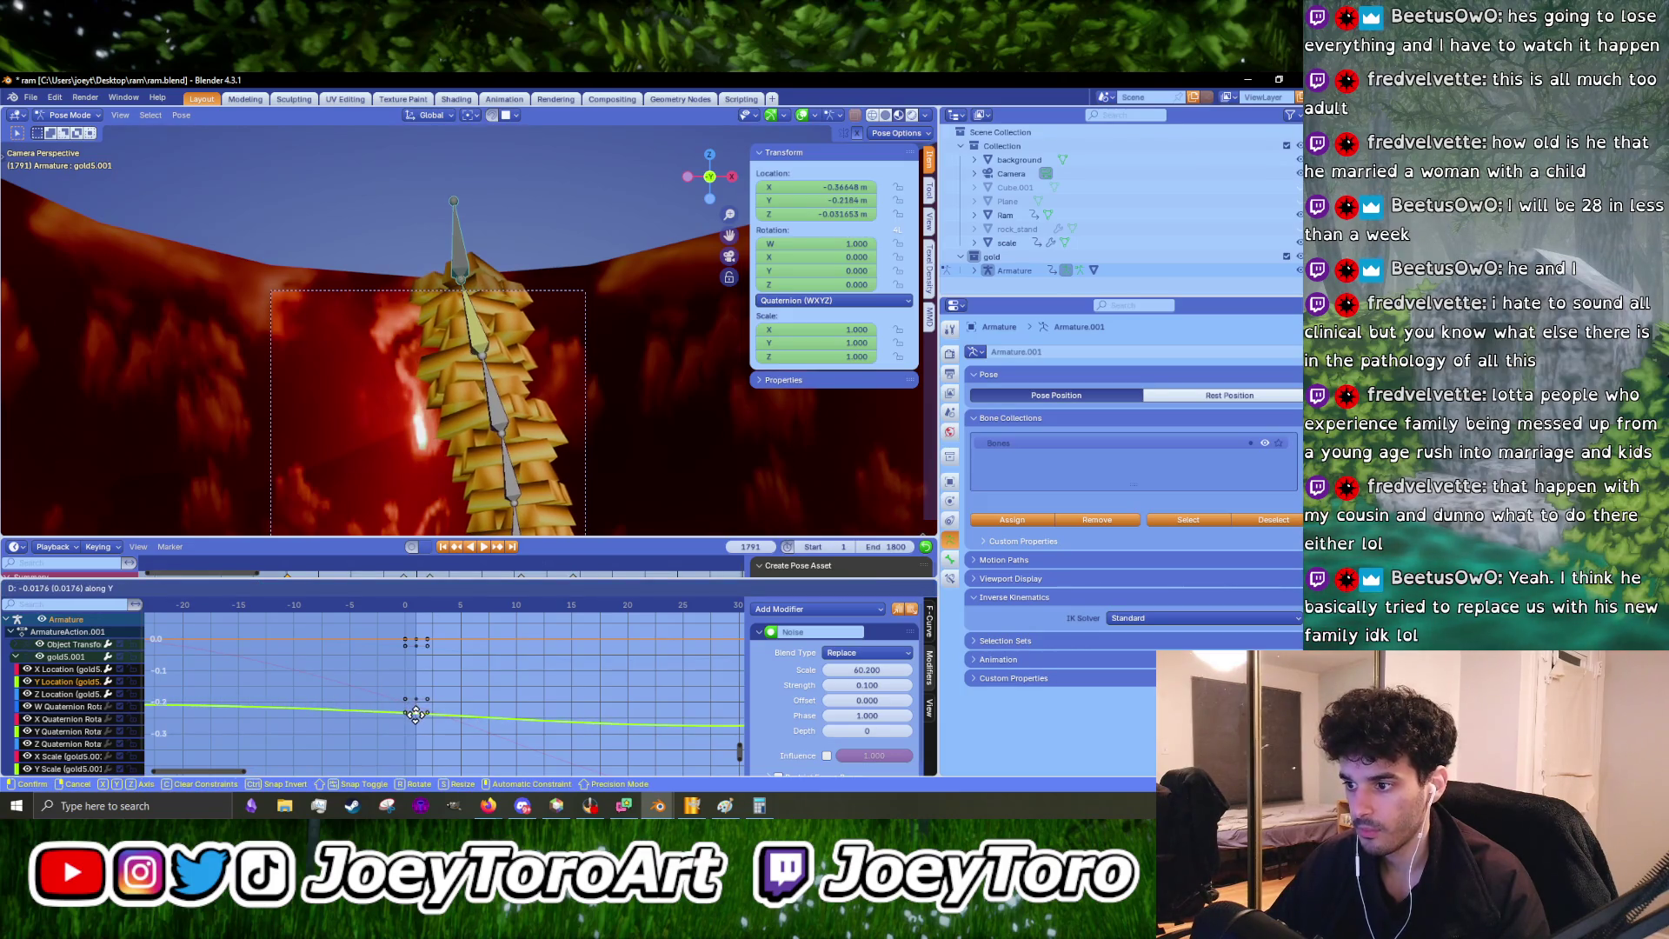
left_click(416, 714)
- Keep the noise Strength at 0.110 and play the sway animation
left_click(883, 688)
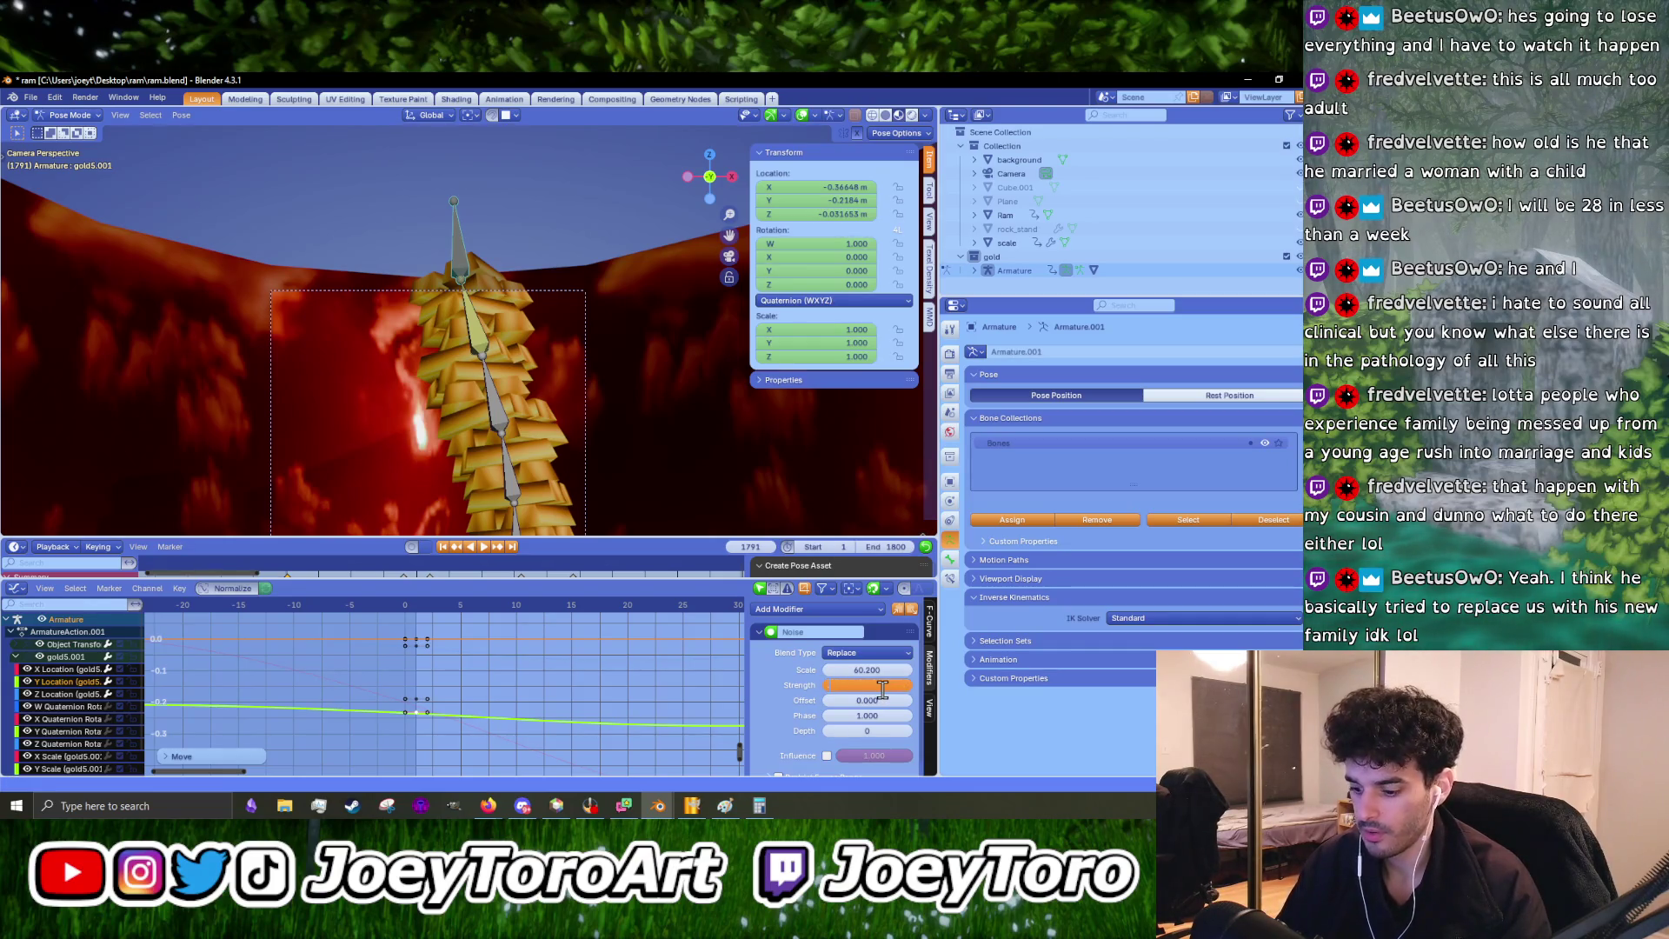
type("11")
key("Return")
key("space")
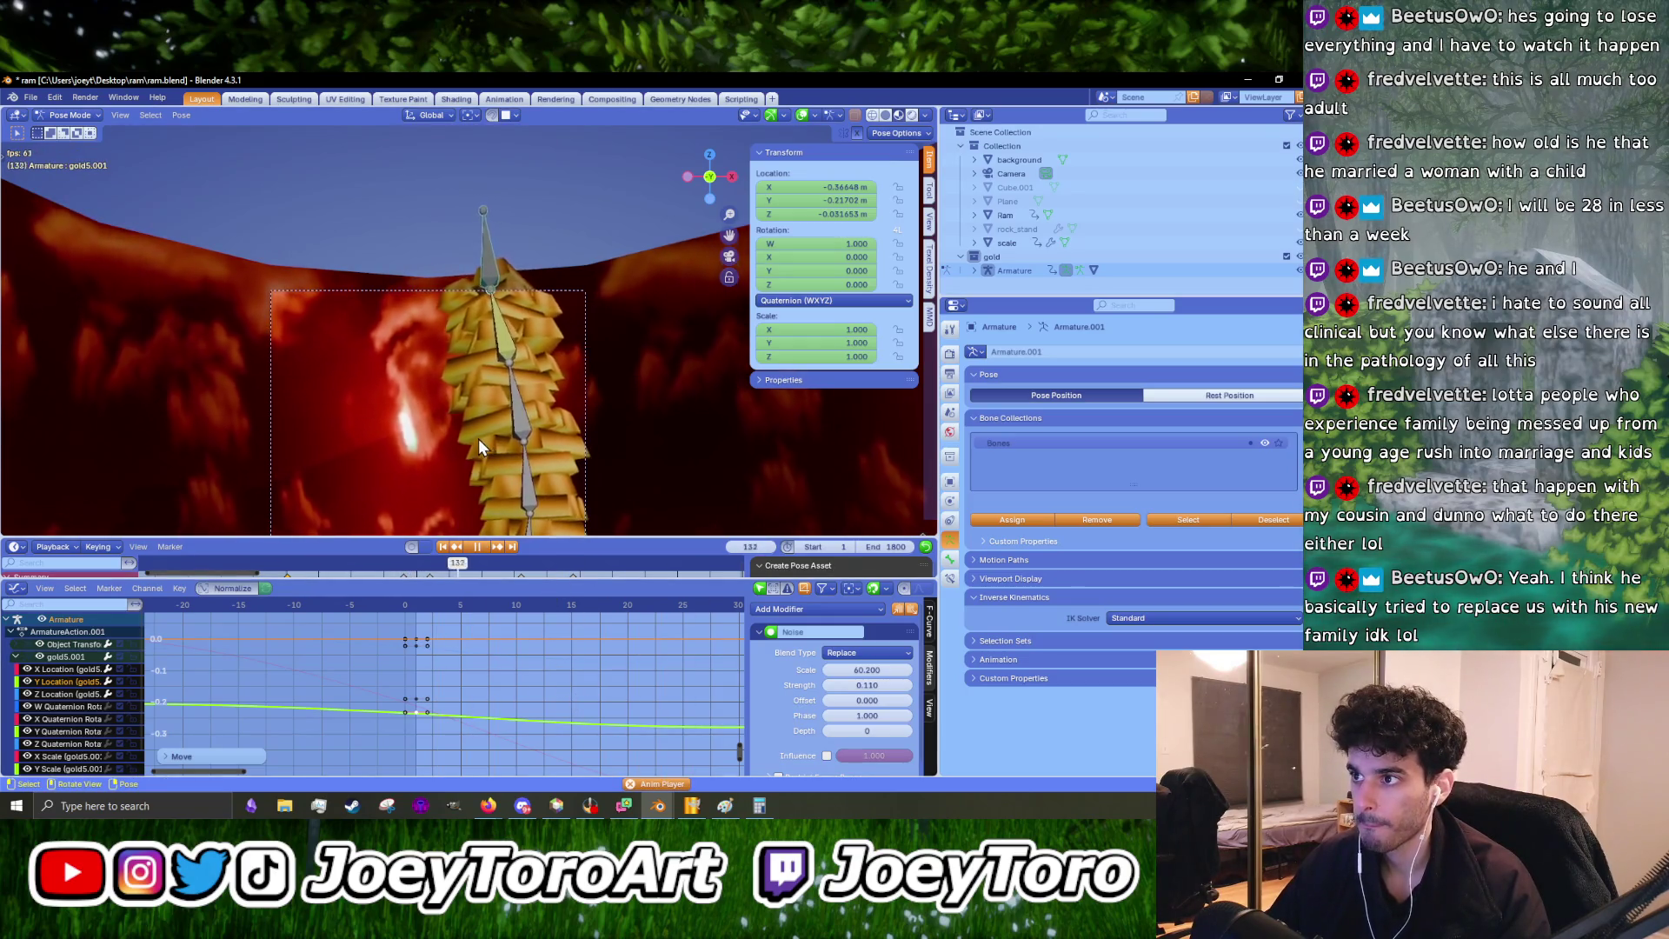
scroll(518, 295, "up", 4)
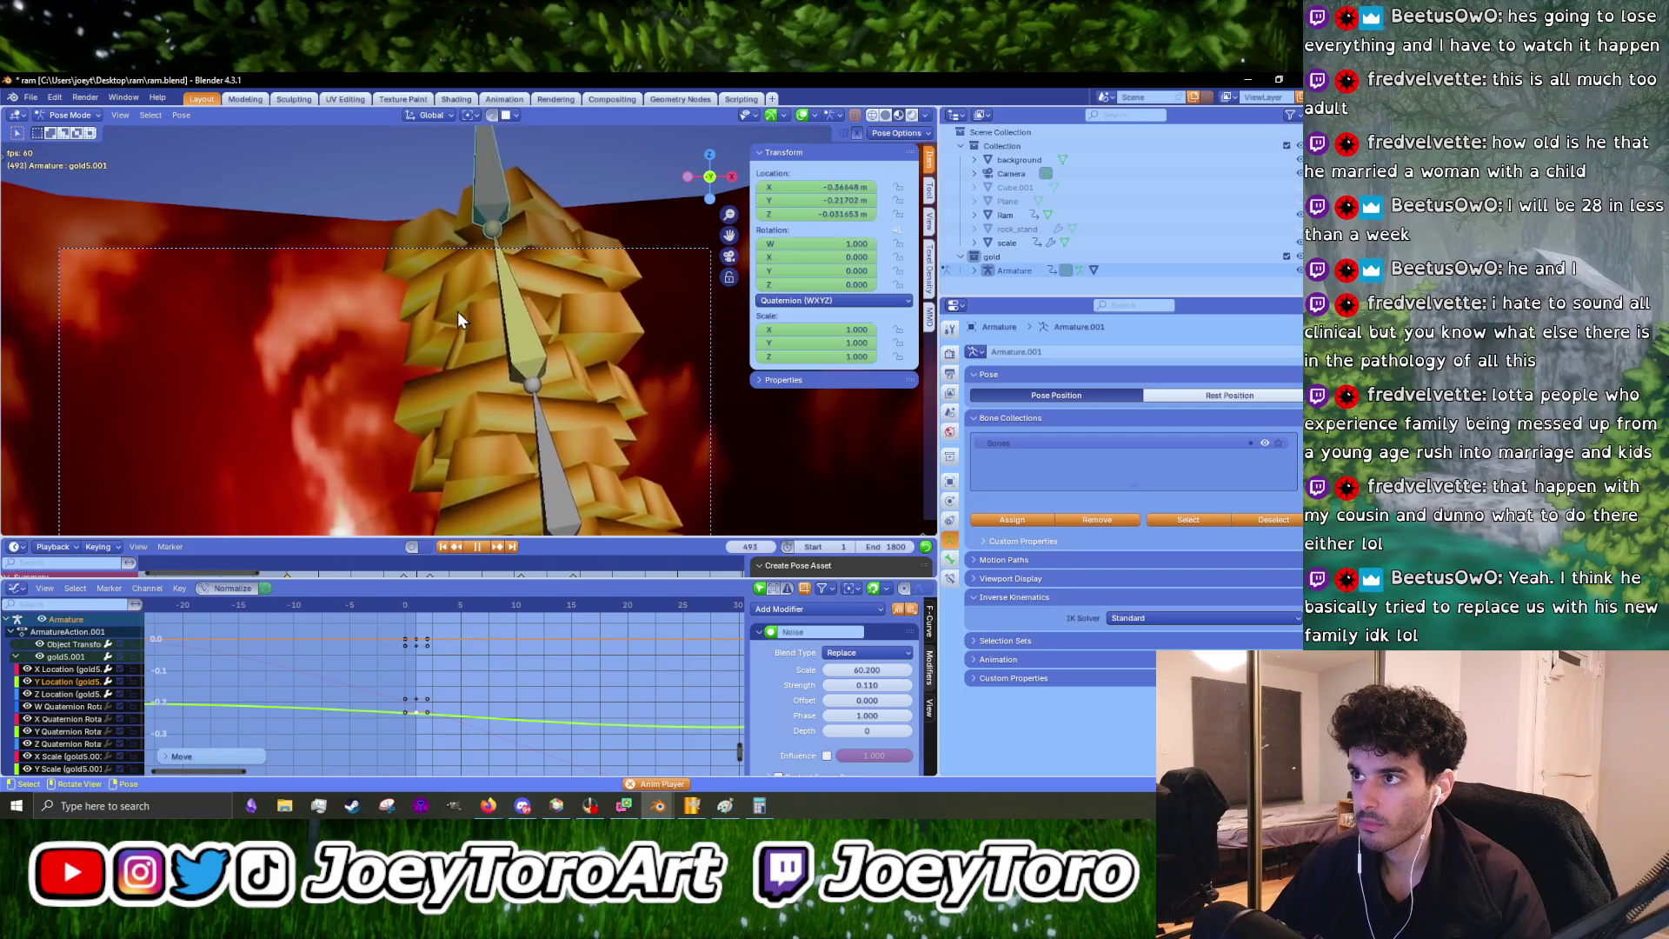
scroll(457, 311, "down", 4)
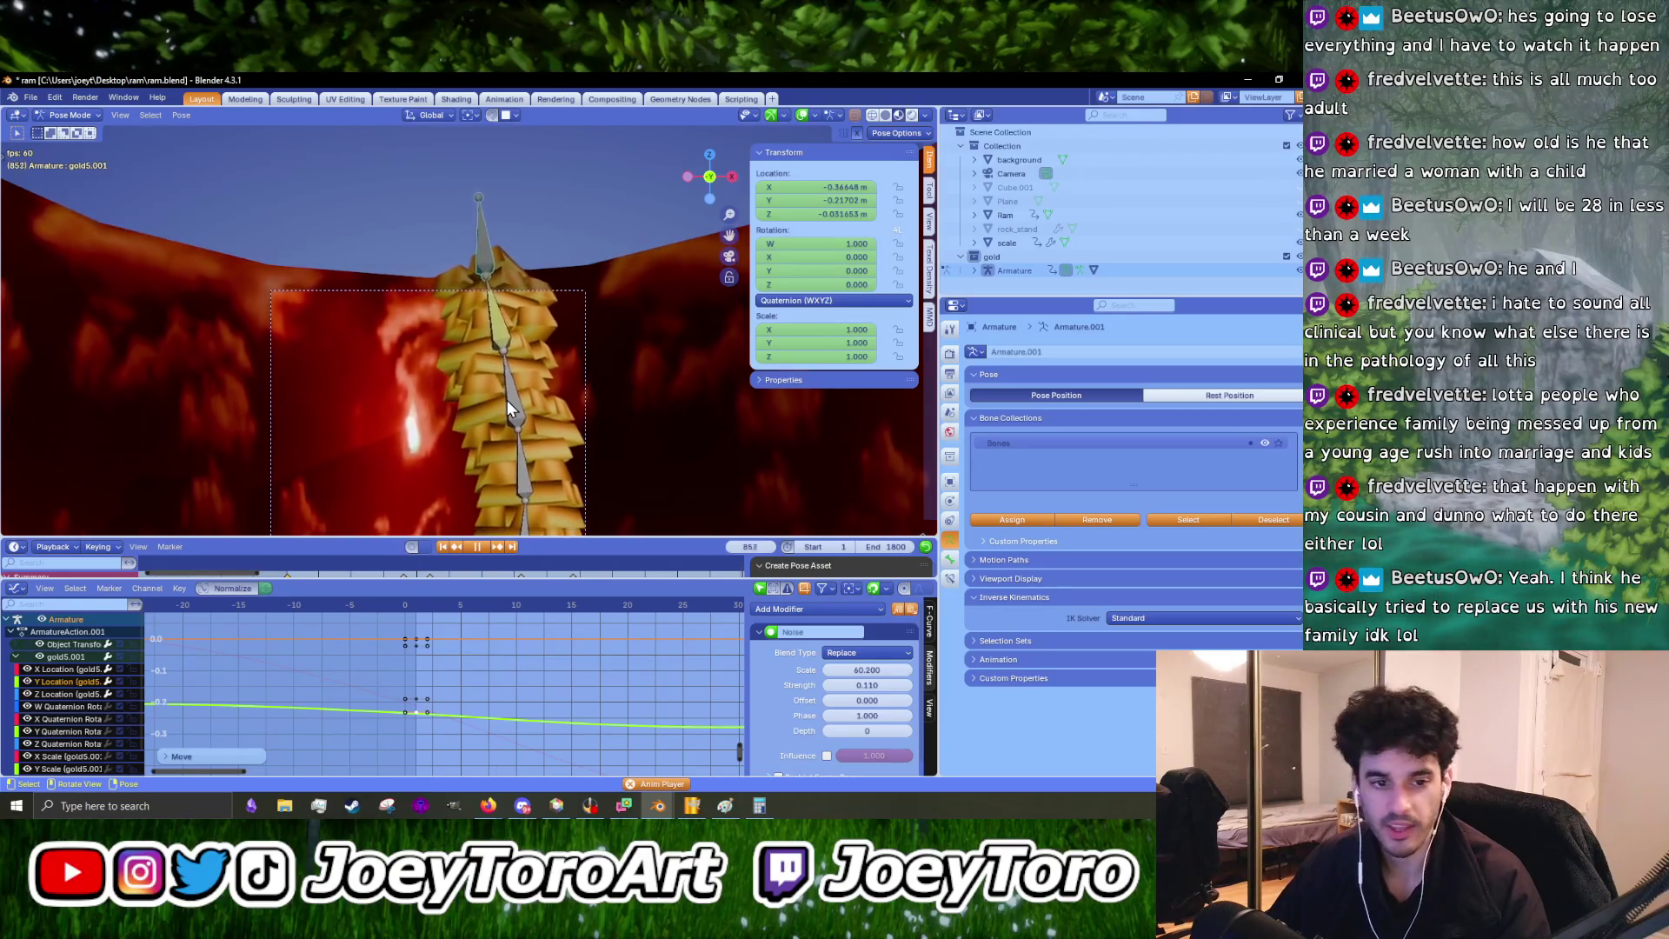
- Frame the gold bar tower during playback, stop at frame 1243, and start scaling the selected keyframes
scroll(524, 347, "down", 5)
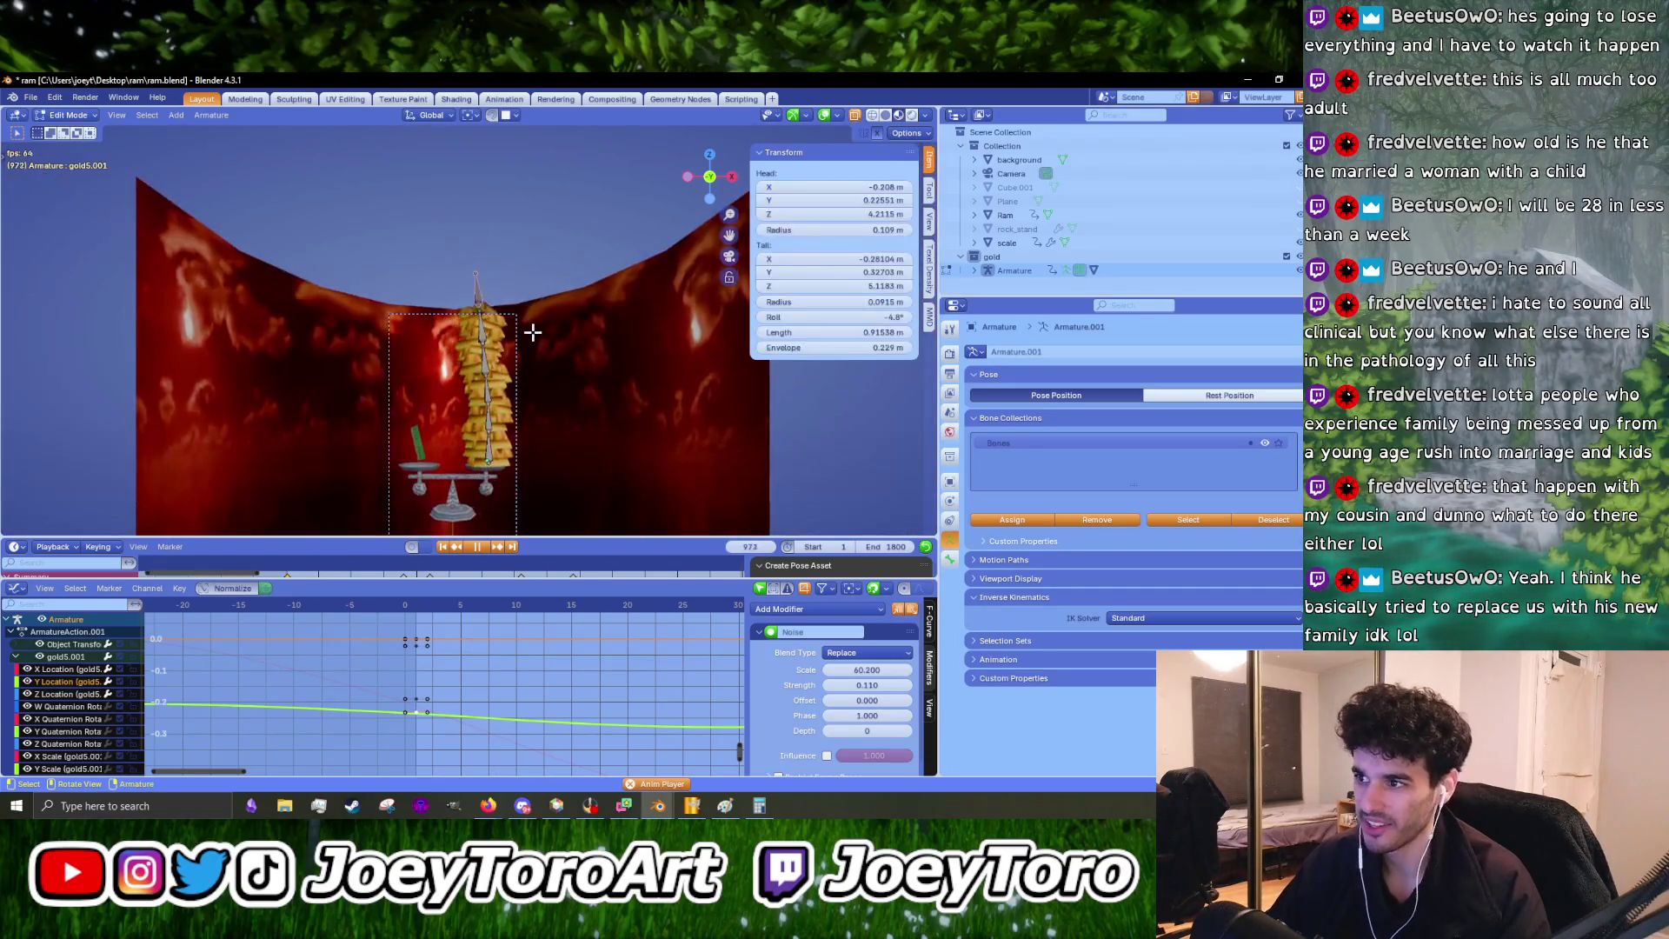
scroll(539, 289, "up", 5)
middle_click_drag(533, 409, 532, 186, "shift")
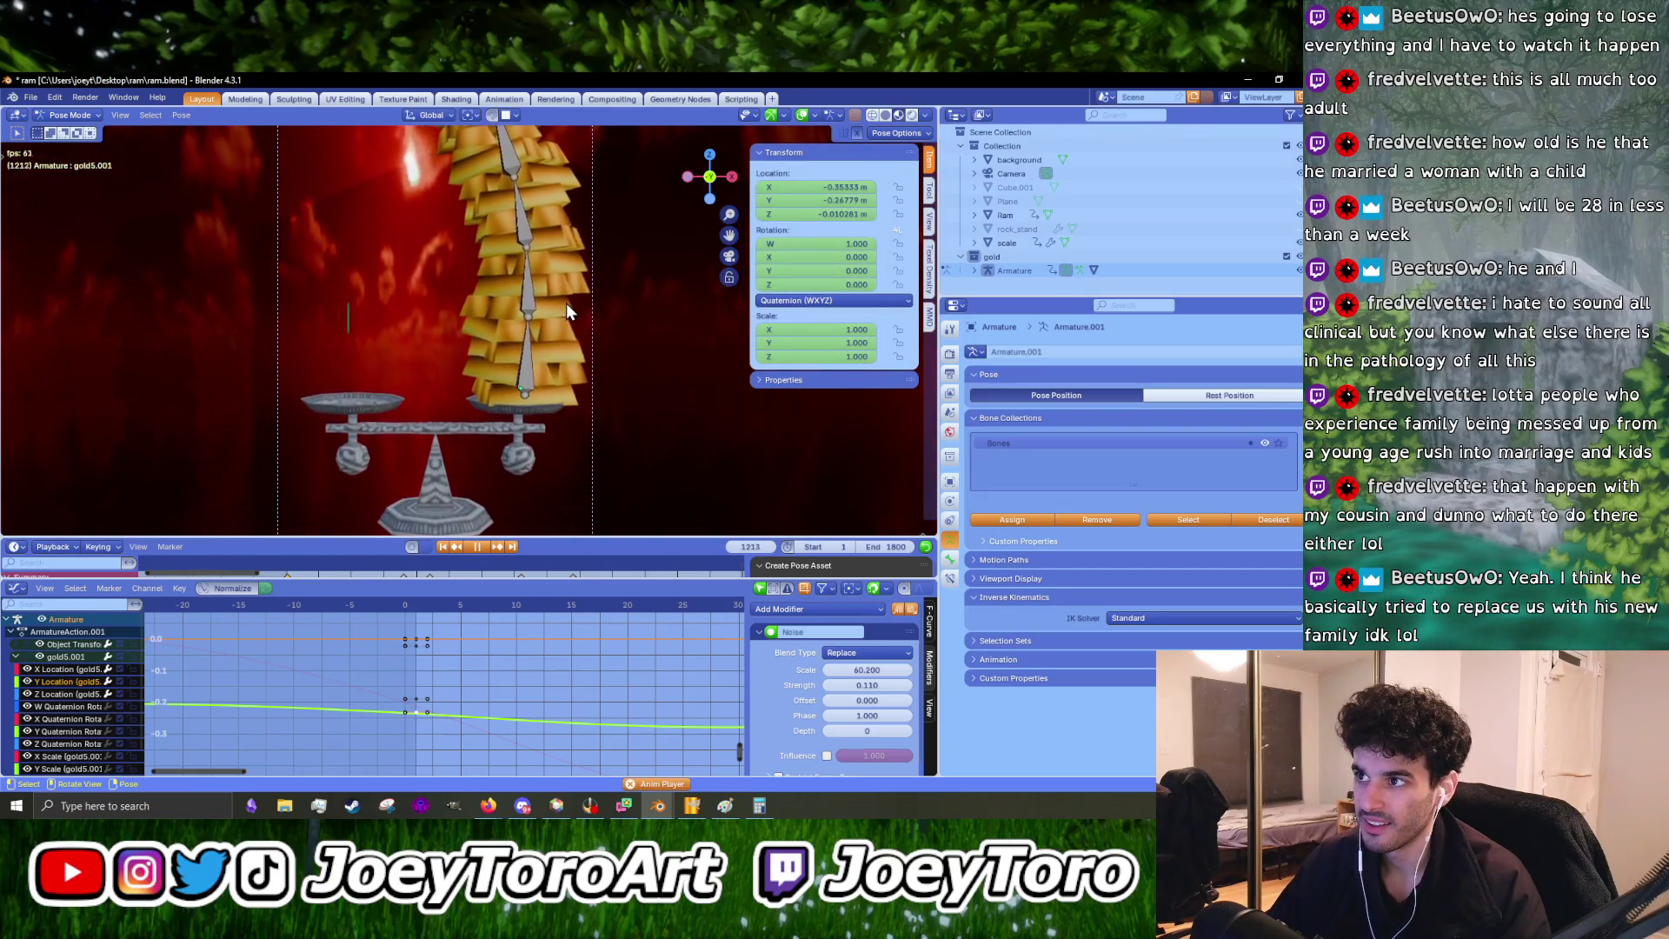
key("space")
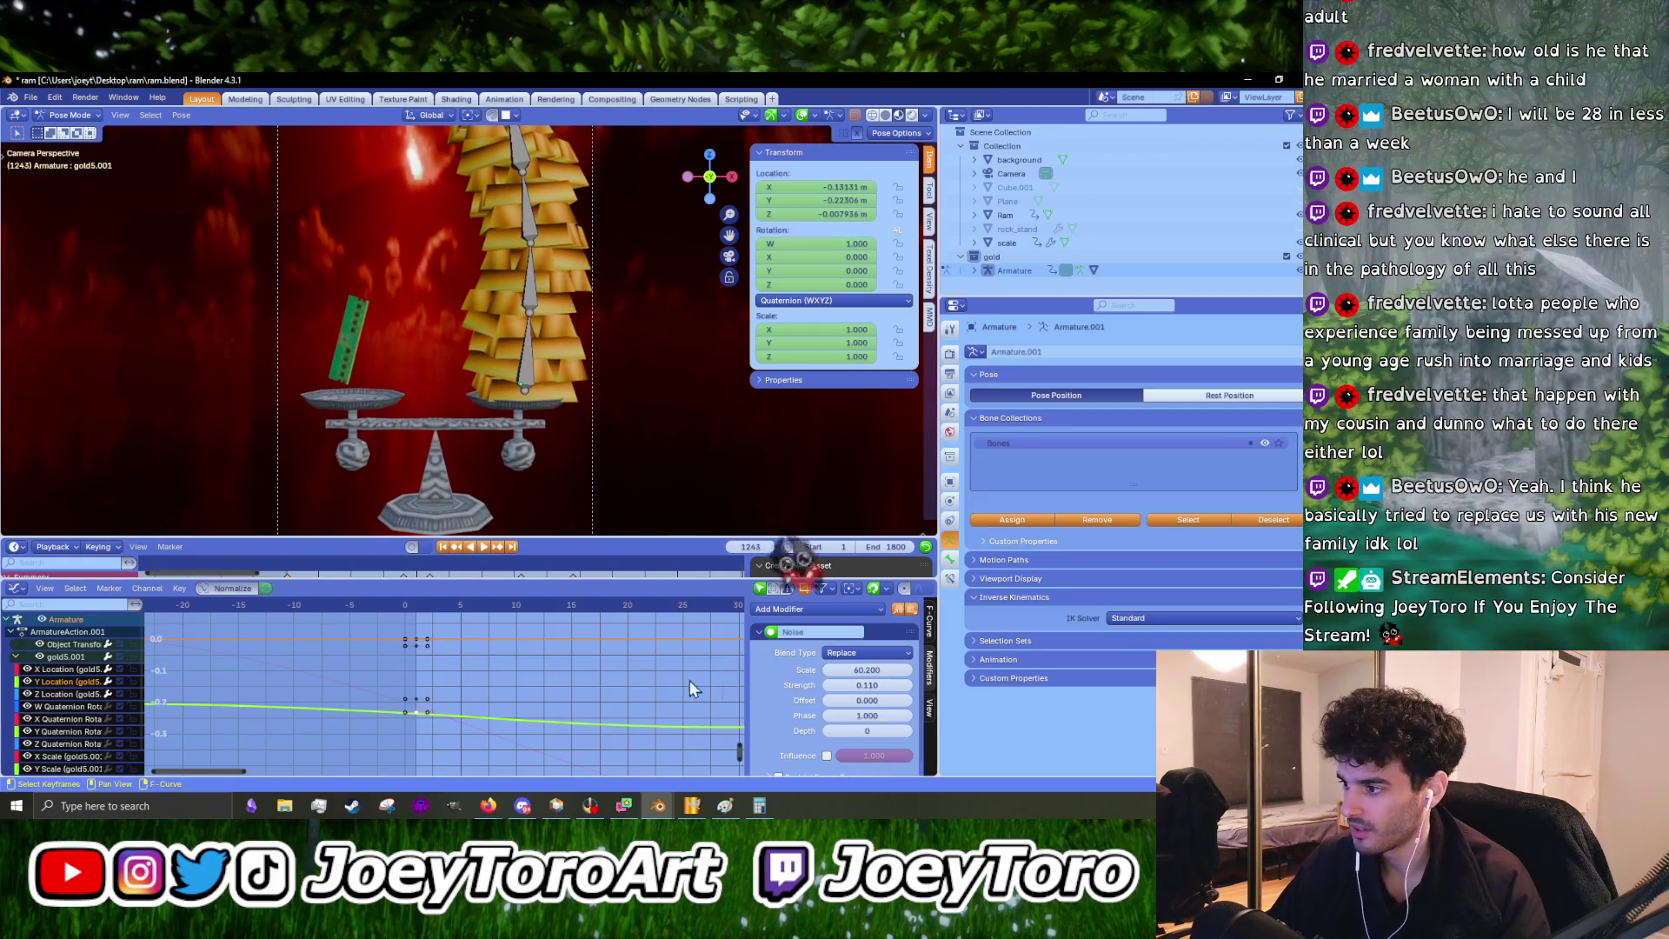
scroll(505, 675, "down", 7)
scroll(497, 676, "up", 2)
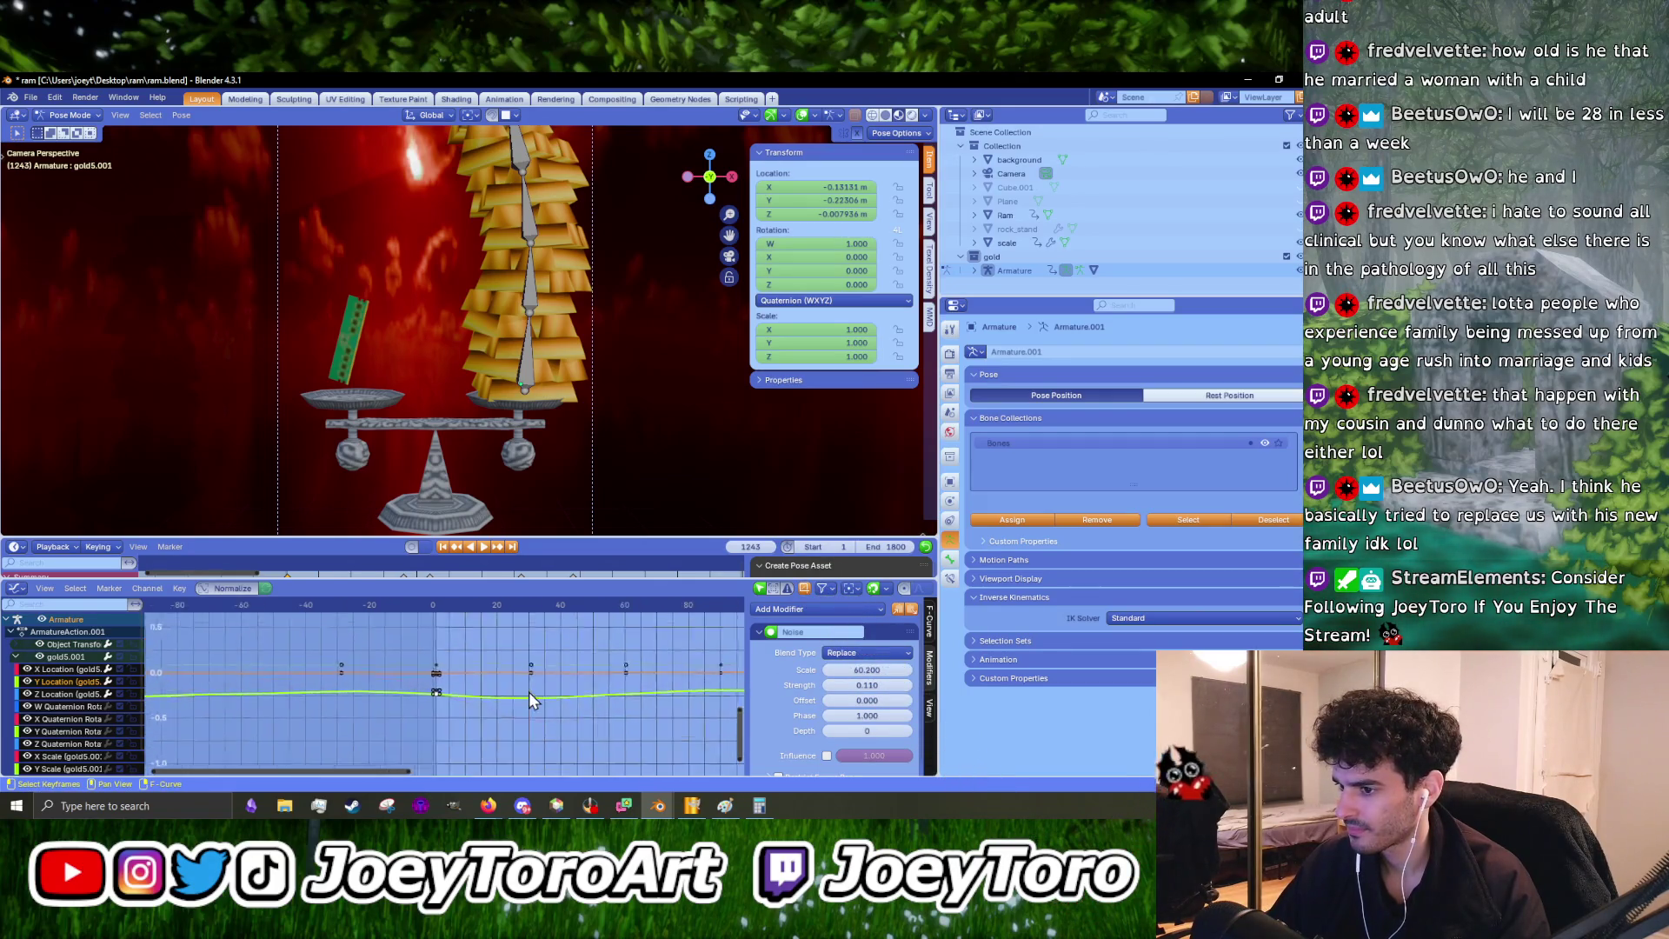
key("s")
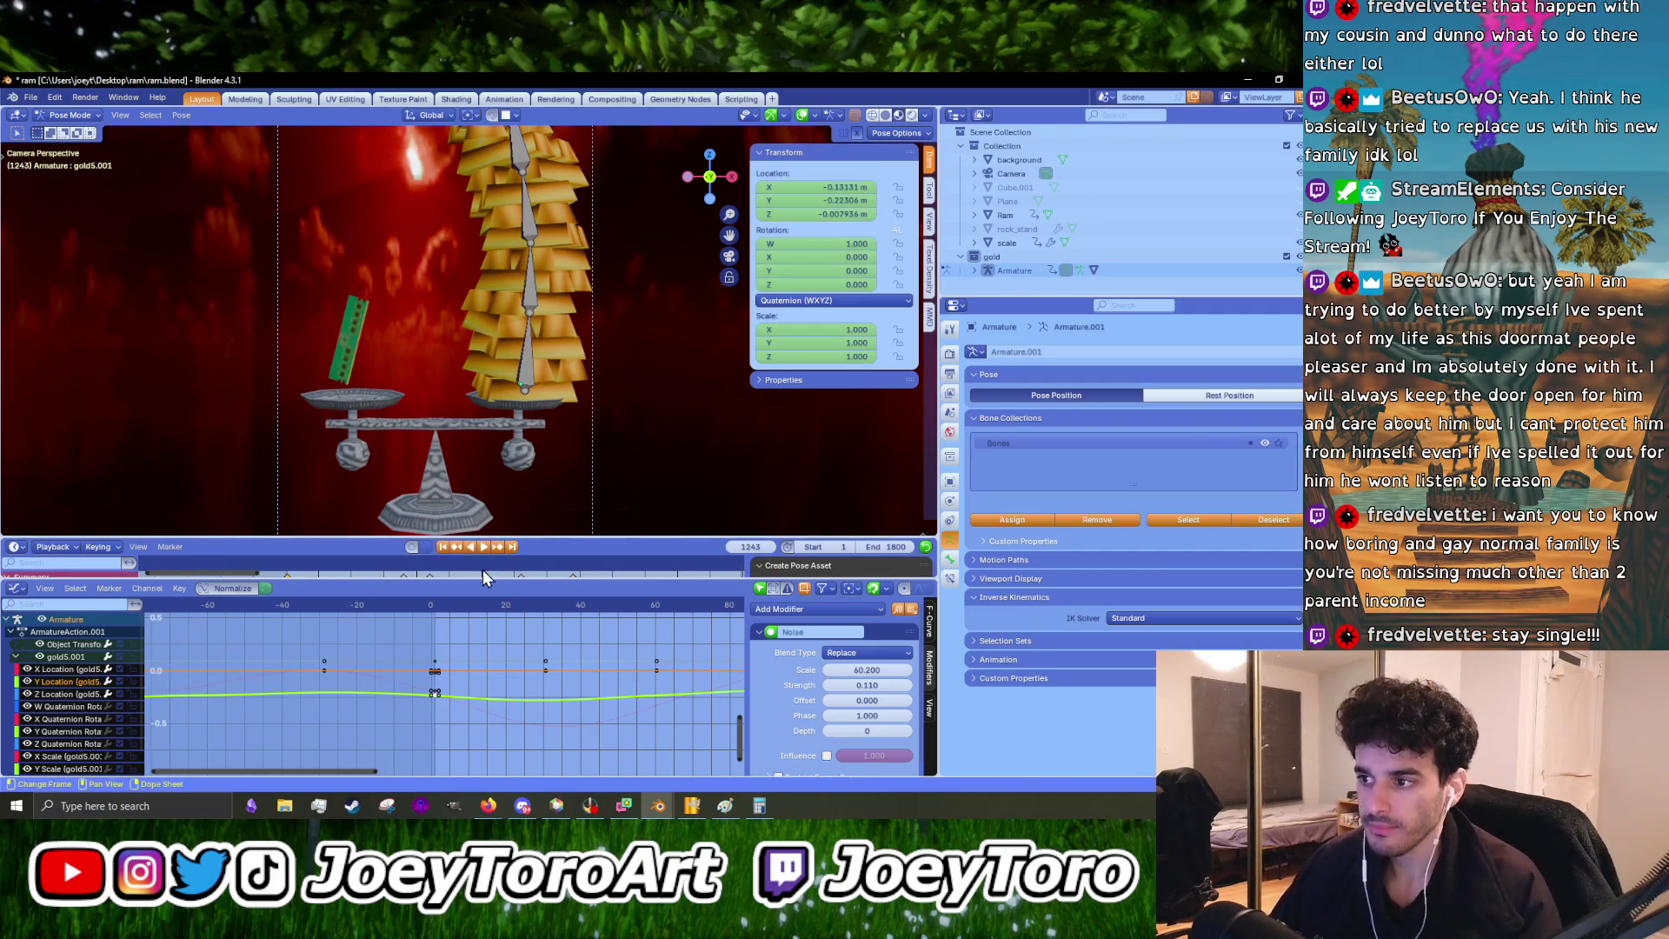
- Select the X Location curve and shift the selection vertically
scroll(555, 321, "up", 5)
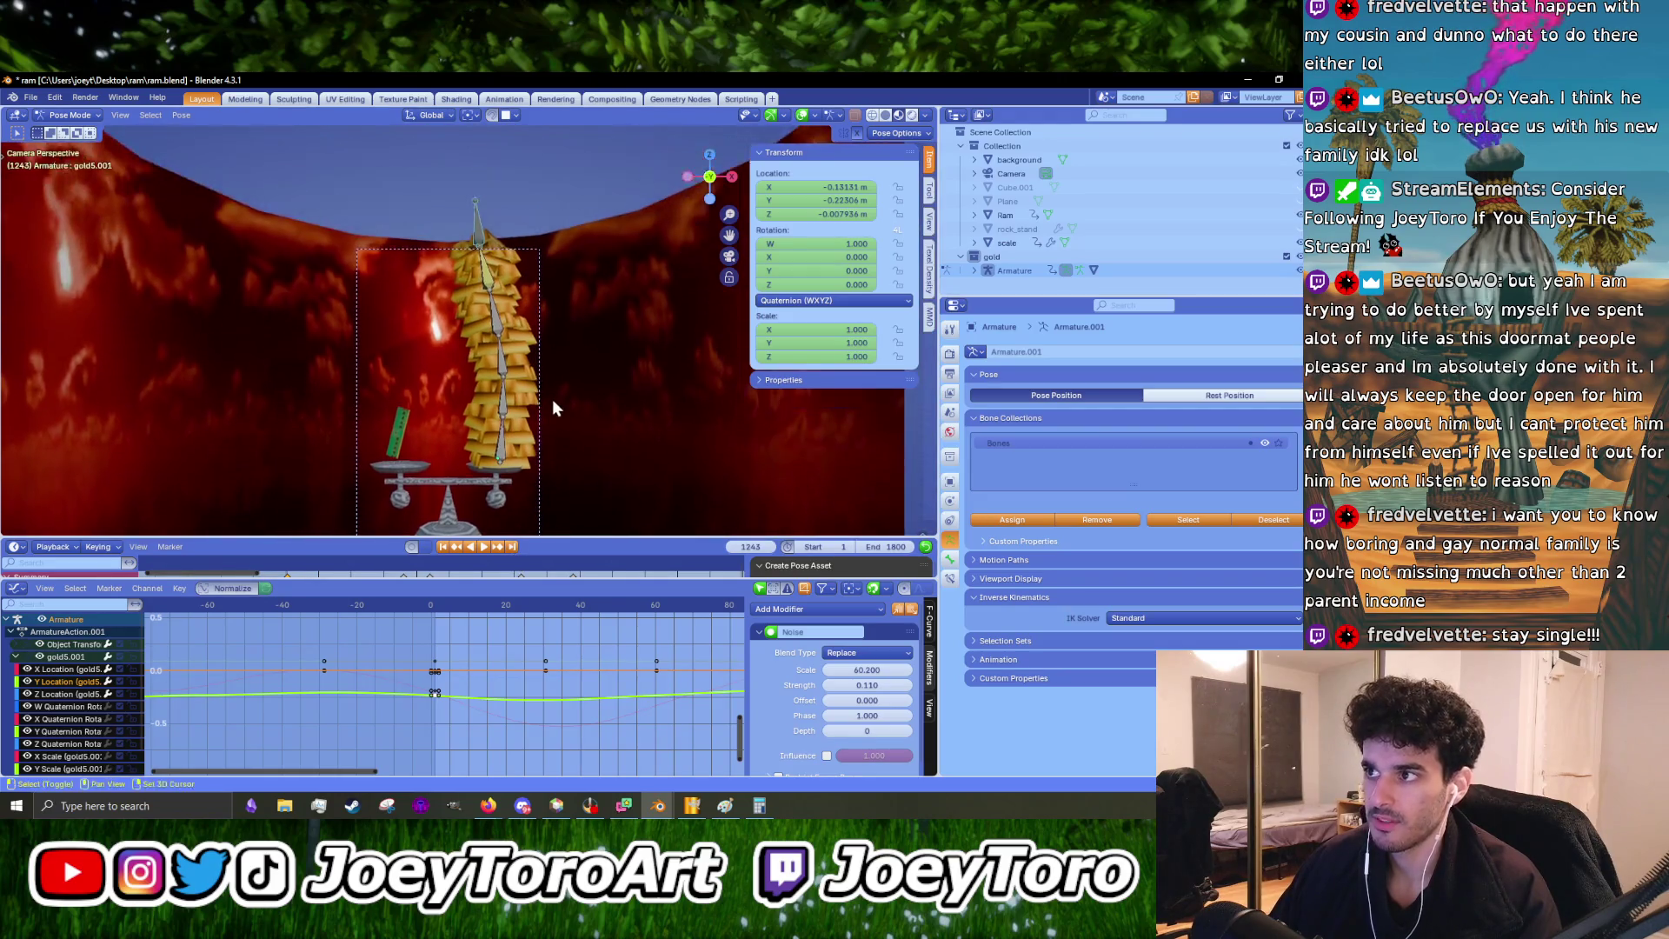
left_click(54, 668)
scroll(405, 487, "up", 5, "shift")
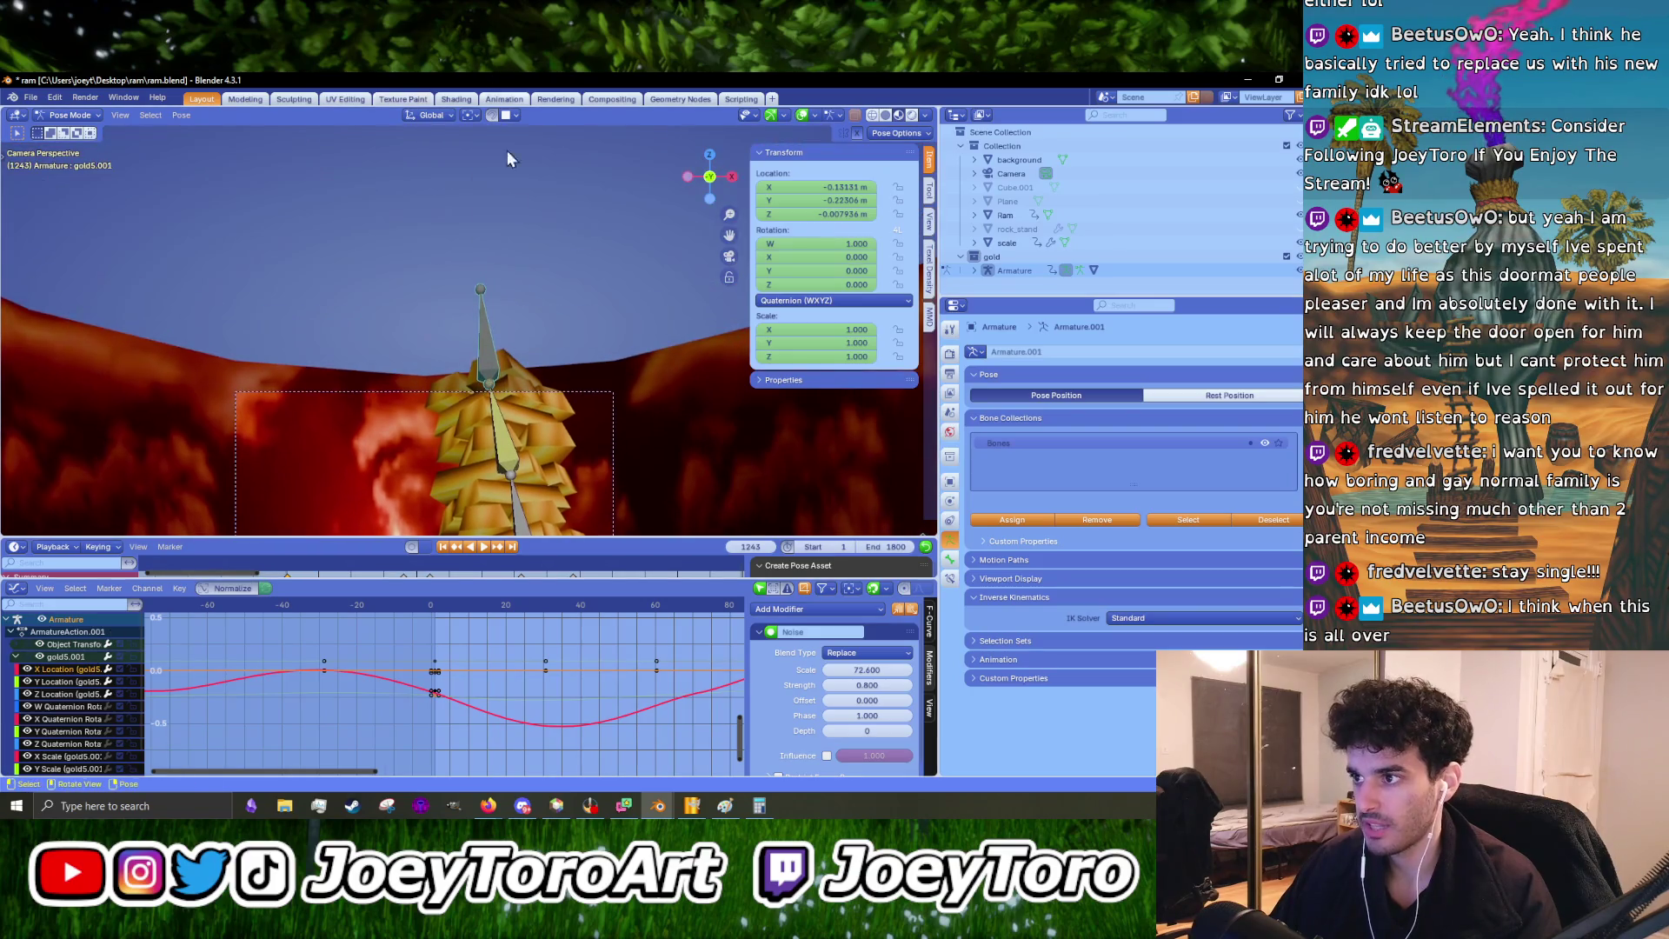
key("g")
key("z")
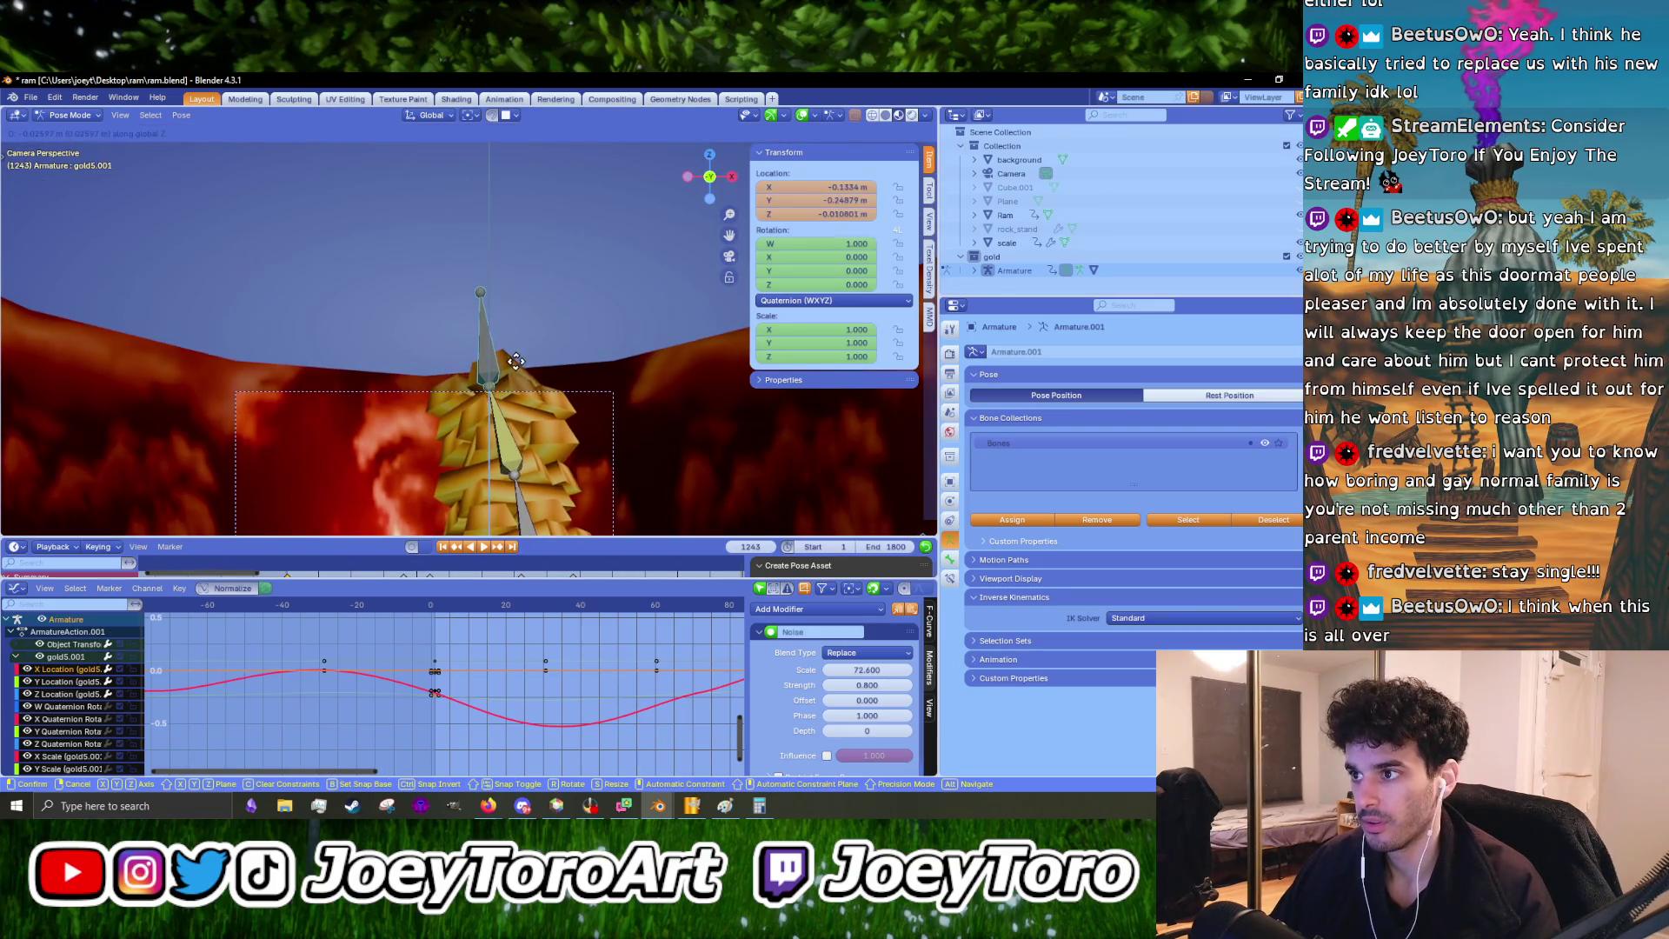
left_click(513, 354)
- Reposition the X Location keyframe, moving it in value only
scroll(445, 712, "up", 3)
scroll(438, 650, "up", 2)
left_click(425, 713)
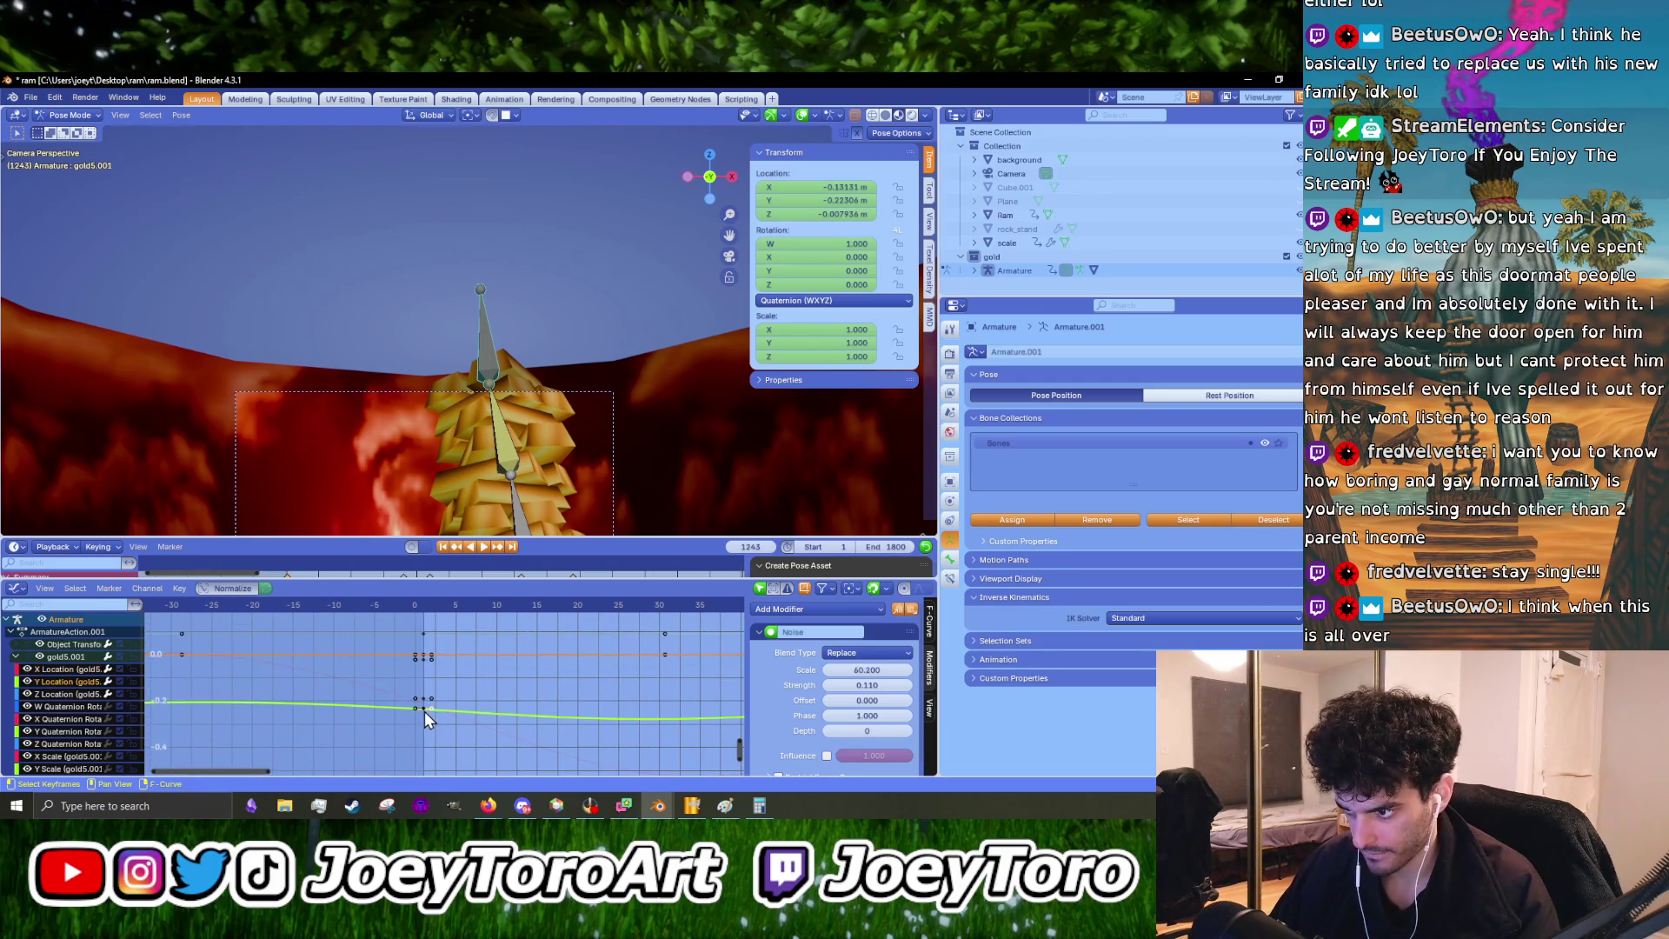
left_click(424, 701)
key("g")
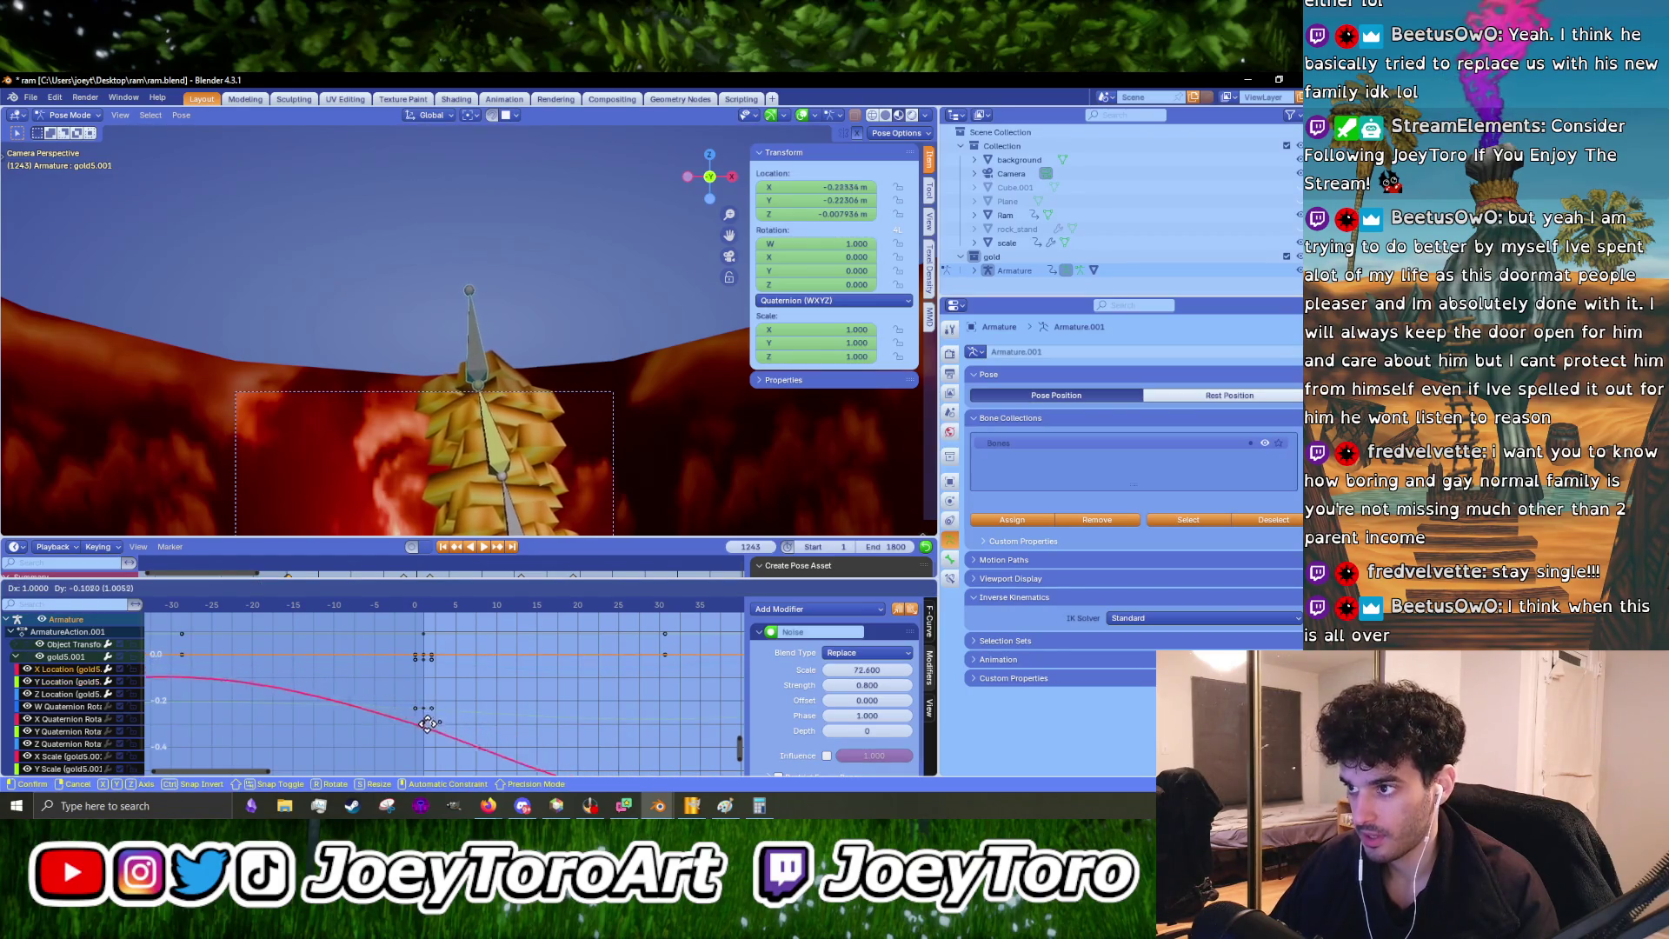
left_click(428, 703)
scroll(444, 695, "down", 2)
scroll(534, 678, "down", 5)
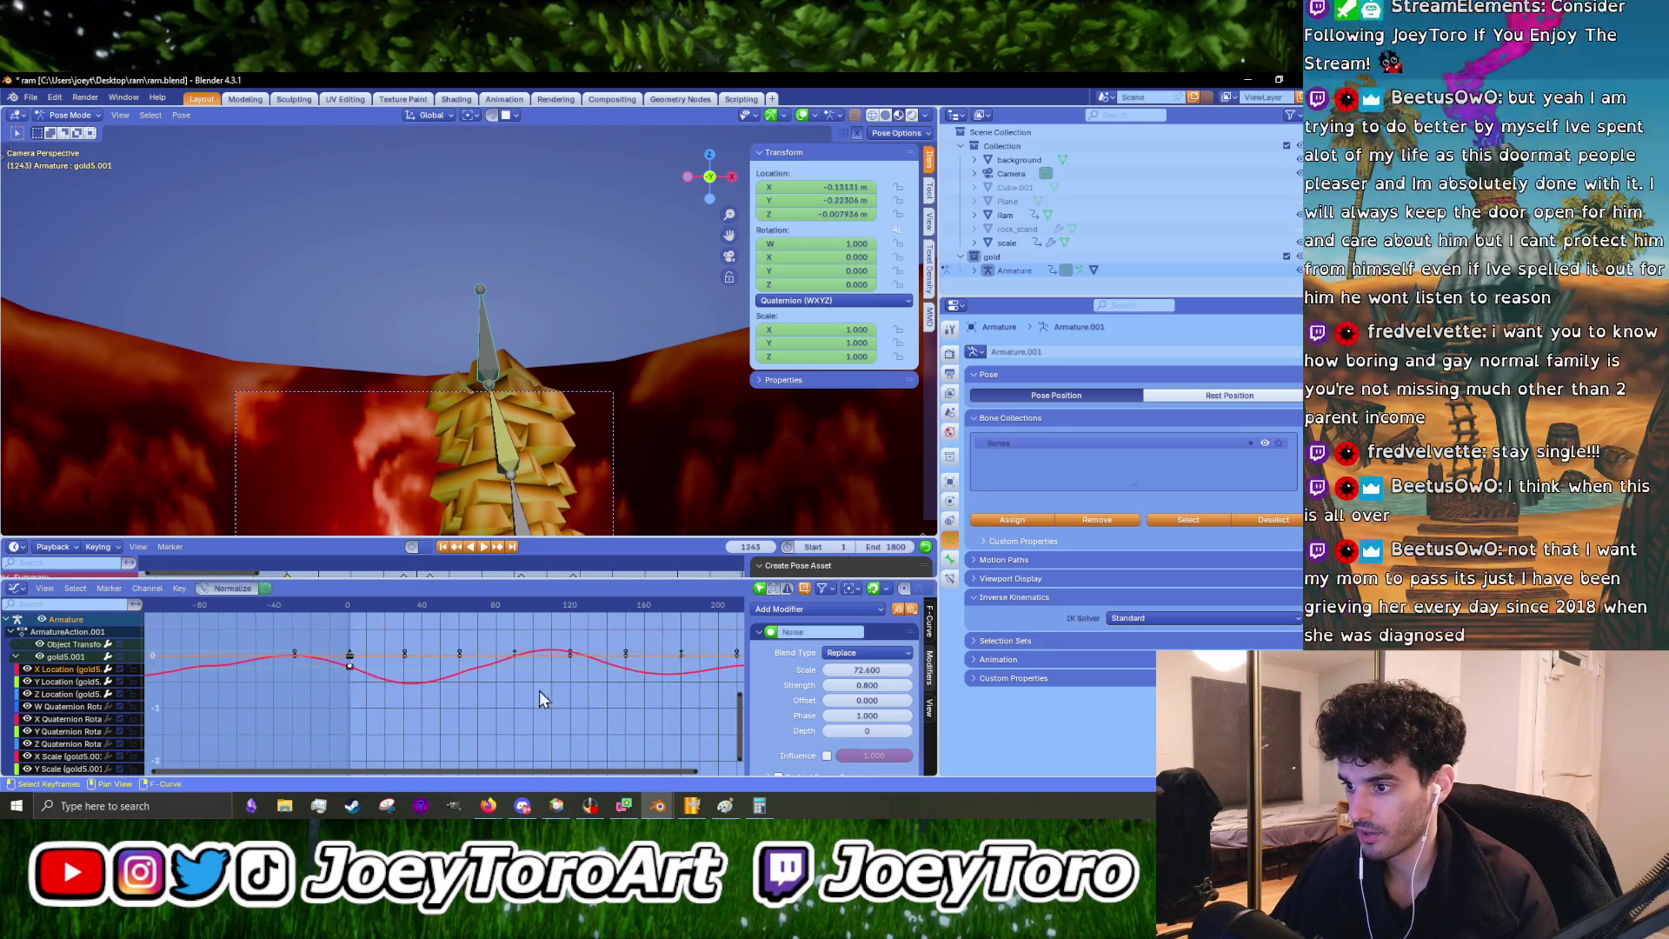
key("g")
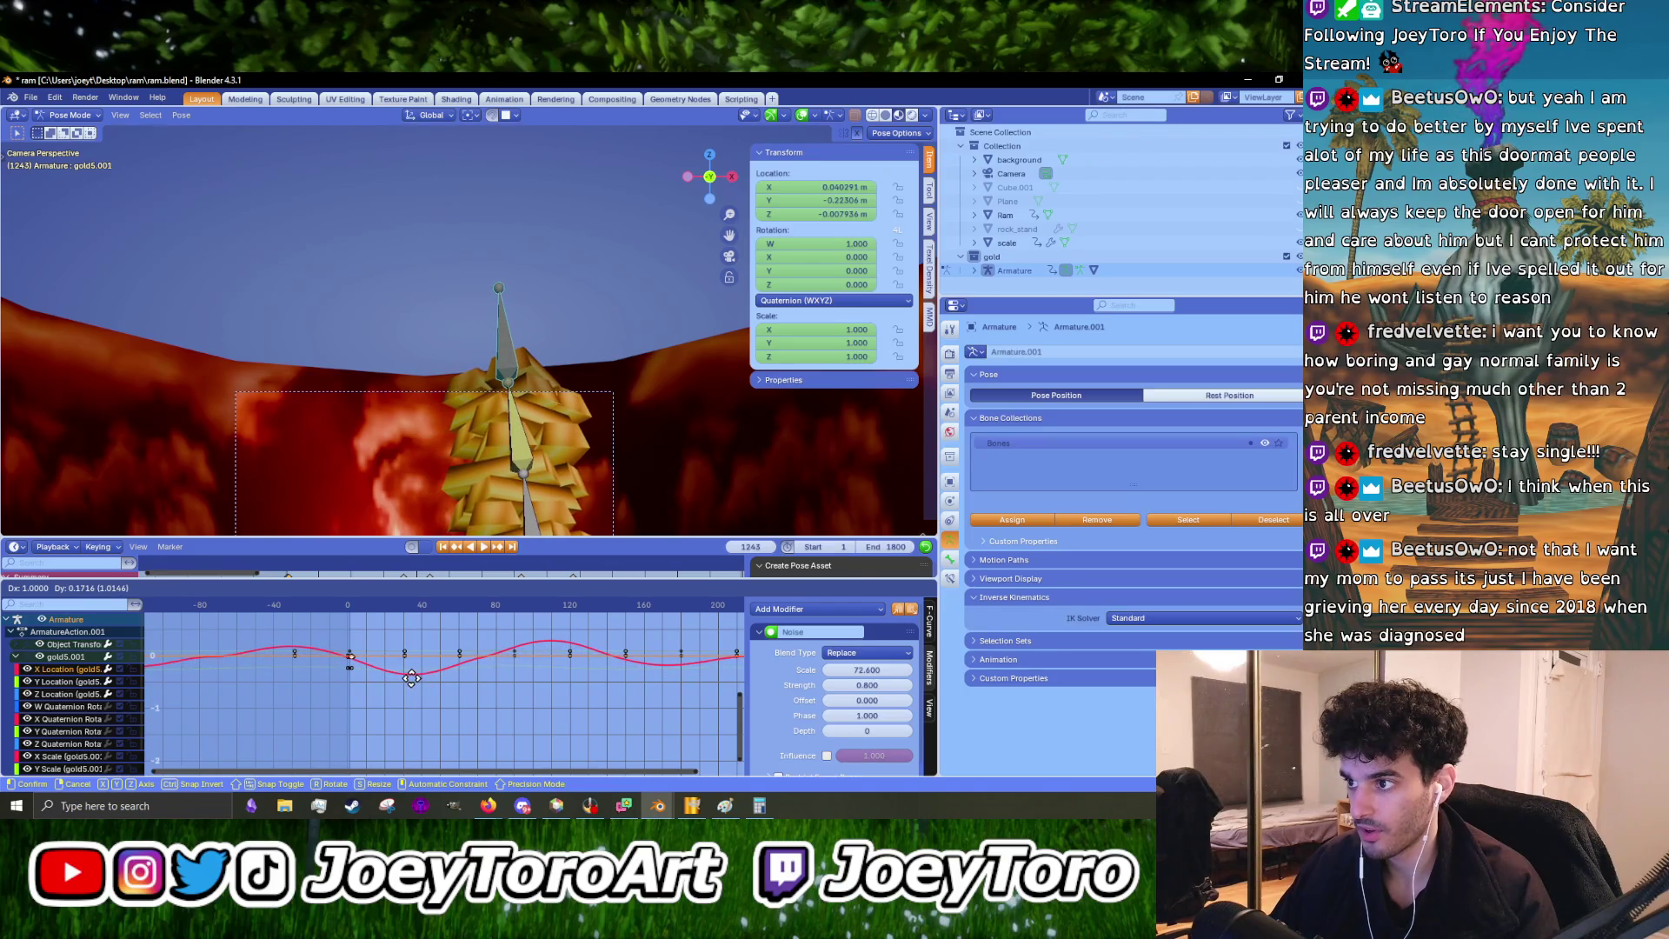
key("y")
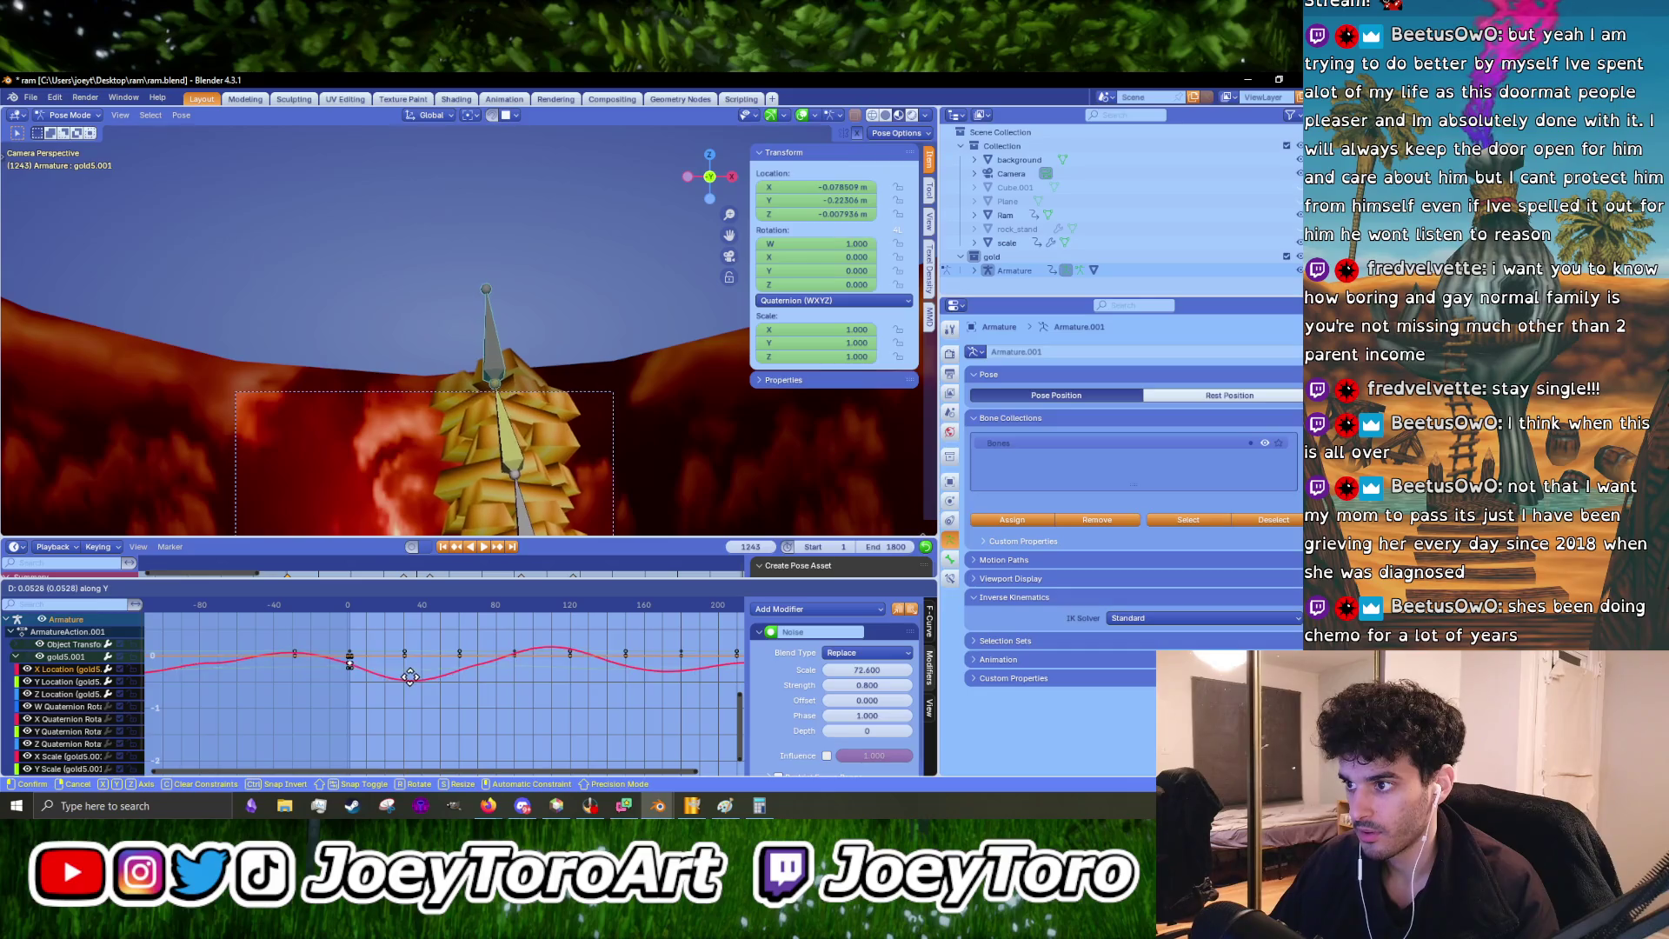
left_click(410, 675)
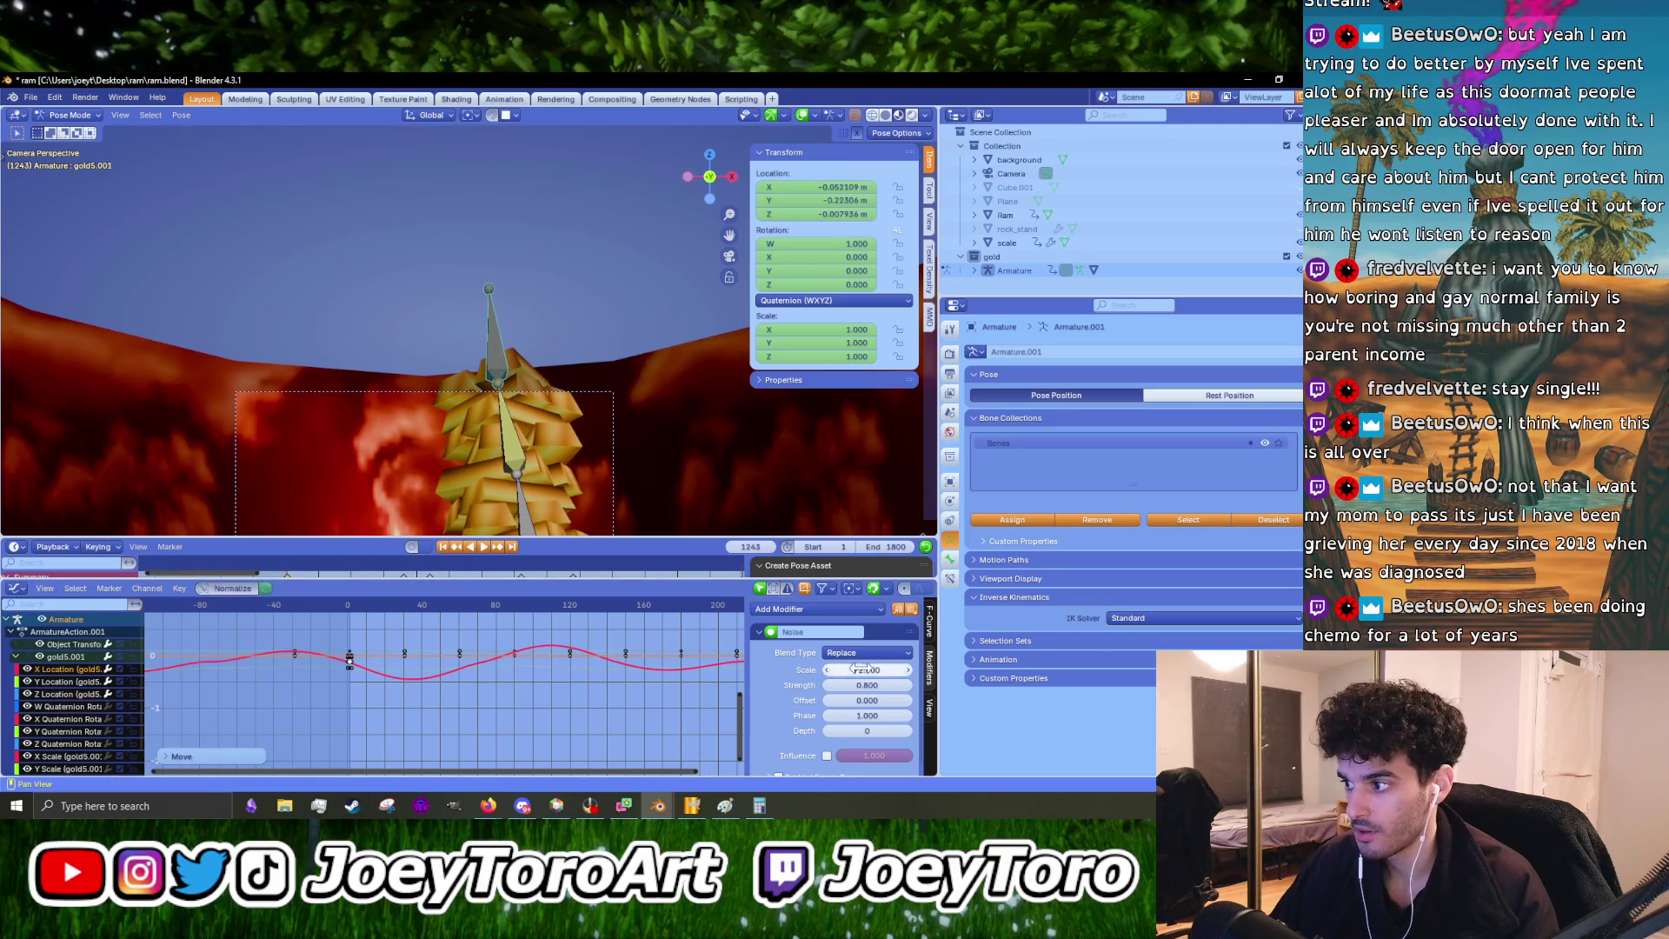
- Keep the noise scale at 72.6 and try noise strengths of 0.6 then 0.5
left_click_drag(888, 673, 782, 685)
key("Escape")
key("Escape")
left_click(886, 685)
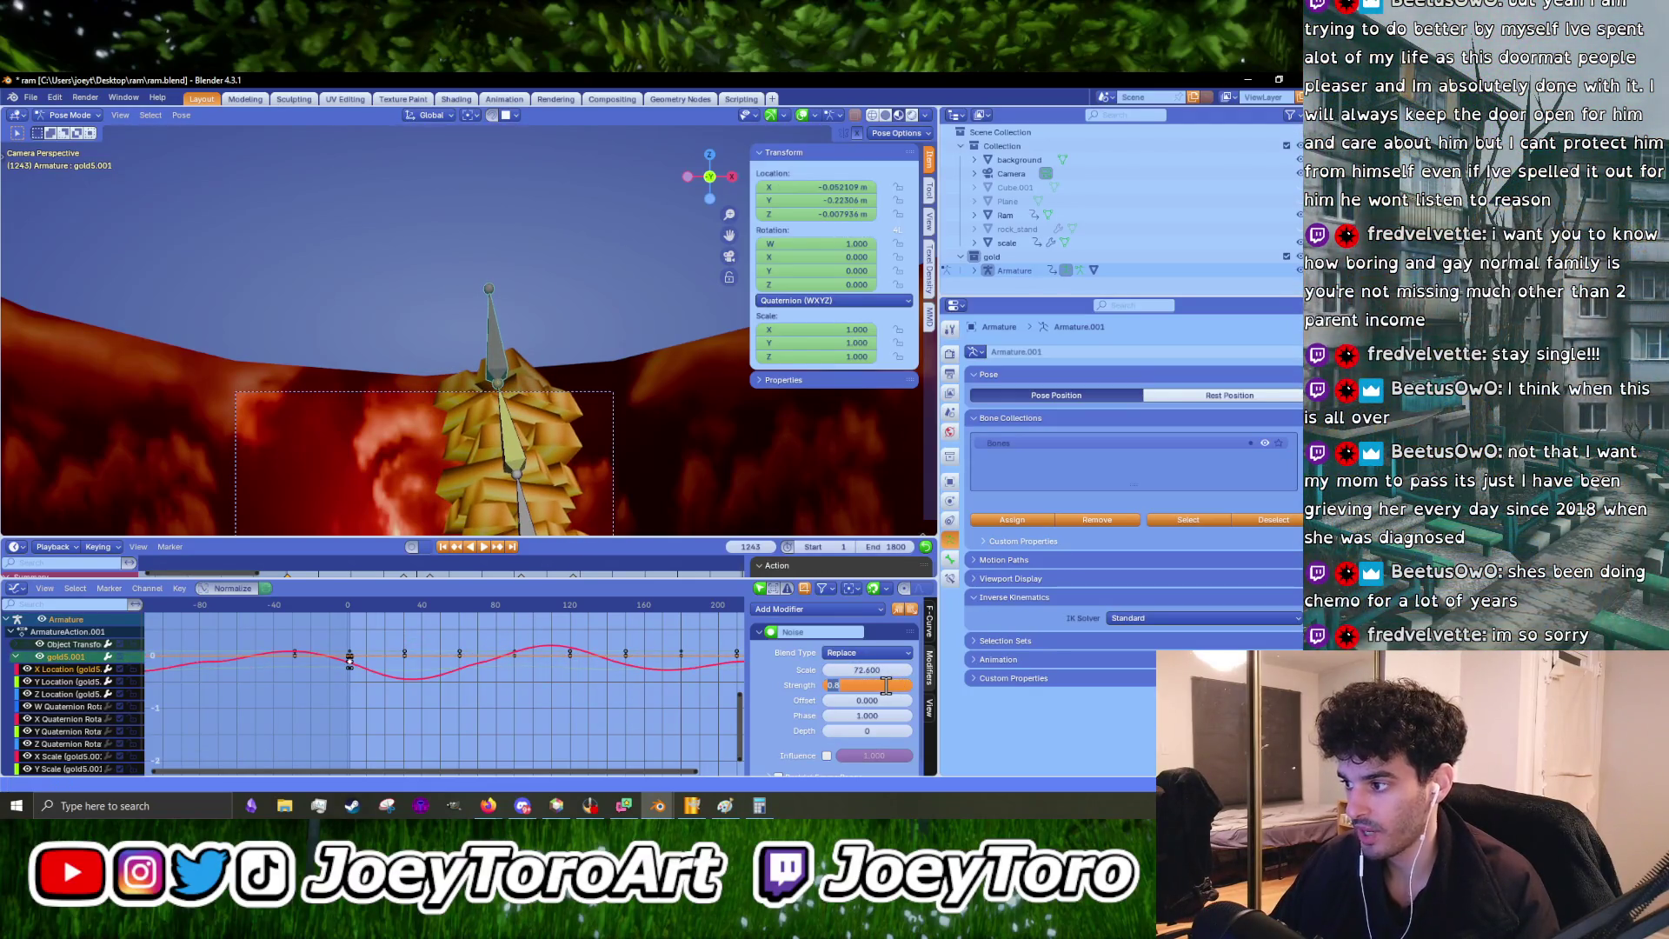
type("0.6")
key("Return")
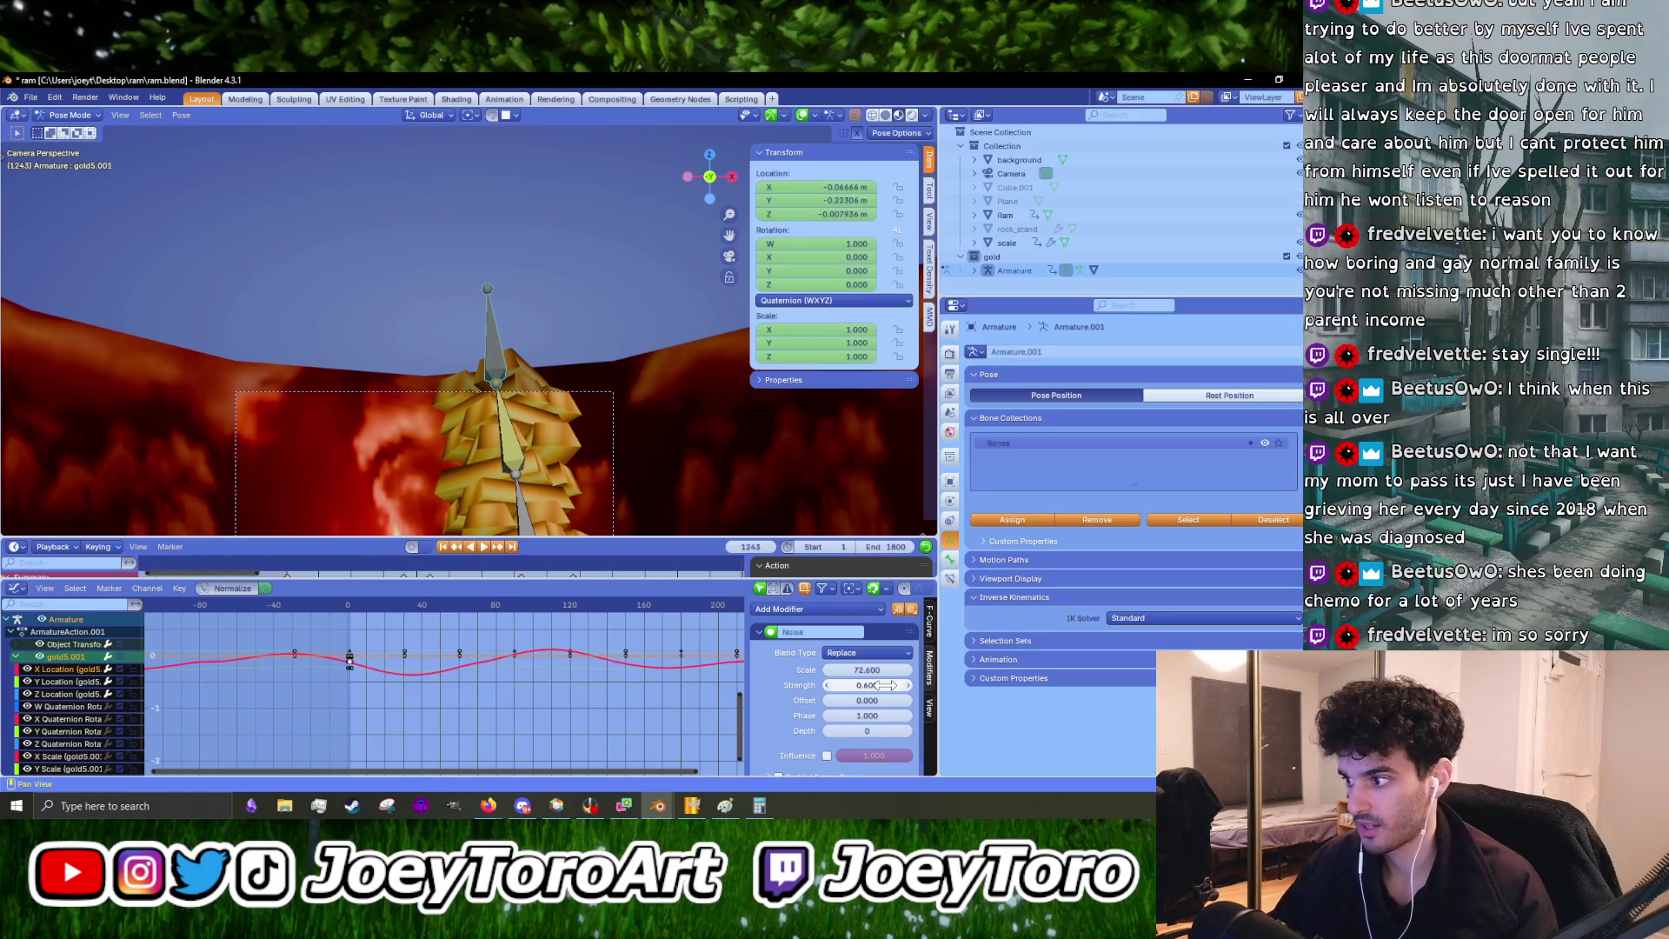
left_click(886, 685)
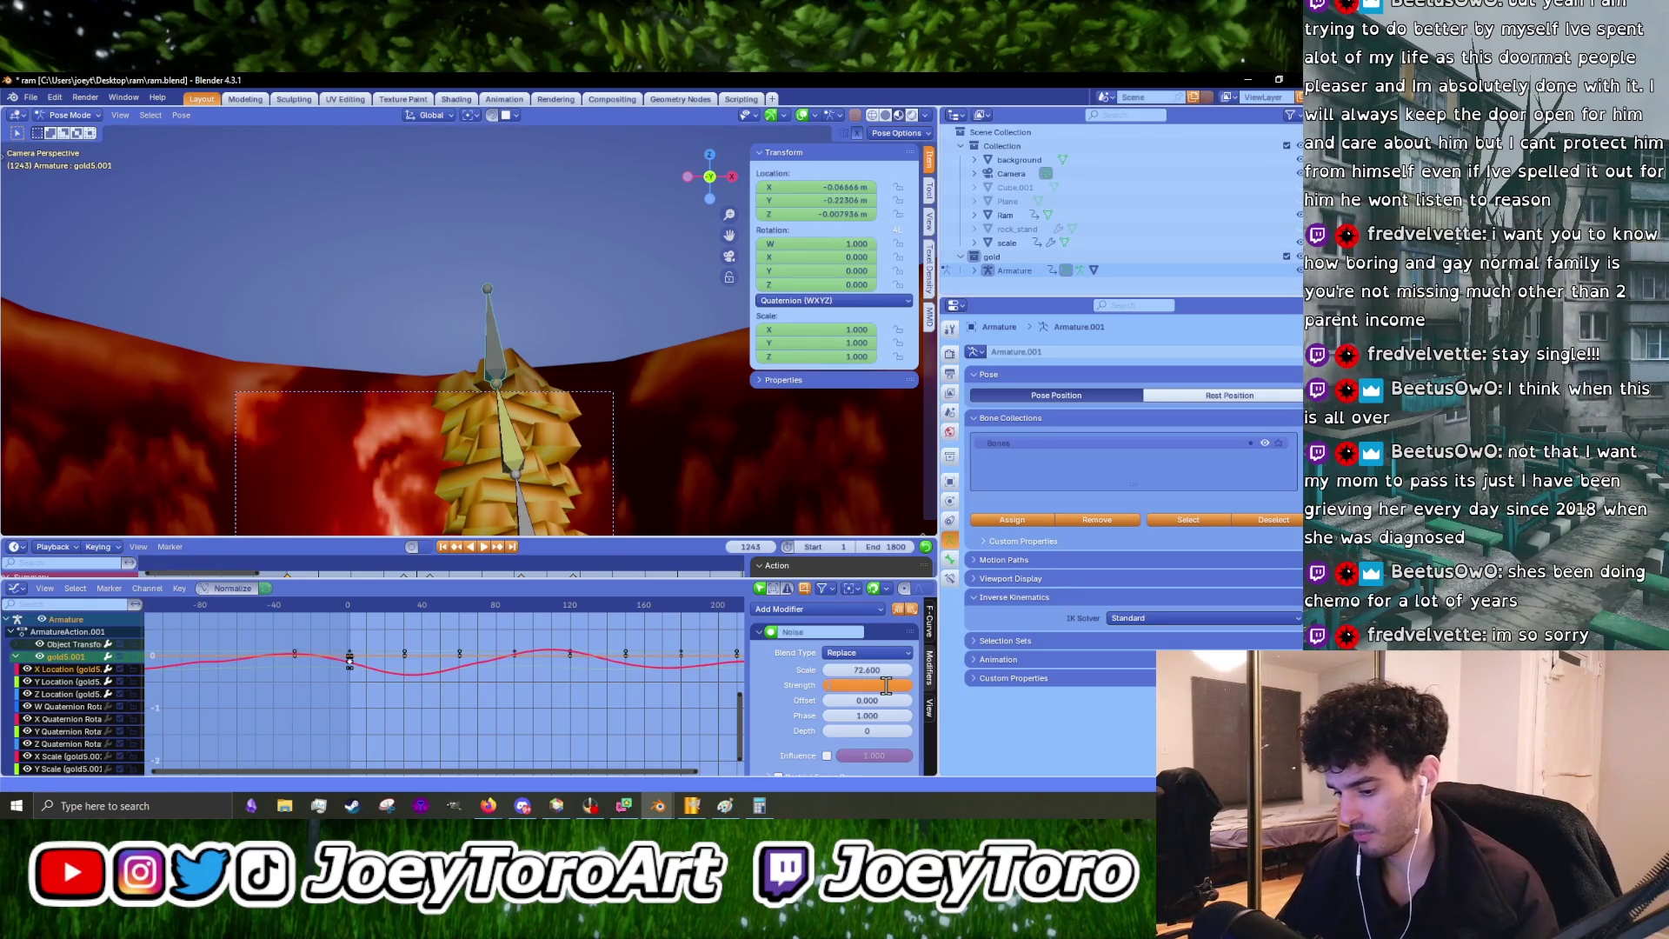
type("0.5")
key("Return")
- Check the sway in playback, then settle the noise Strength at 0.4
key("space")
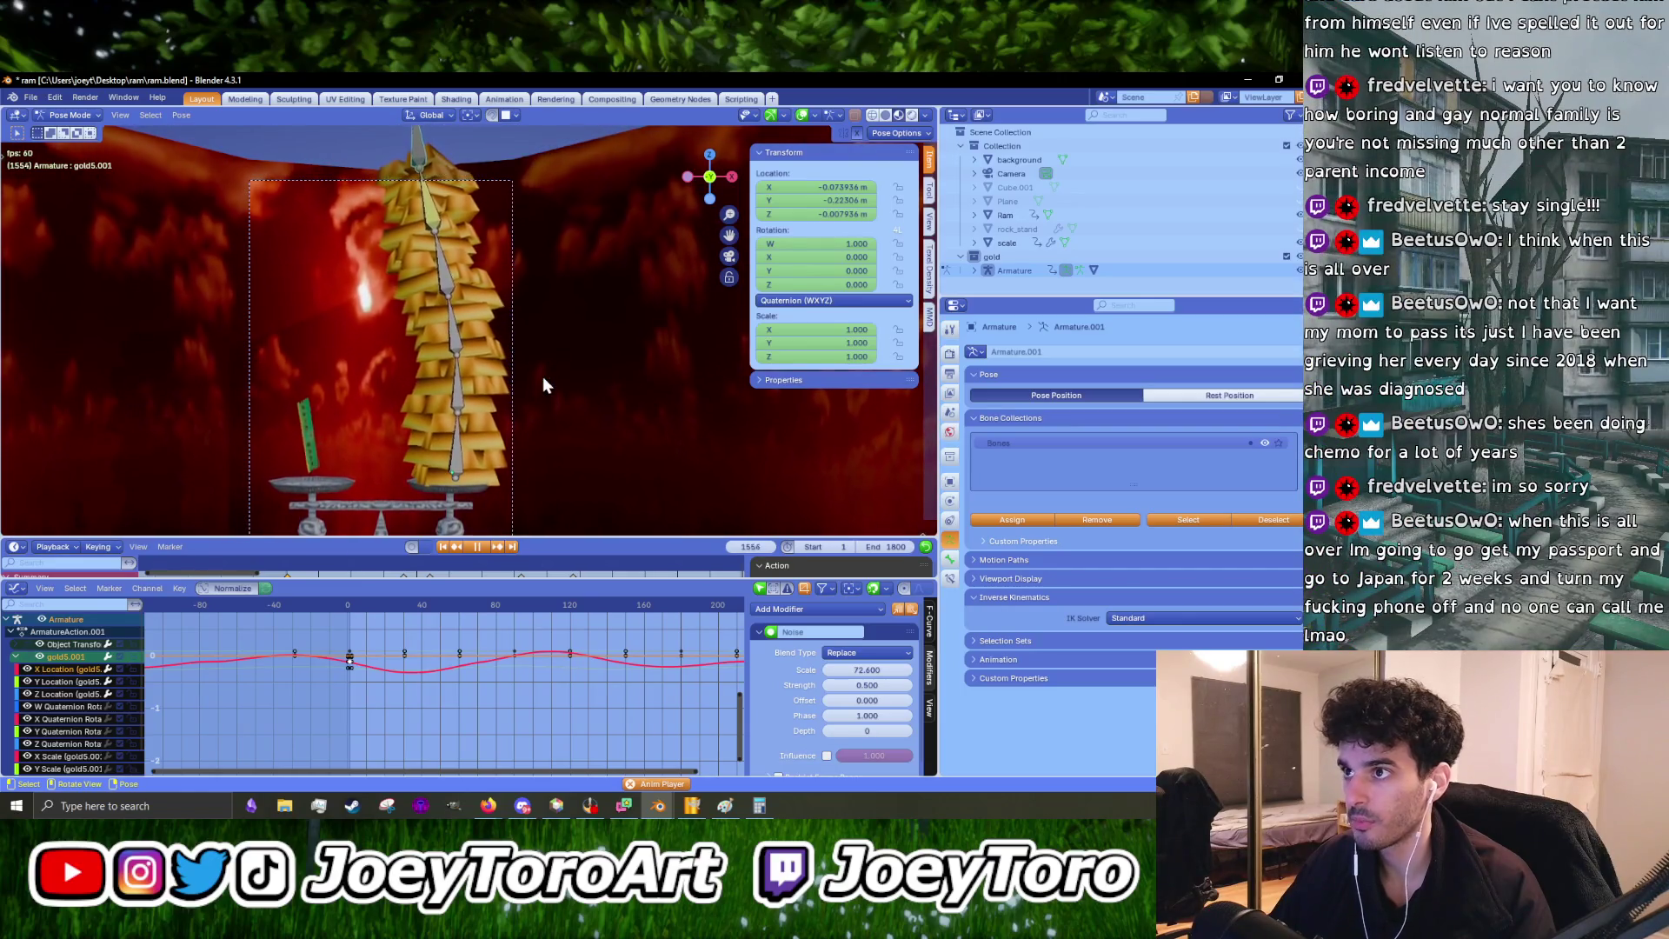
key("space")
left_click(872, 686)
type("0.4")
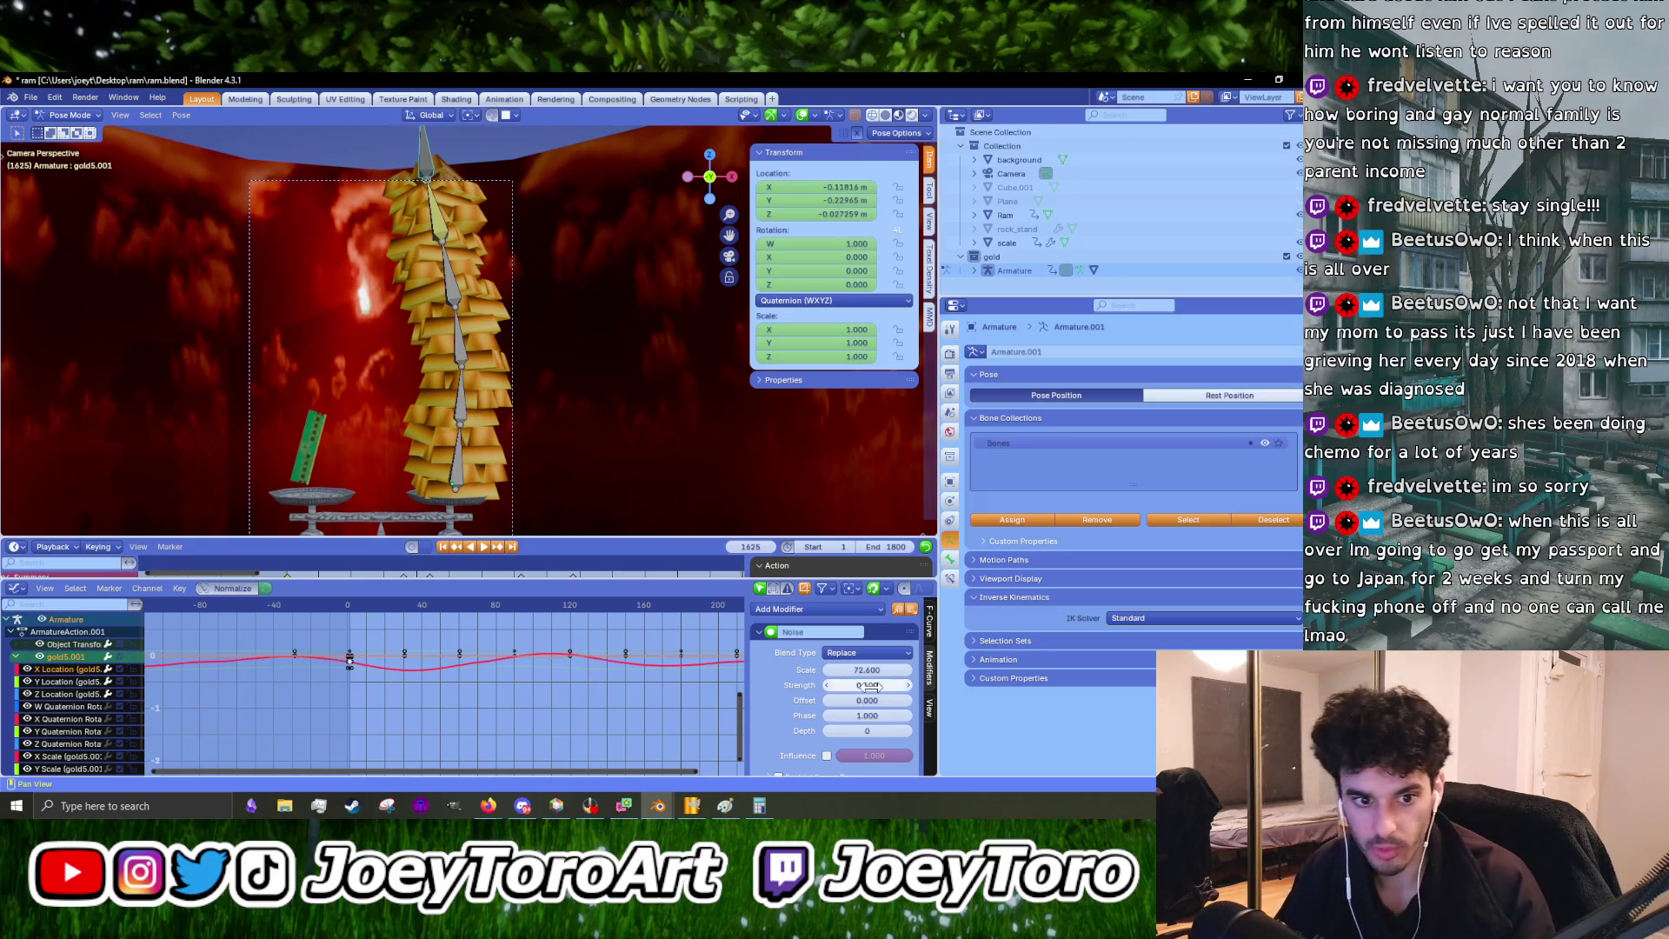
key("Return")
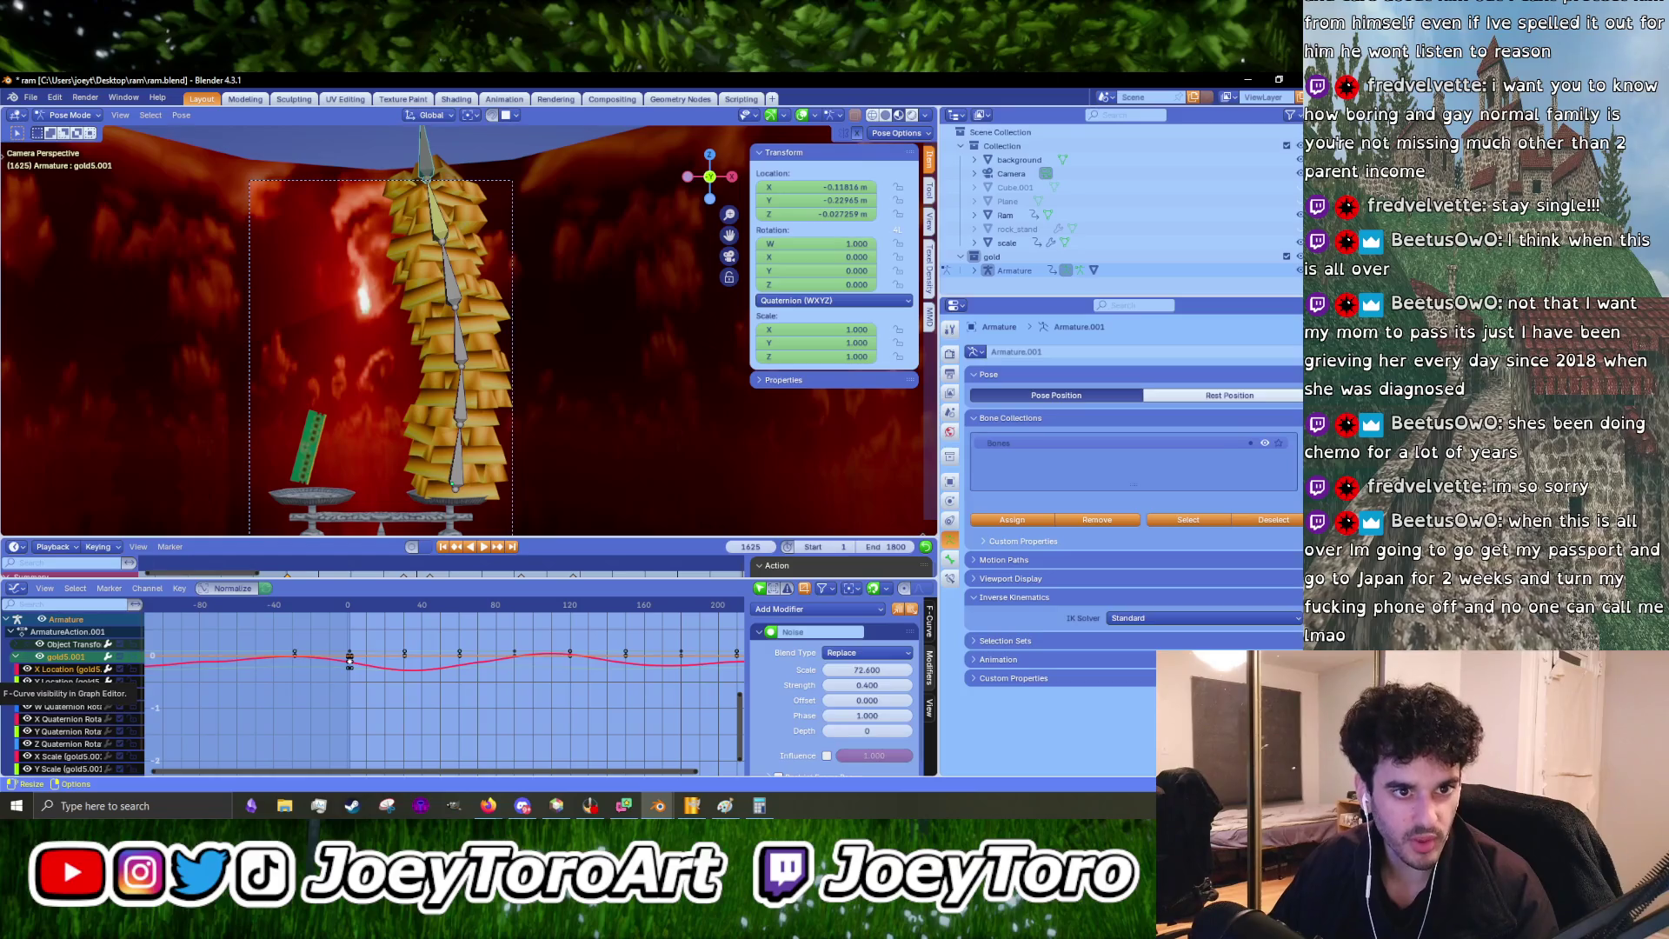
- Zoom the camera view, play the sway, and pause at frame 685
key("alt+Tab")
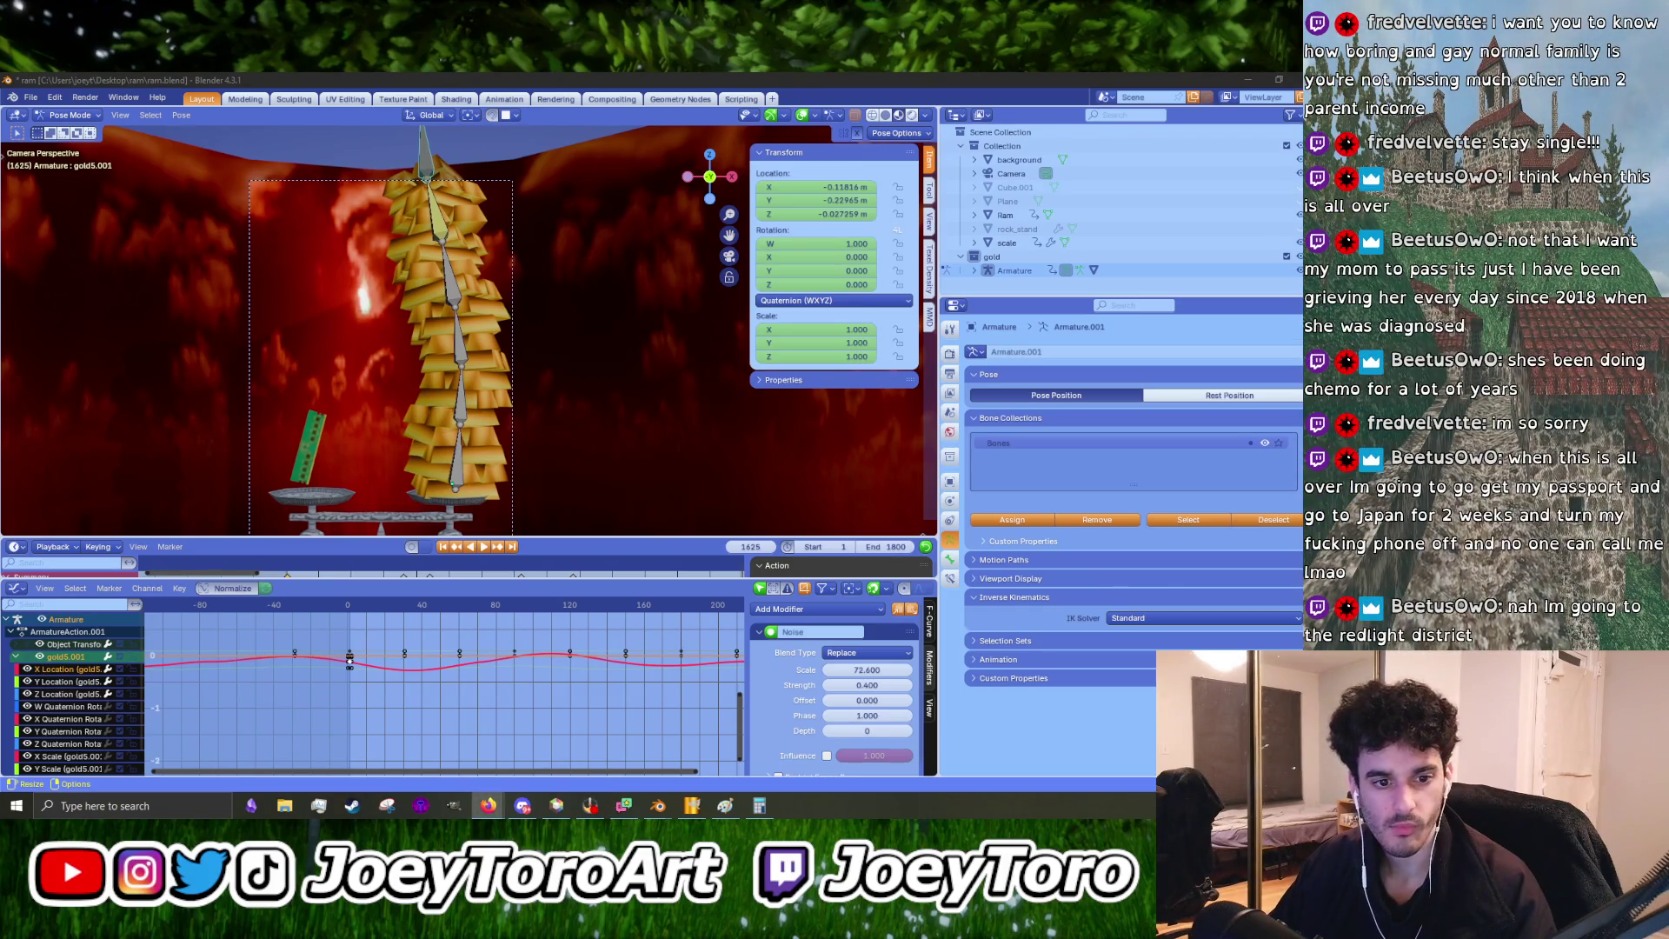
scroll(423, 383, "up", 2)
scroll(445, 226, "up", 2)
scroll(499, 491, "up", 2)
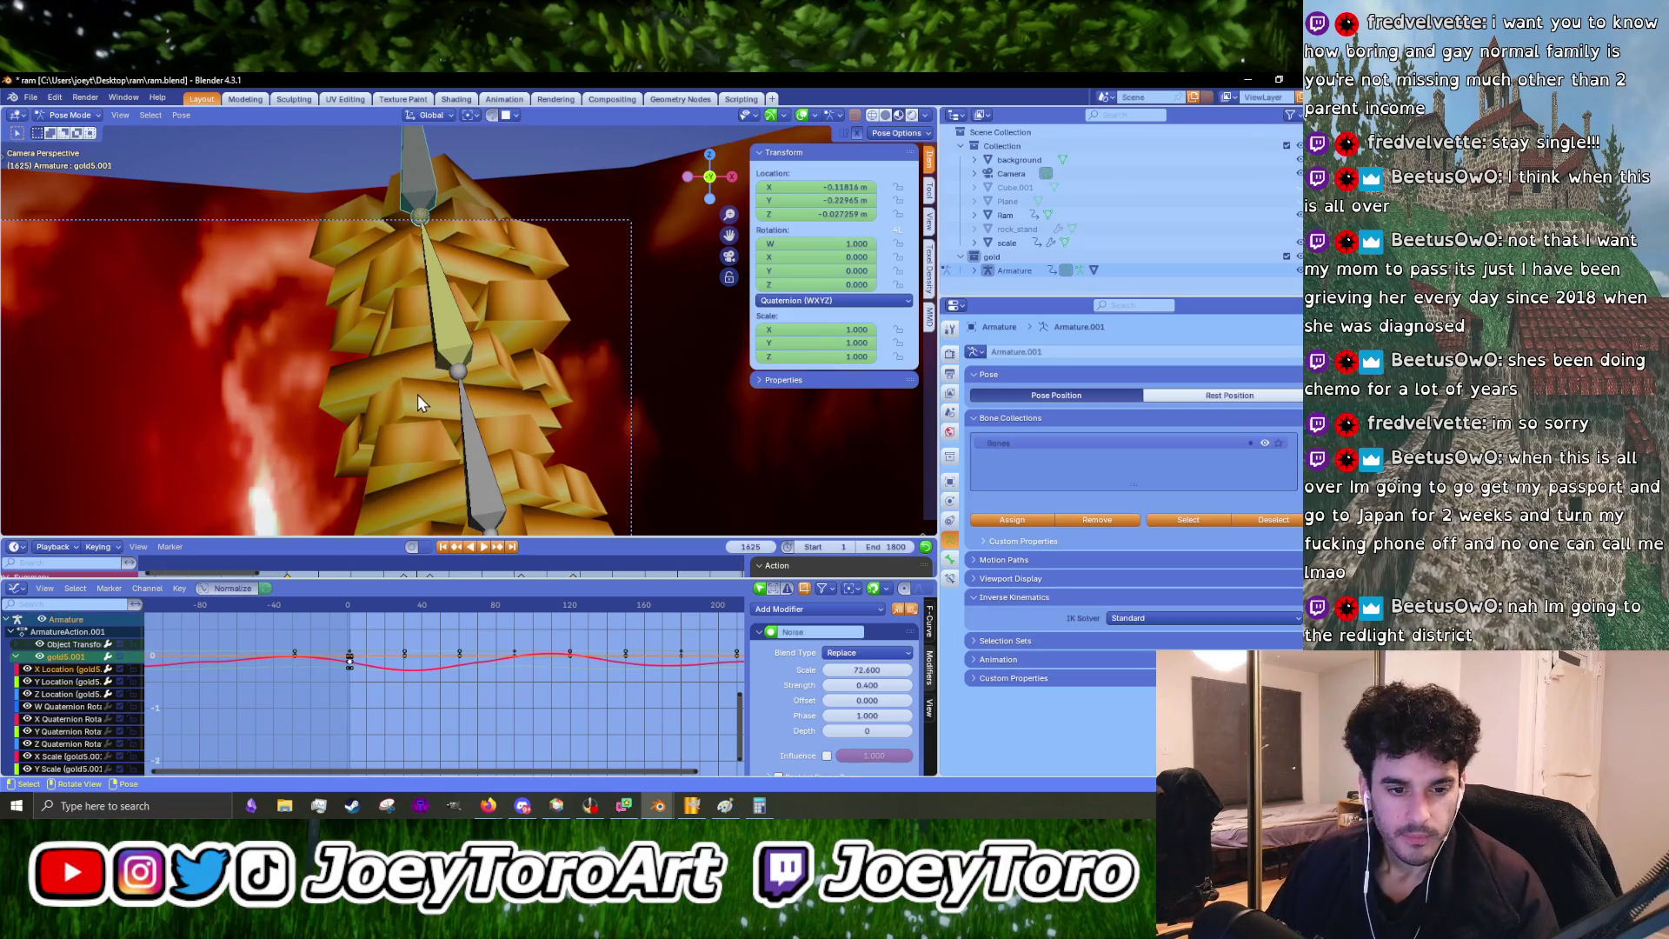
scroll(418, 394, "down", 4)
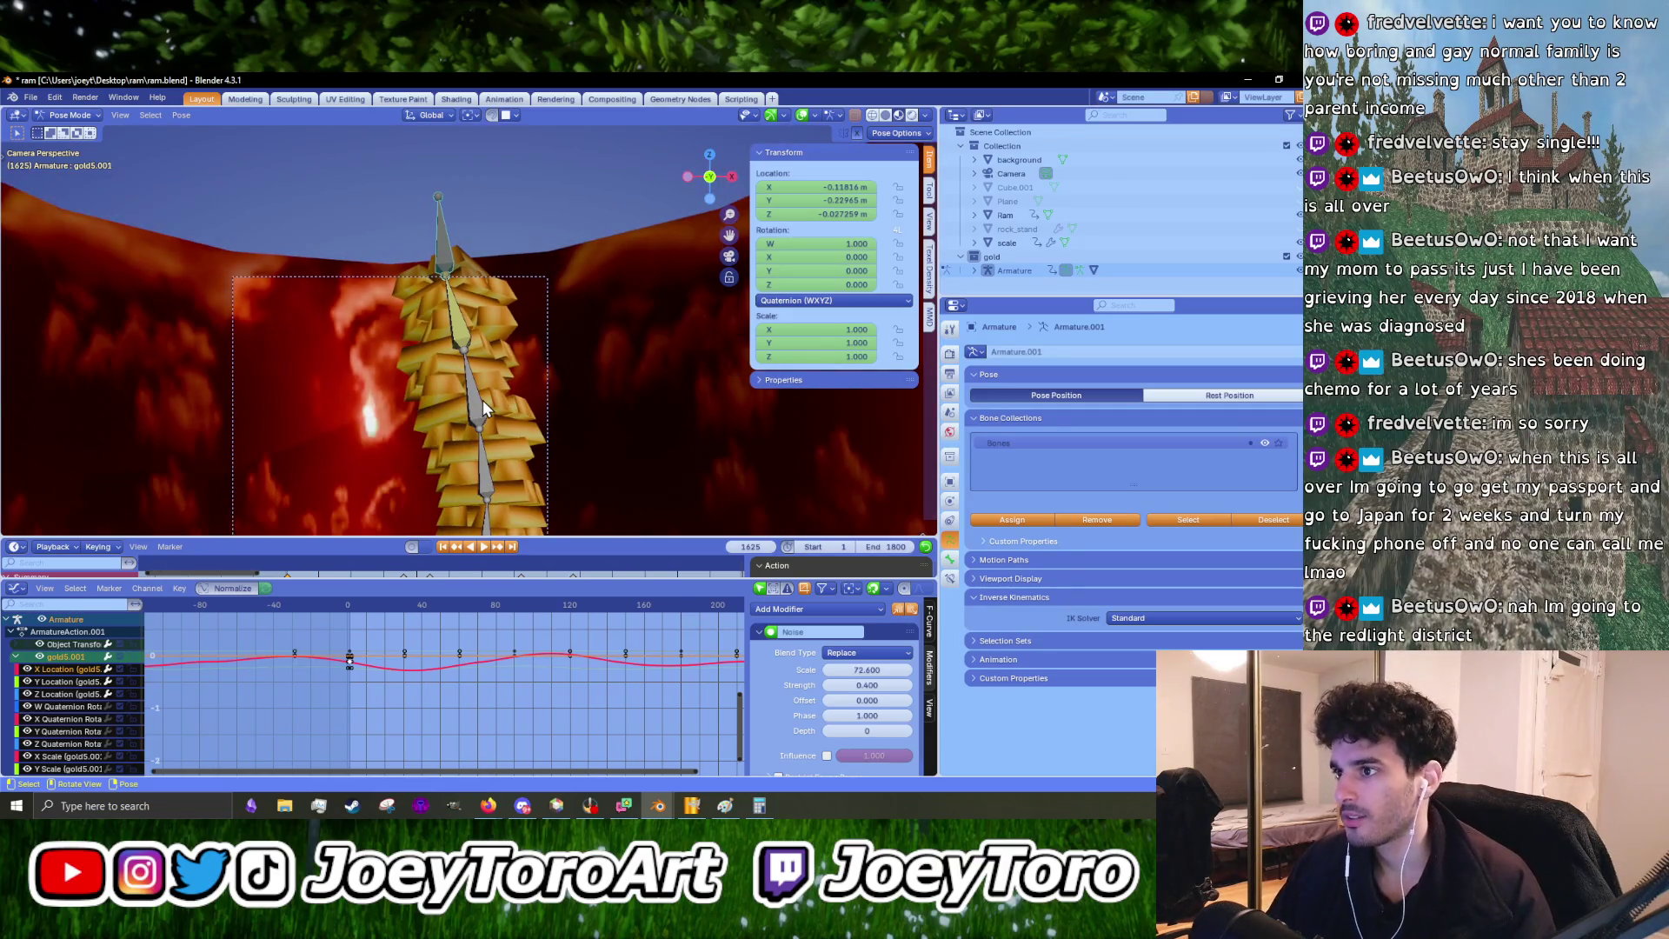
key("space")
scroll(530, 433, "up", 2)
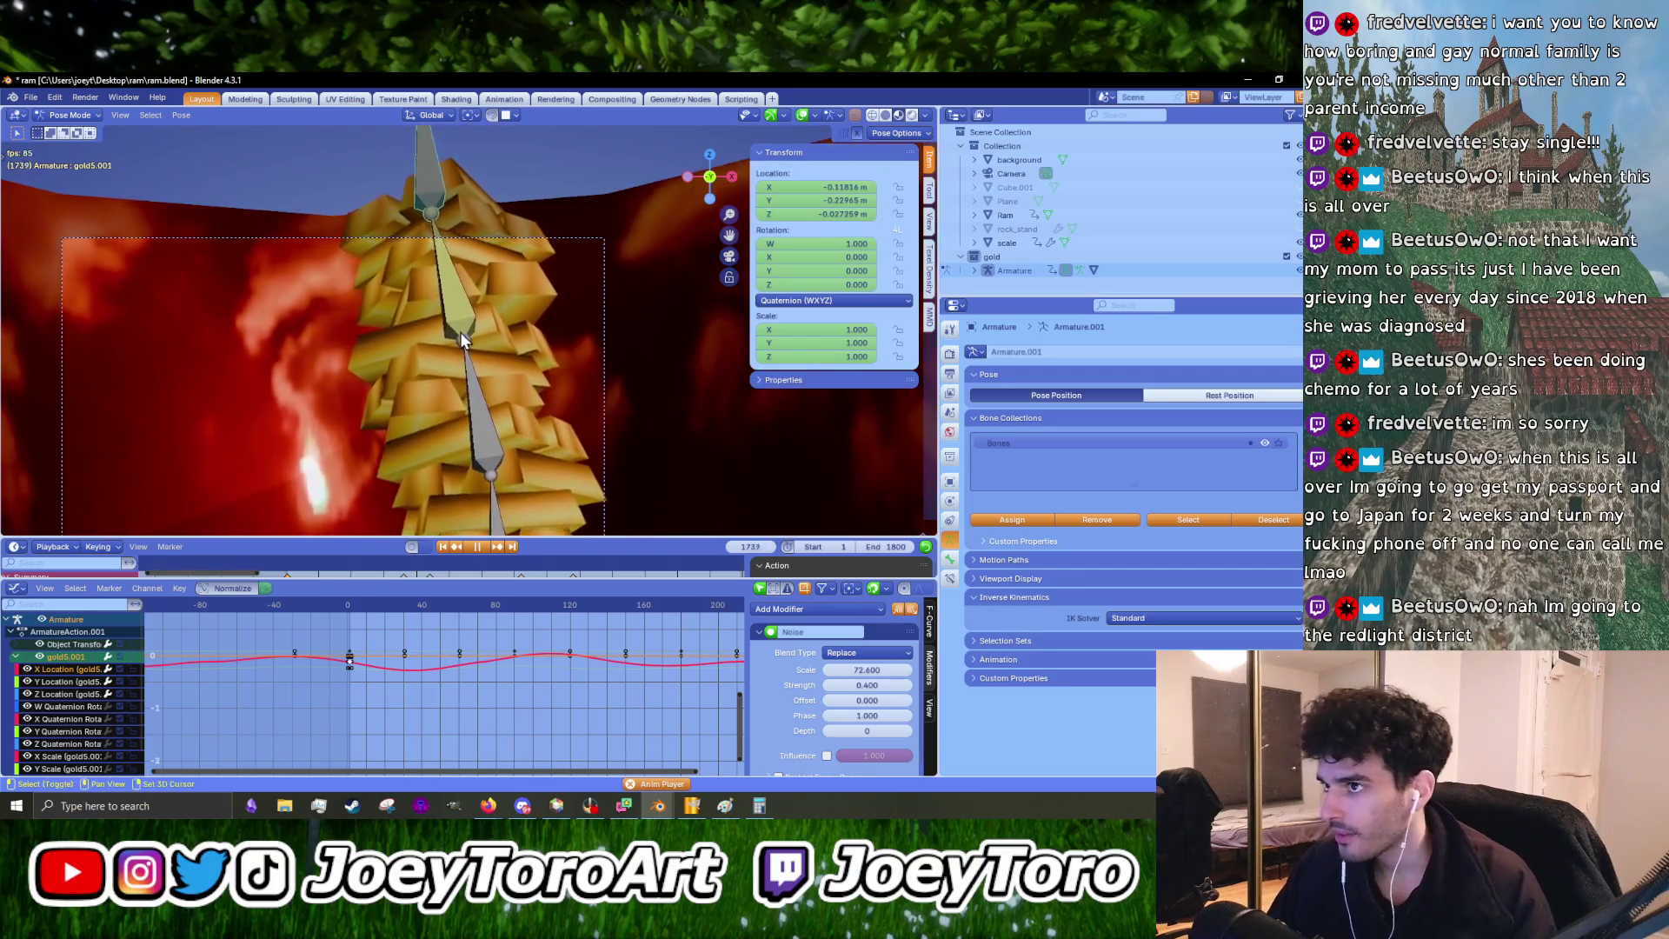
scroll(539, 300, "down", 3)
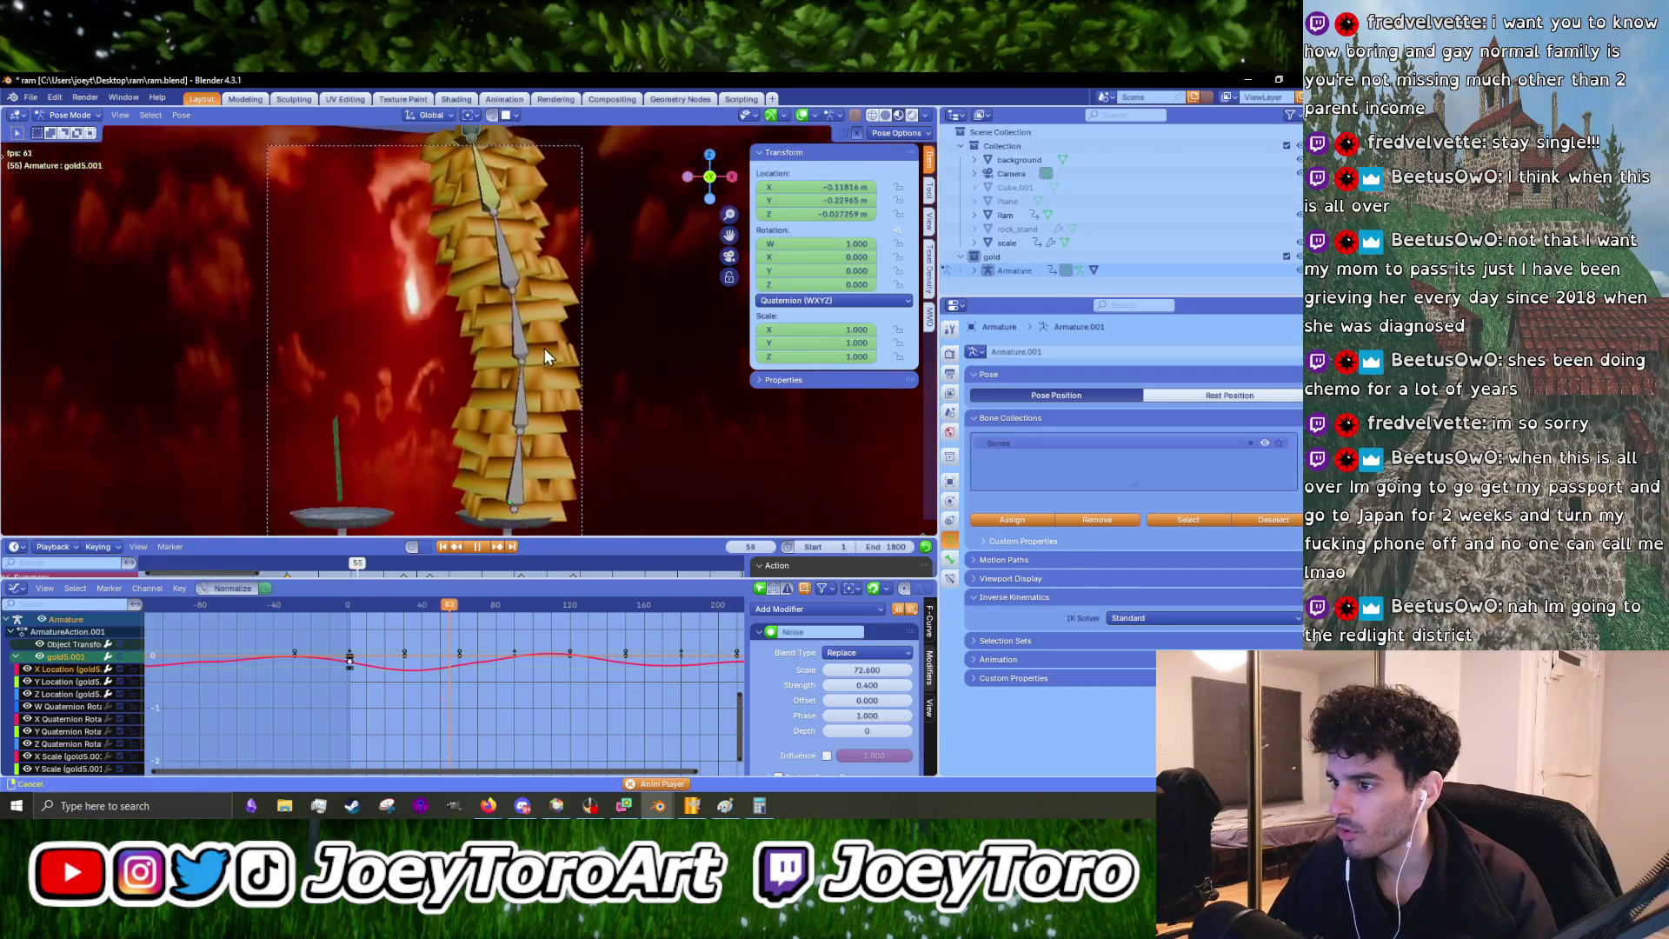
middle_click_drag(544, 348, 524, 375, "shift")
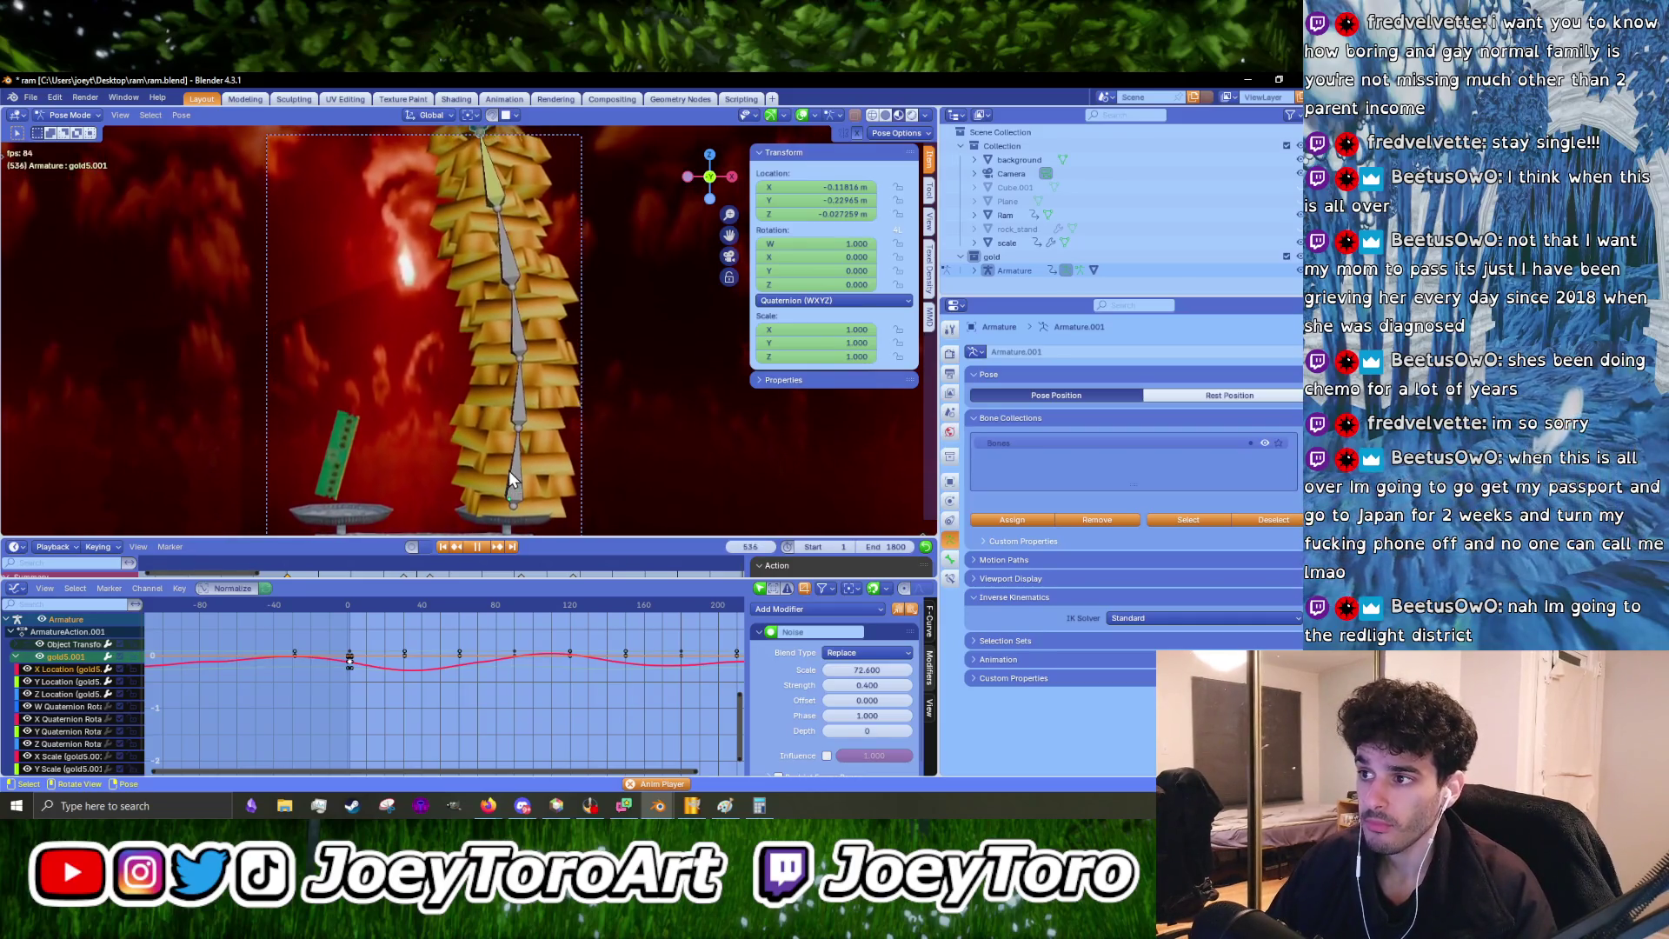
scroll(518, 446, "up", 5)
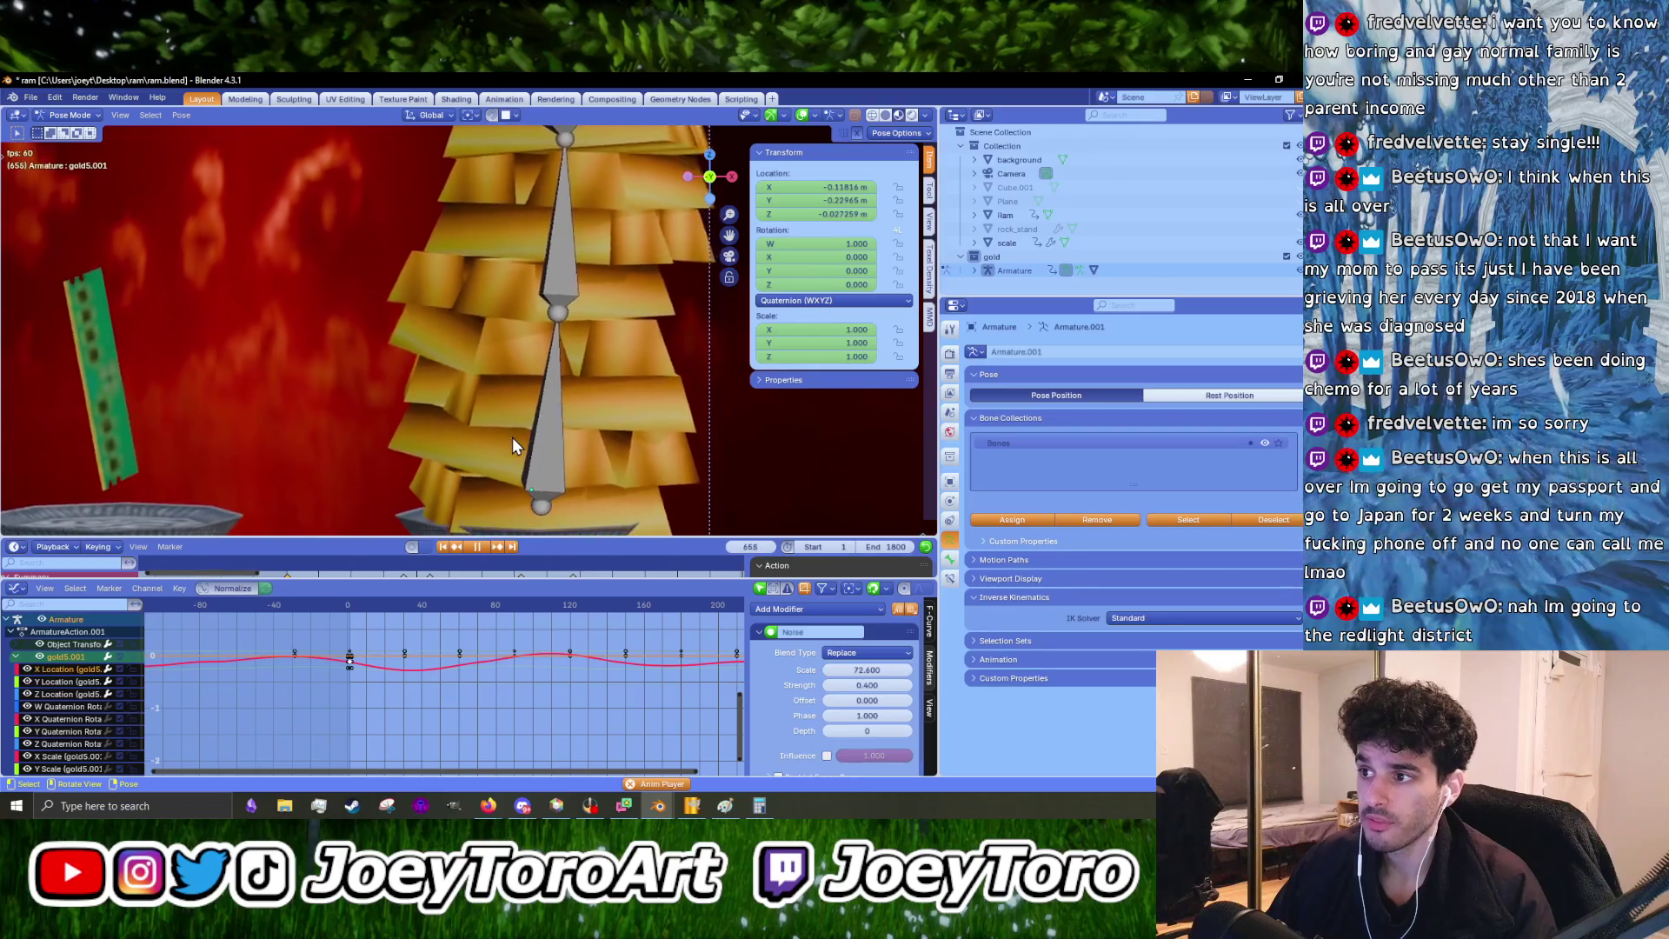
key("space")
- Select the bottom bone gold1 and show the armature in its Rest Position
scroll(544, 447, "down", 3)
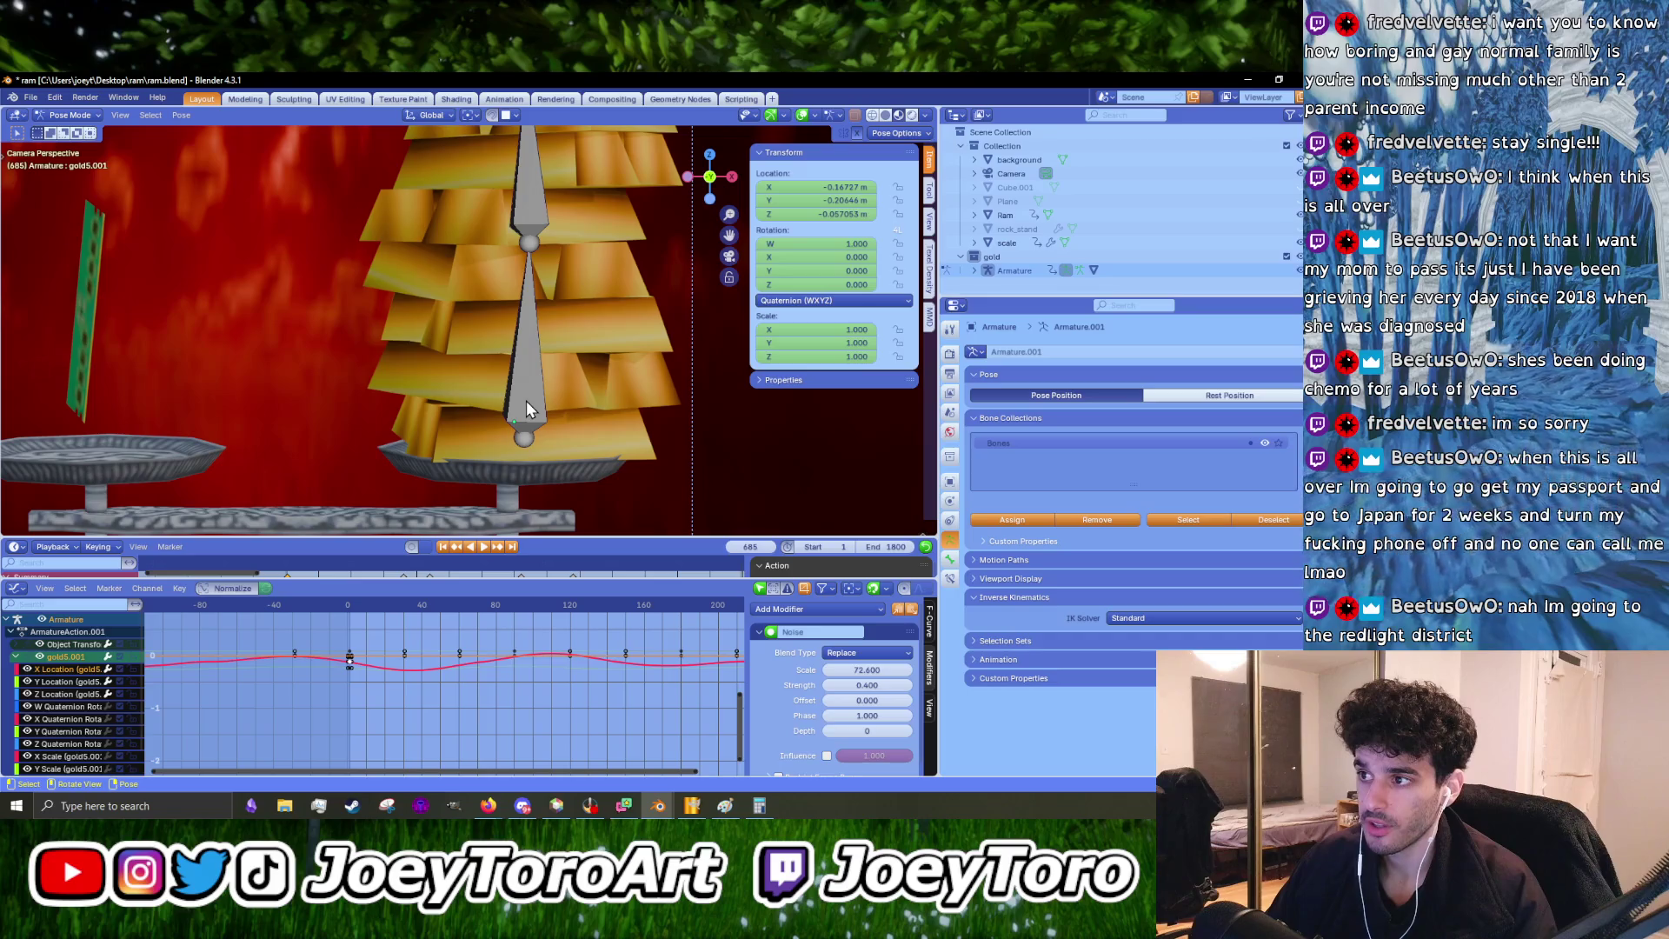
left_click(525, 400)
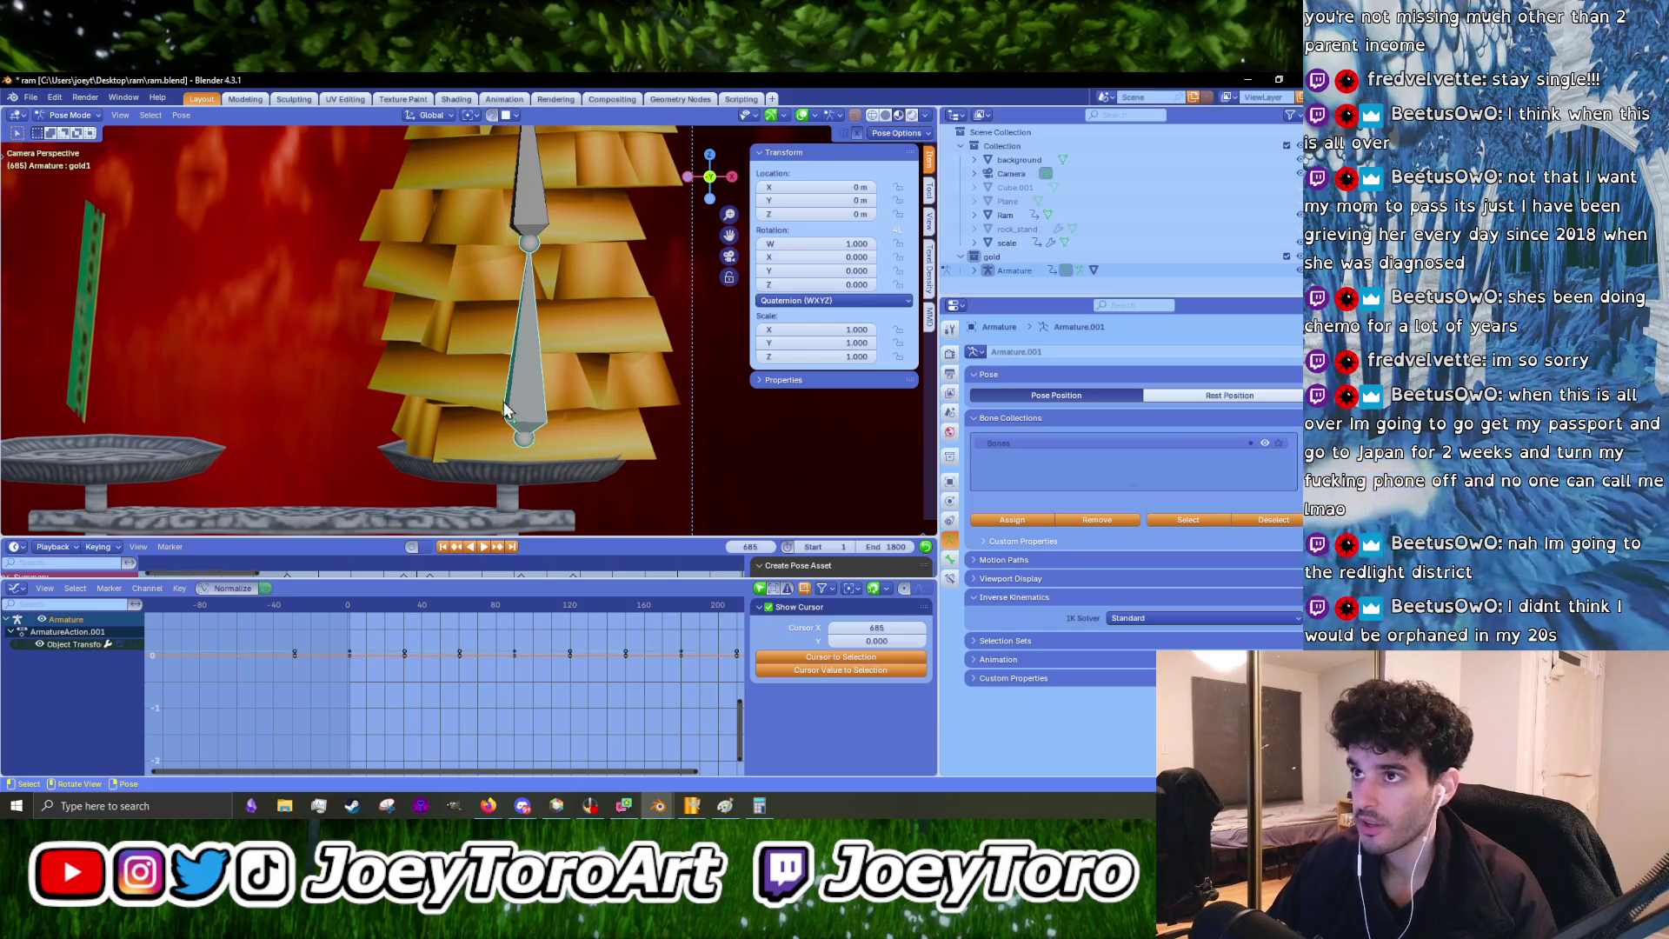
left_click(1223, 393)
- Briefly take the armature into Edit Mode and back so it shows its rest position
mouse_move(488, 468)
middle_mouse_down("shift")
mouse_move(466, 420)
mouse_move(461, 440)
mouse_move(523, 383)
mouse_move(538, 393)
middle_mouse_up("shift")
left_click(70, 114)
left_click(66, 142)
key("Tab")
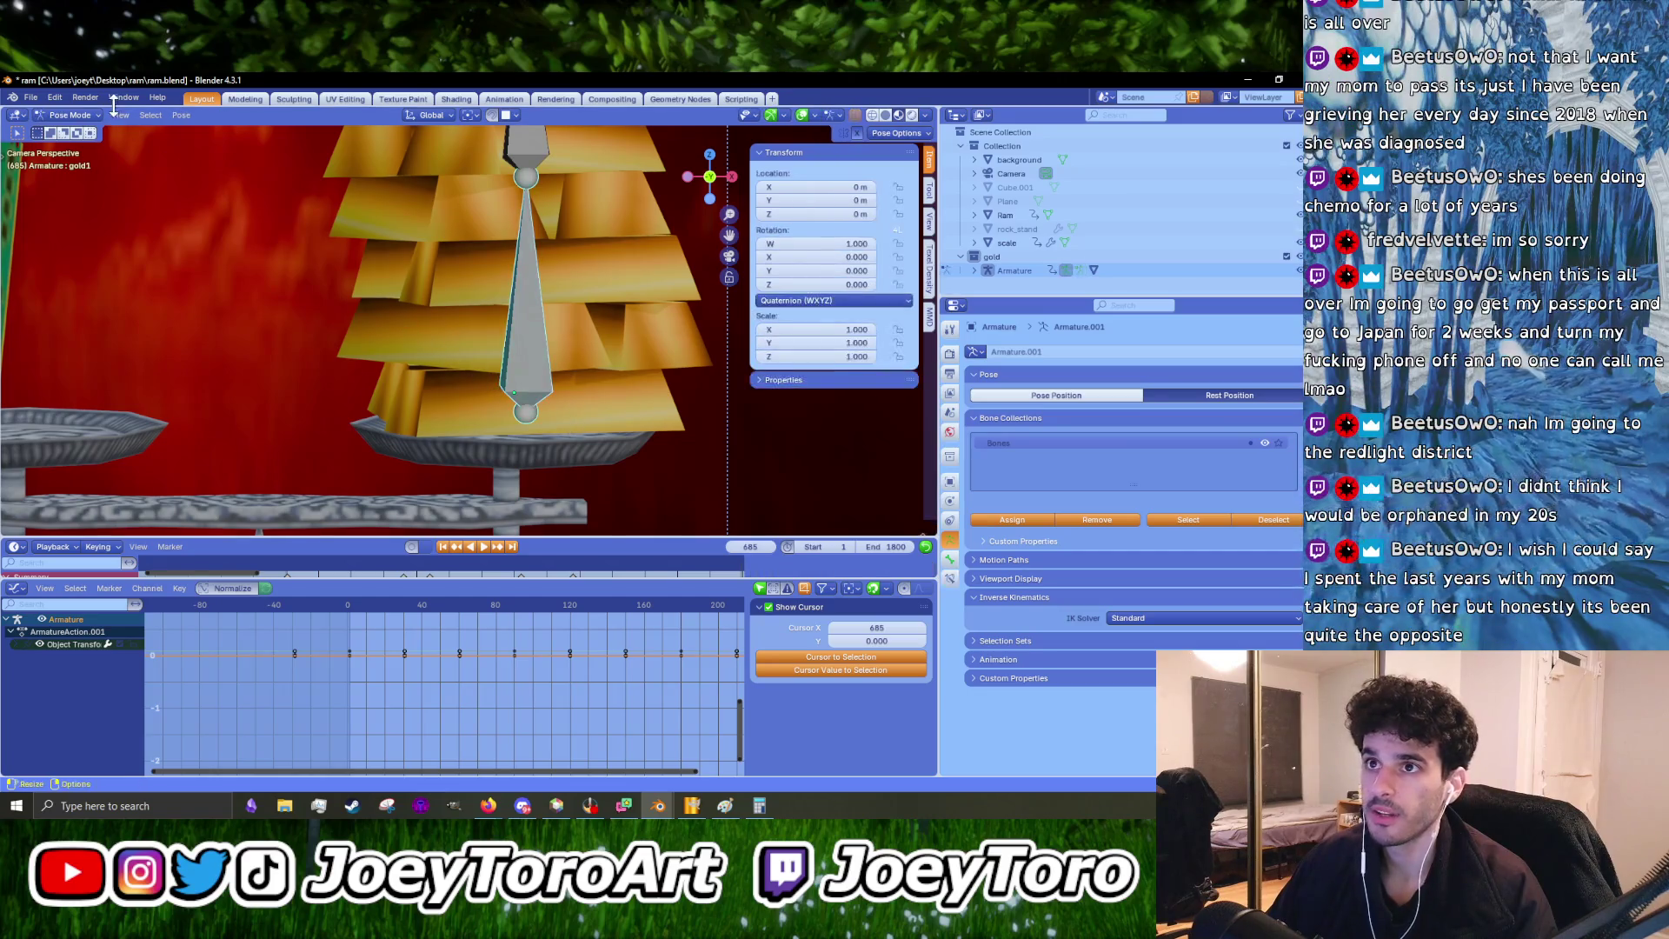
- Edit the gold_bars mesh and select the bottom bar pieces with linked selection
left_click(398, 366)
key("Tab")
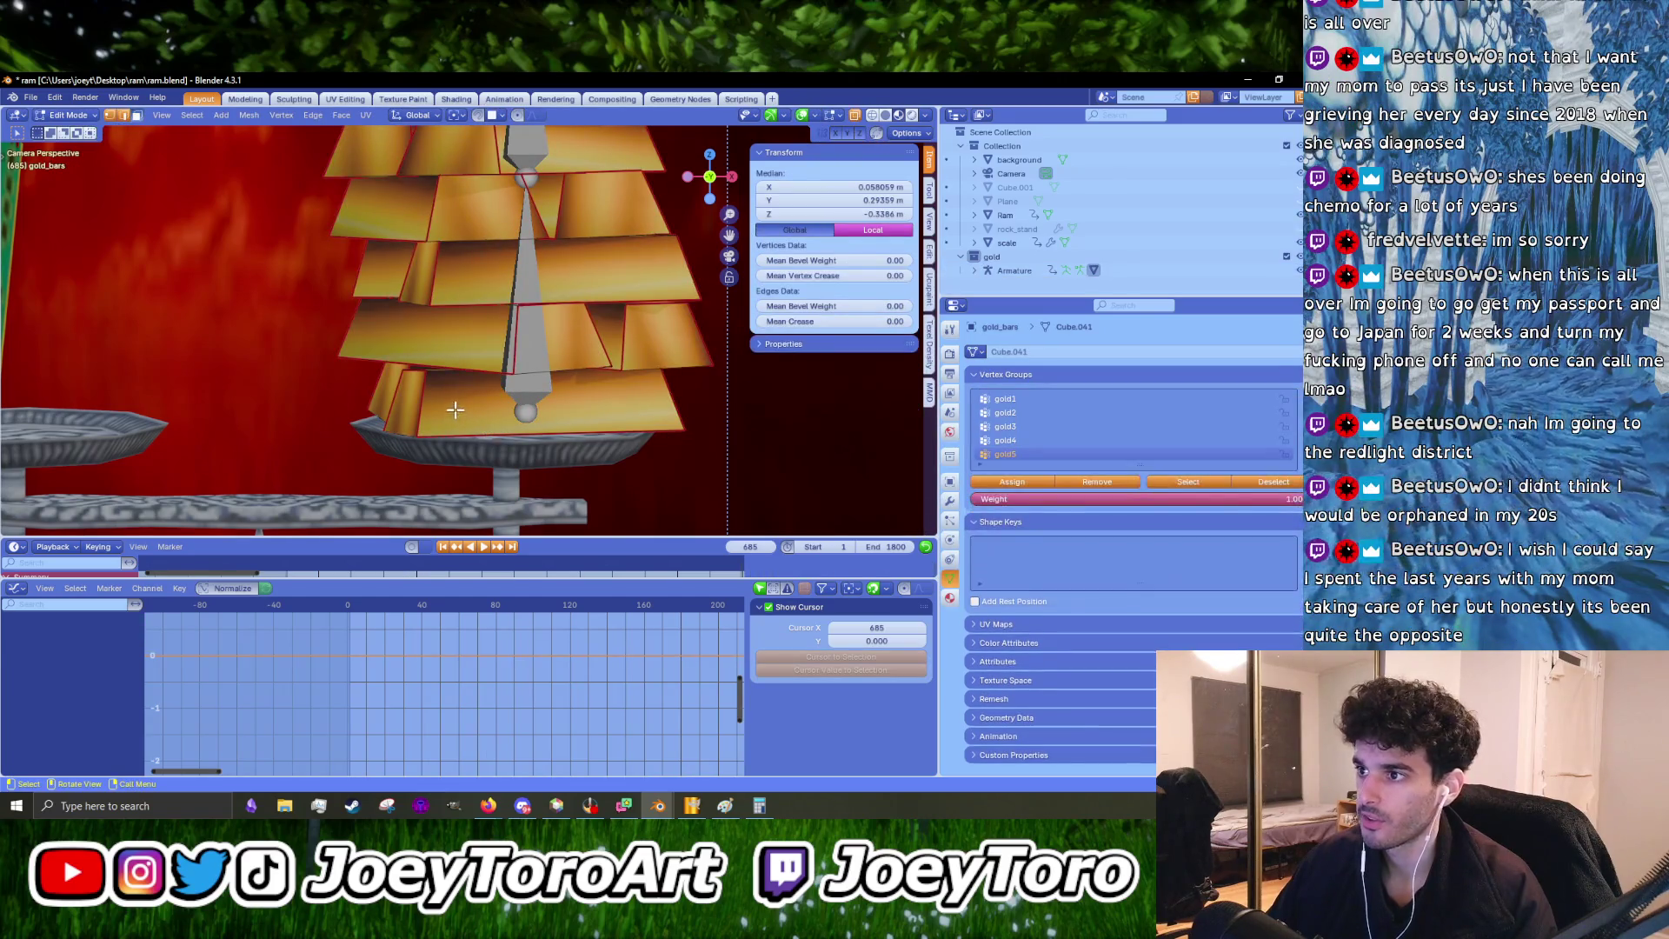
key("ctrl+l")
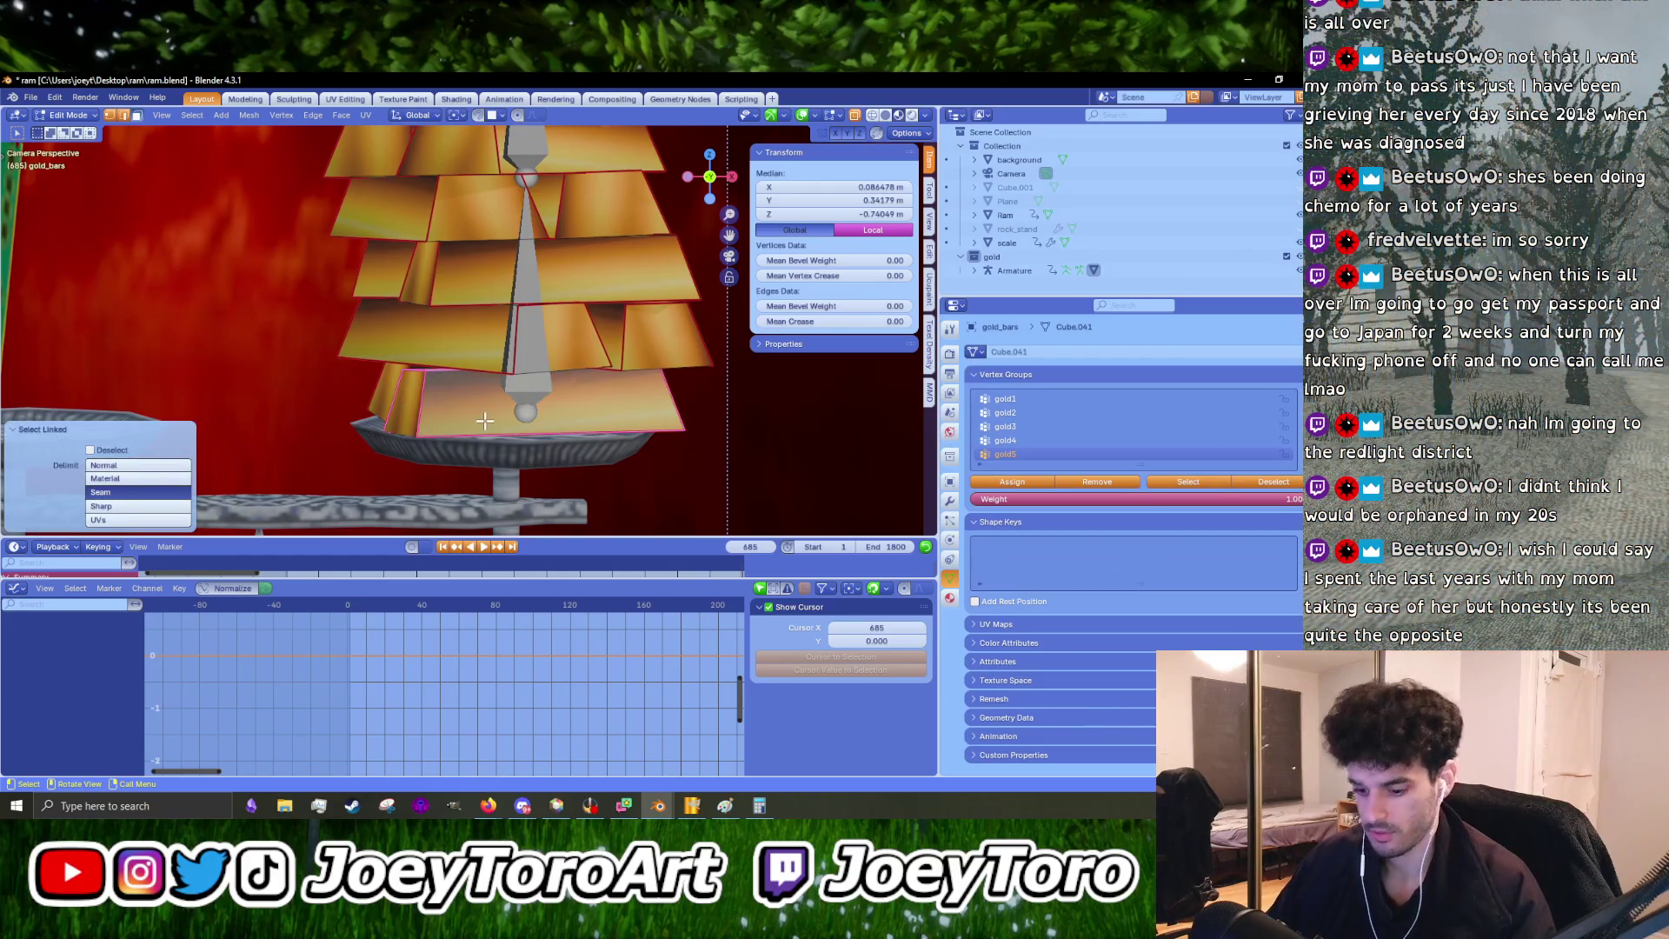
left_click(485, 421)
key("ctrl+l")
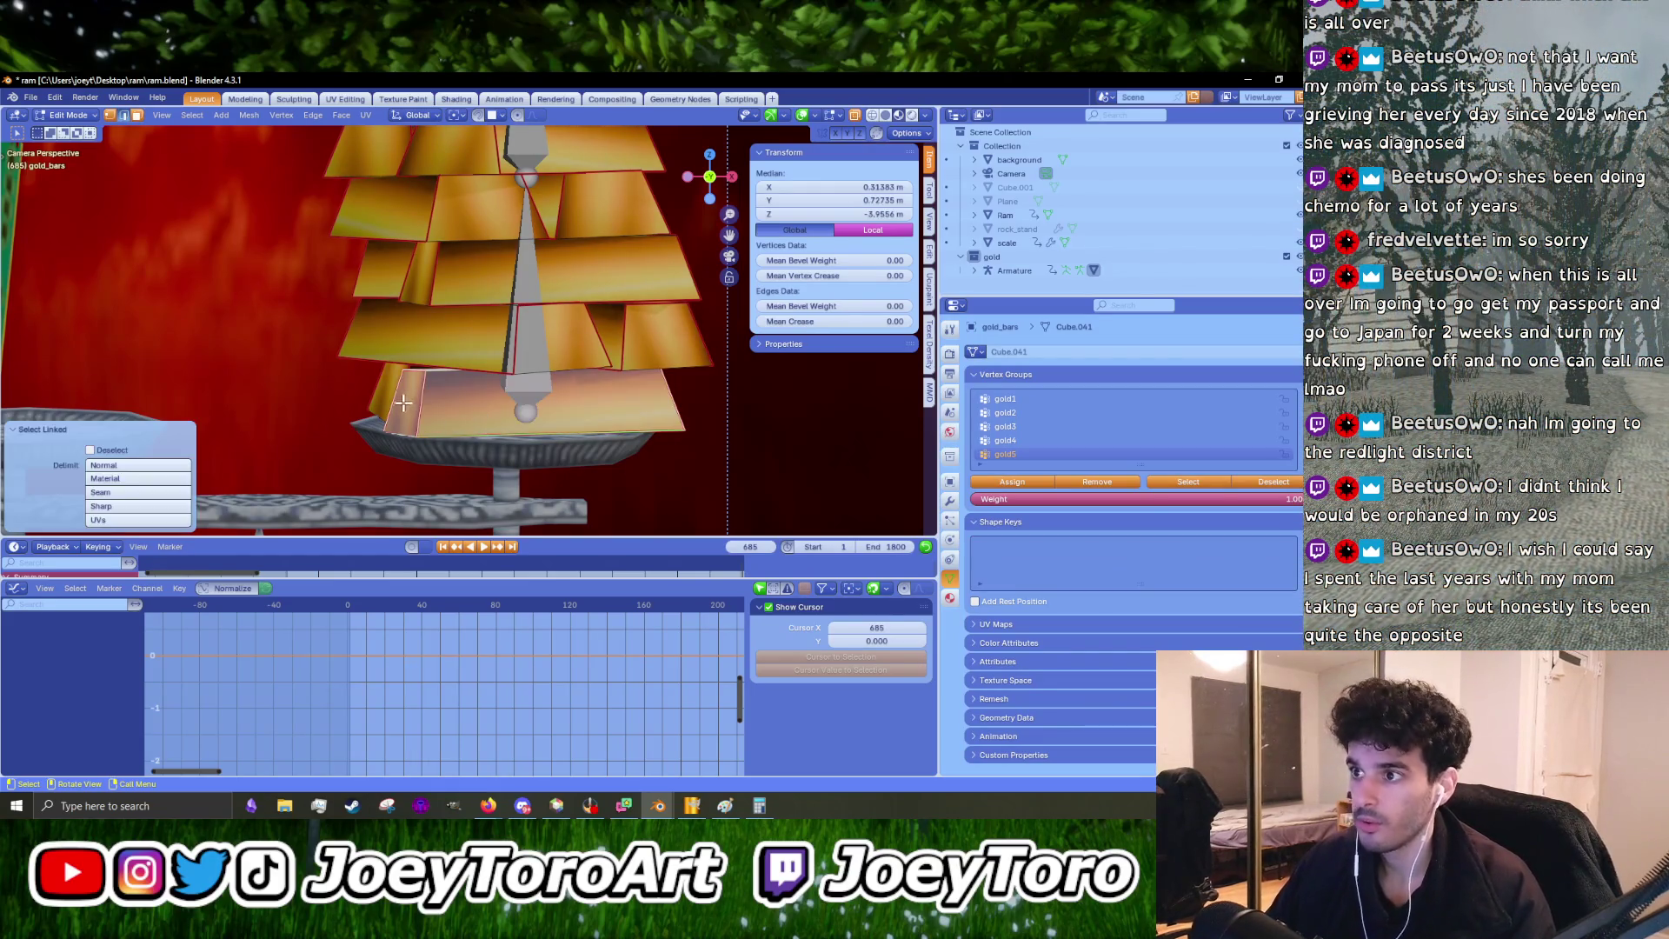
key("l")
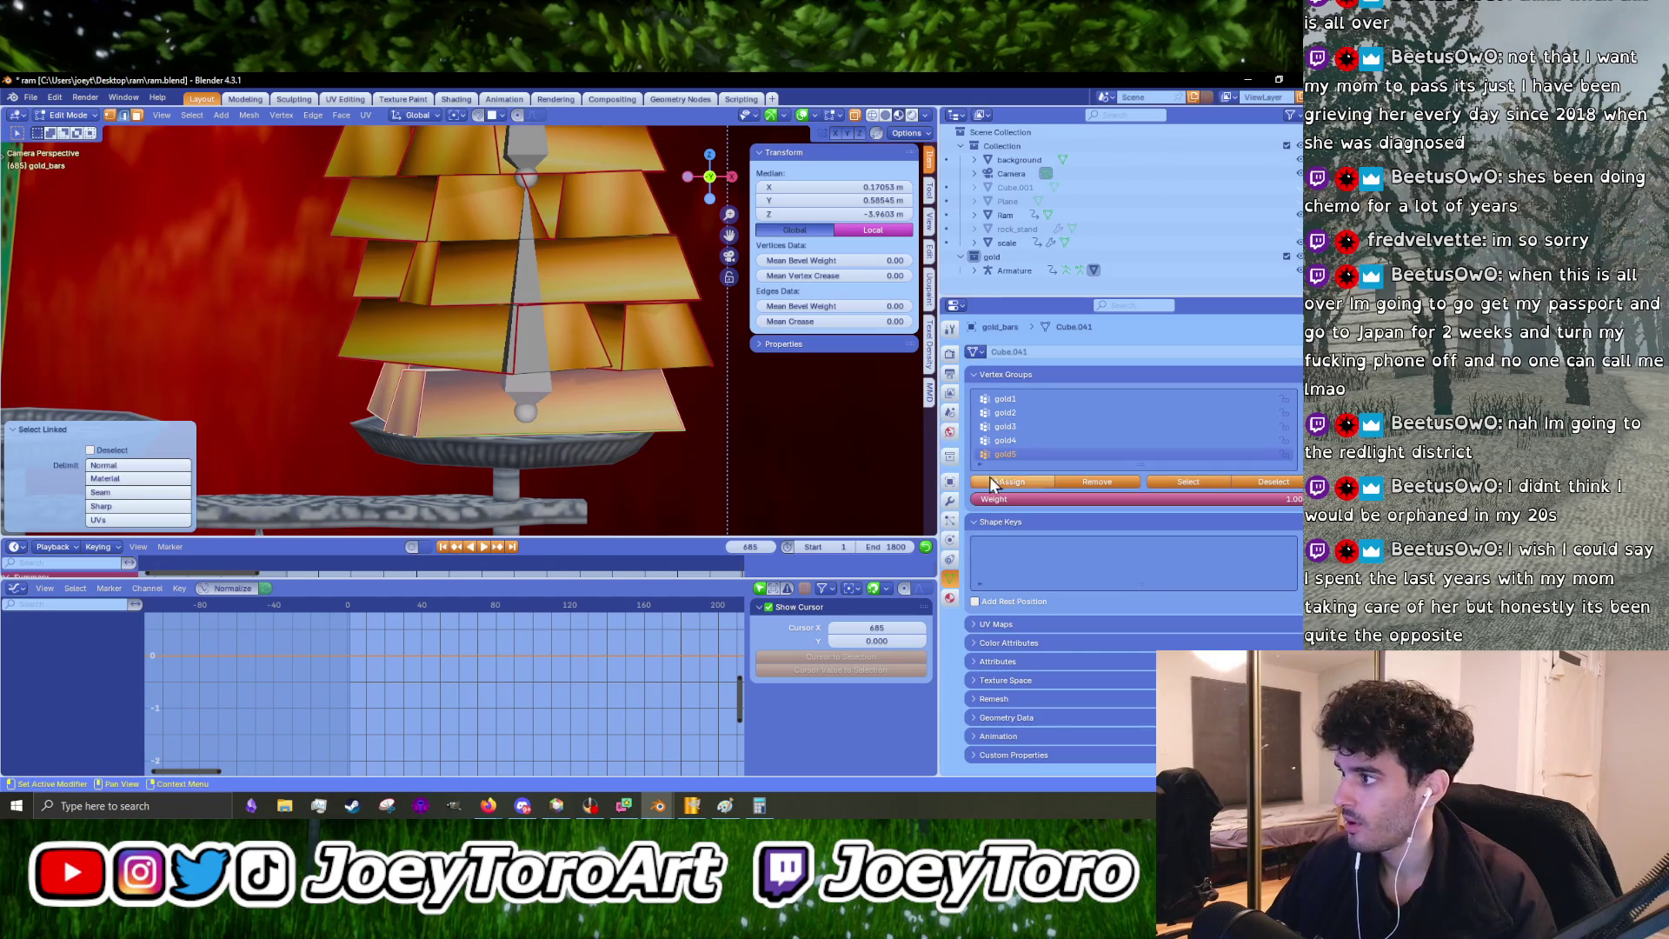
- Update the selected bars' membership in the gold1 vertex group, then briefly test playback
left_click(1036, 397)
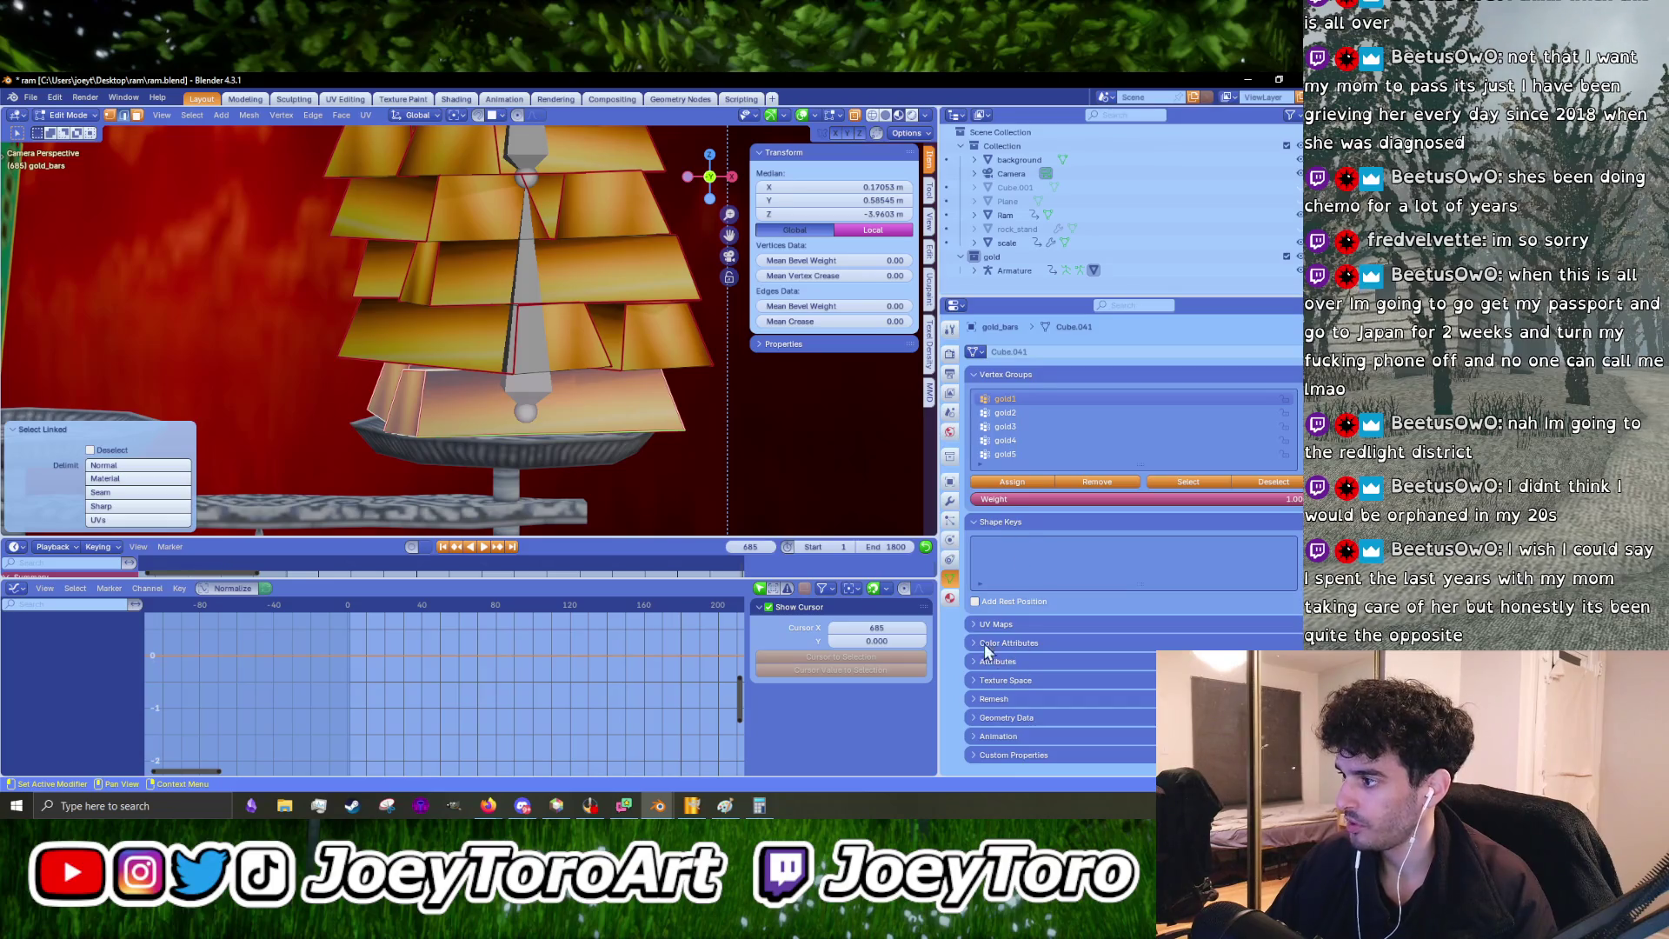
left_click(1083, 484)
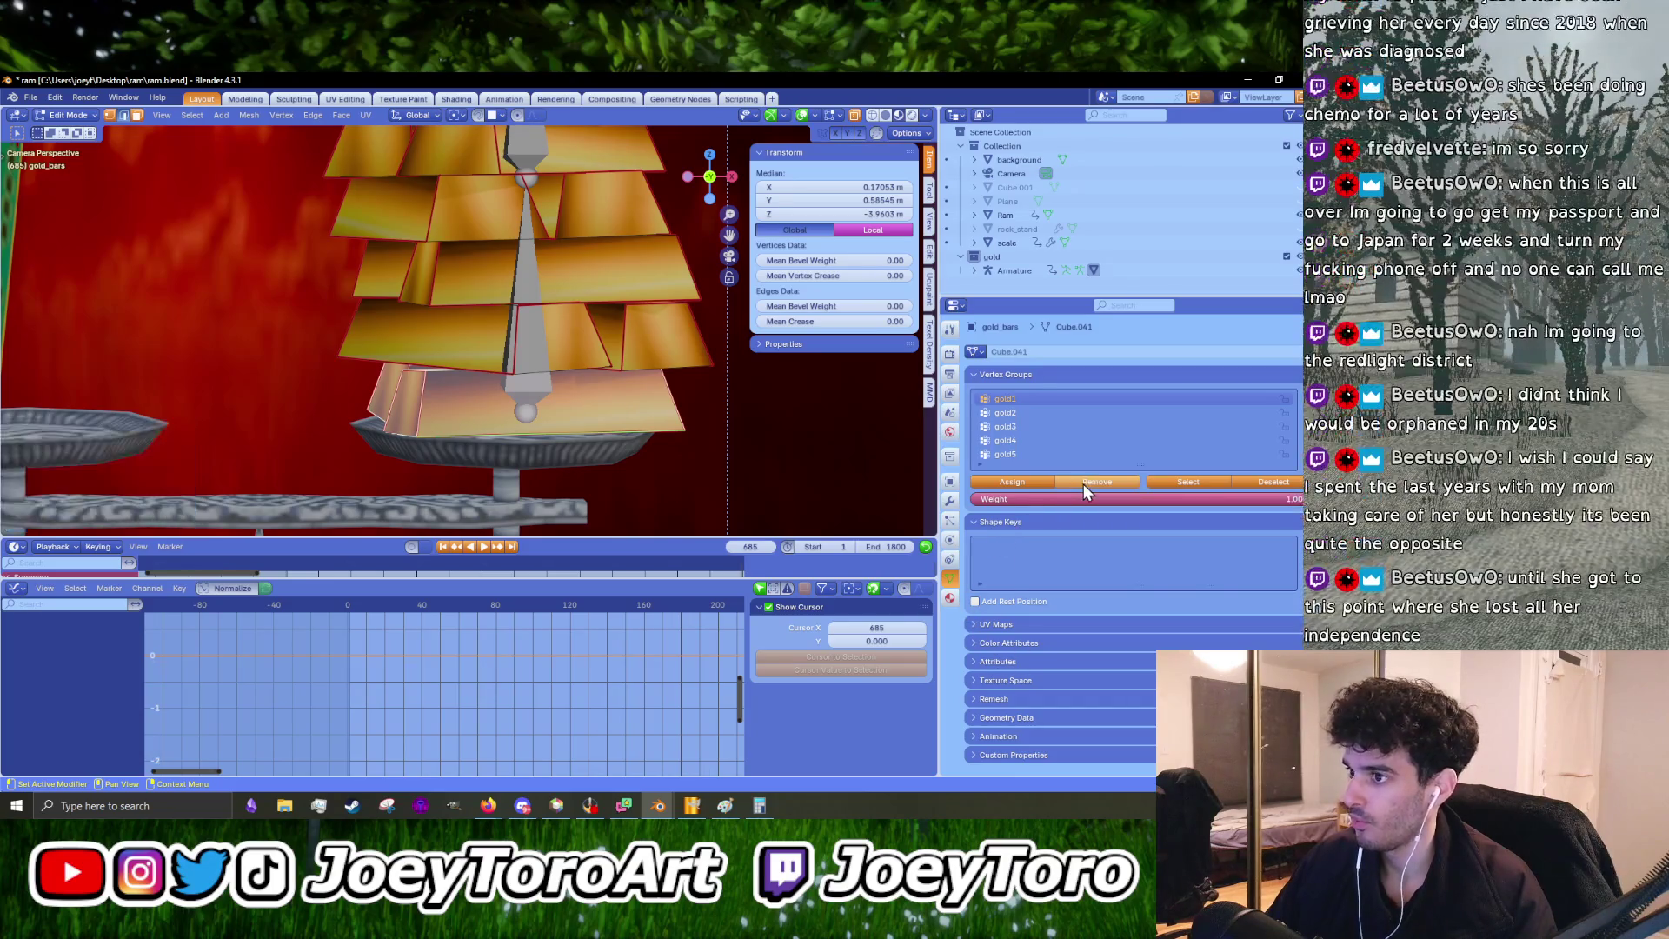
key("space")
key("space")
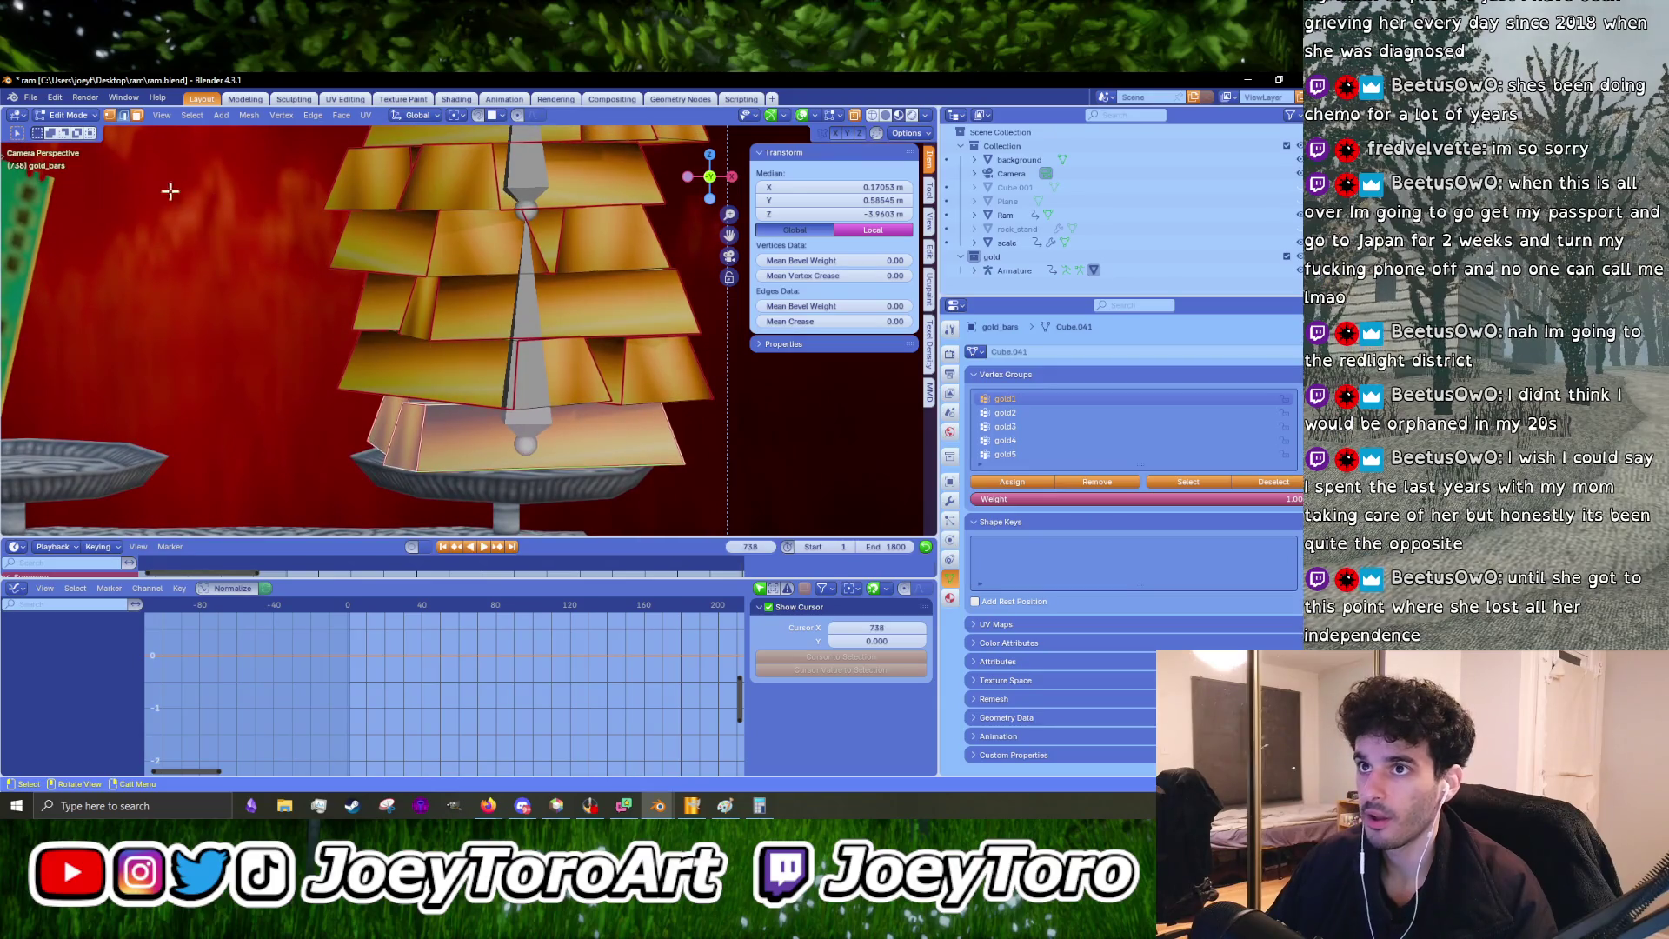
key("space")
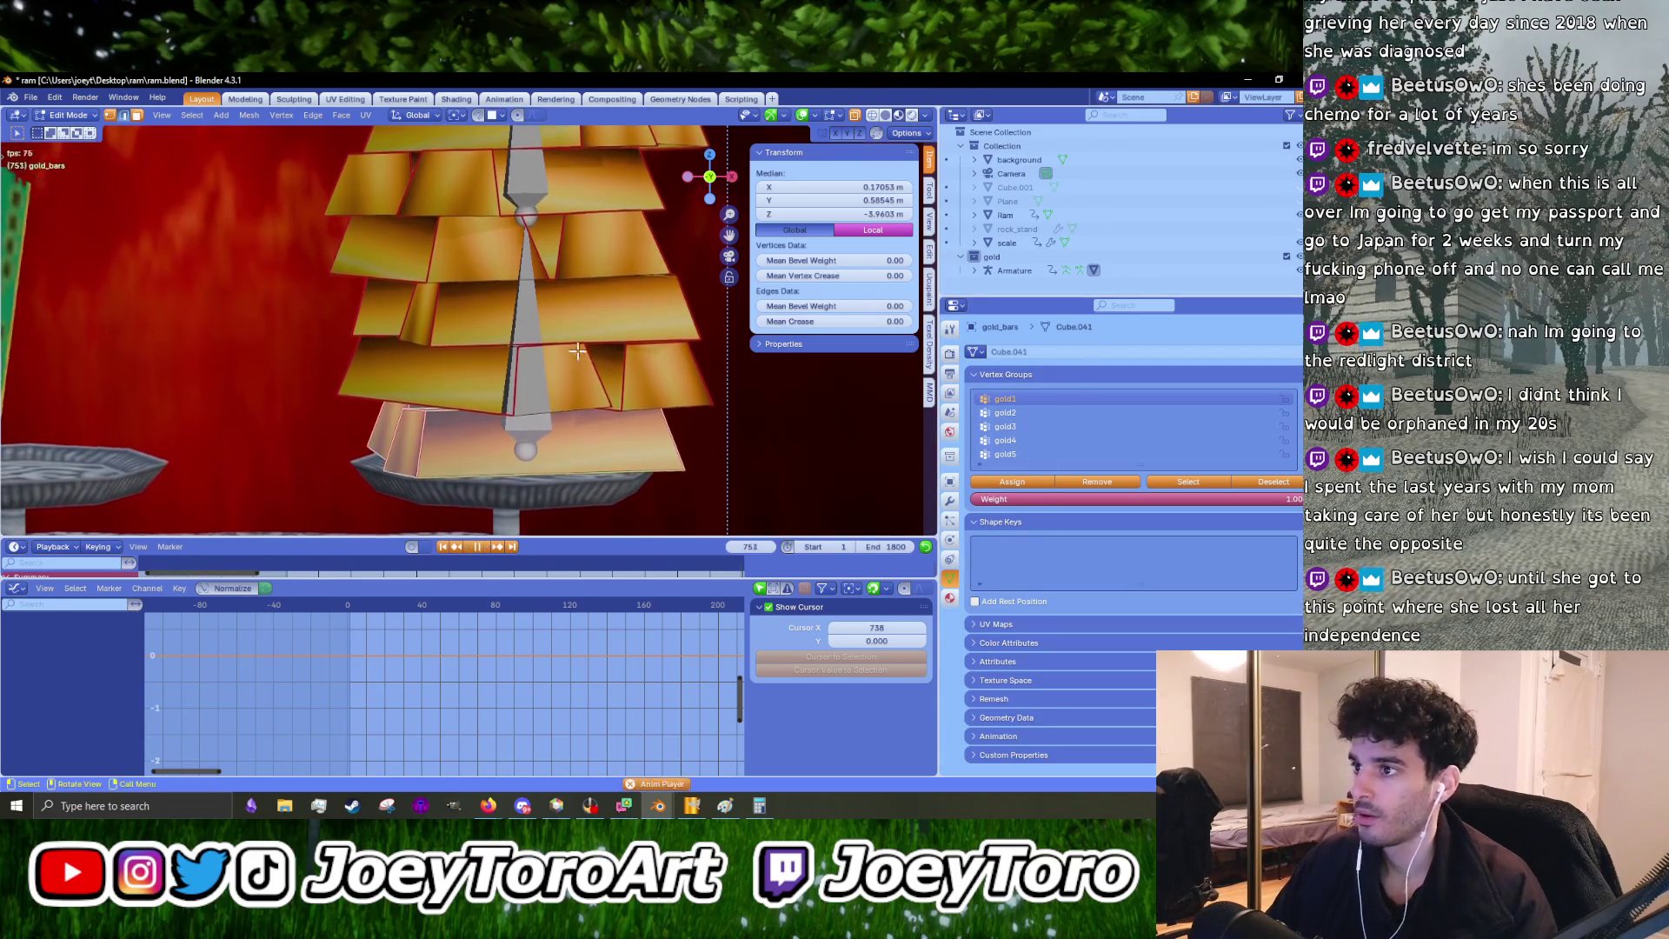
- Return to Object Mode, set the armature to Pose Position, and replay the sway
key("Tab")
left_click(71, 115)
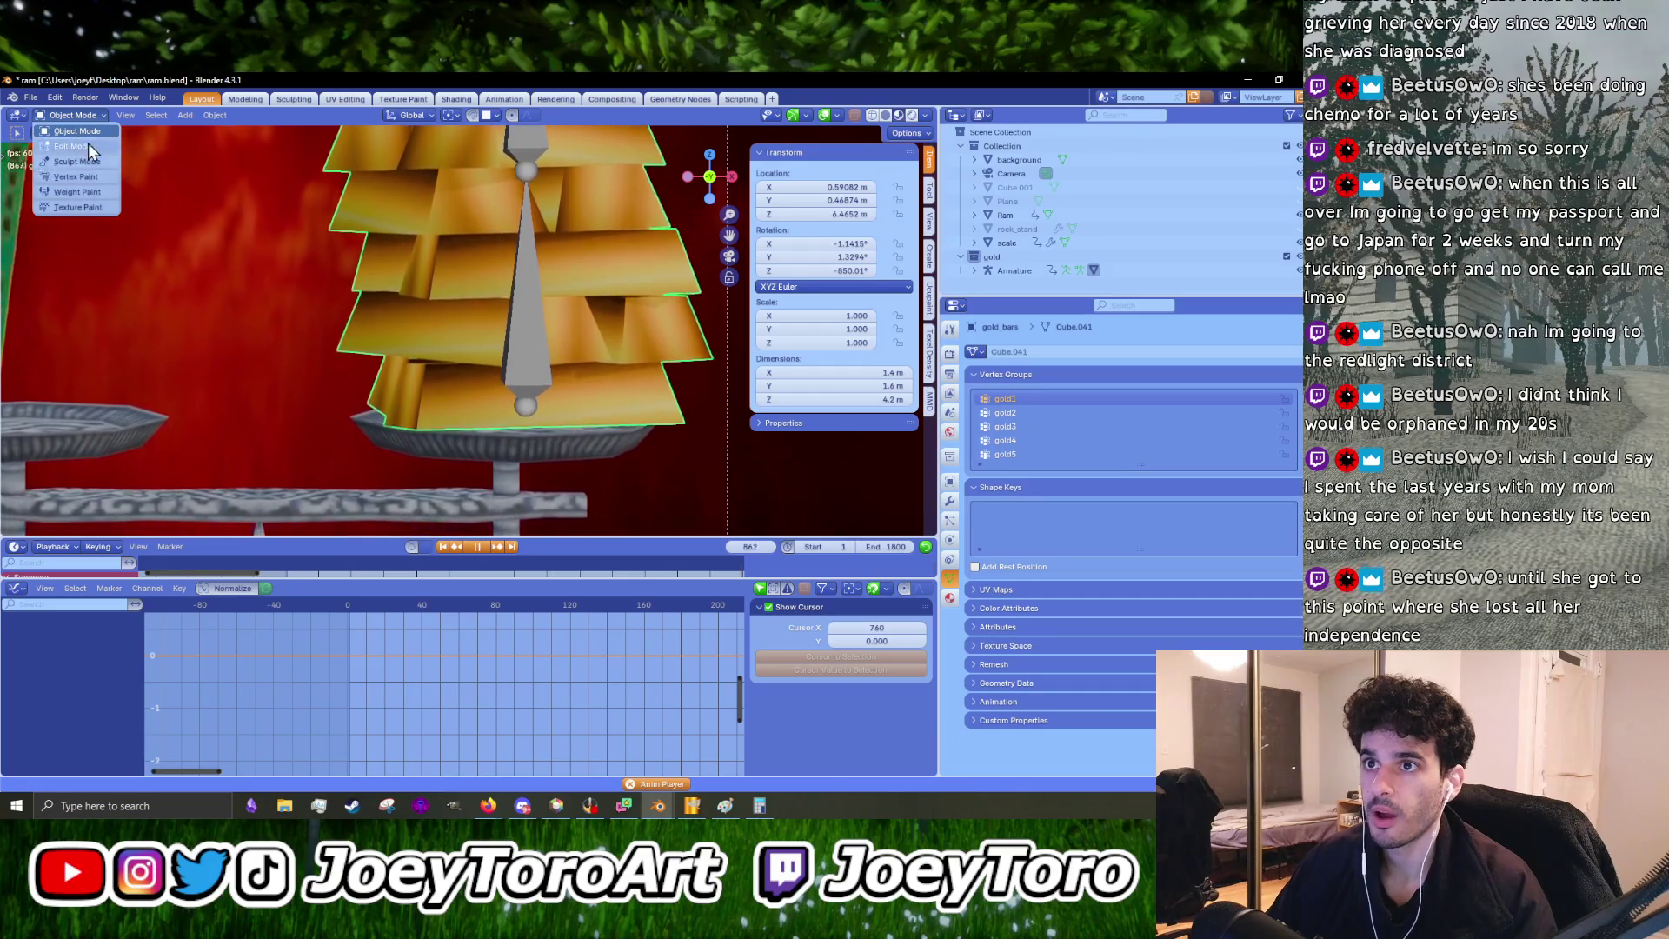
left_click(527, 327)
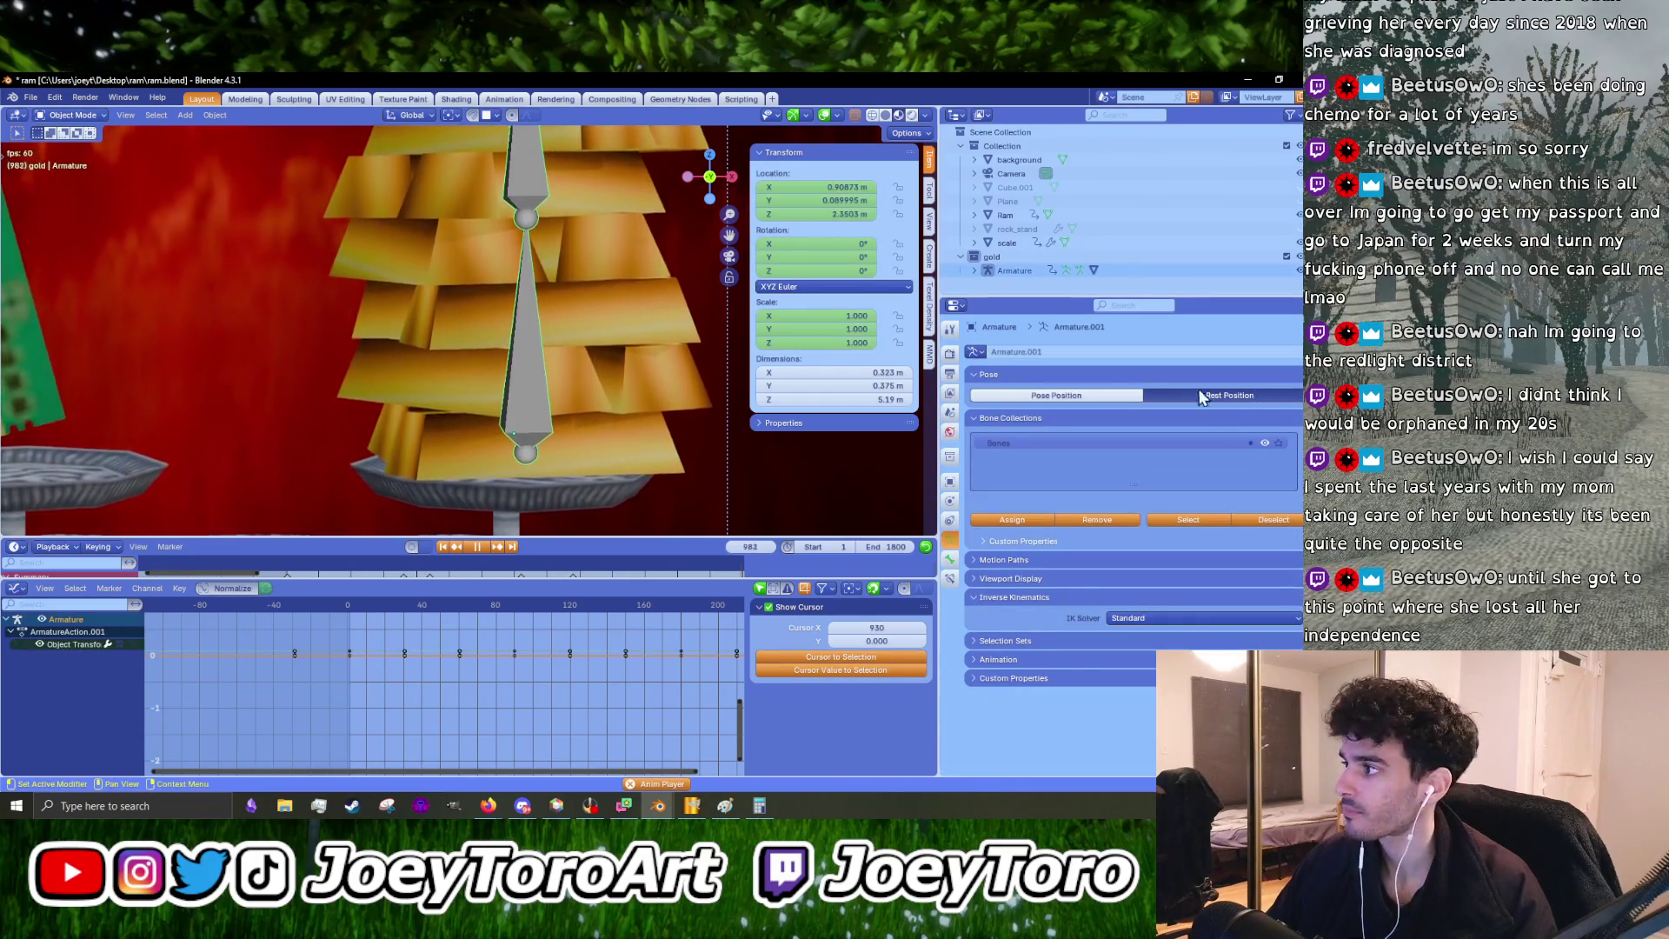
left_click(1113, 392)
left_click(669, 476)
scroll(667, 472, "down", 5)
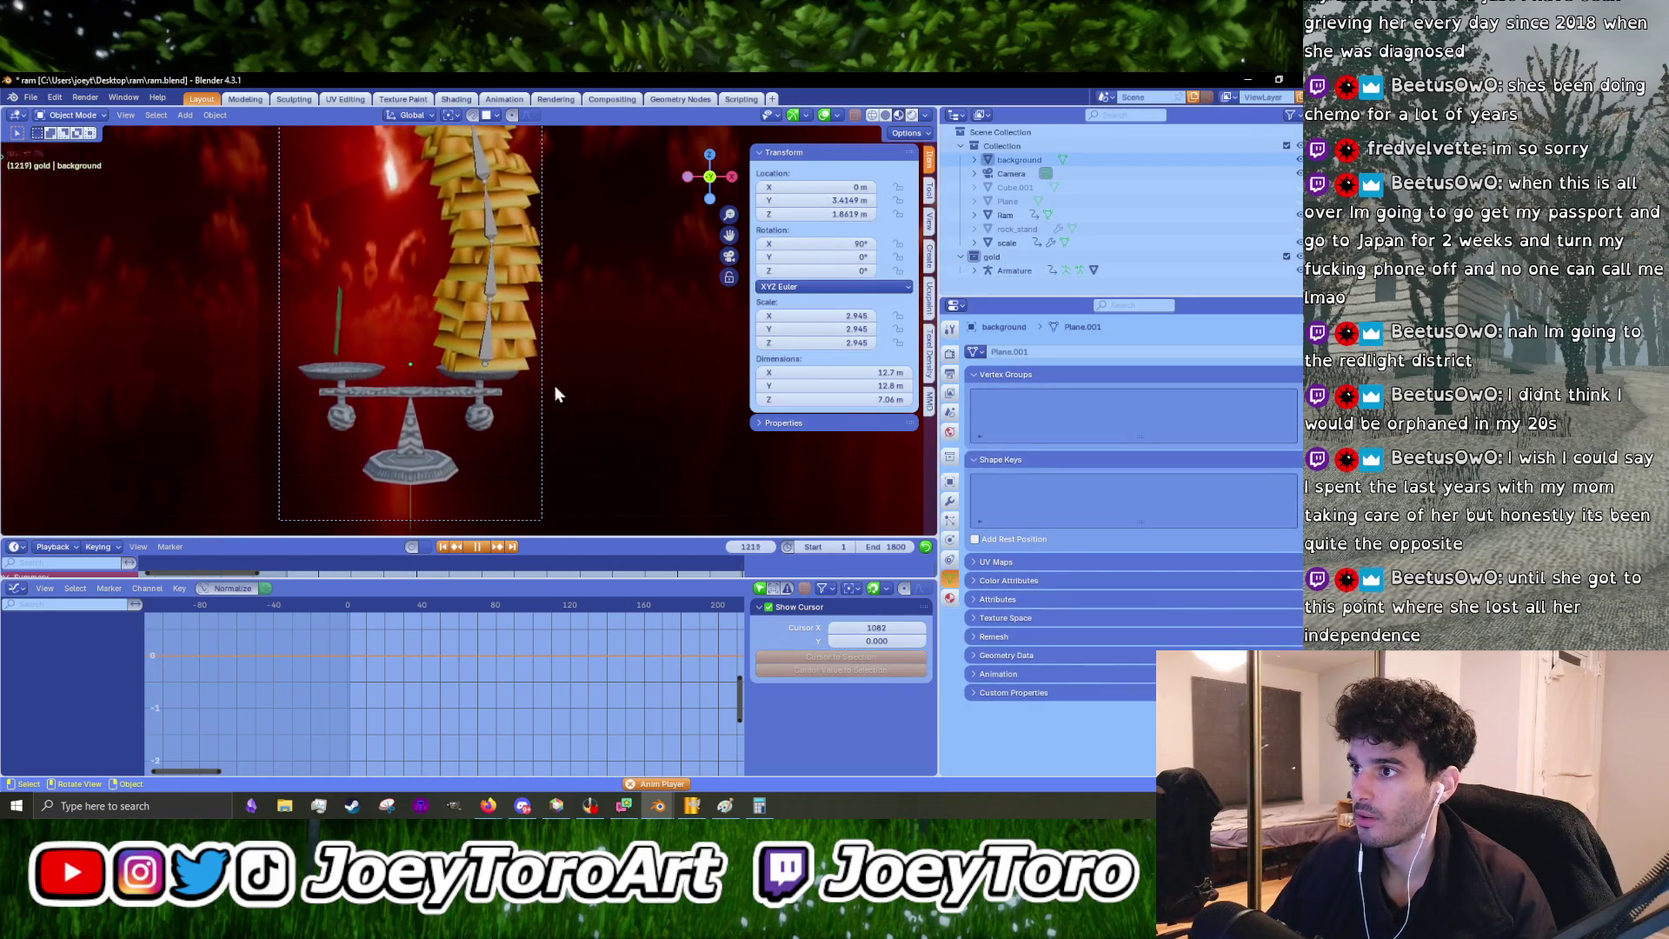
scroll(535, 414, "up", 4)
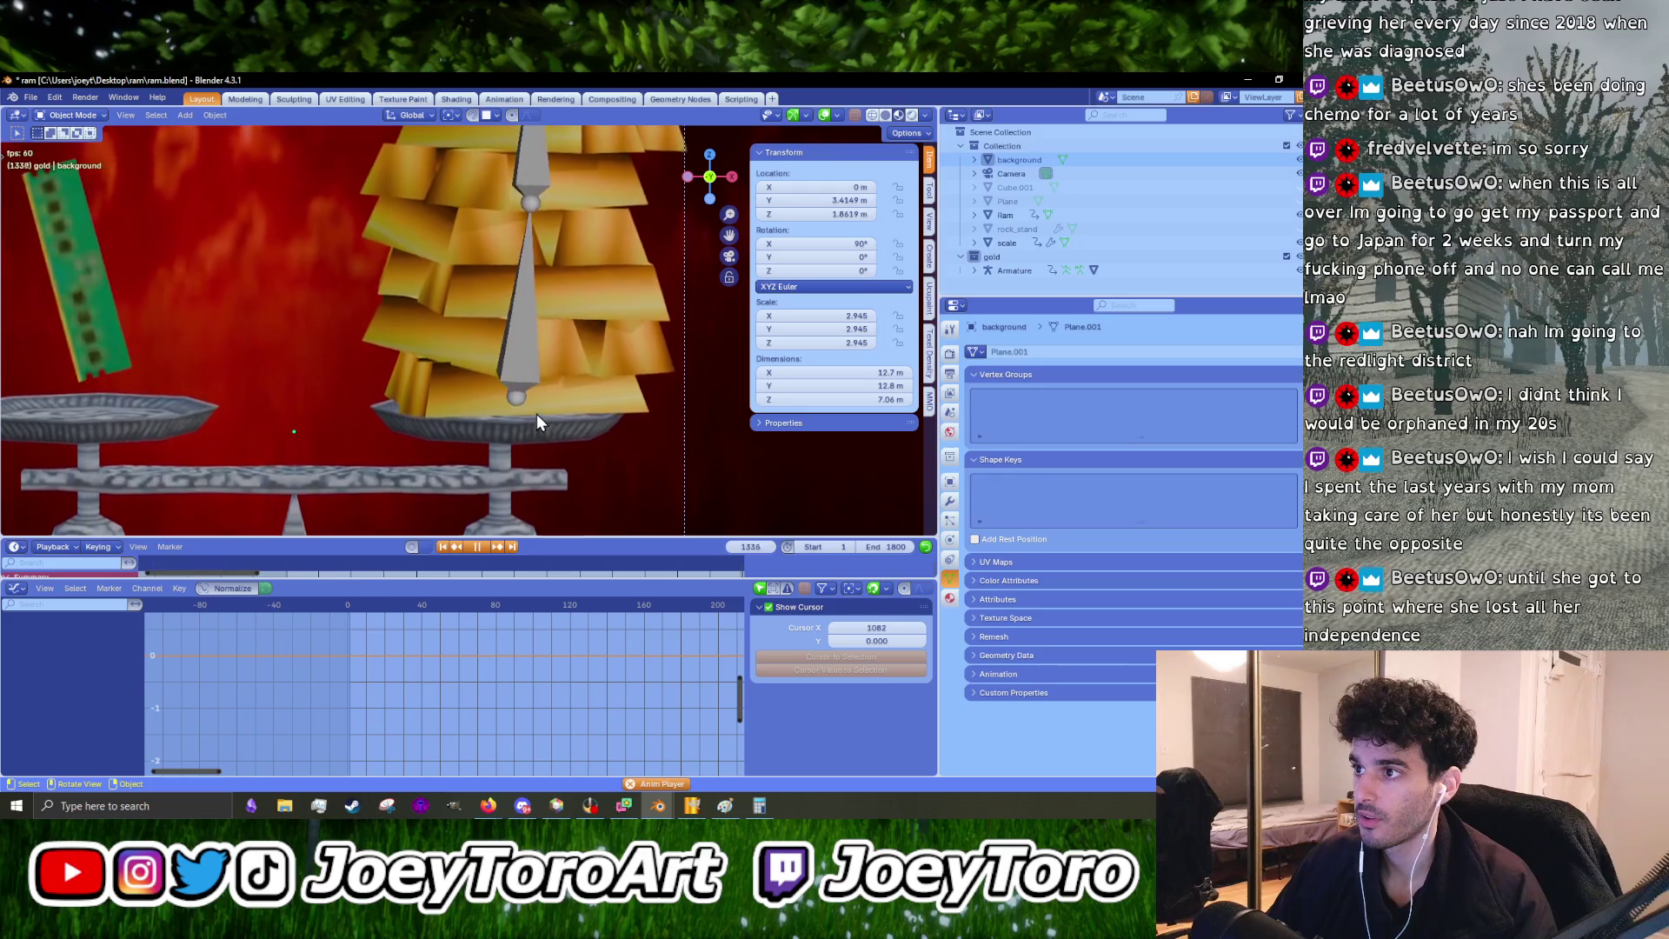
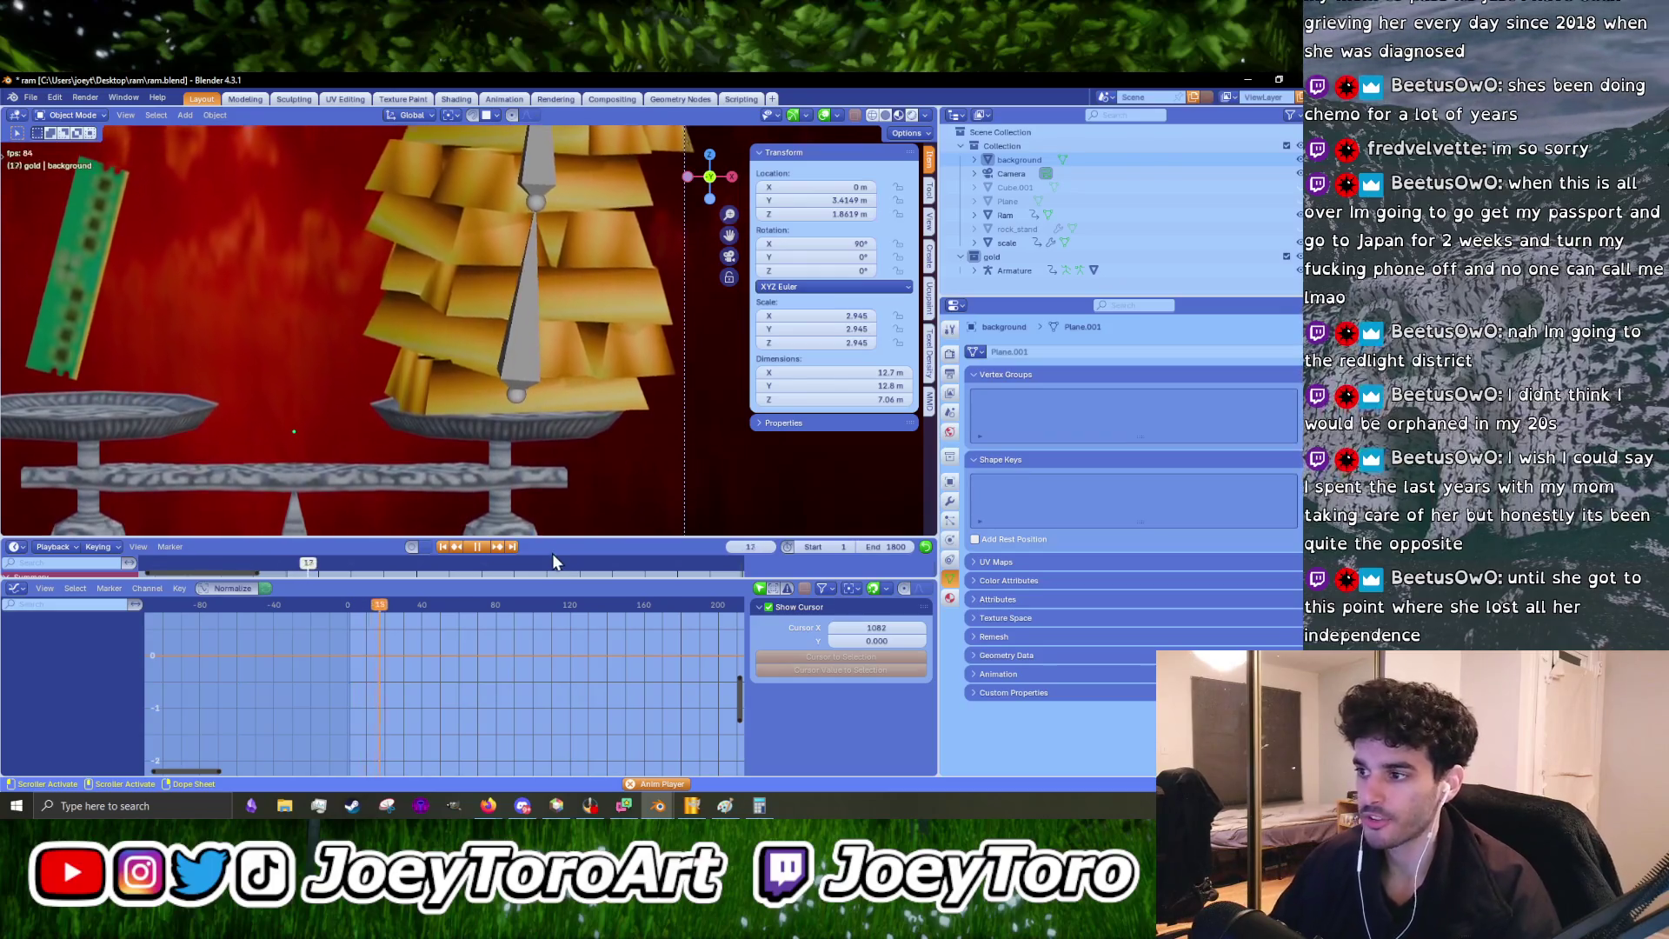
- Make the 3D view slightly taller and stop the animation playback
left_click_drag(557, 541, 561, 559)
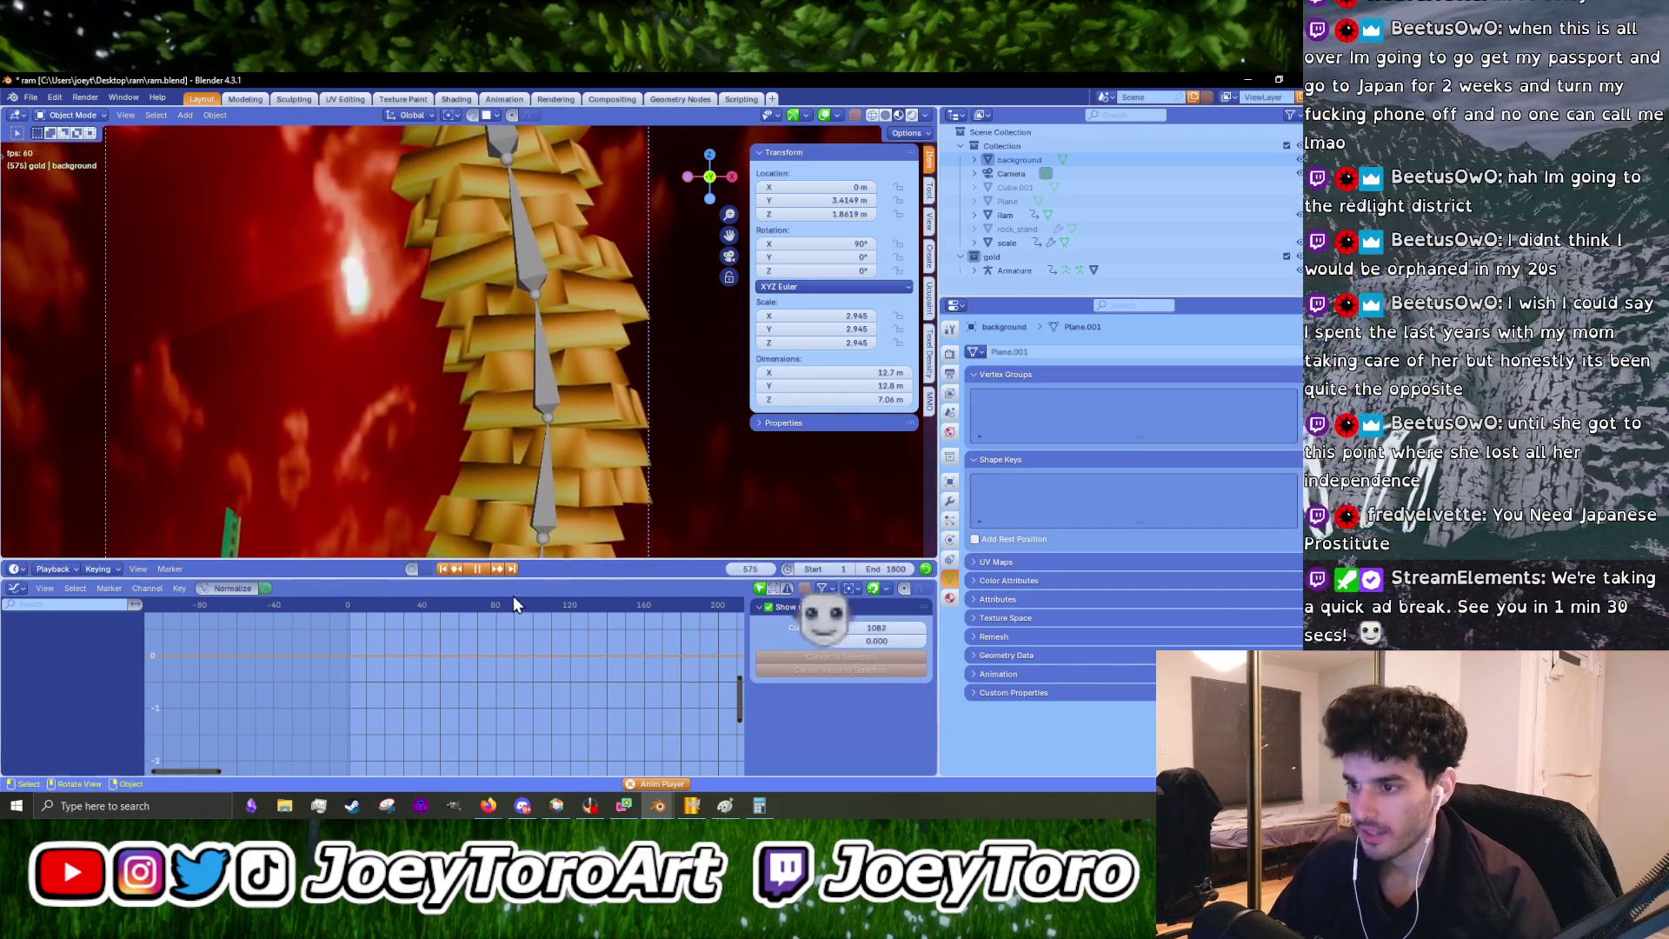
key("space")
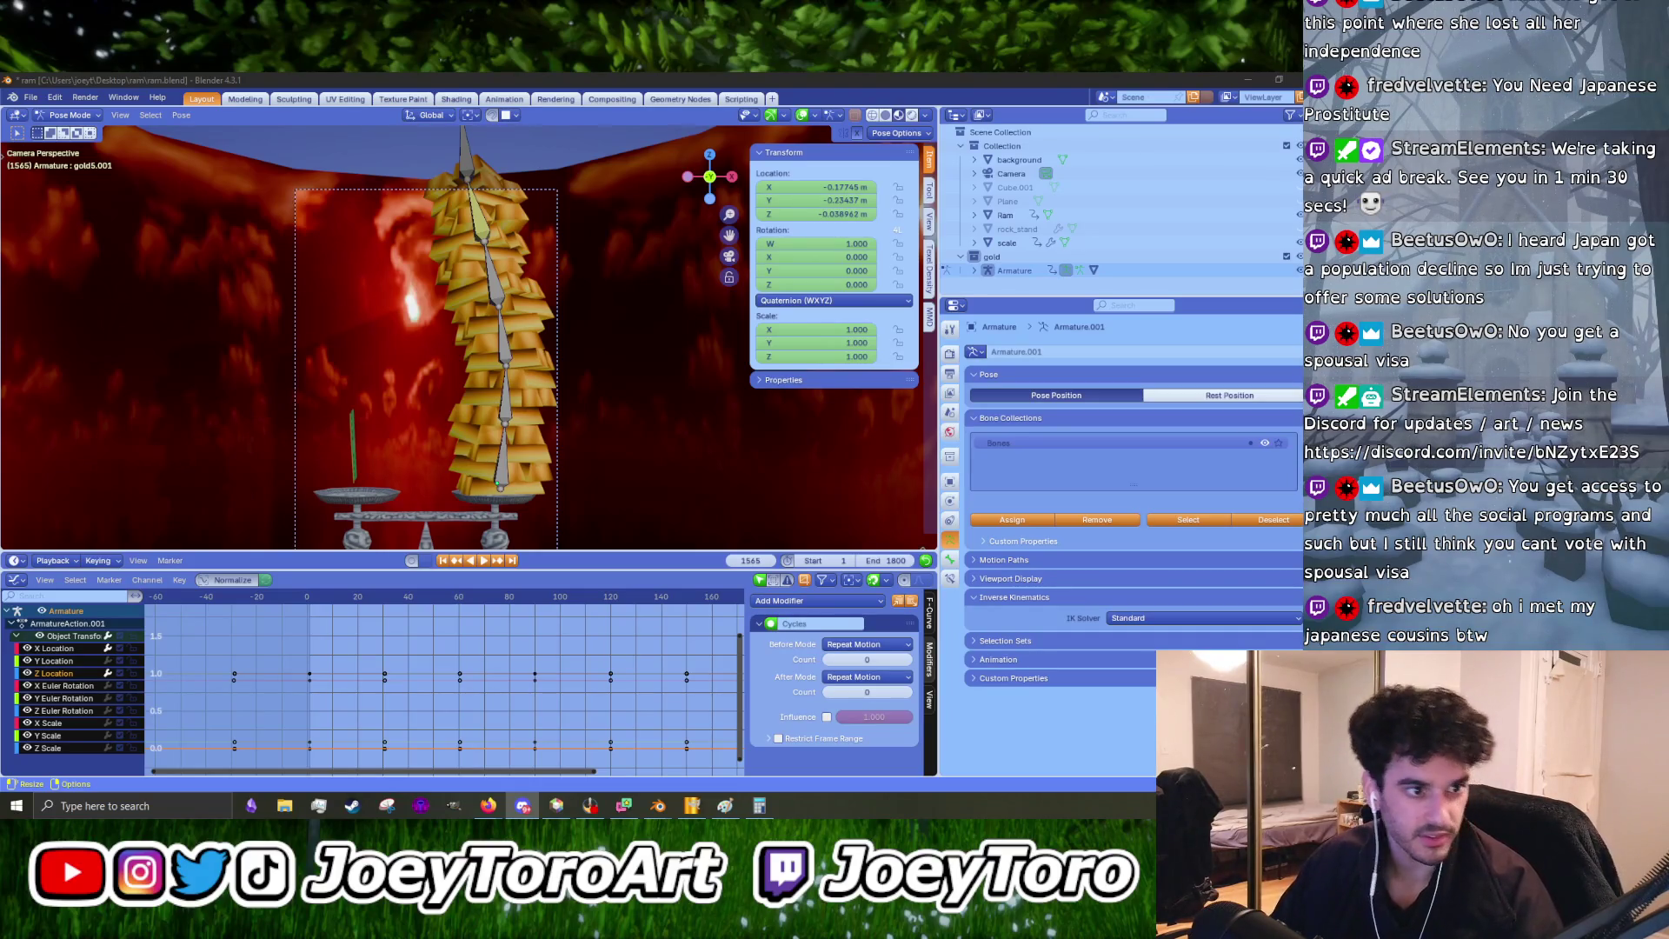
- Play the animation to check the motion, recentring the graph, and stop at frame 170
key("alt+Tab")
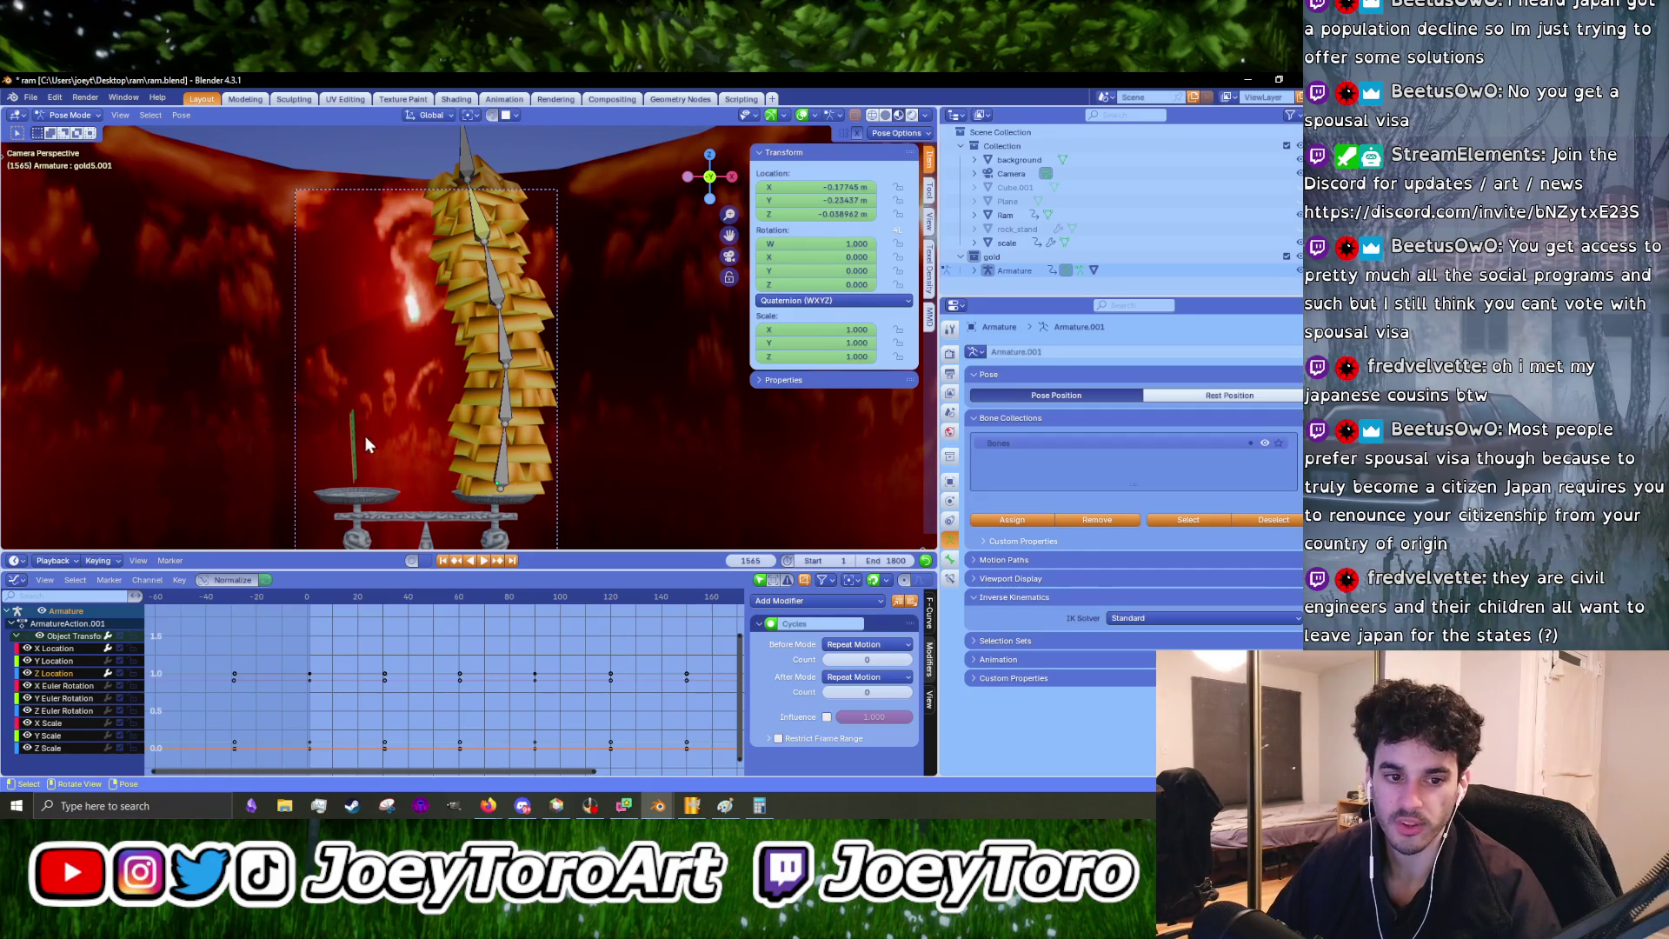
scroll(353, 419, "up", 2)
scroll(413, 399, "down", 4)
scroll(420, 453, "up", 2)
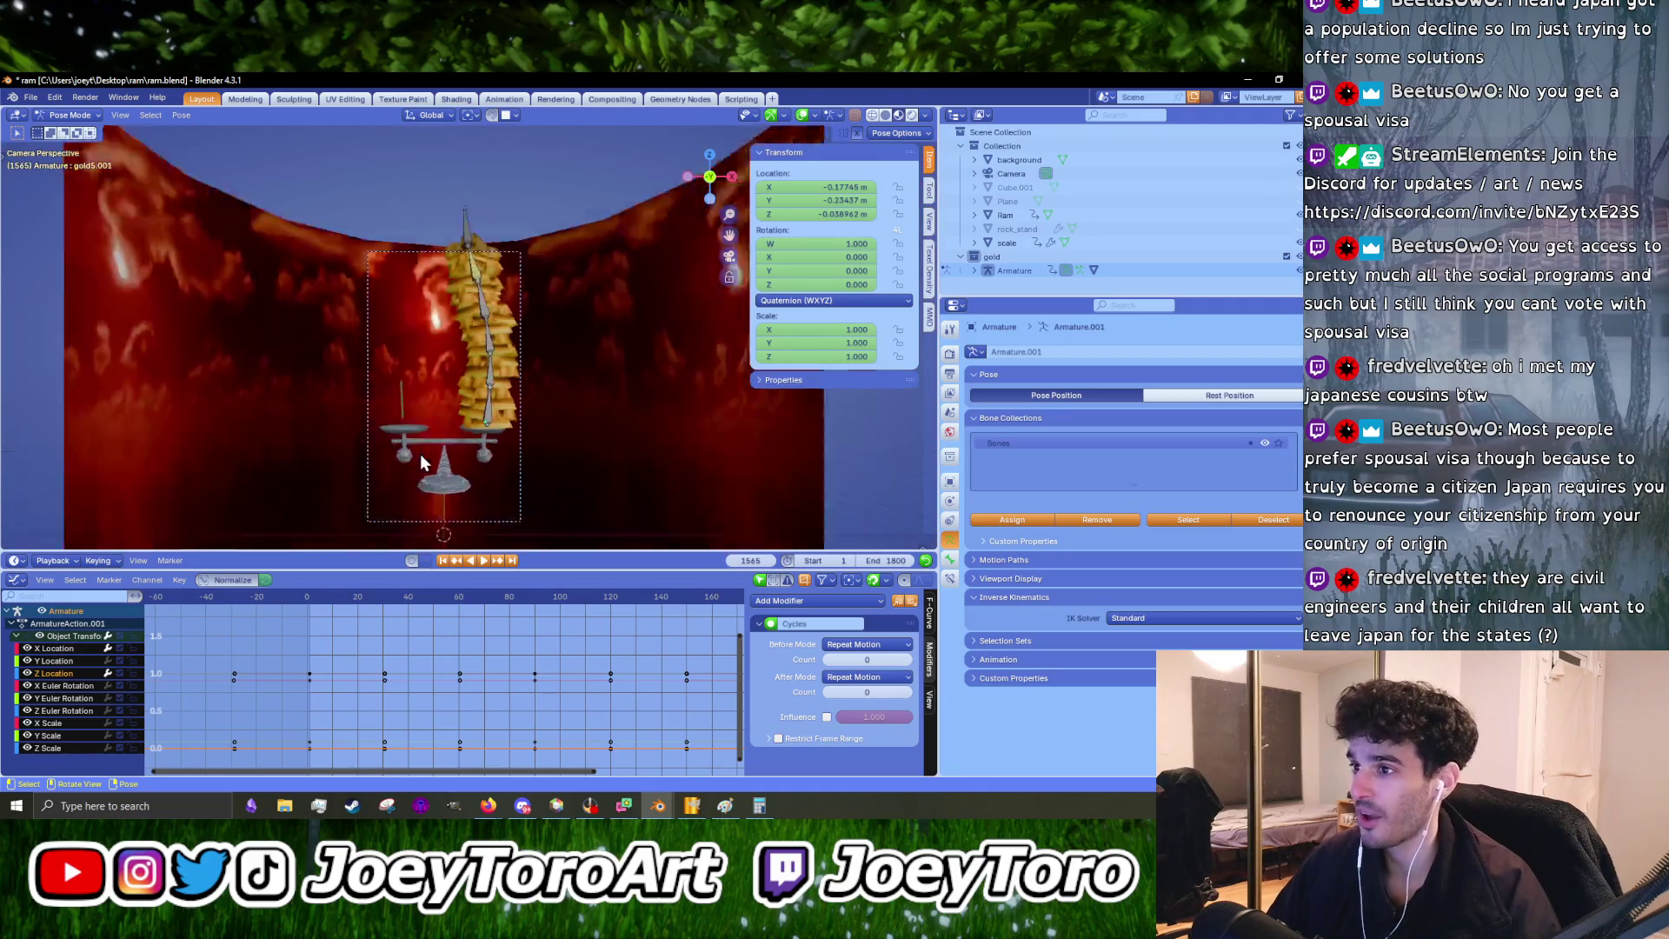
scroll(420, 454, "down", 3)
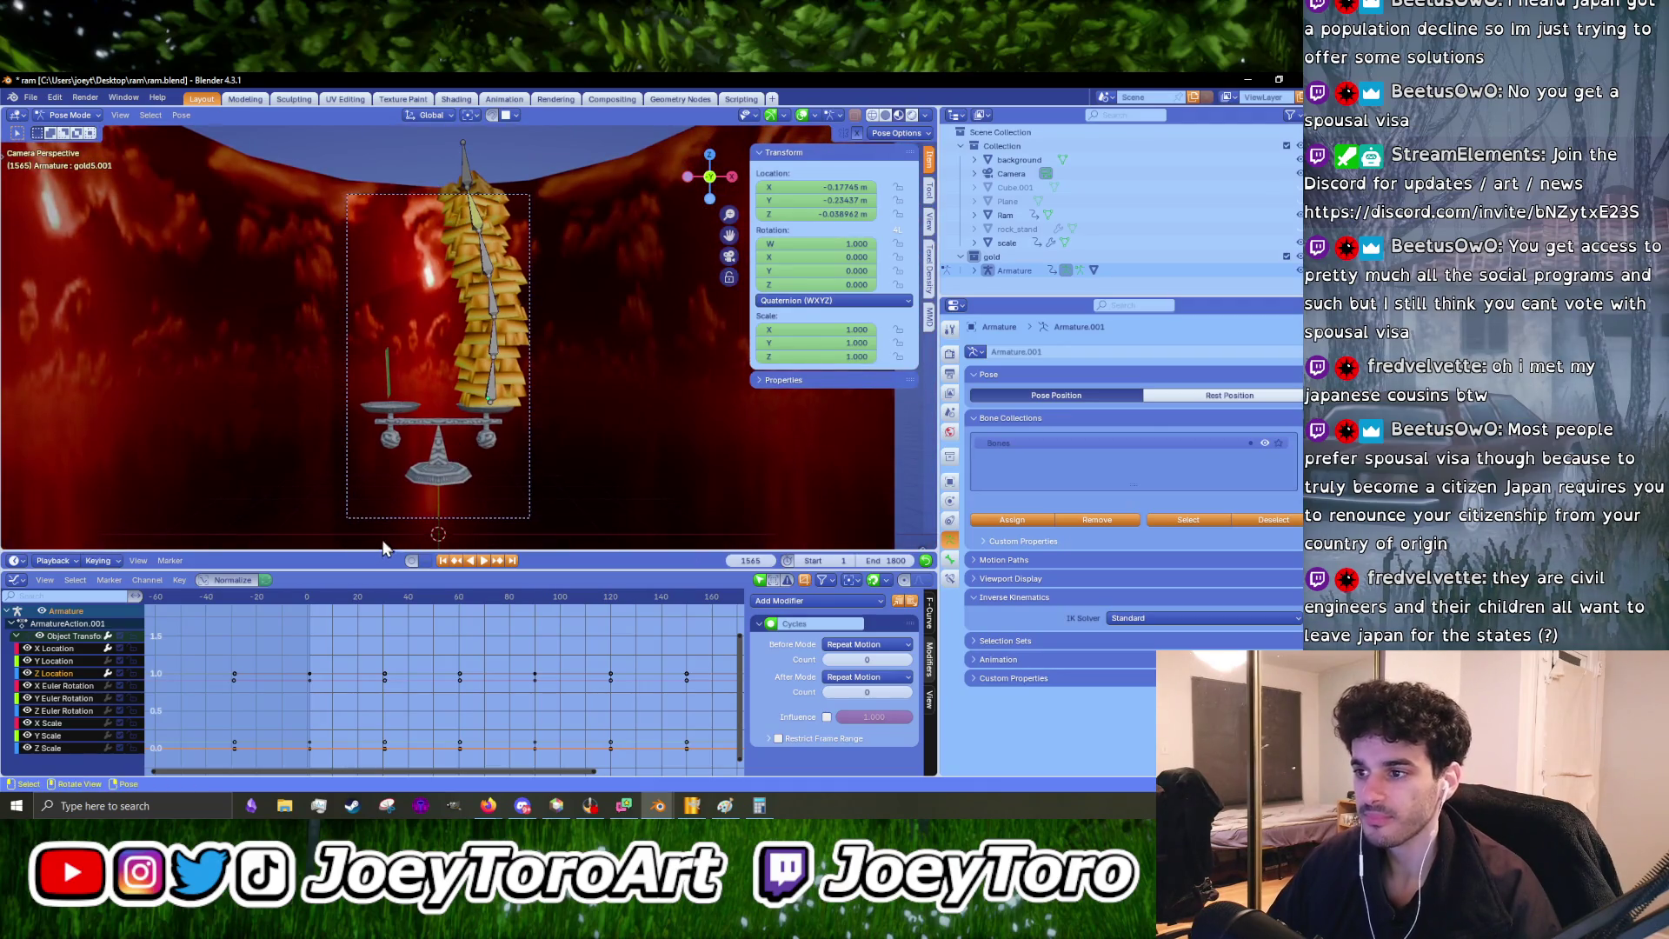
scroll(320, 685, "down", 2)
key("space")
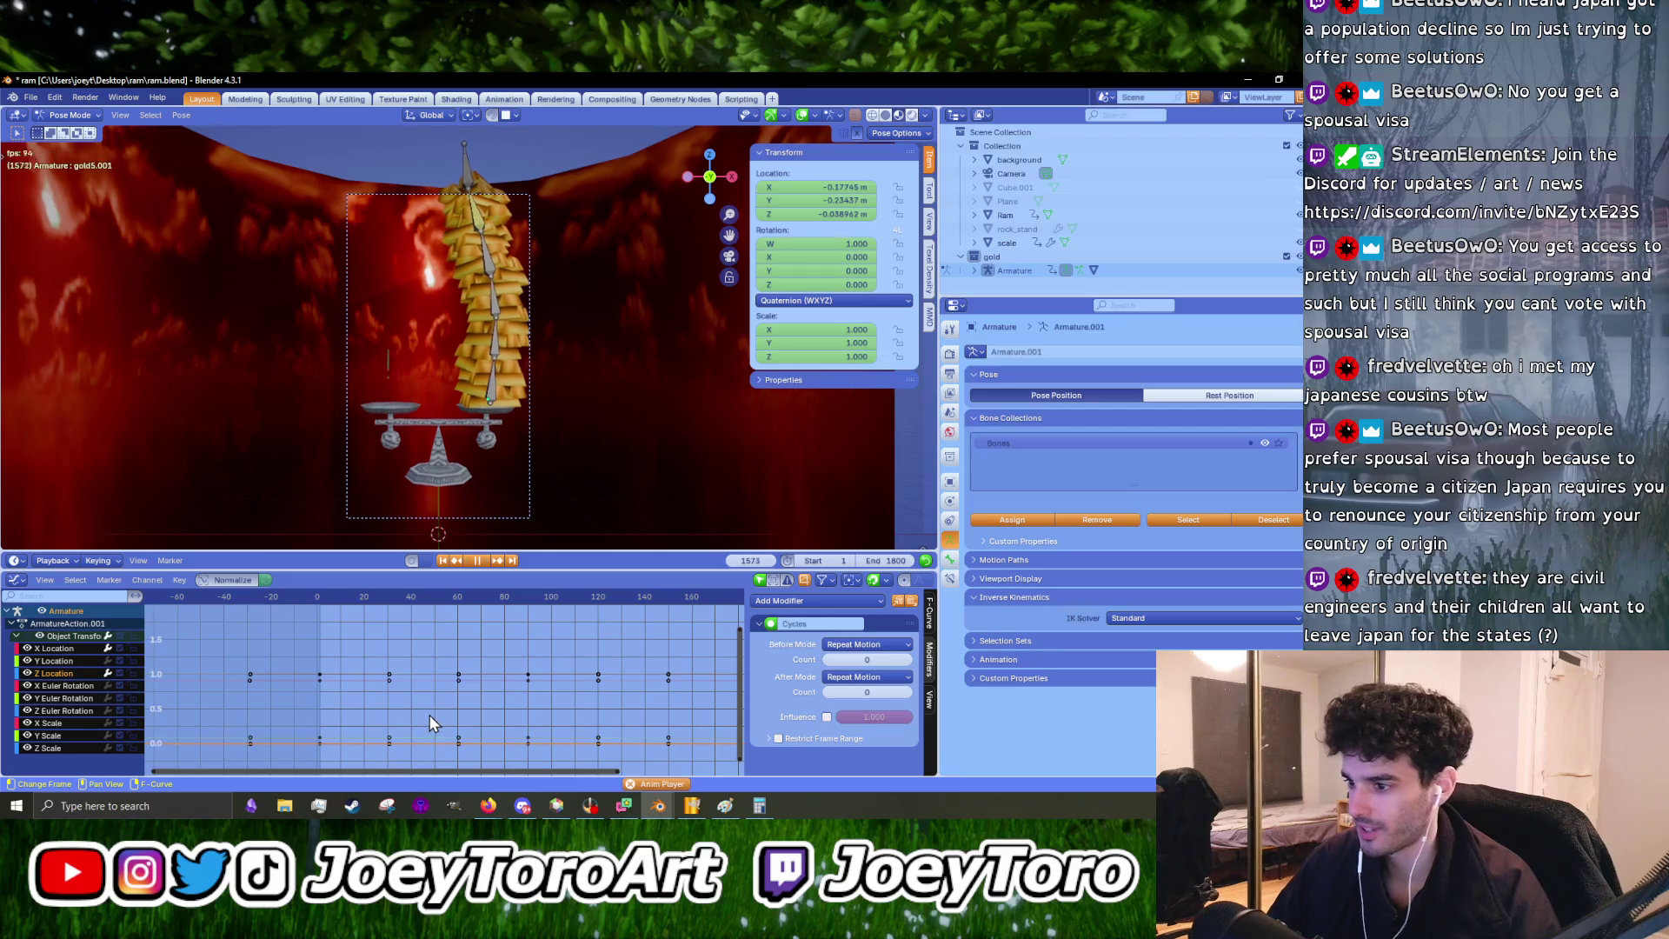
scroll(520, 424, "up", 4)
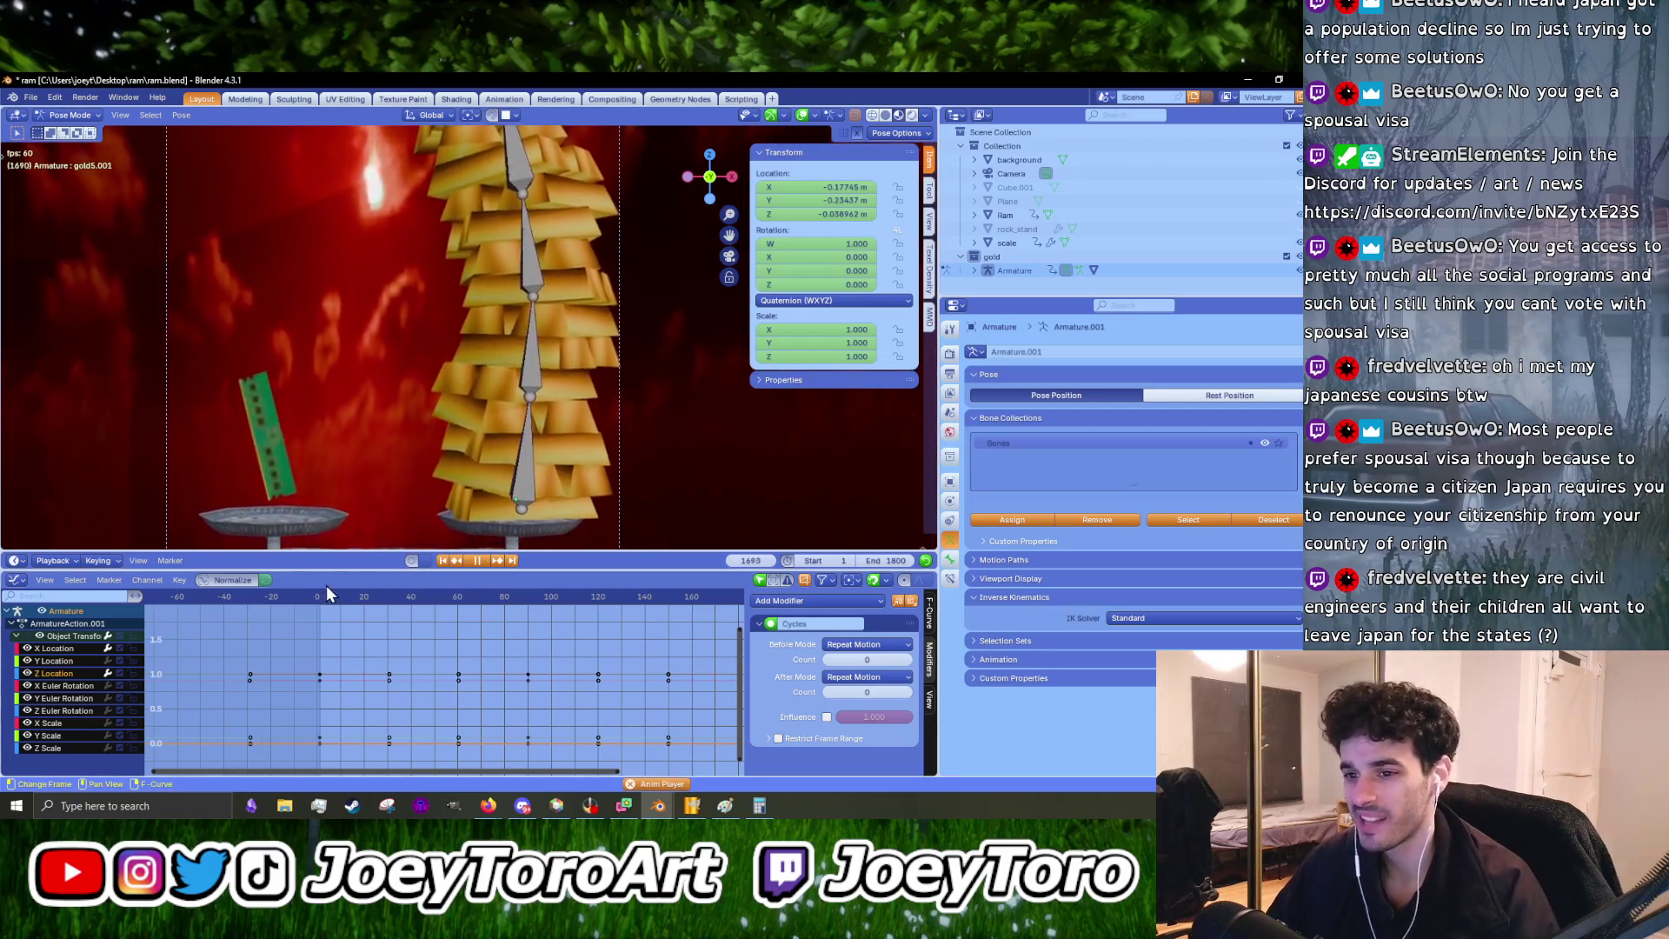
scroll(332, 655, "down", 2)
middle_click_drag(485, 672, 386, 680)
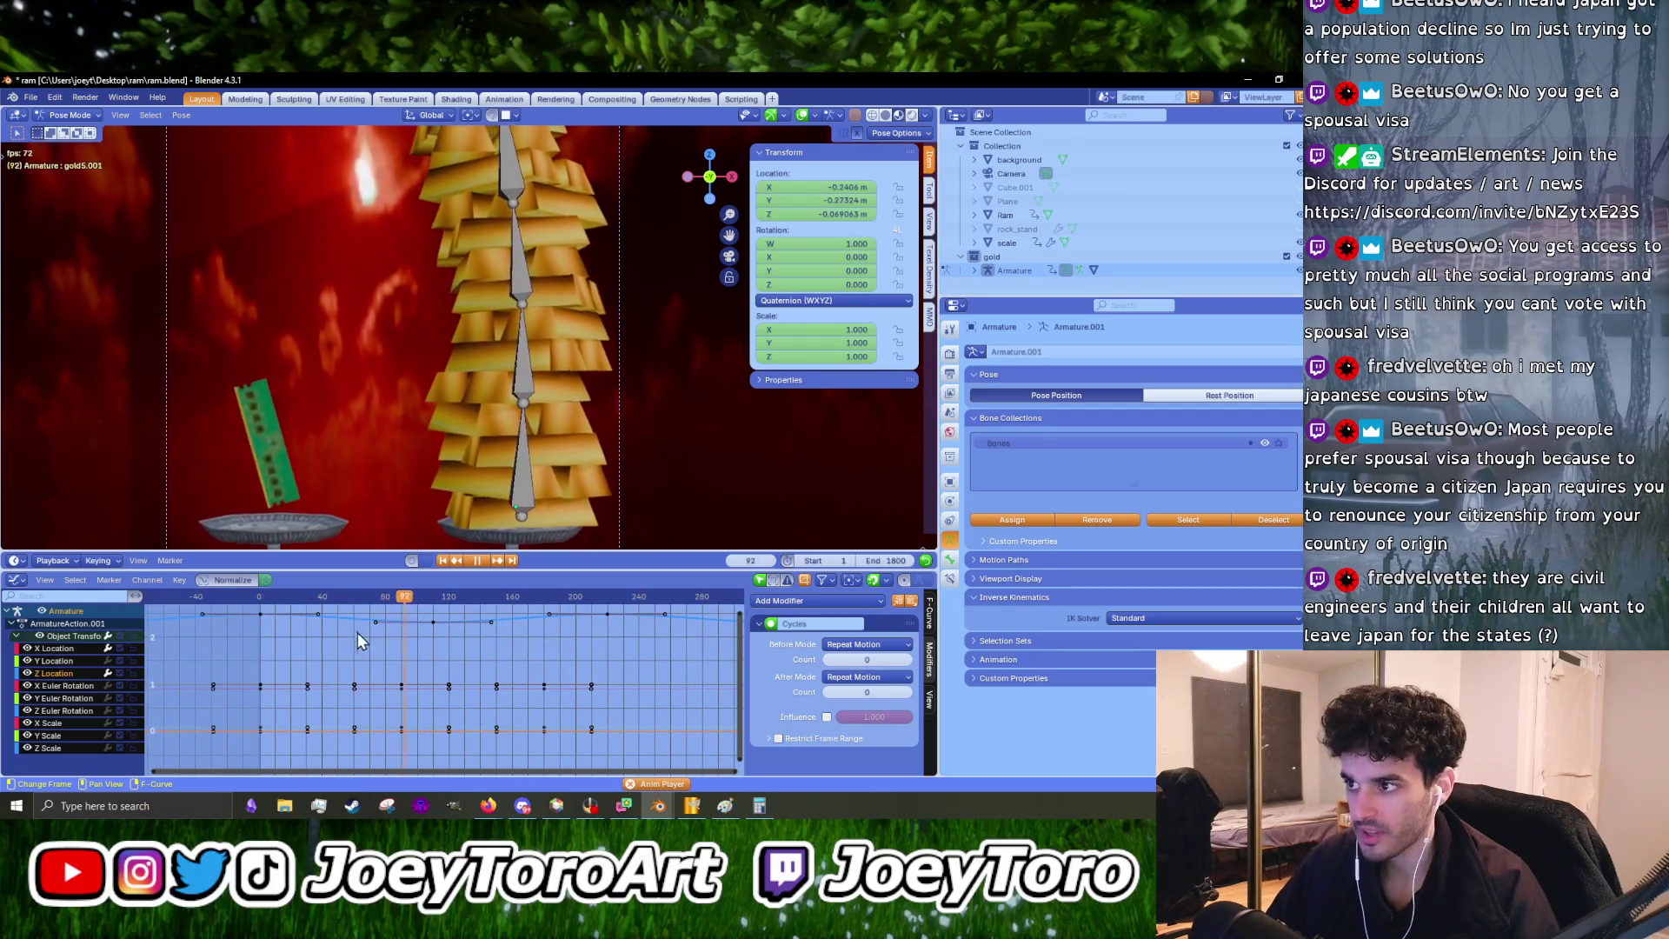
key("space")
- Make X Location the active curve and select the gold5.001 bone from a top-down view
mouse_move(472, 374)
middle_mouse_down()
mouse_move(466, 321)
mouse_move(482, 400)
middle_mouse_up()
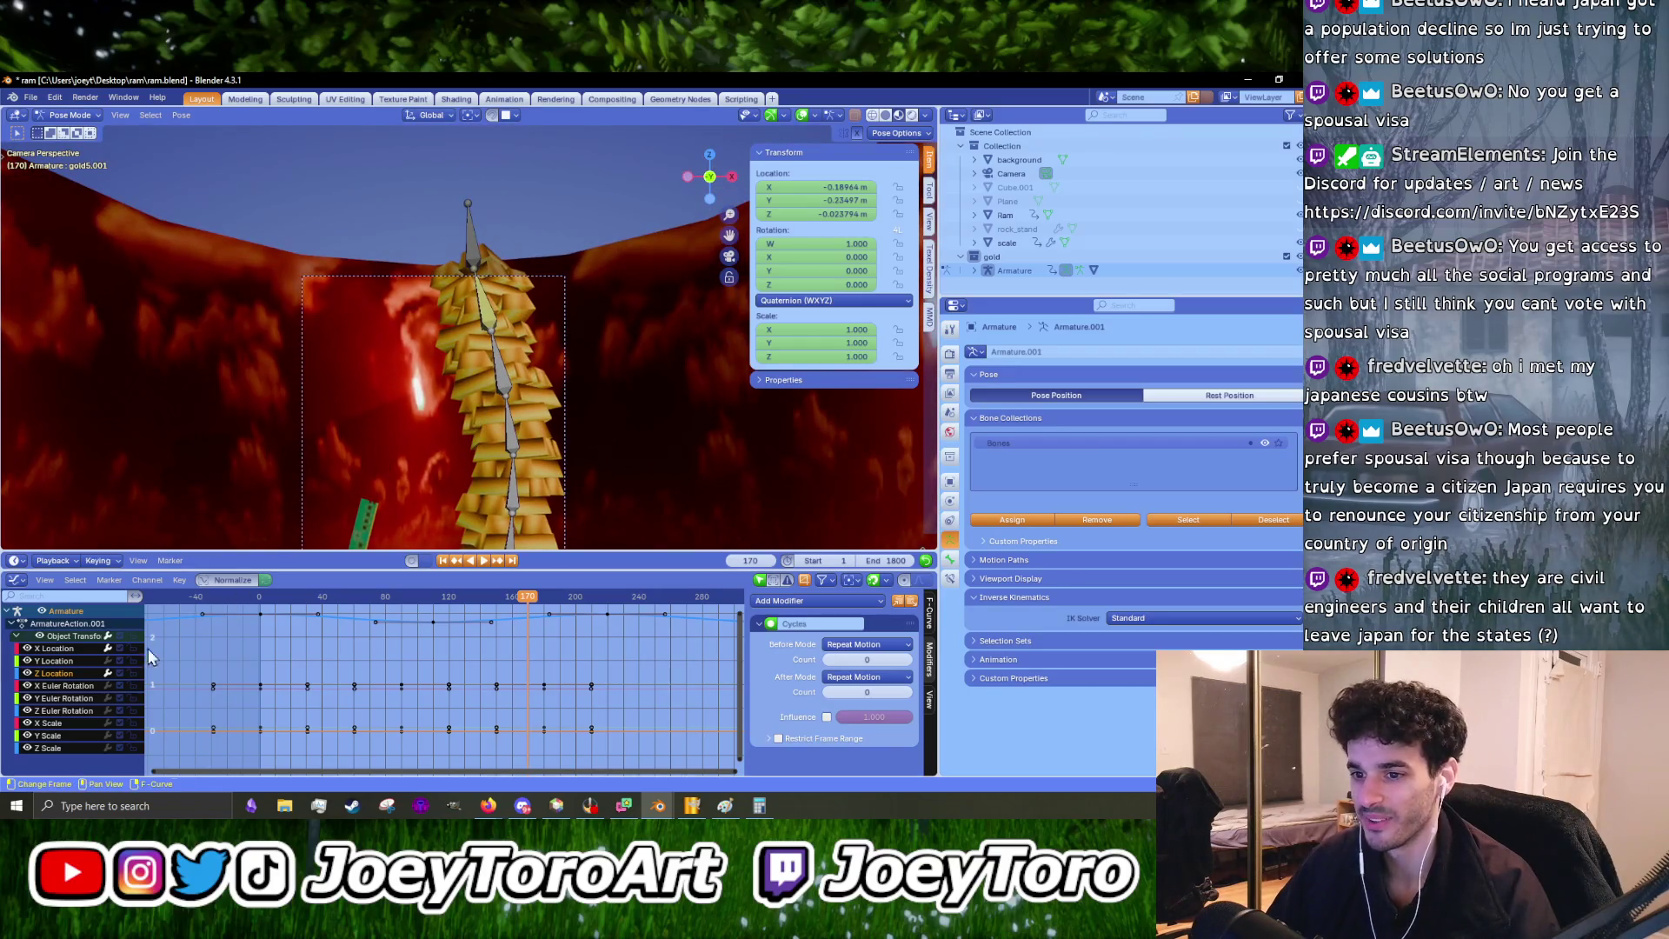
left_click(71, 661)
left_click(74, 654)
scroll(394, 696, "down", 8)
scroll(399, 696, "up", 6)
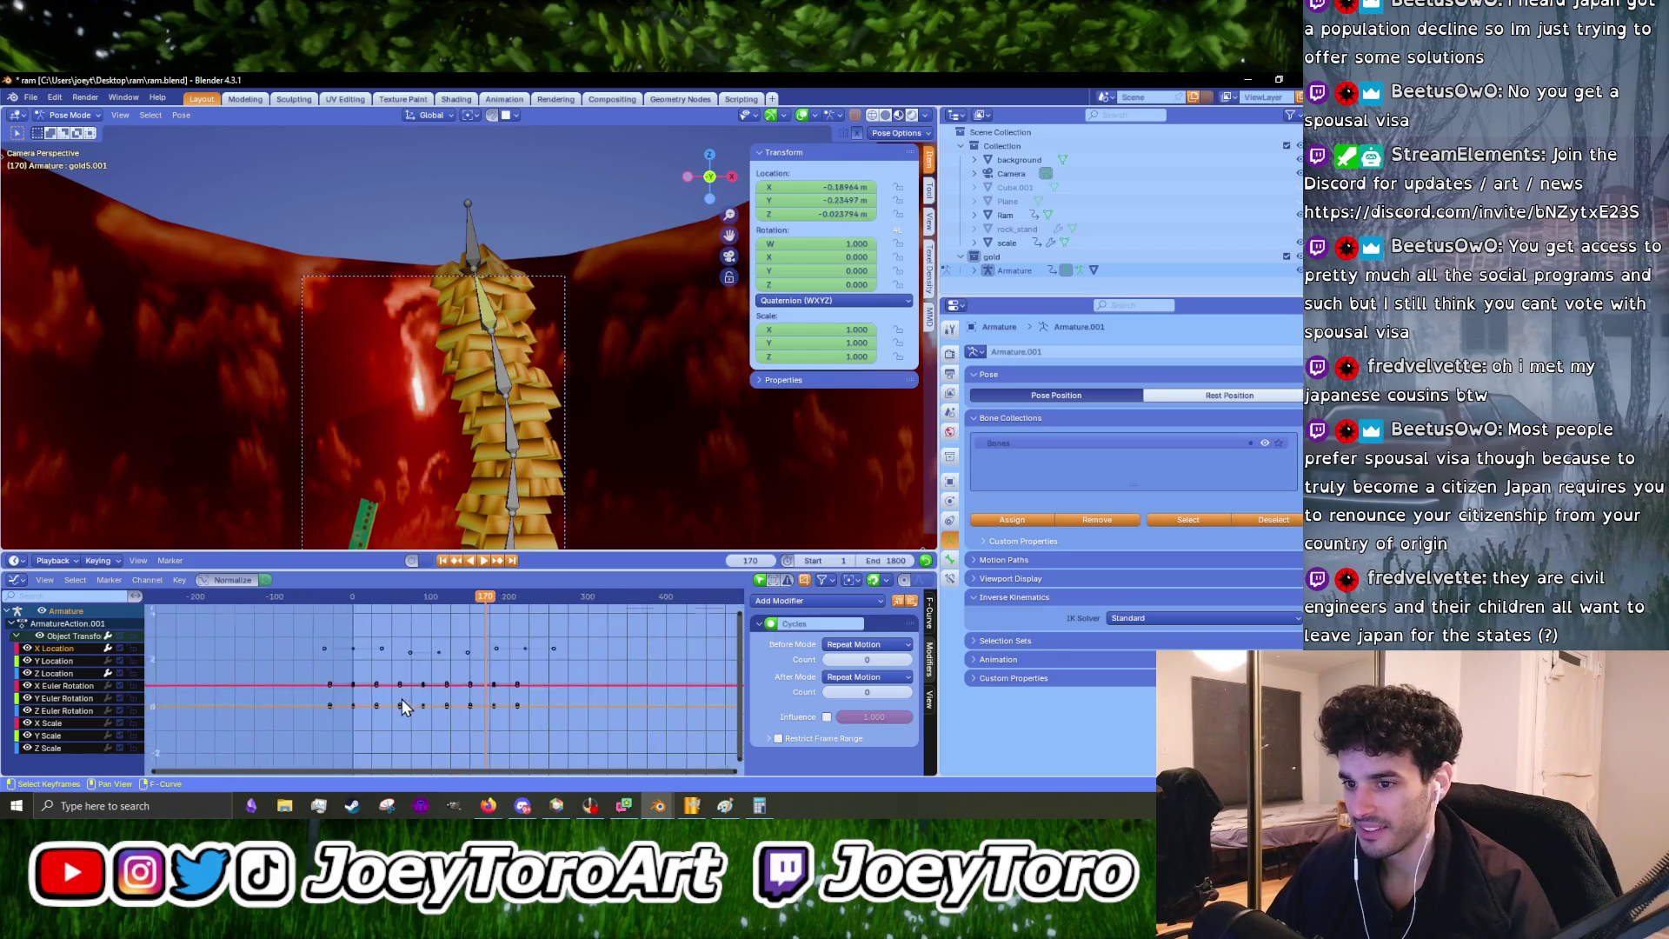
left_click(474, 254)
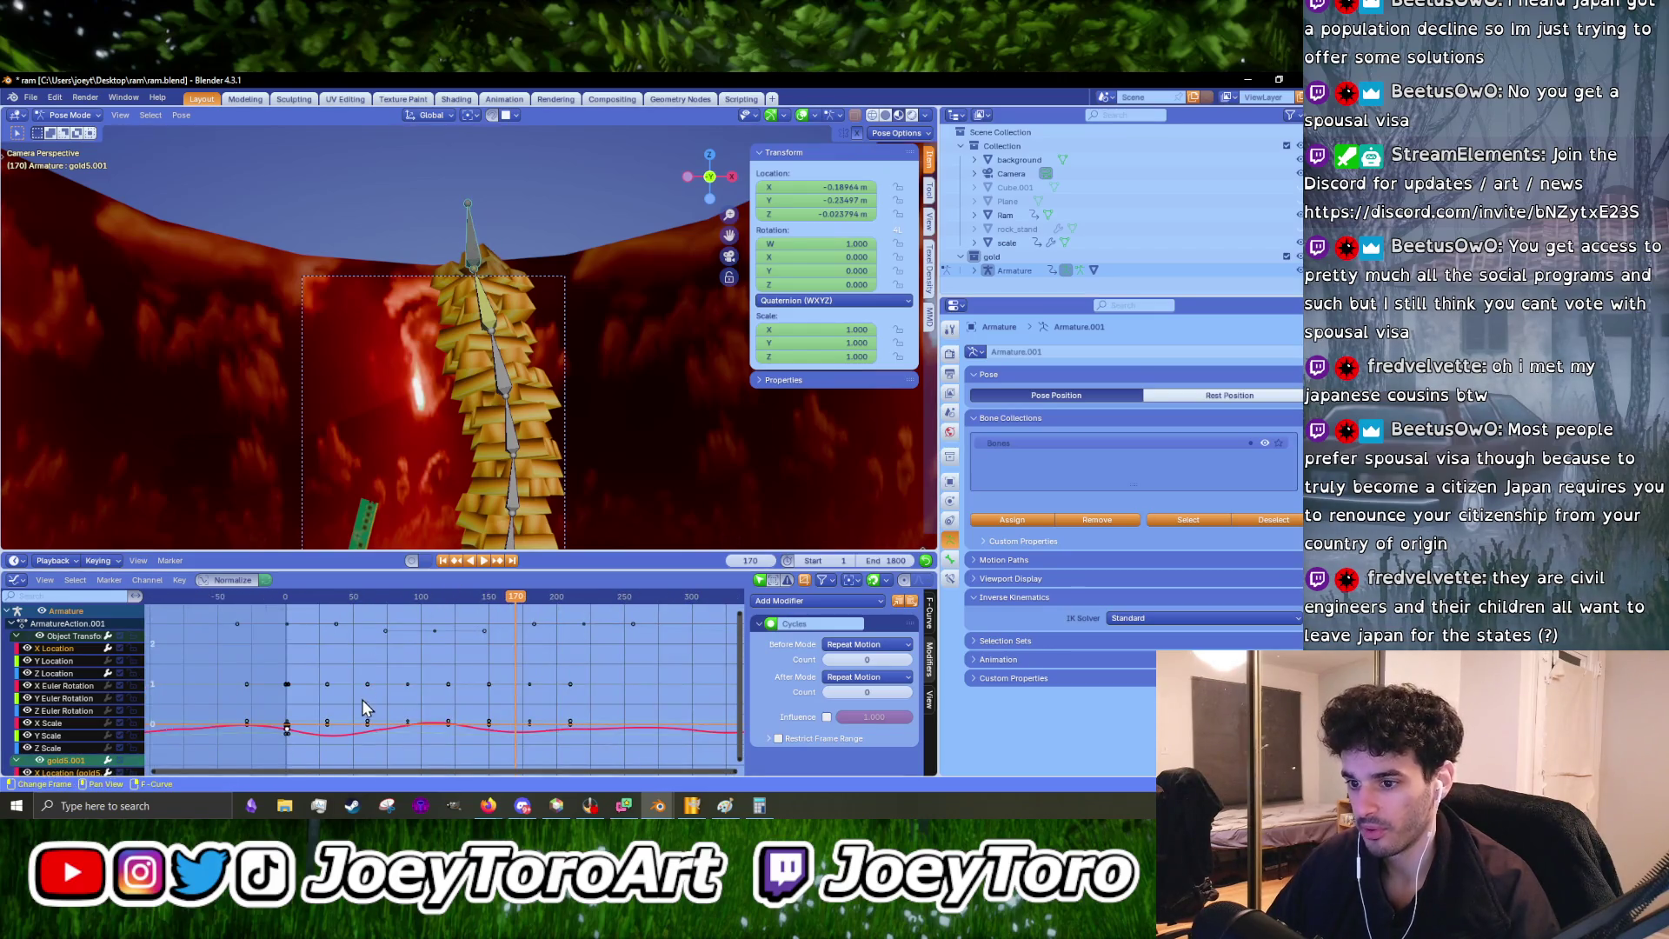
- Bring the wavy curve into view and collapse Object Transforms and ArmatureAction.001
middle_click_drag(356, 736, 355, 674)
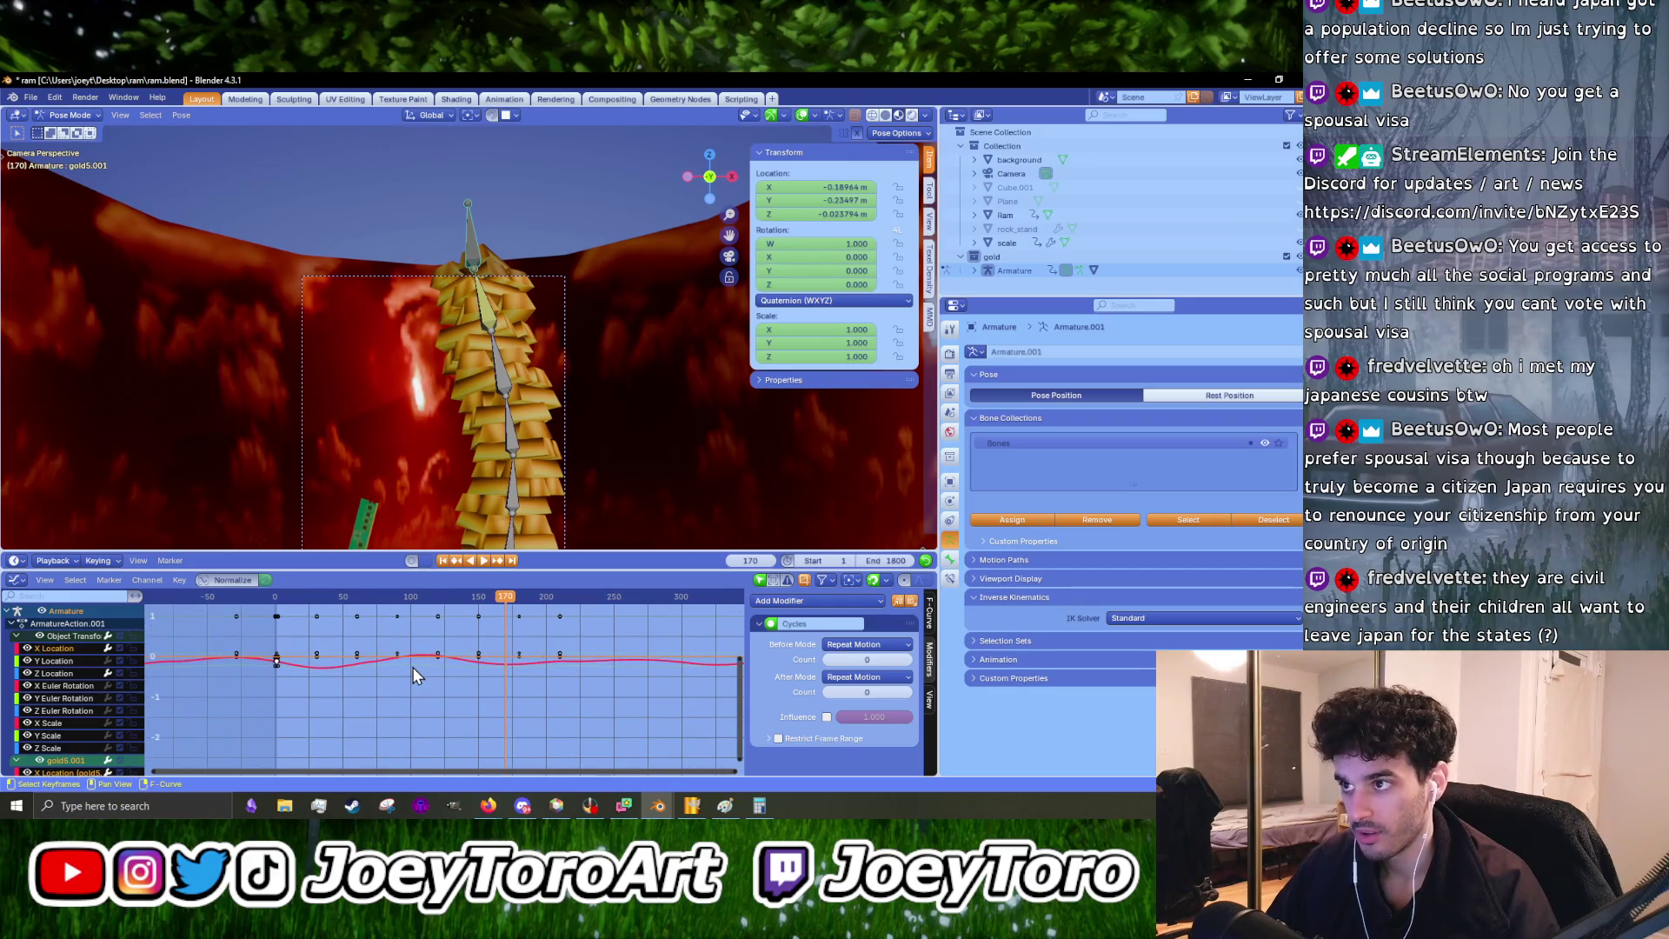
scroll(426, 686, "up", 2)
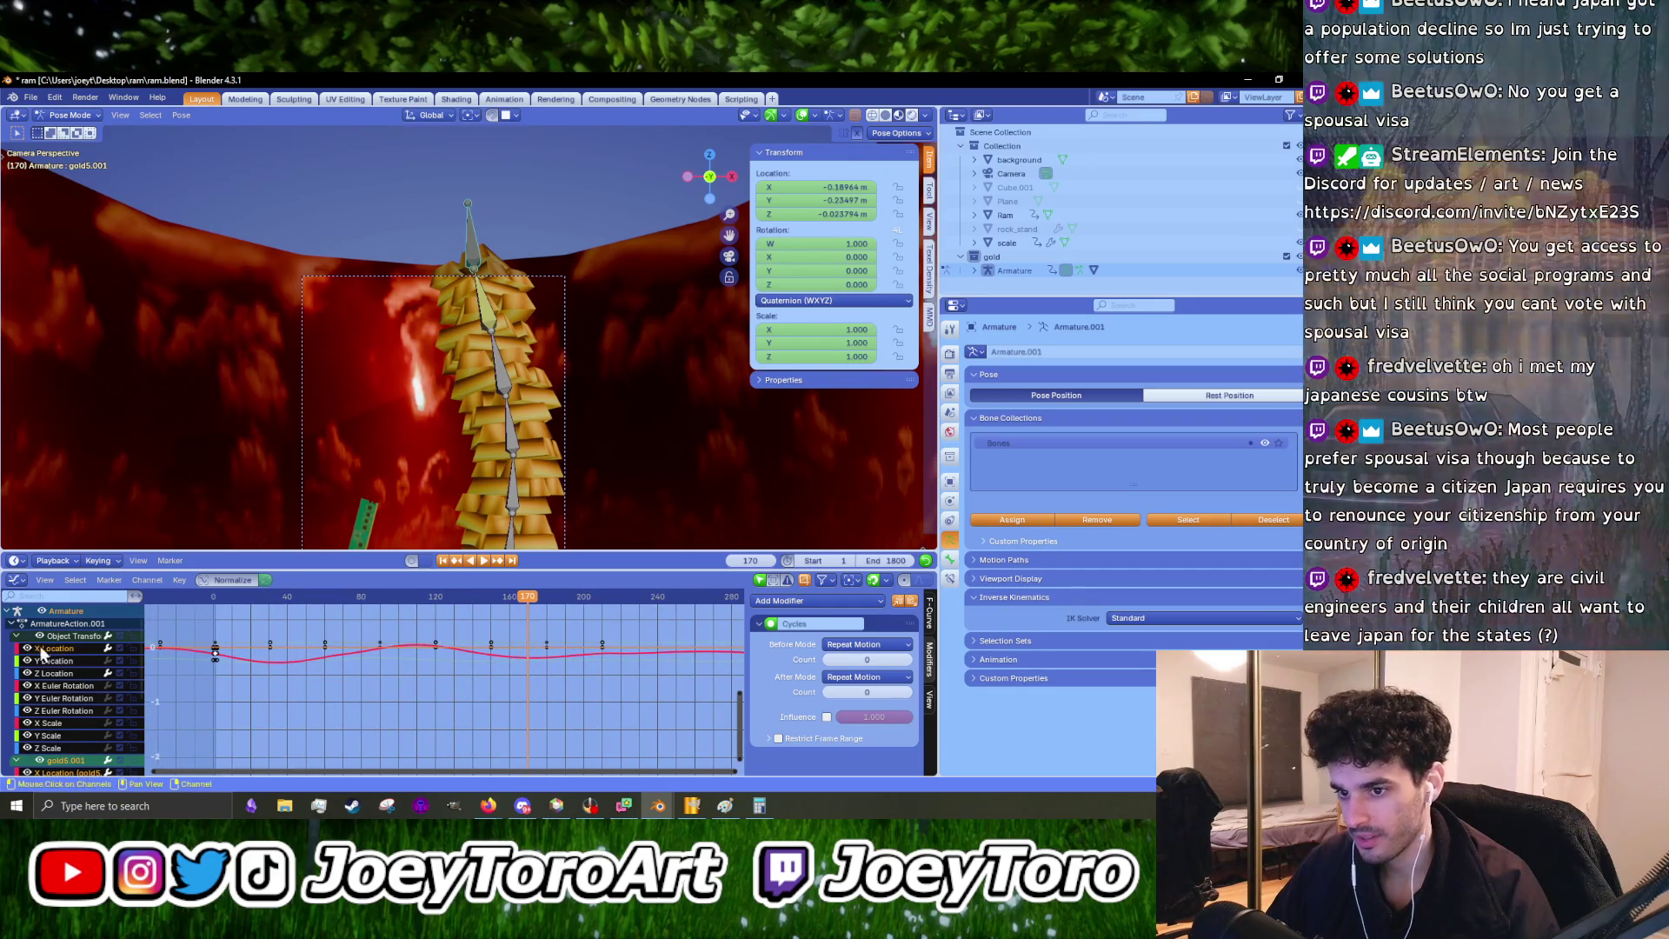
left_click(15, 635)
left_click(11, 624)
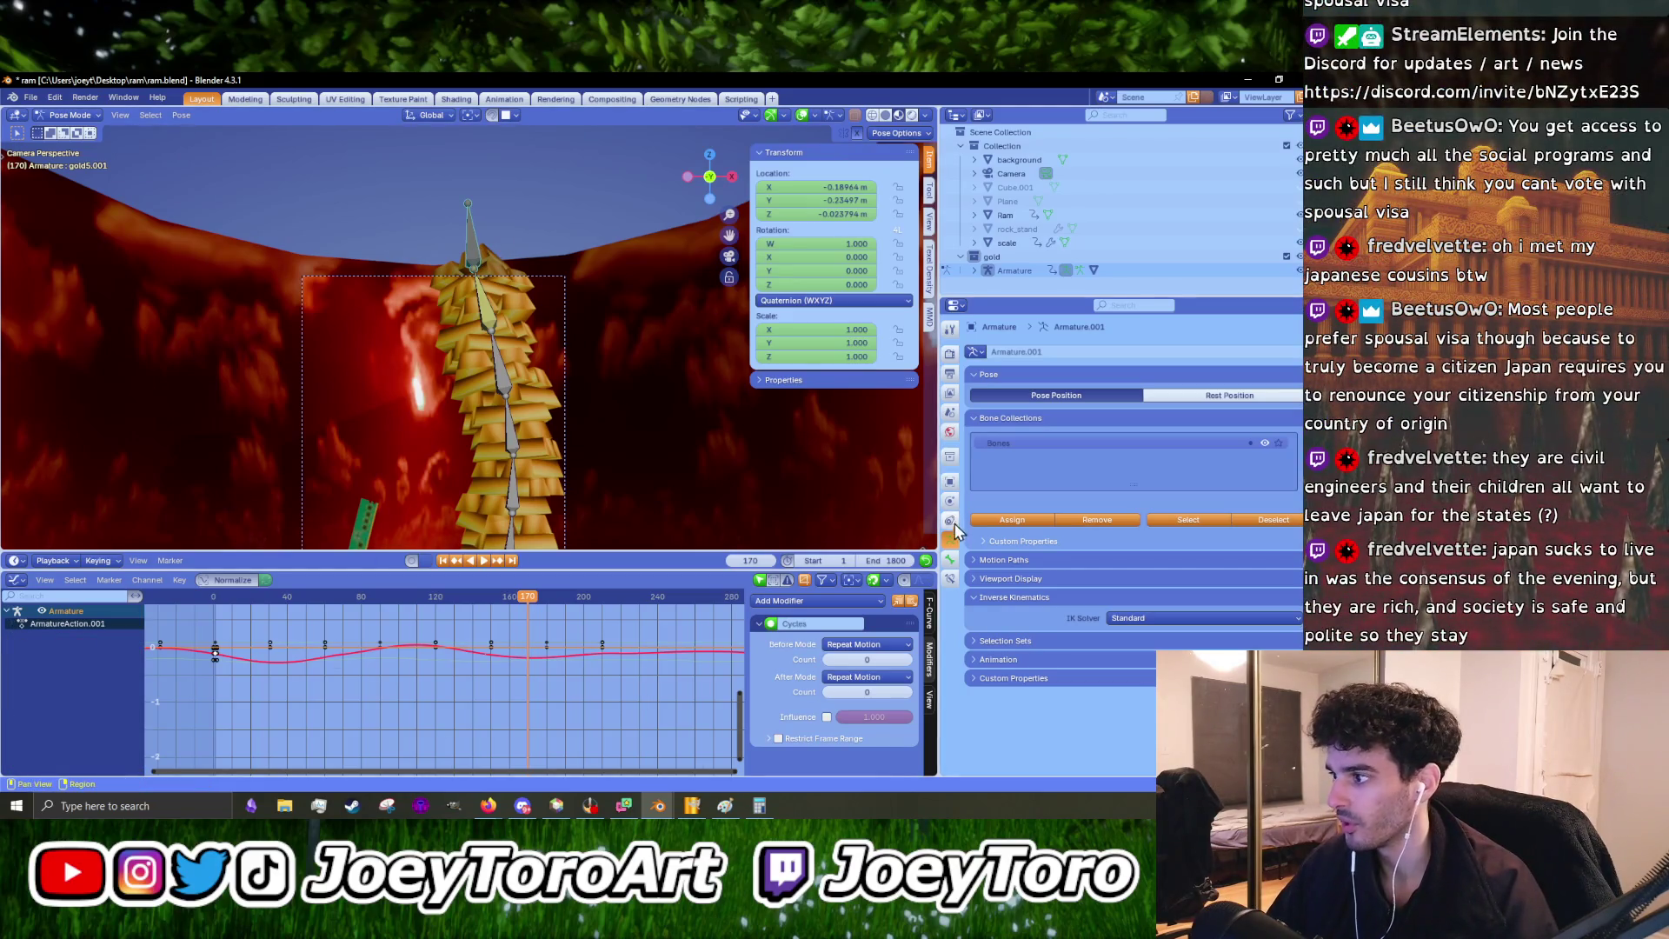
- Open gold5.001's Bone properties, undo an accidental insert, and select the Y Location curve's Noise modifier
left_click(951, 560)
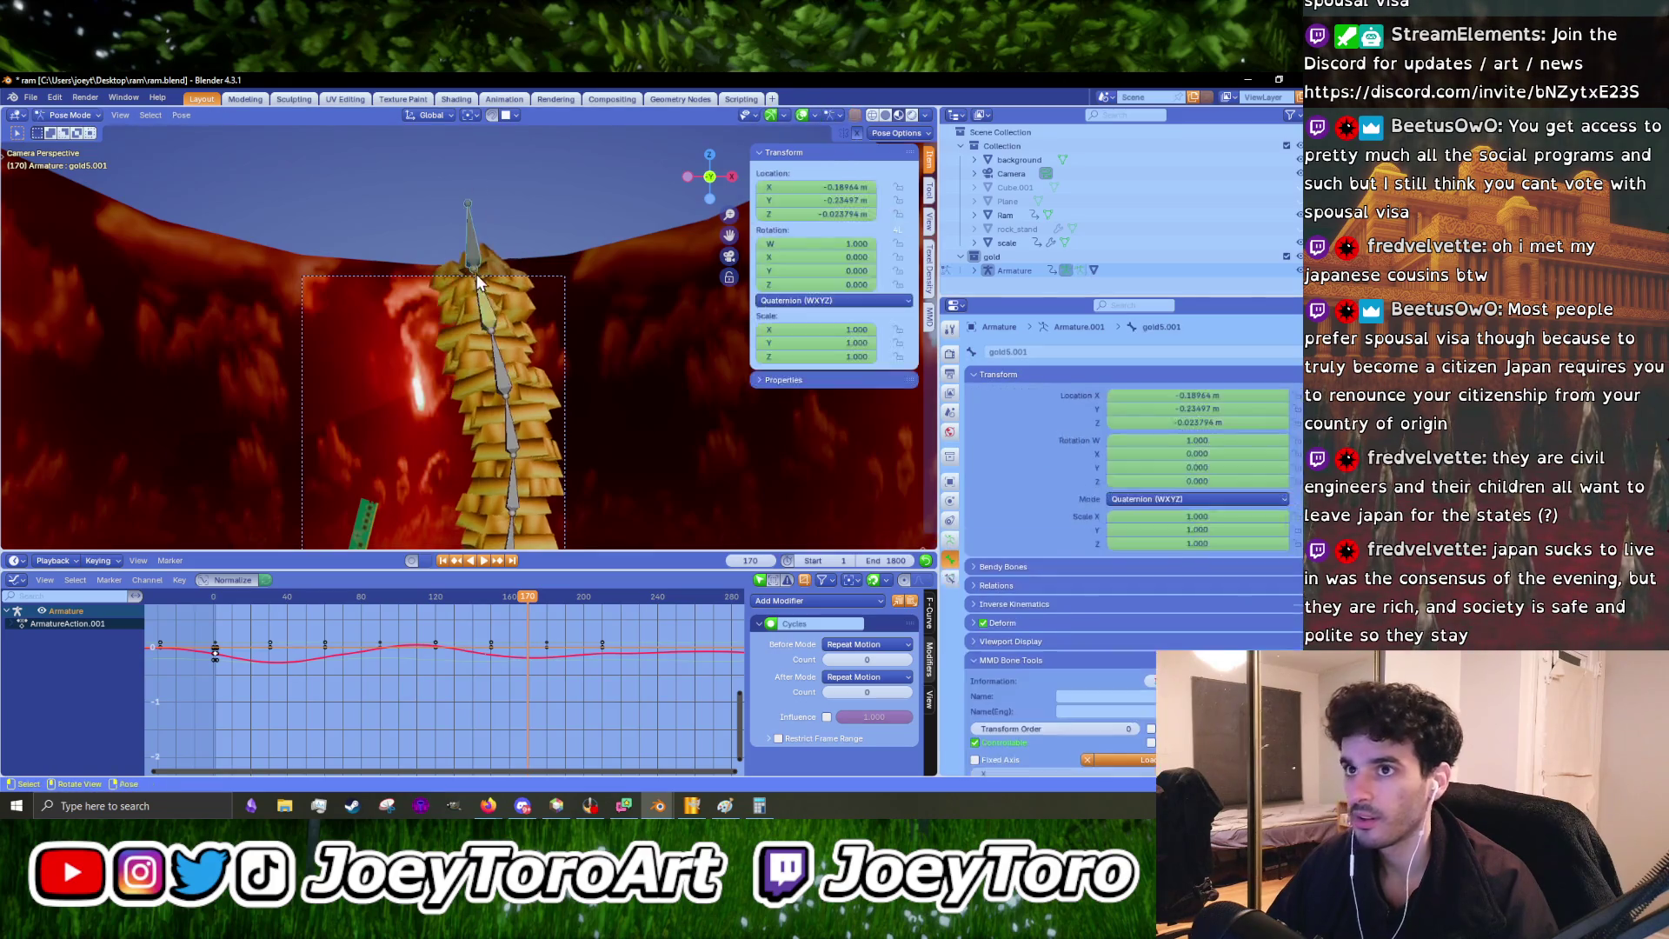
key("i")
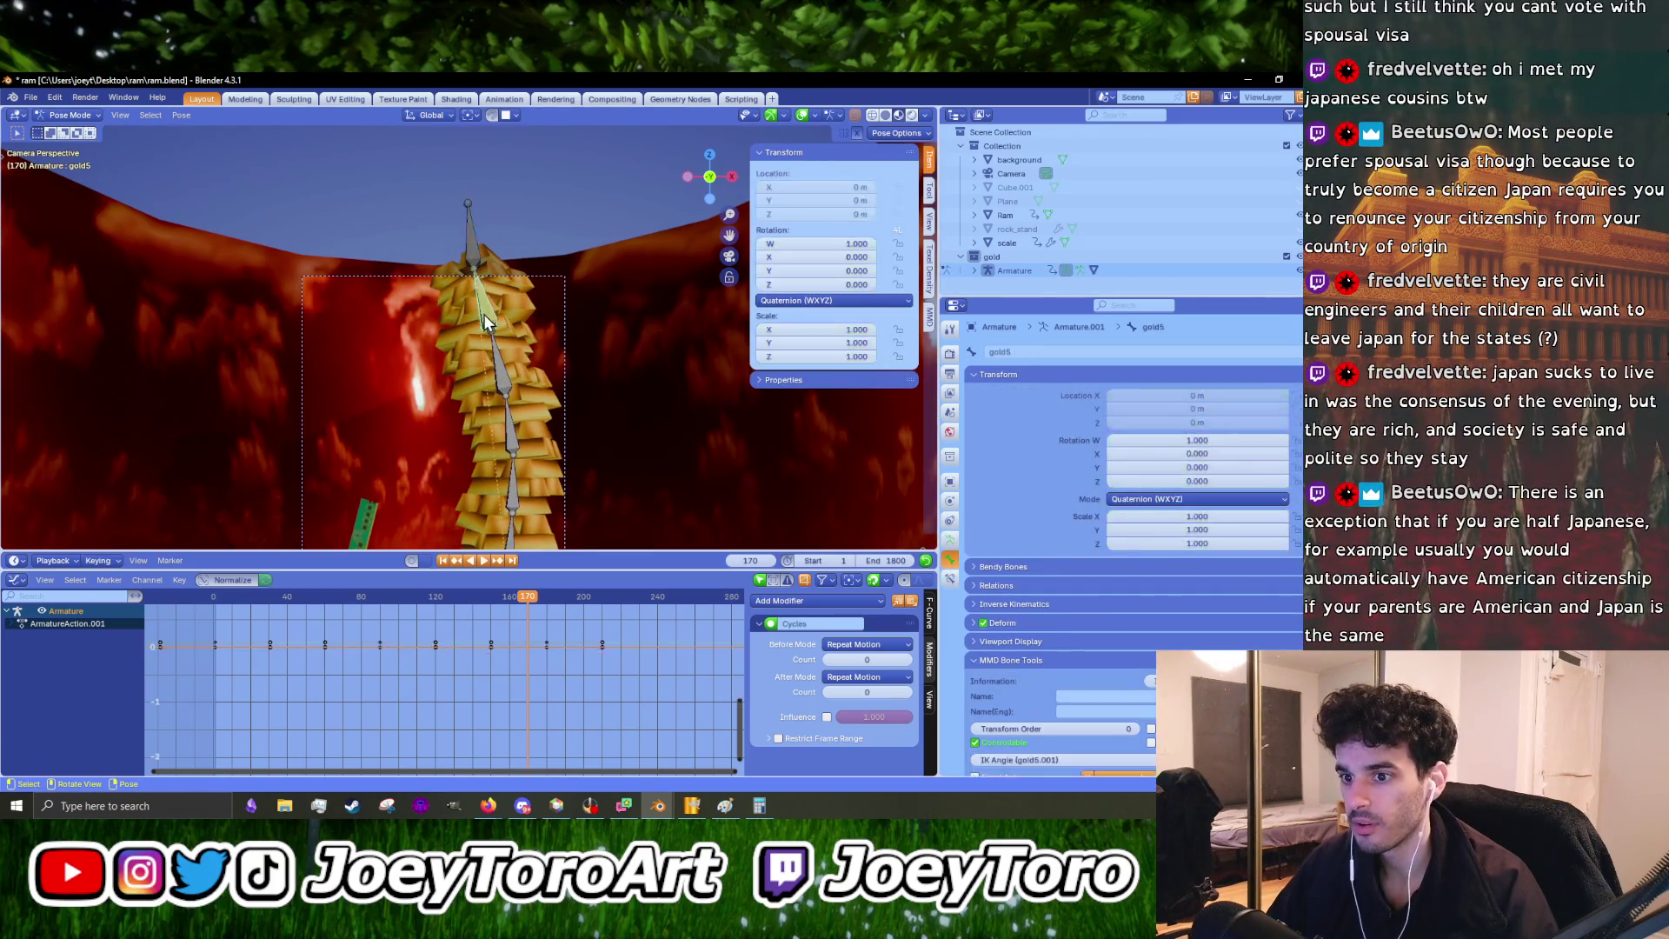
key("ctrl+z")
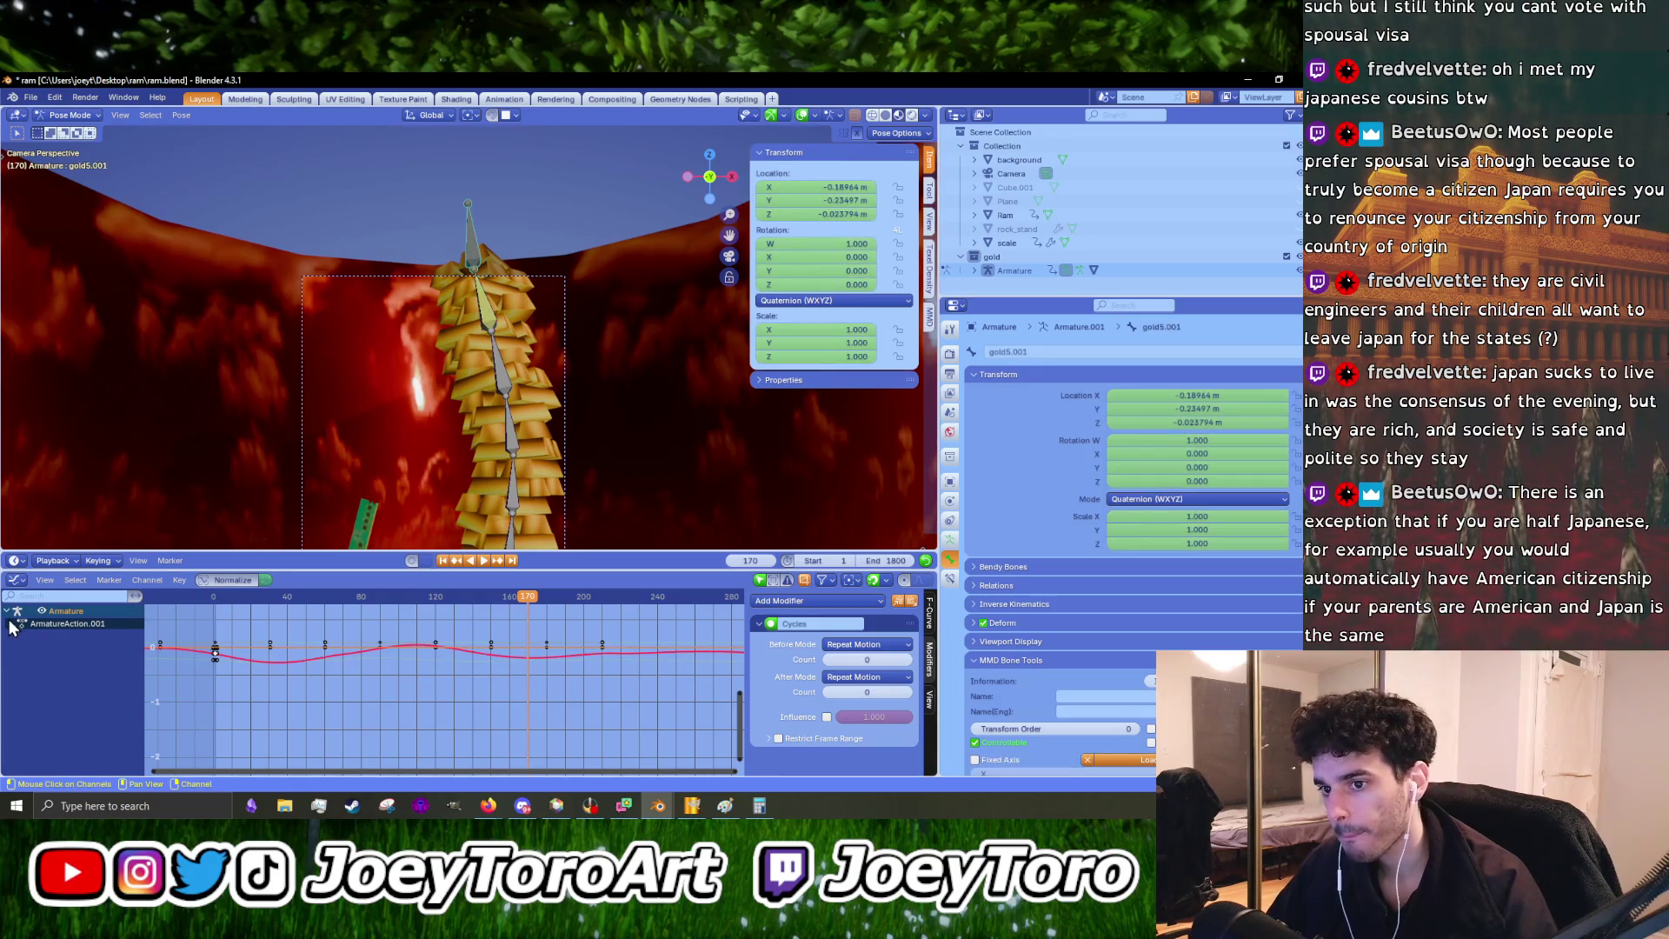
left_click(11, 624)
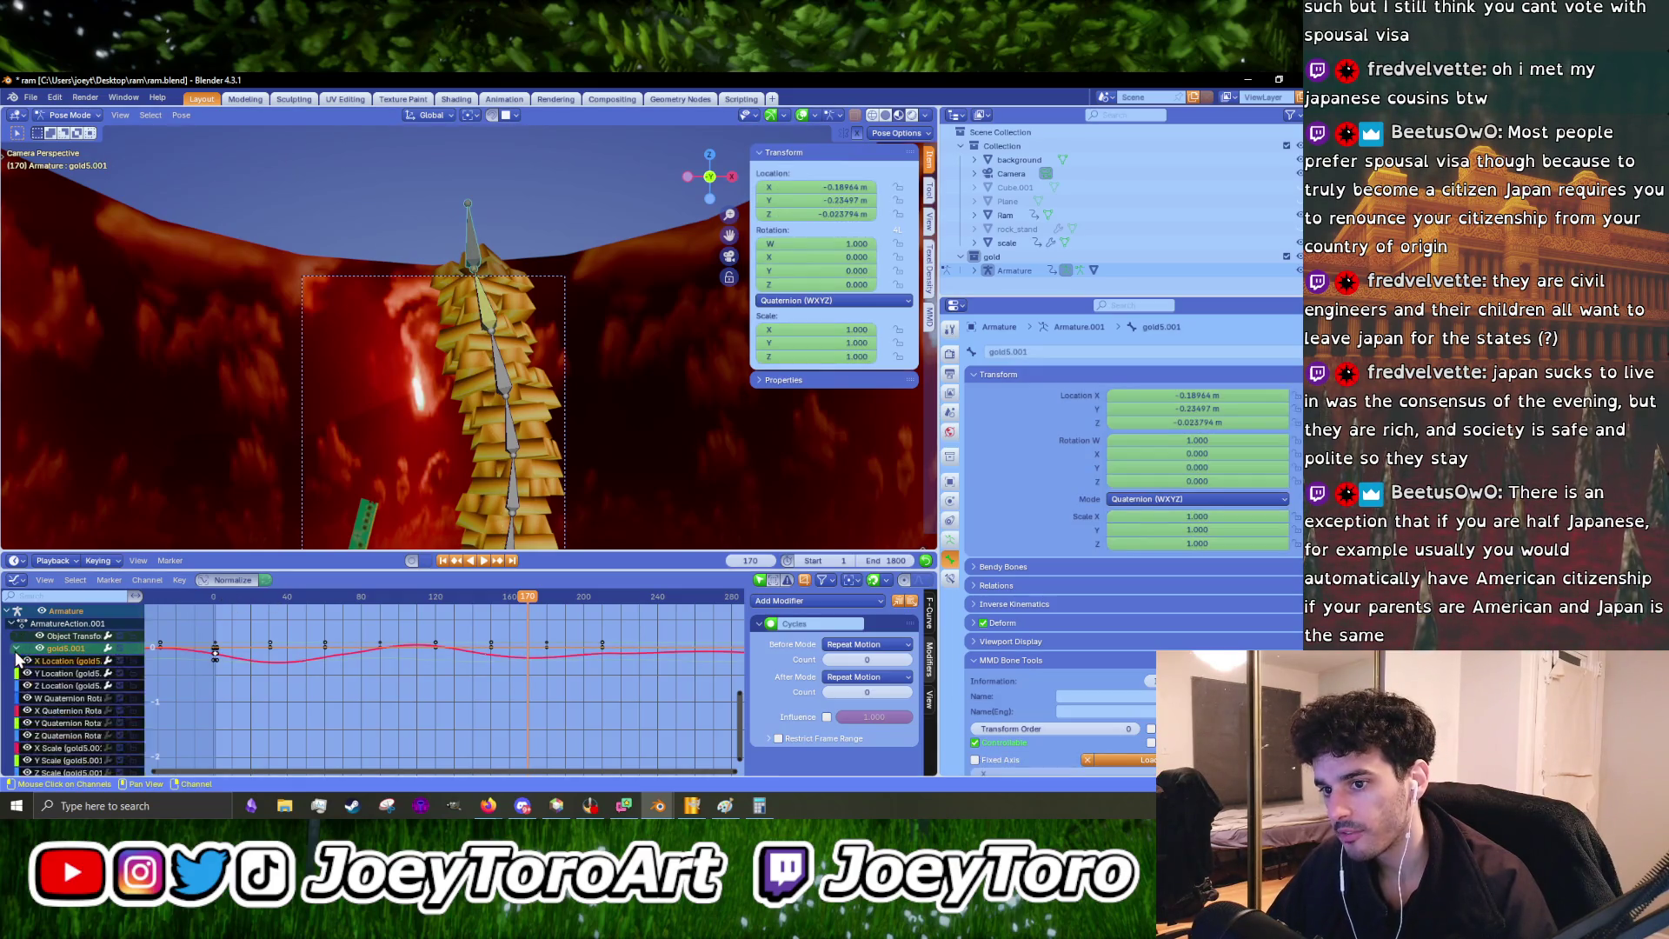
left_click(75, 674)
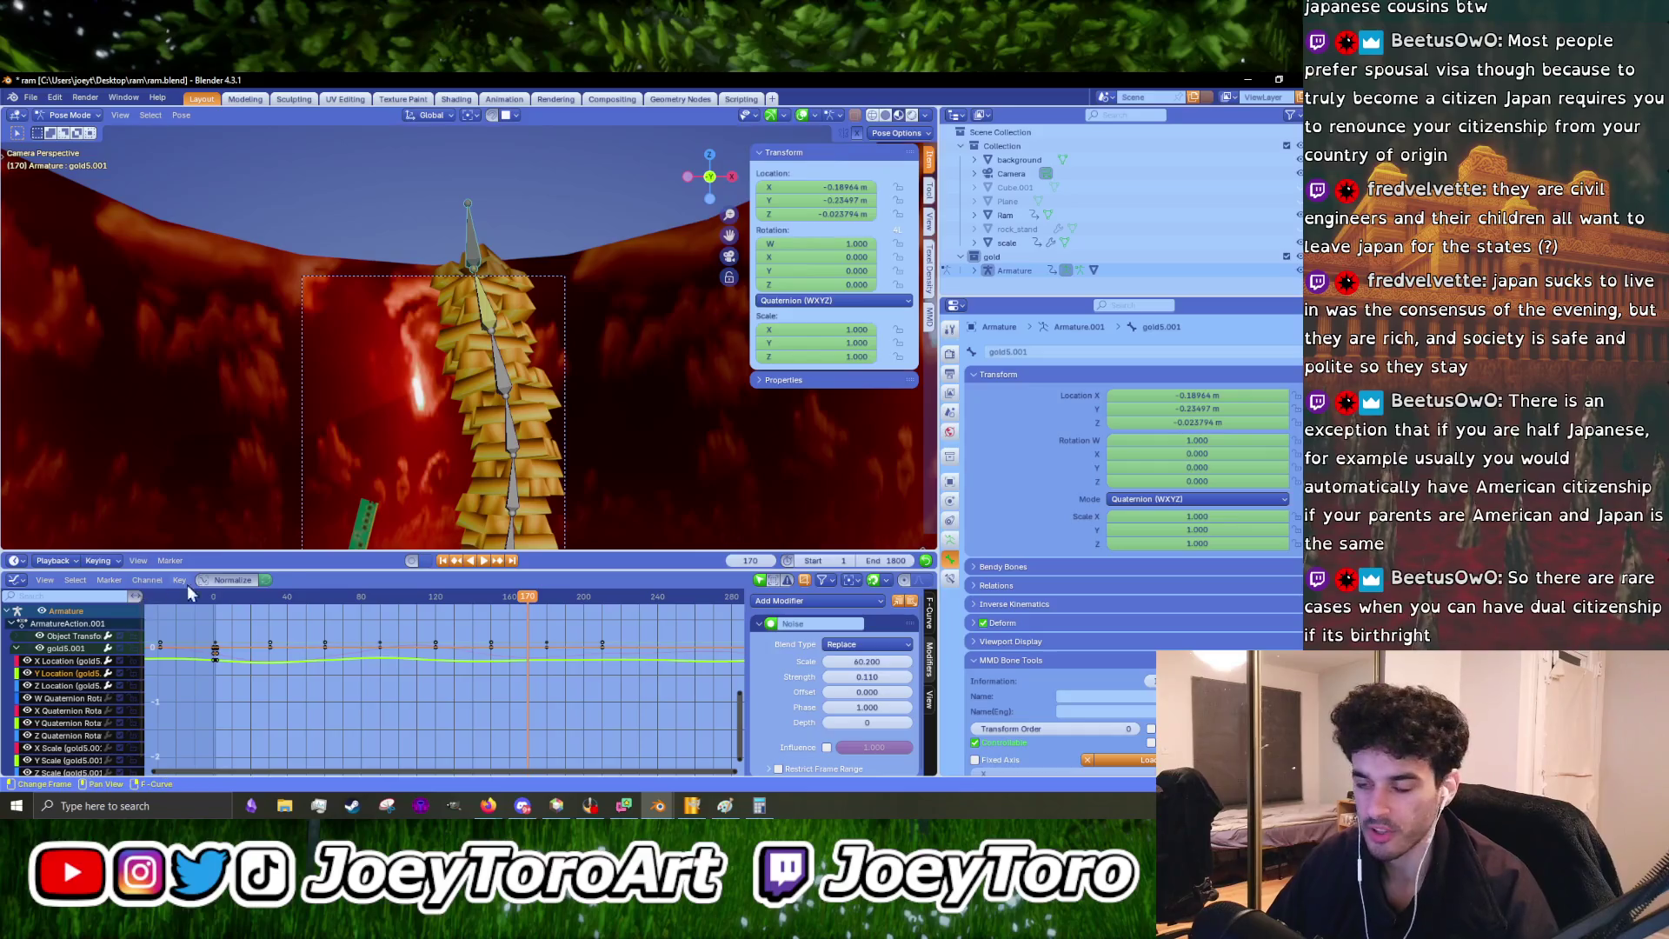
- Replay the animation from frame 0 to watch the wobble, then frame the selected keyframes
scroll(337, 708, "up", 3)
middle_click_drag(374, 699, 400, 690)
scroll(399, 690, "down", 2)
key("space")
left_click(242, 598)
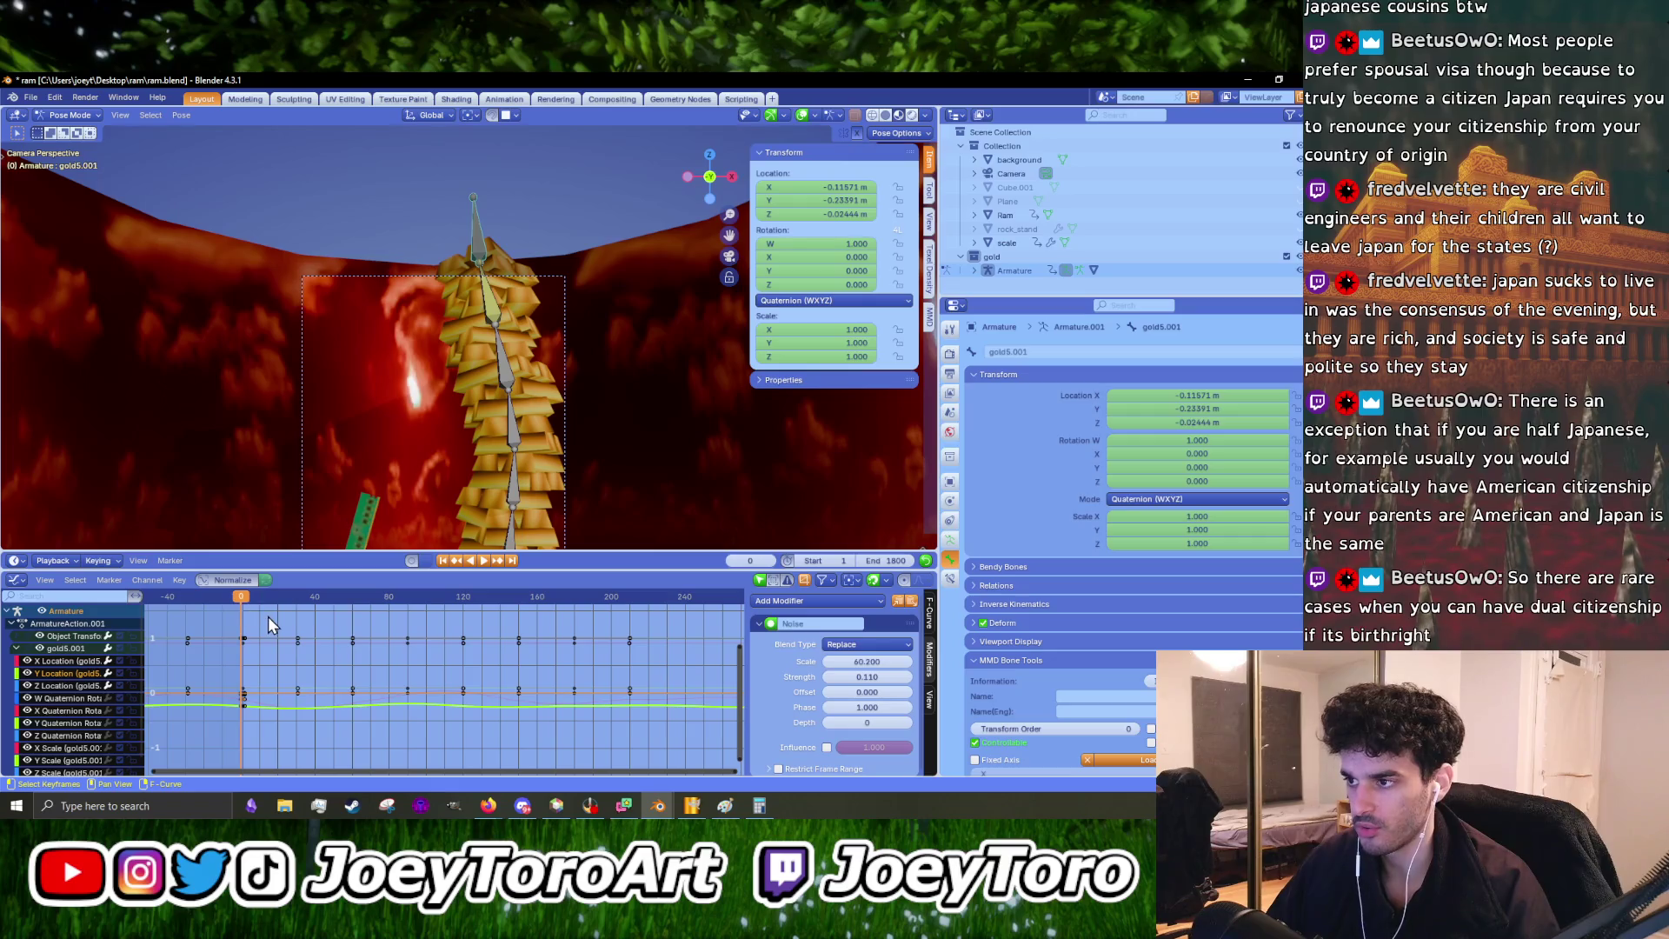
key("space")
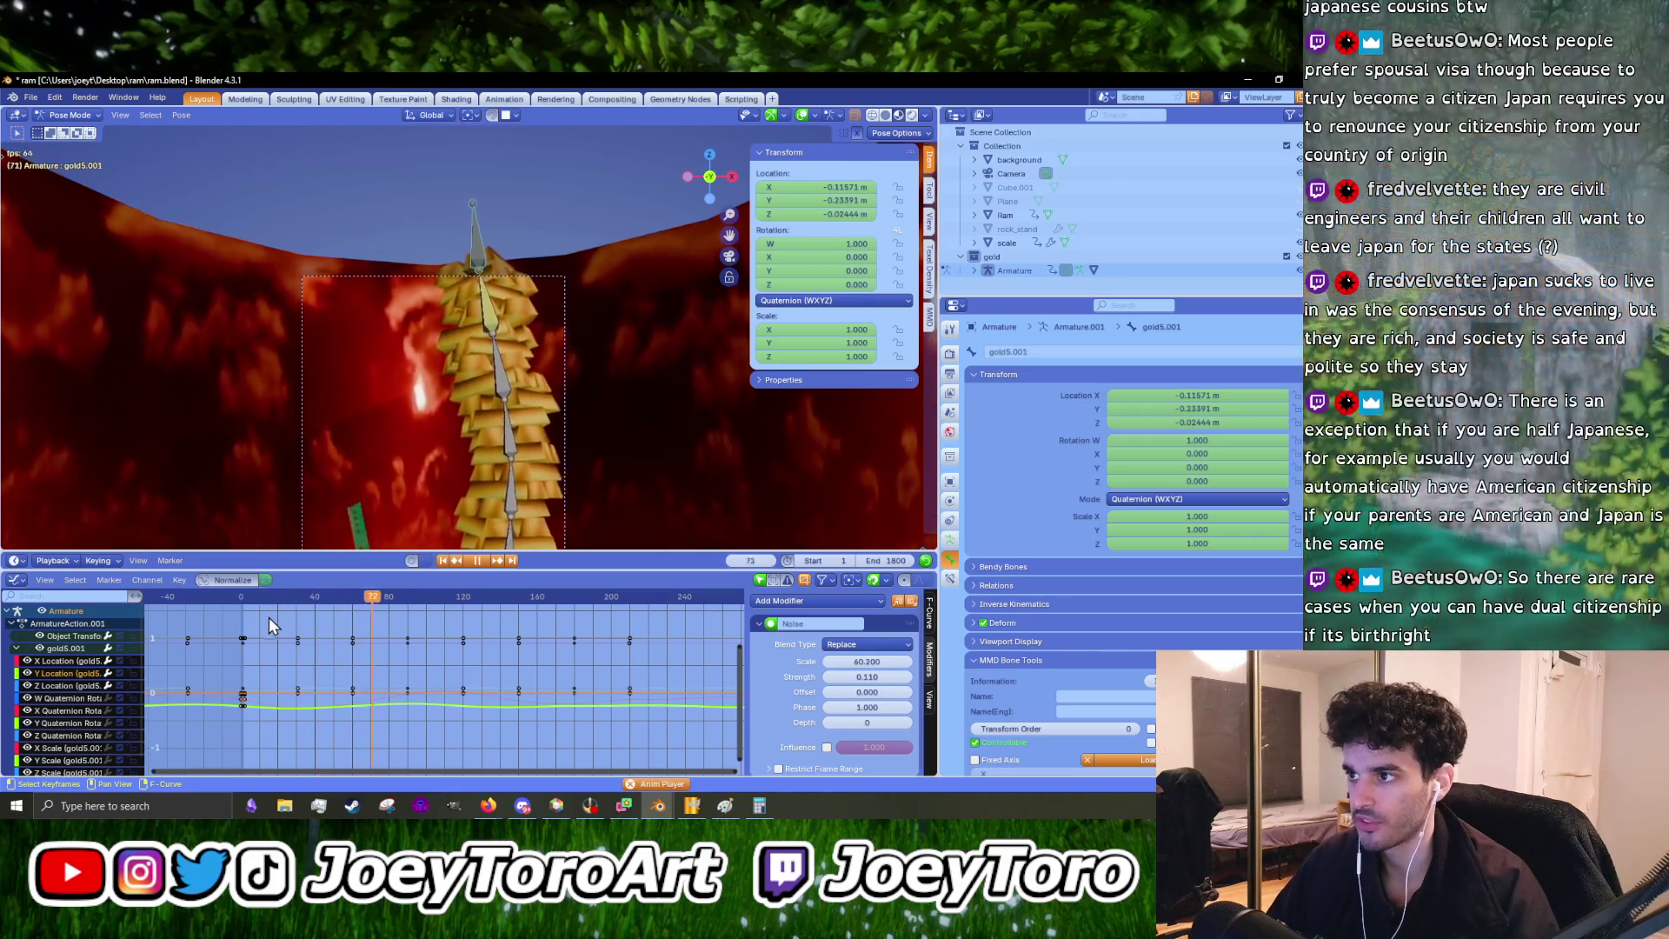
key("space")
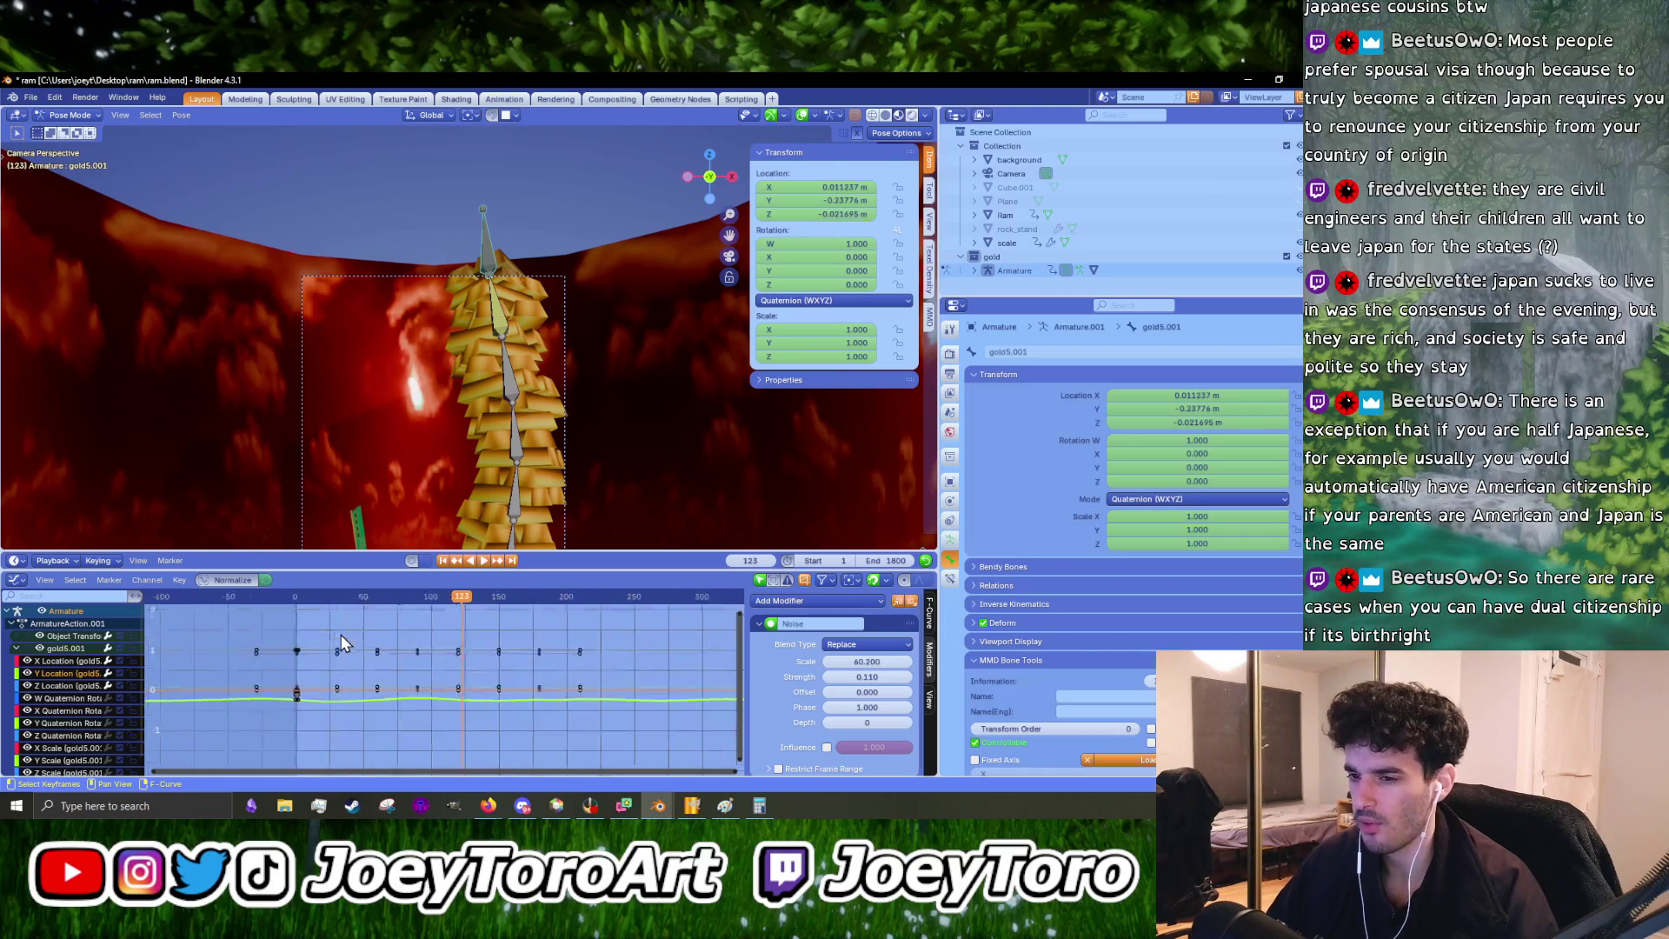
scroll(390, 666, "down", 3)
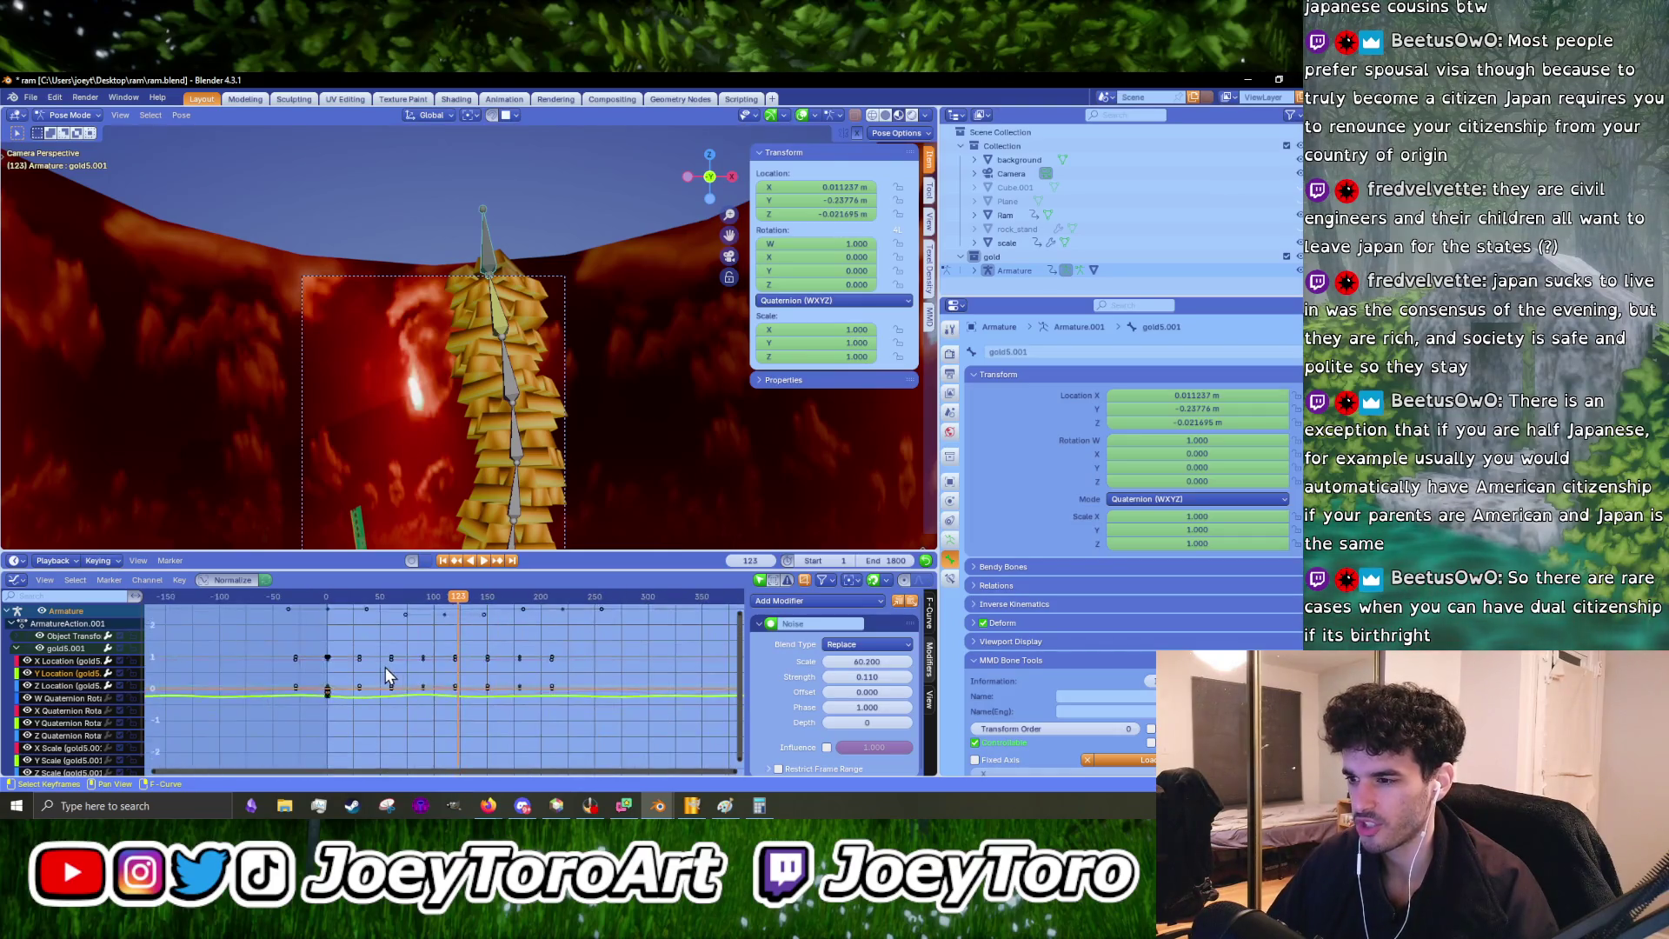
key("space")
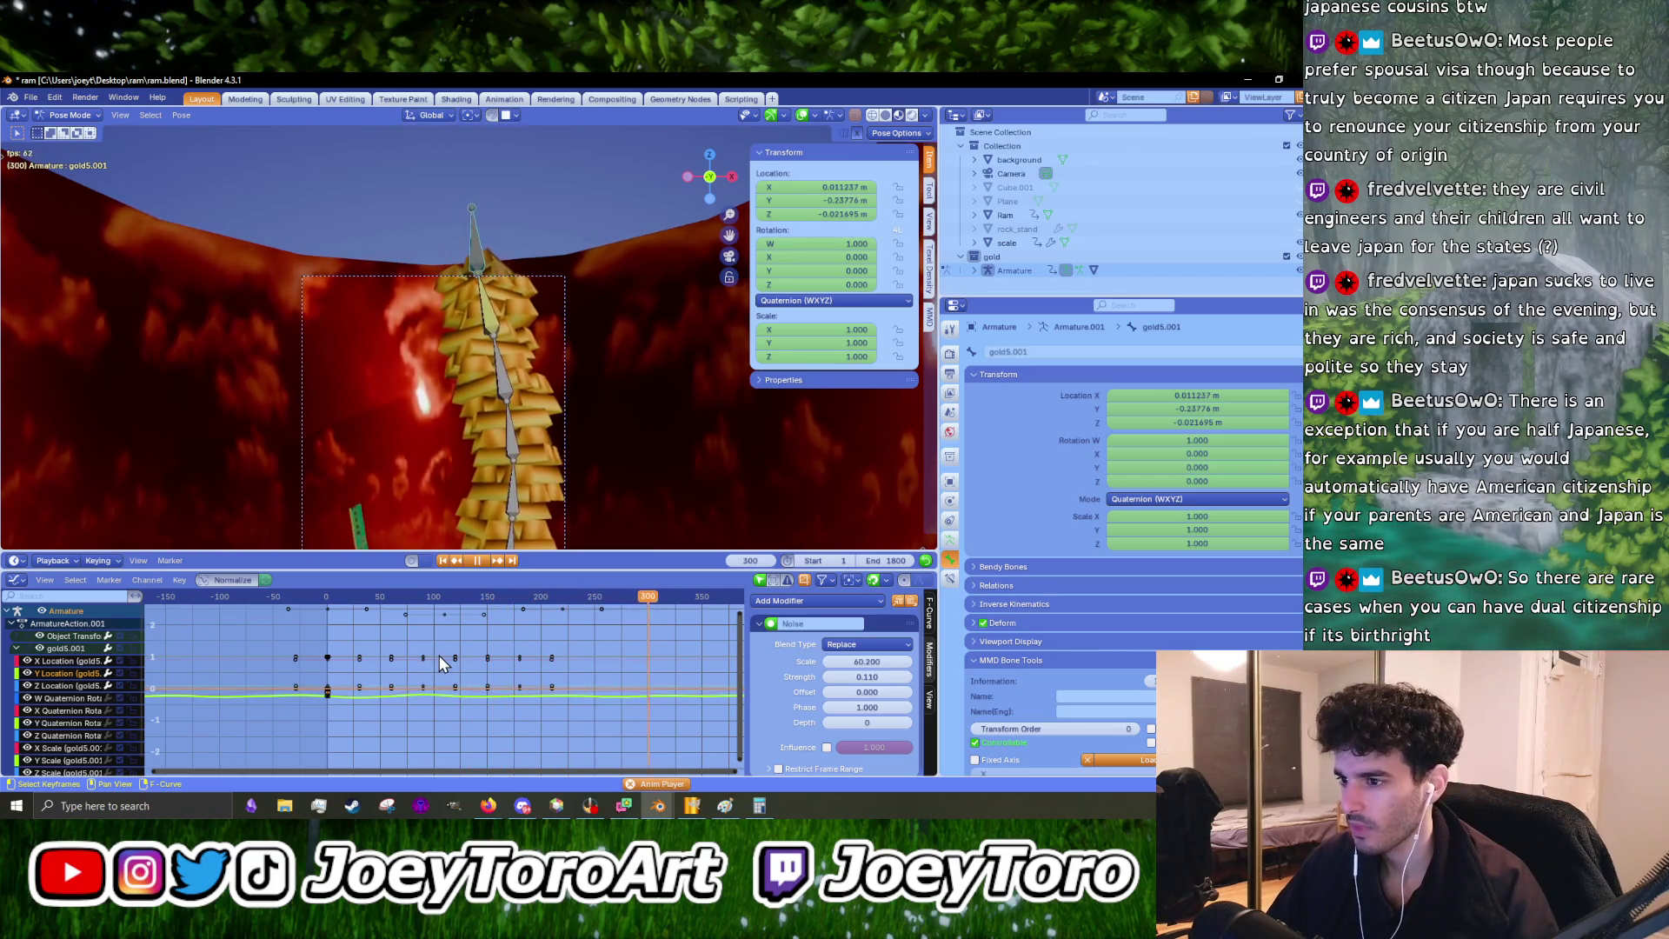
key("space")
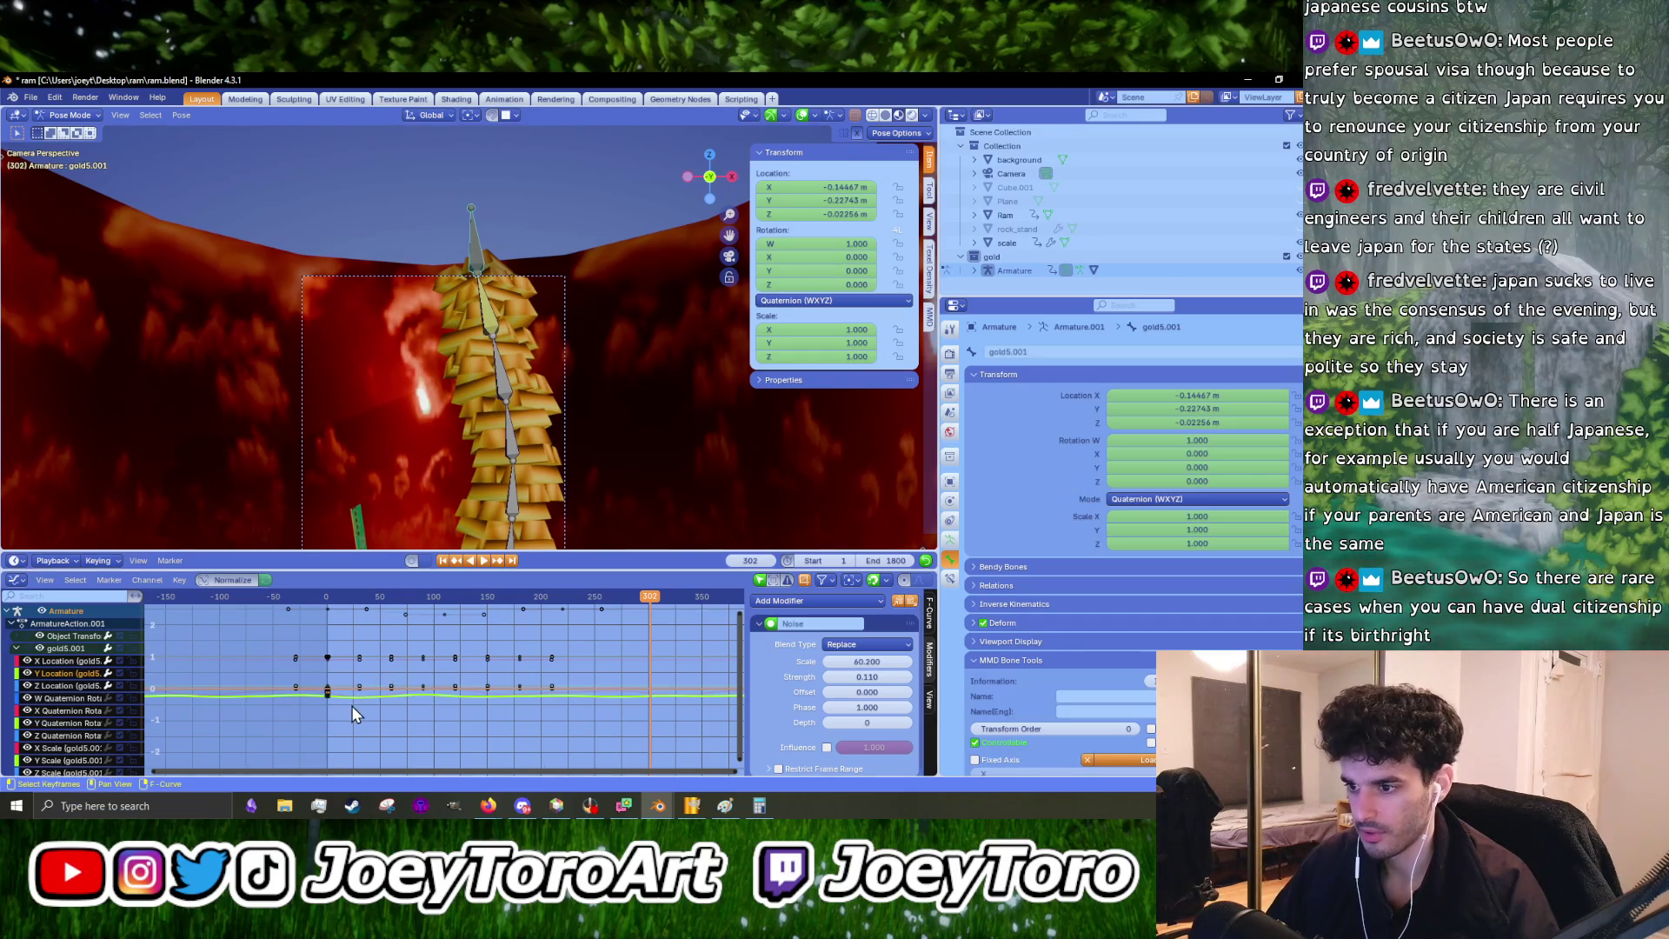
key("KP_Decimal")
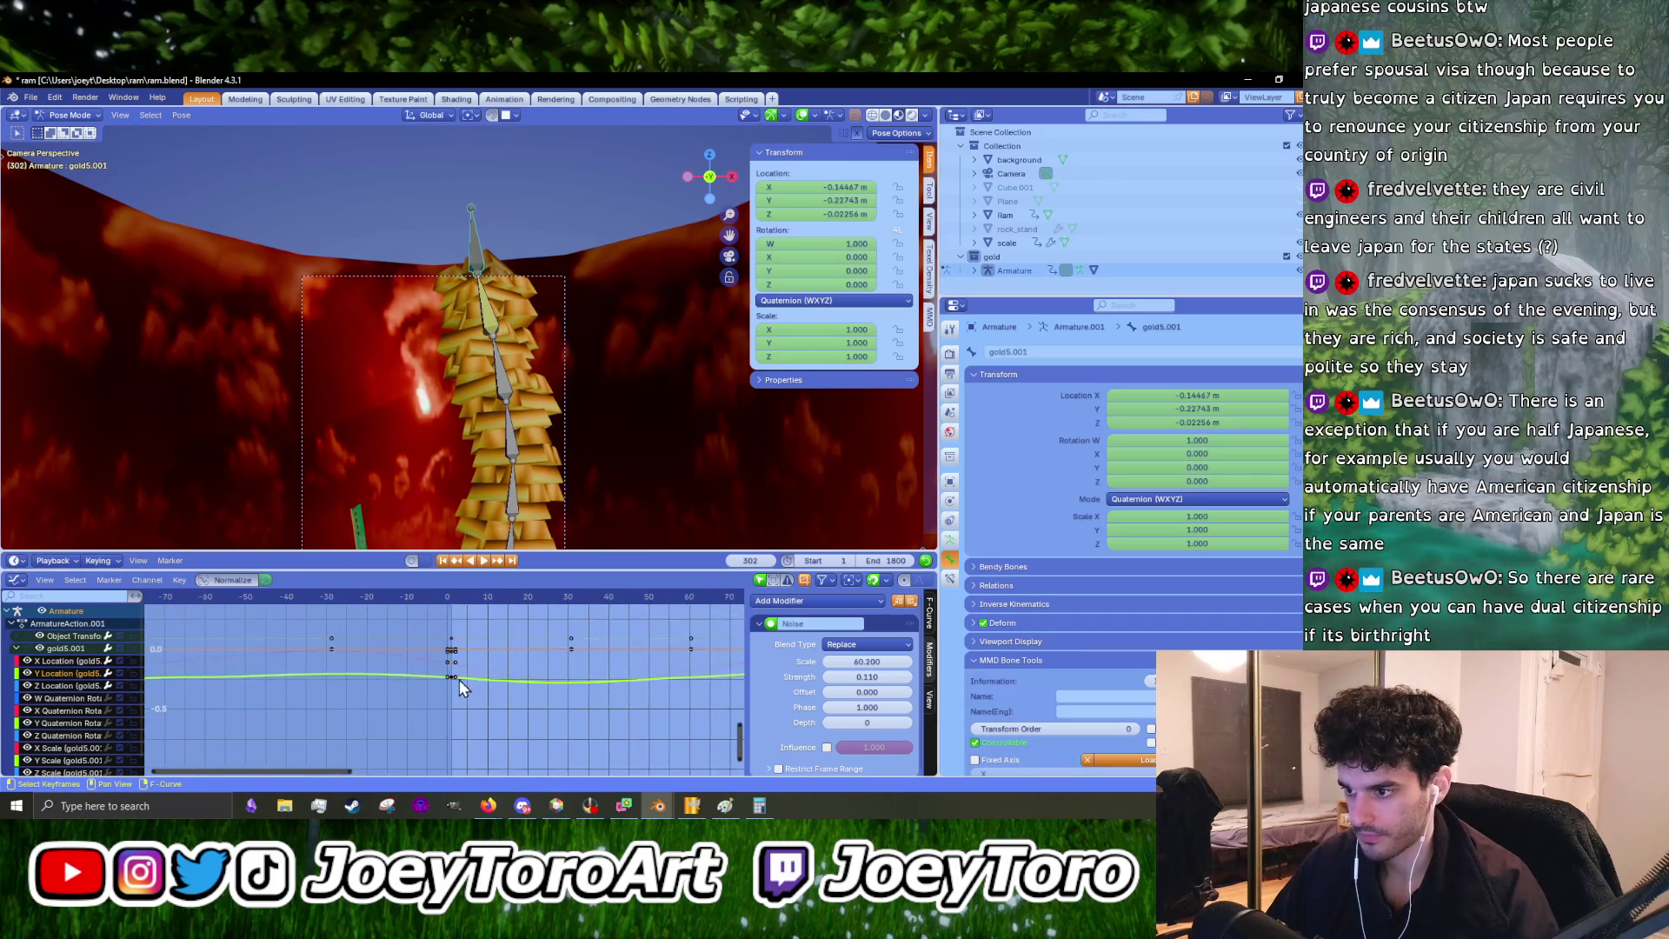
- Select the X Location curve's Noise settings, abandoning a trial keyframe move and scale change
left_click(452, 660)
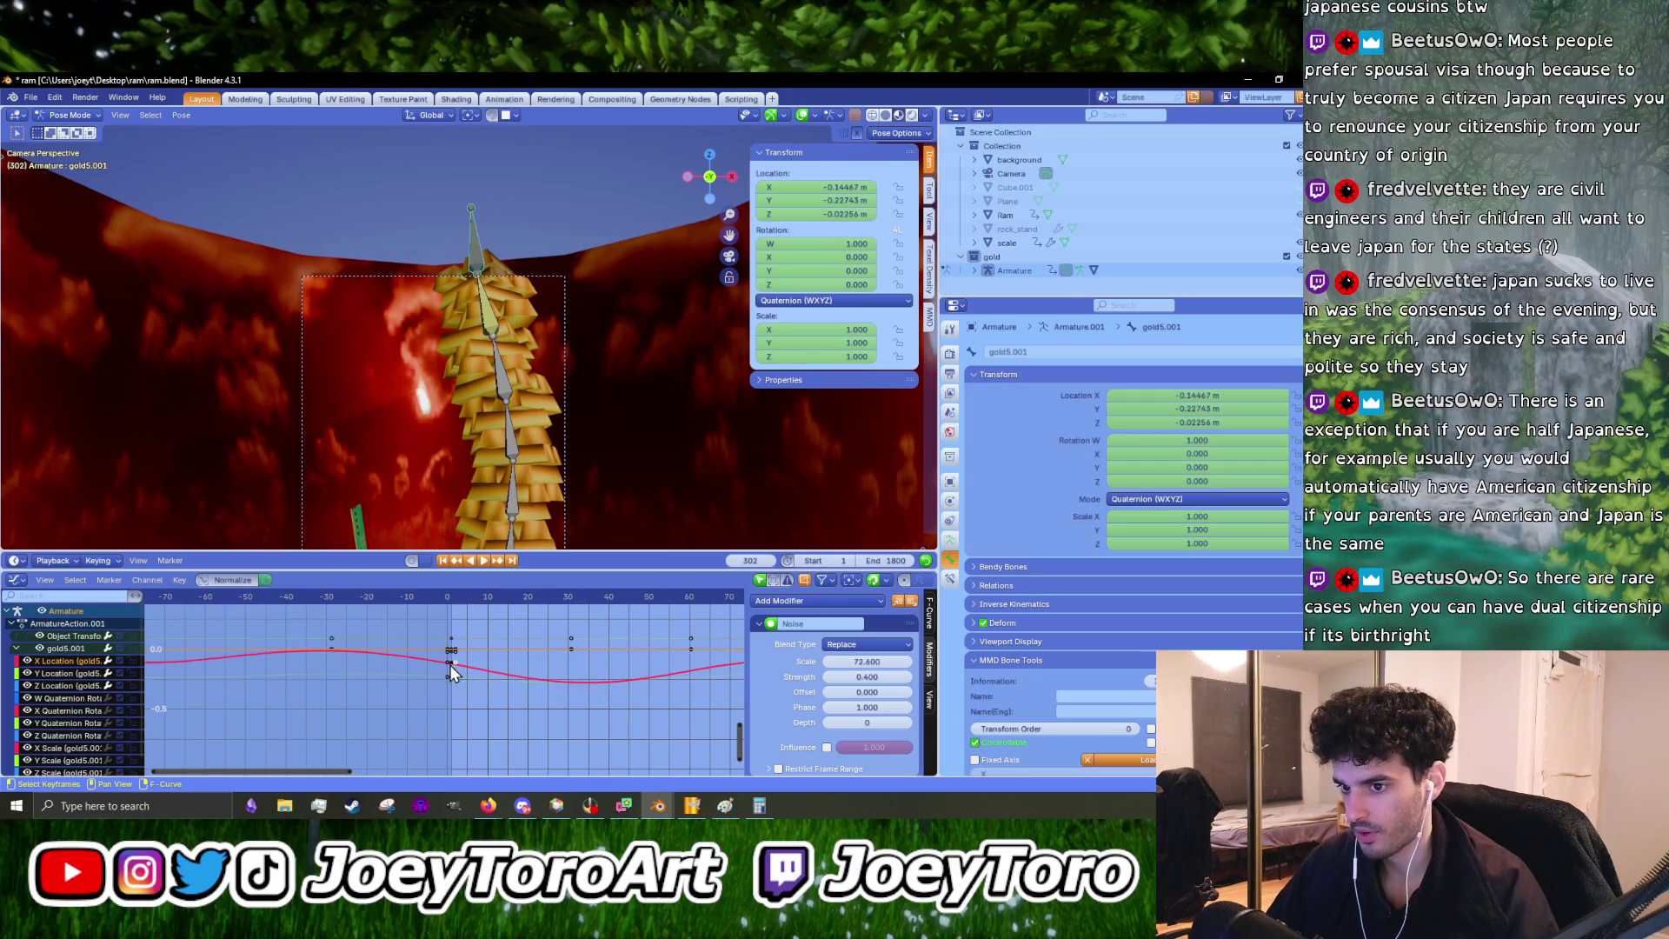
scroll(452, 660, "up", 8)
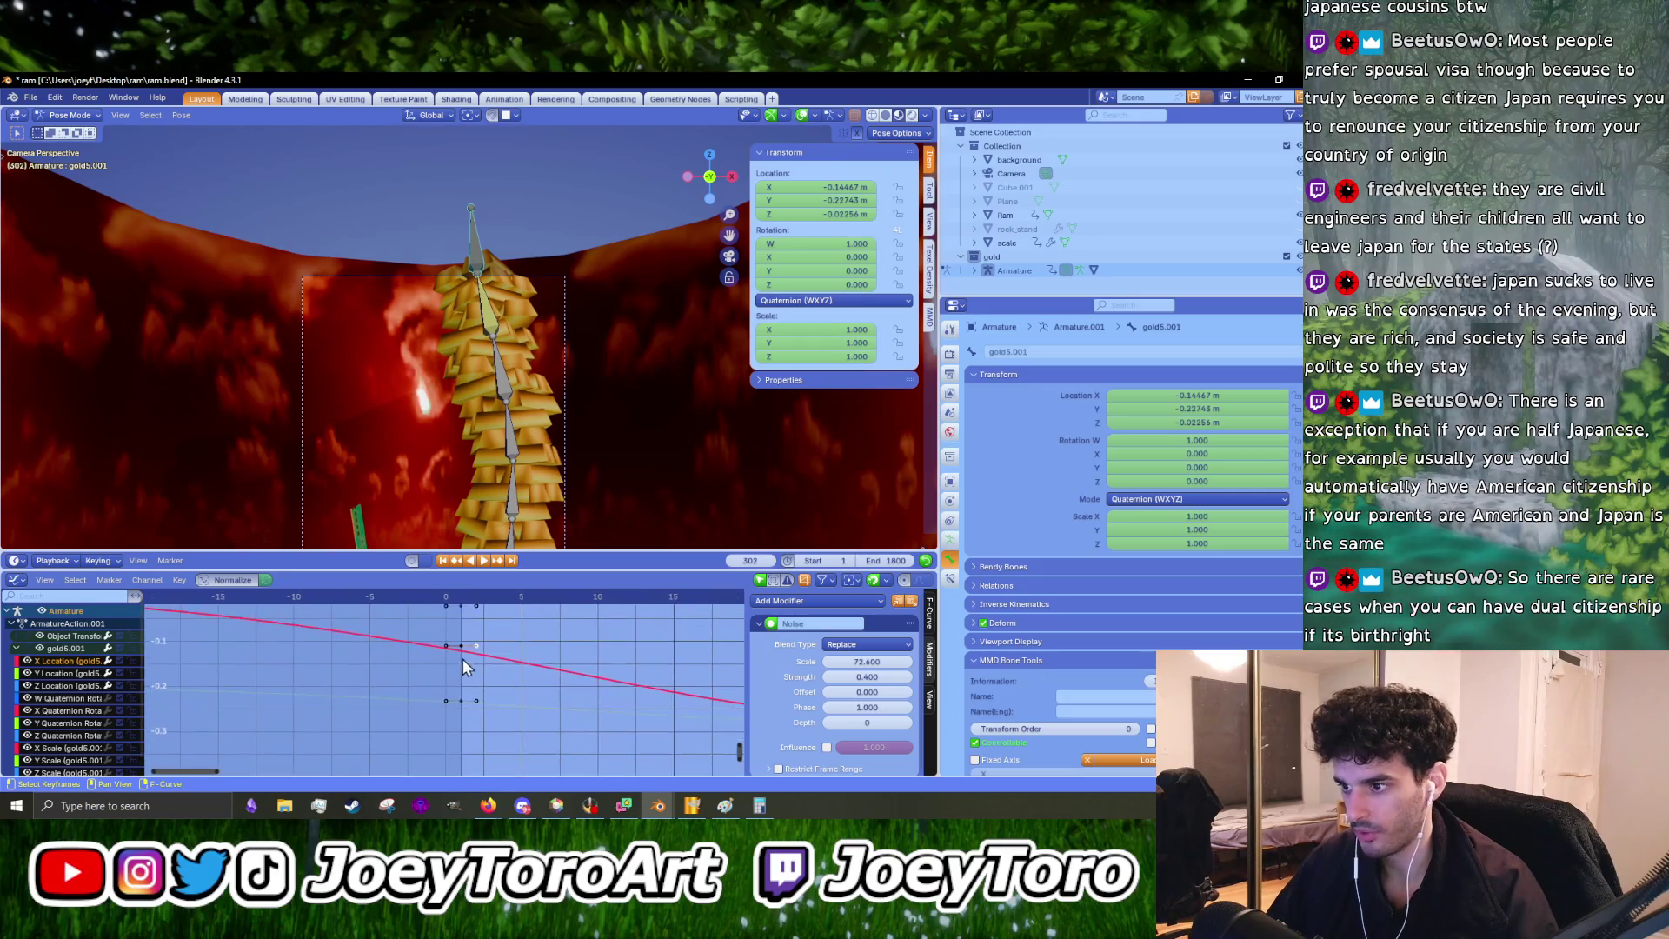
key("g")
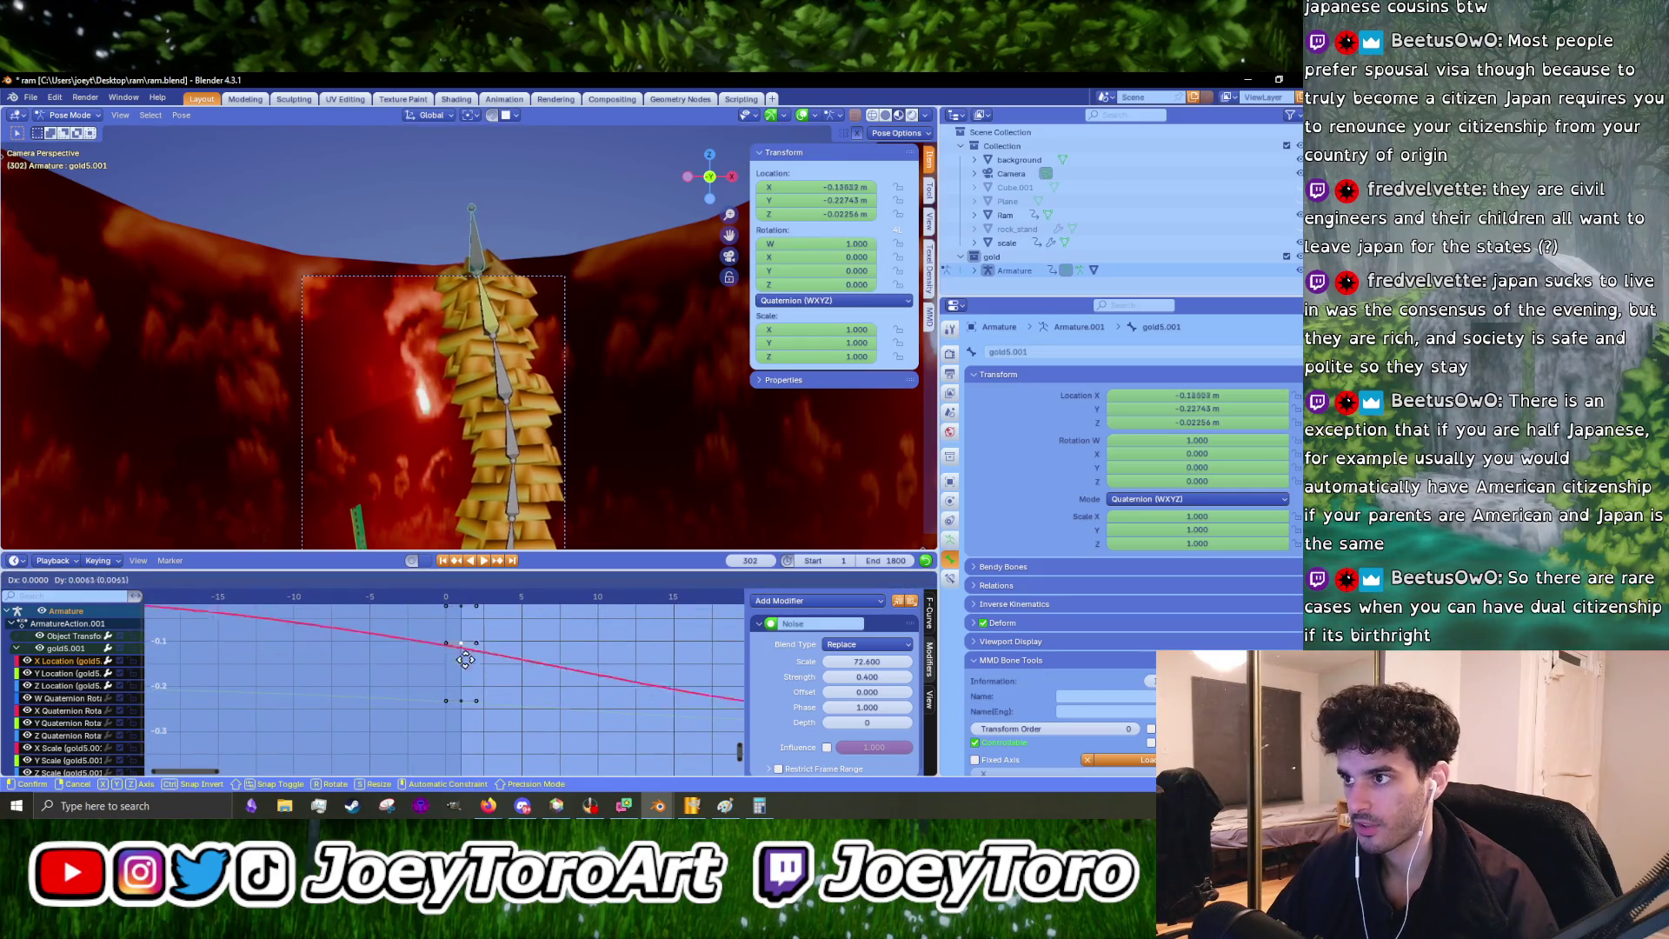
key("Escape")
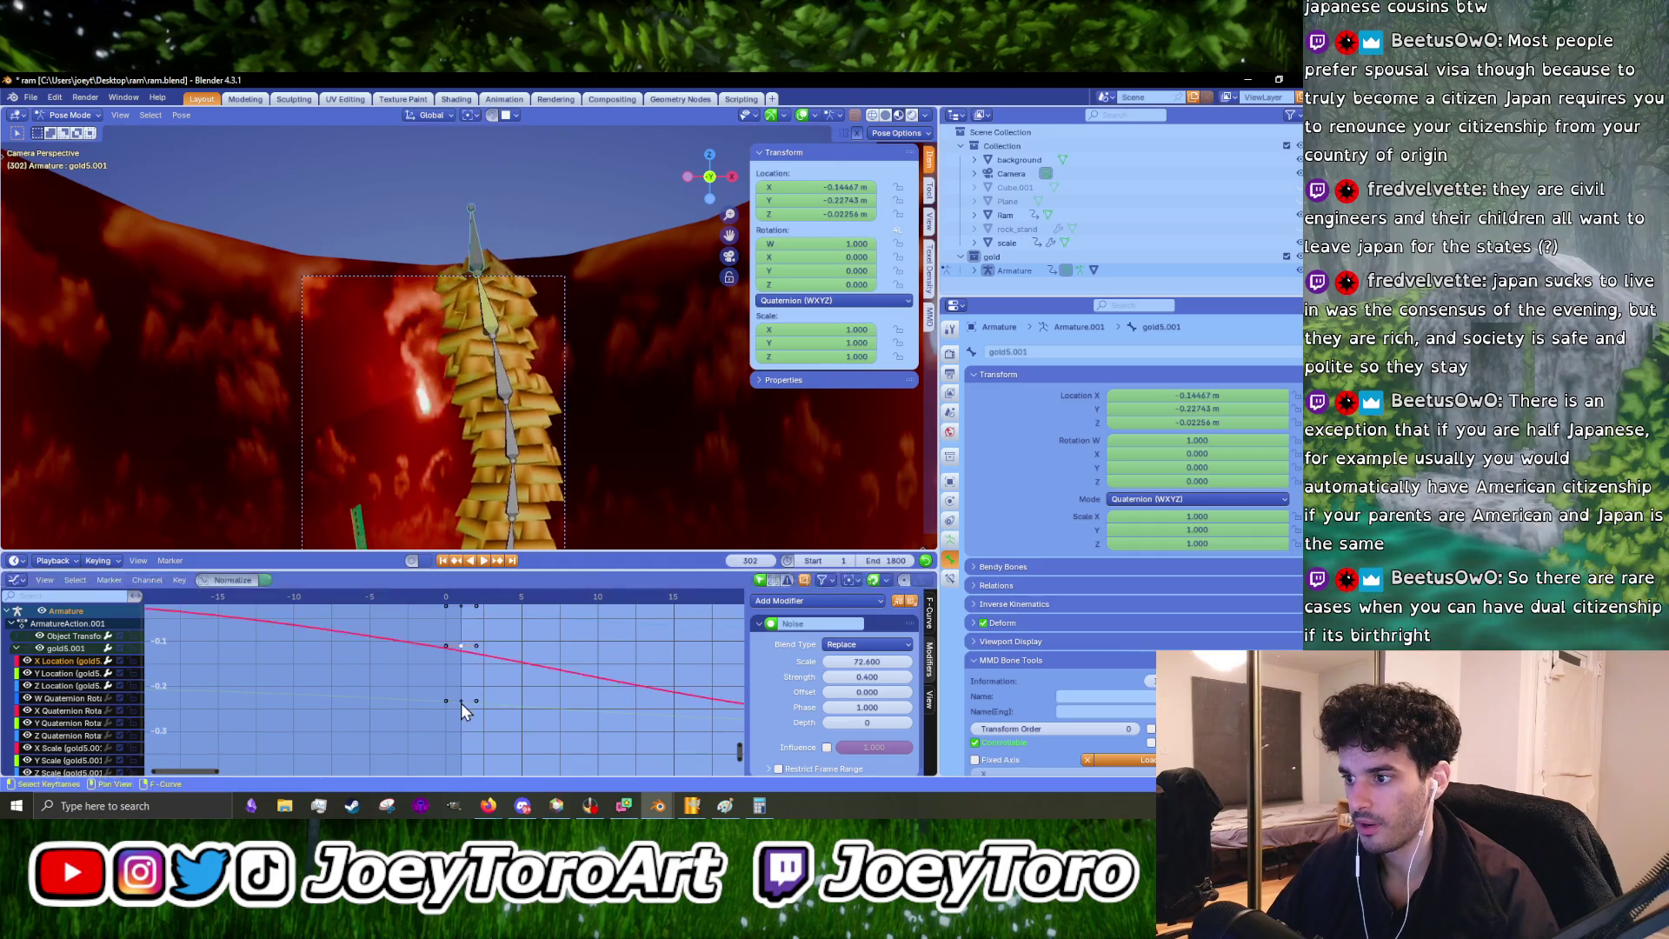
scroll(388, 679, "down", 8)
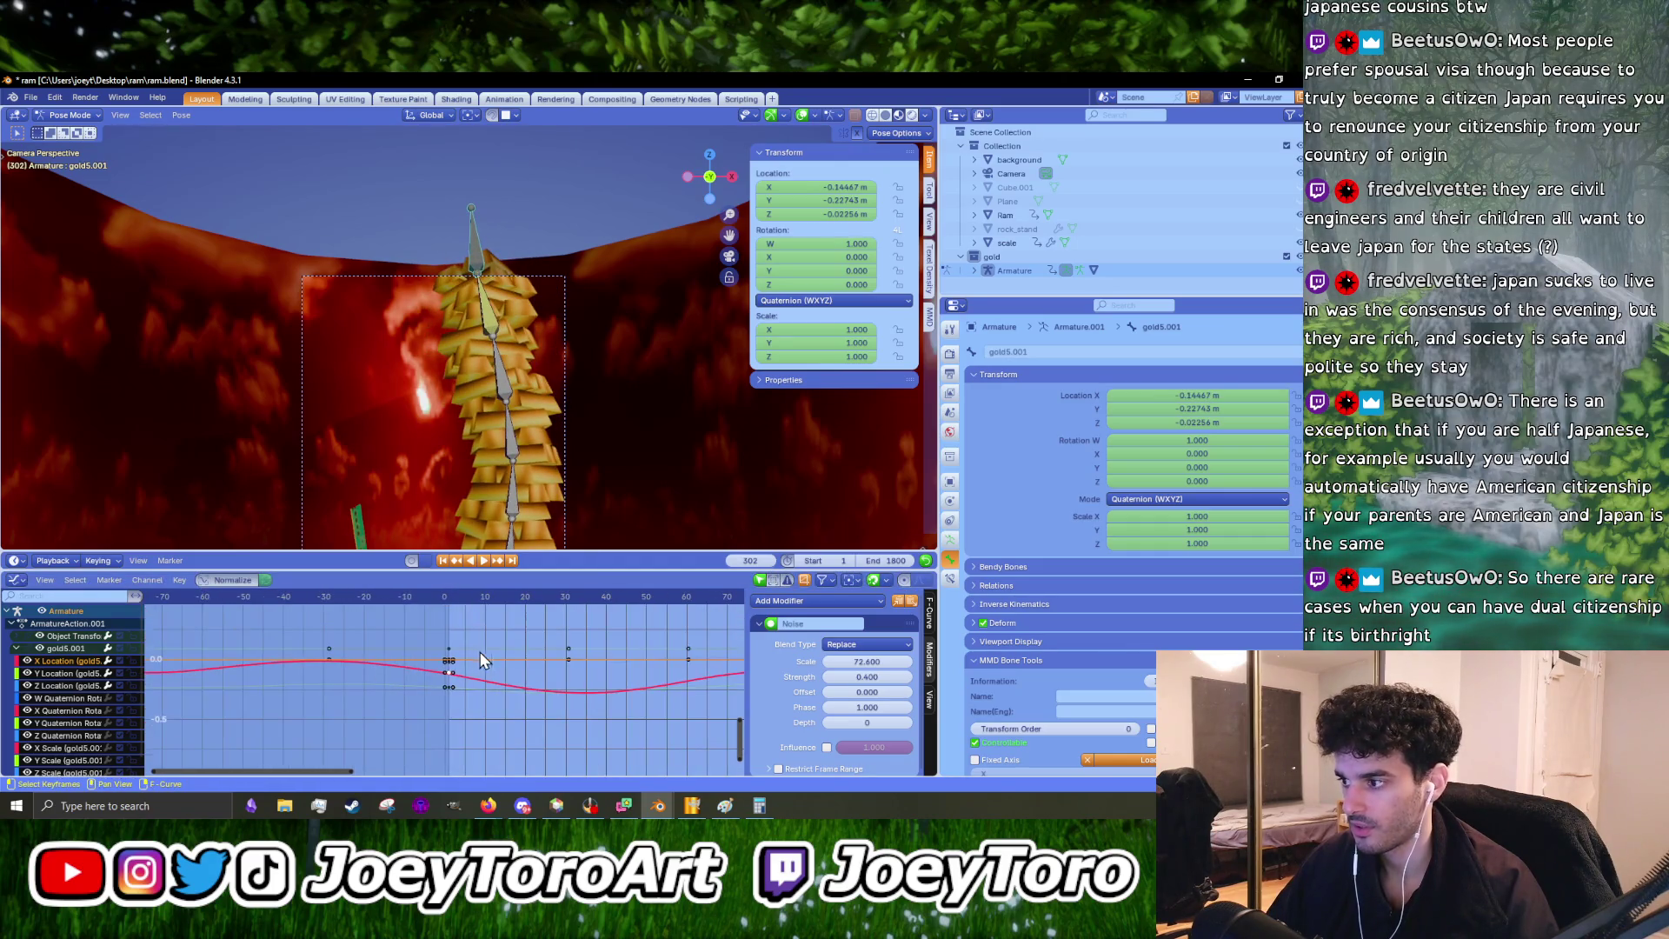
left_click_drag(866, 661, 808, 661)
key("Escape")
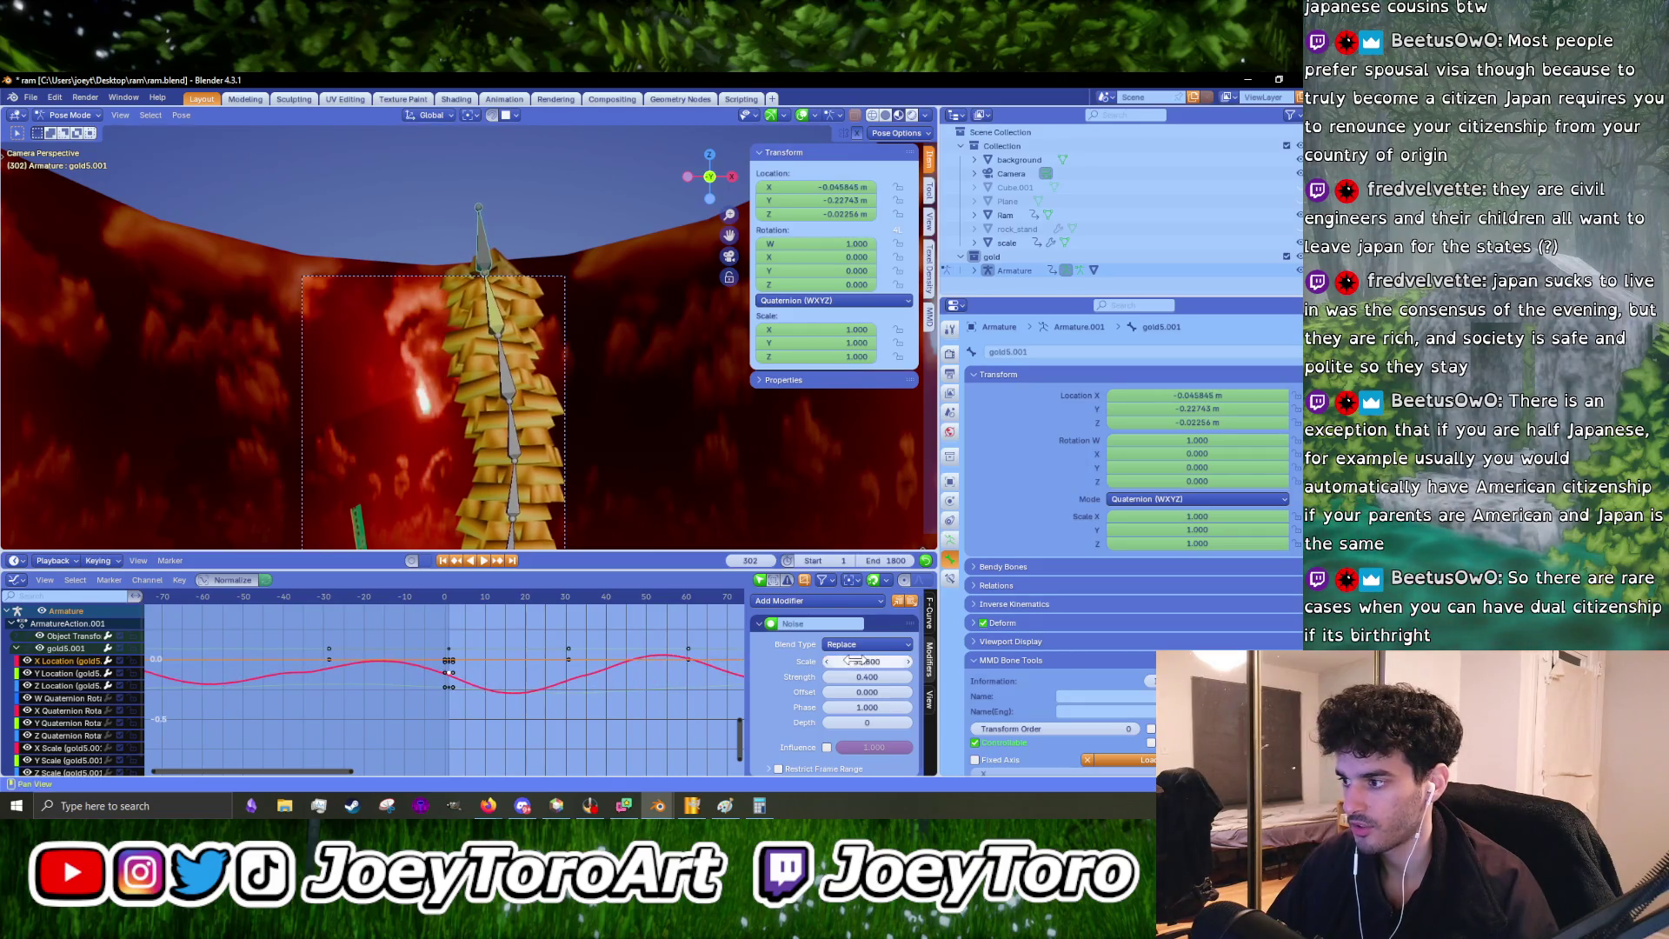
- Set the X Location noise strength to 0.300 and scale to 72.800, then drag scale higher
left_click(876, 677)
key("BackSpace")
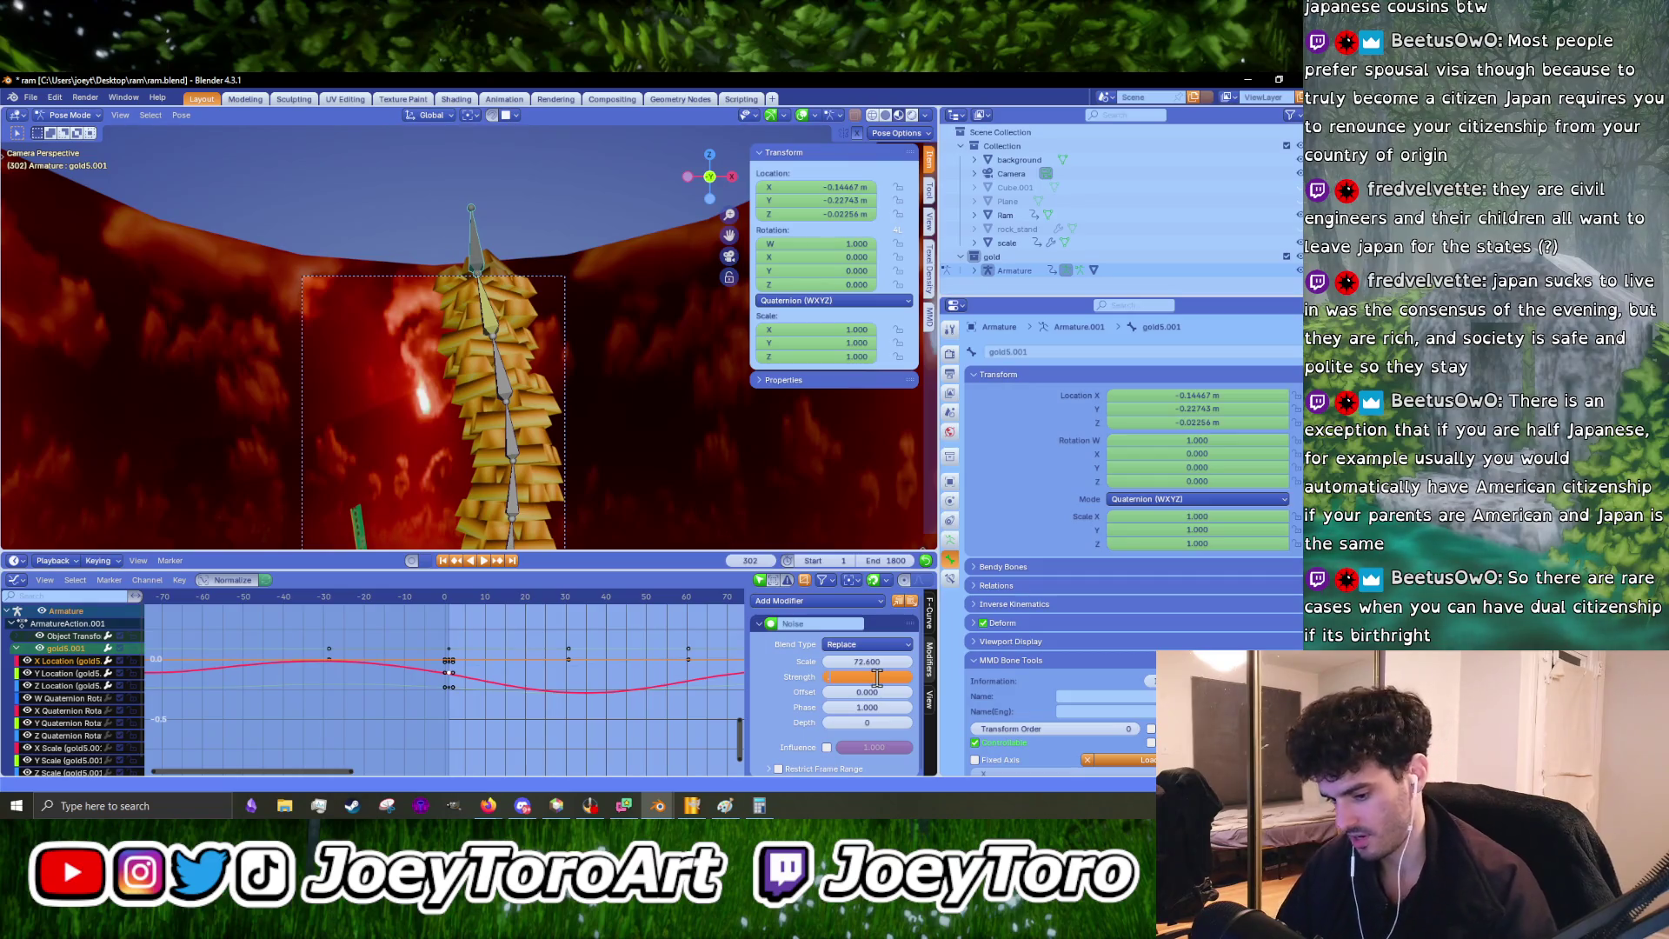
key("Return")
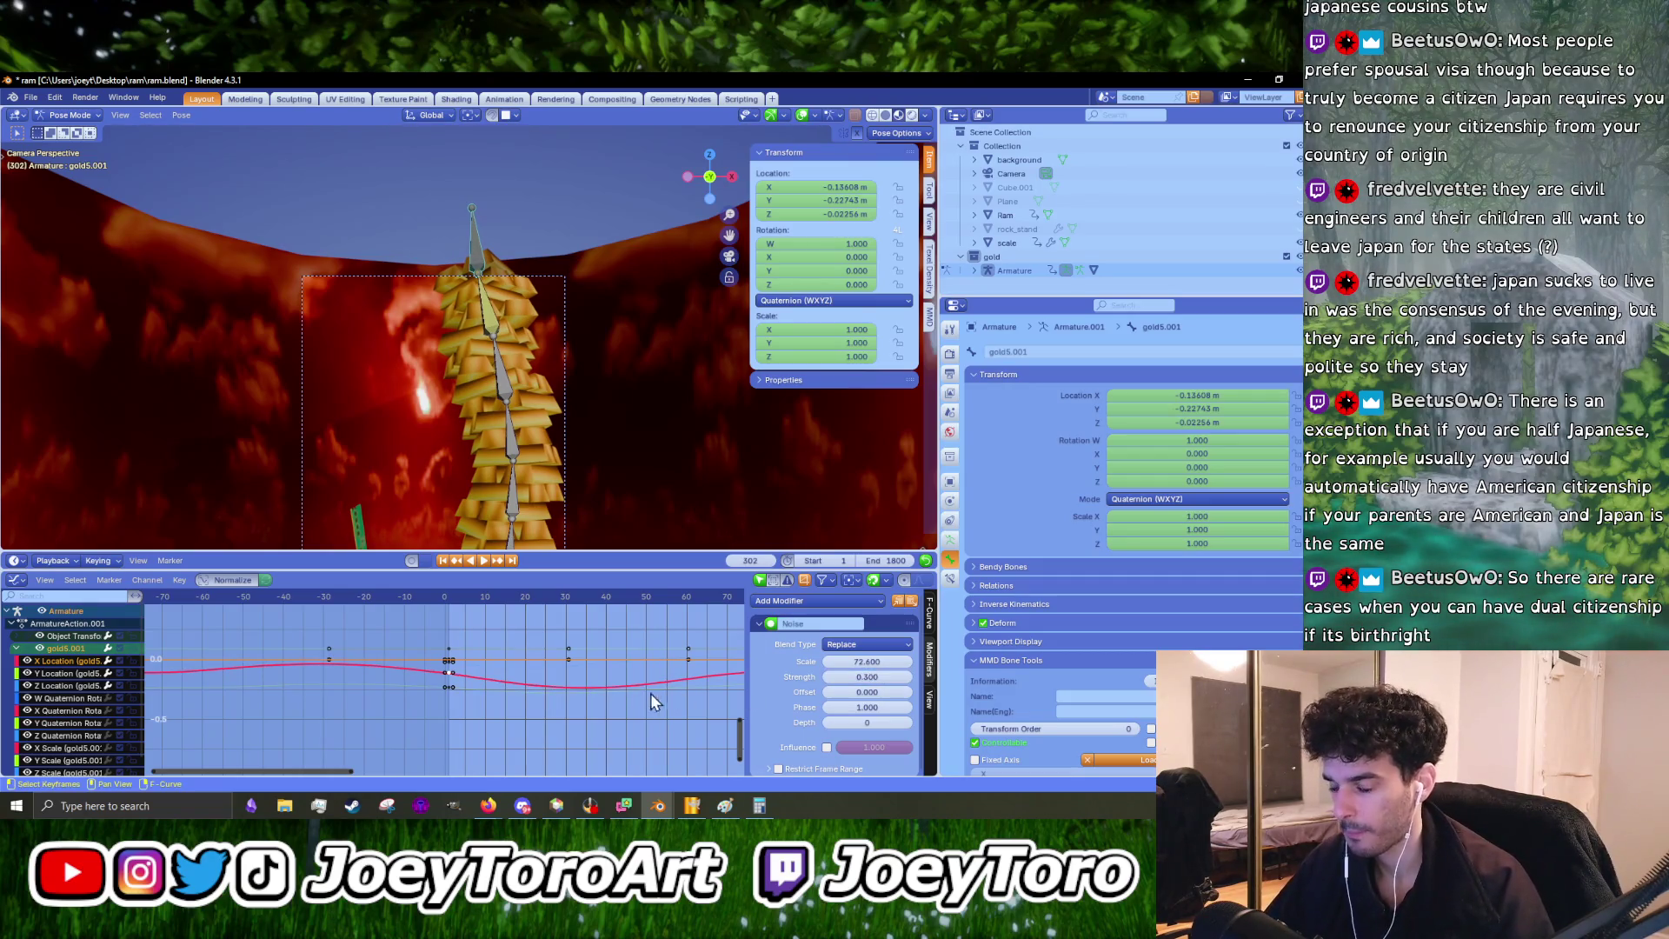
left_click(867, 661)
type("72.8")
key("Return")
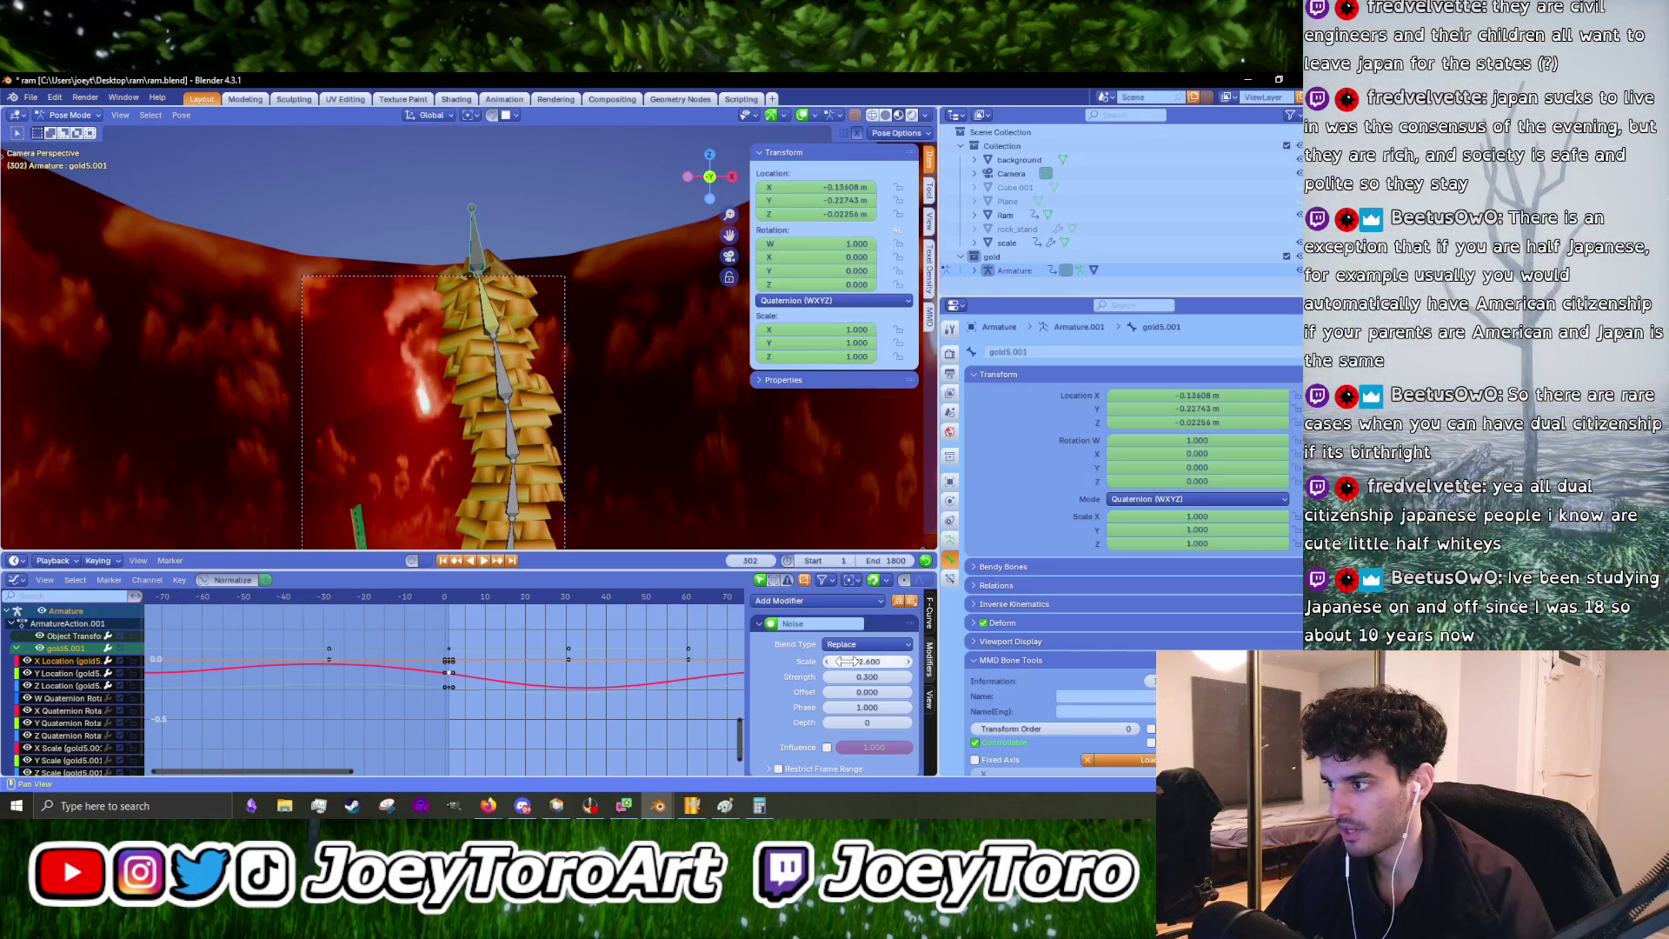
mouse_move(867, 661)
left_mouse_down()
mouse_move(886, 661)
mouse_move(848, 662)
mouse_move(1295, 661)
left_mouse_up()
- Preview the wobble, nudging the noise scale slightly higher during playback
key("space")
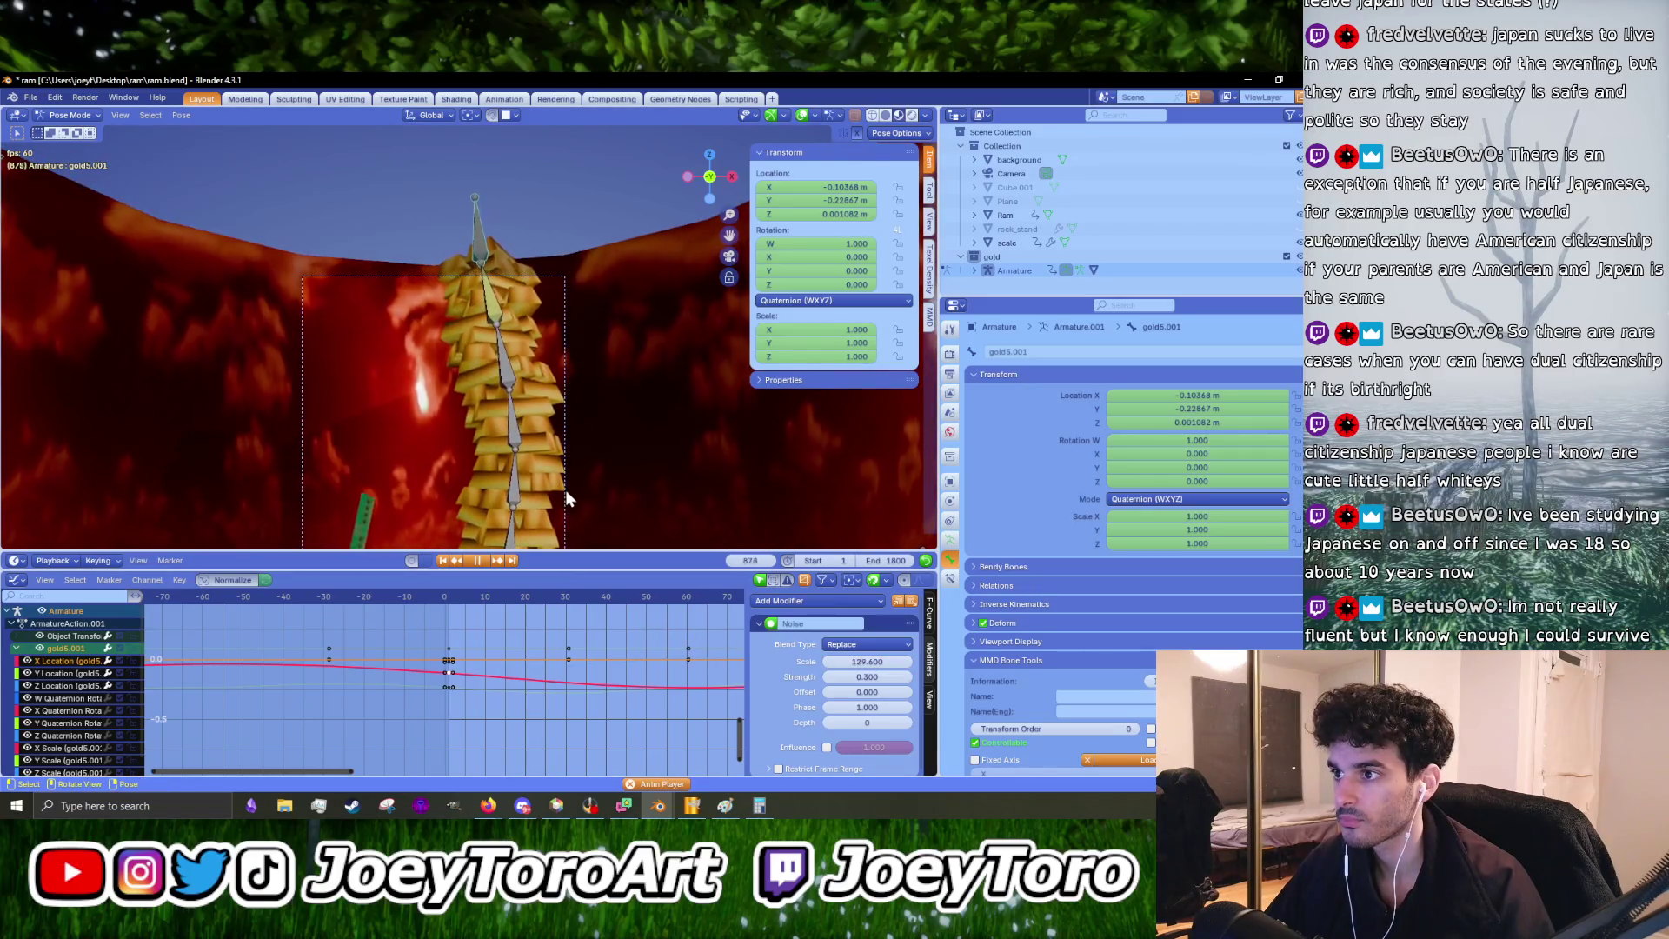
mouse_move(860, 661)
left_mouse_down()
mouse_move(876, 661)
mouse_move(856, 661)
left_mouse_up()
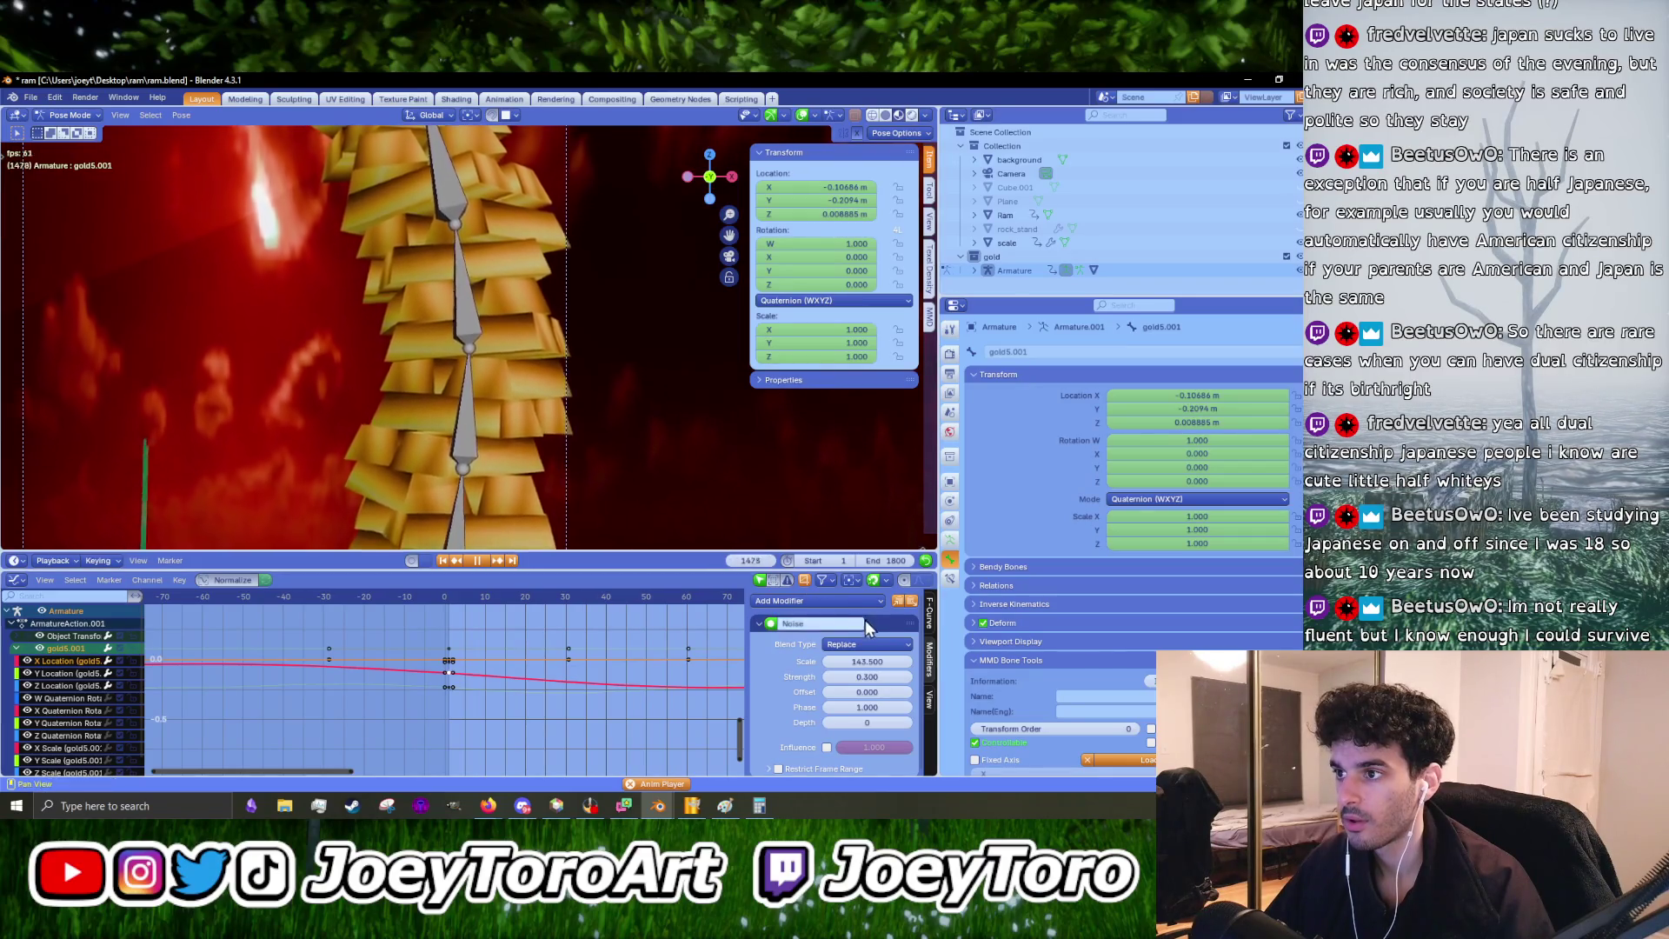
scroll(289, 682, "down", 10)
scroll(321, 662, "down", 2)
key("space")
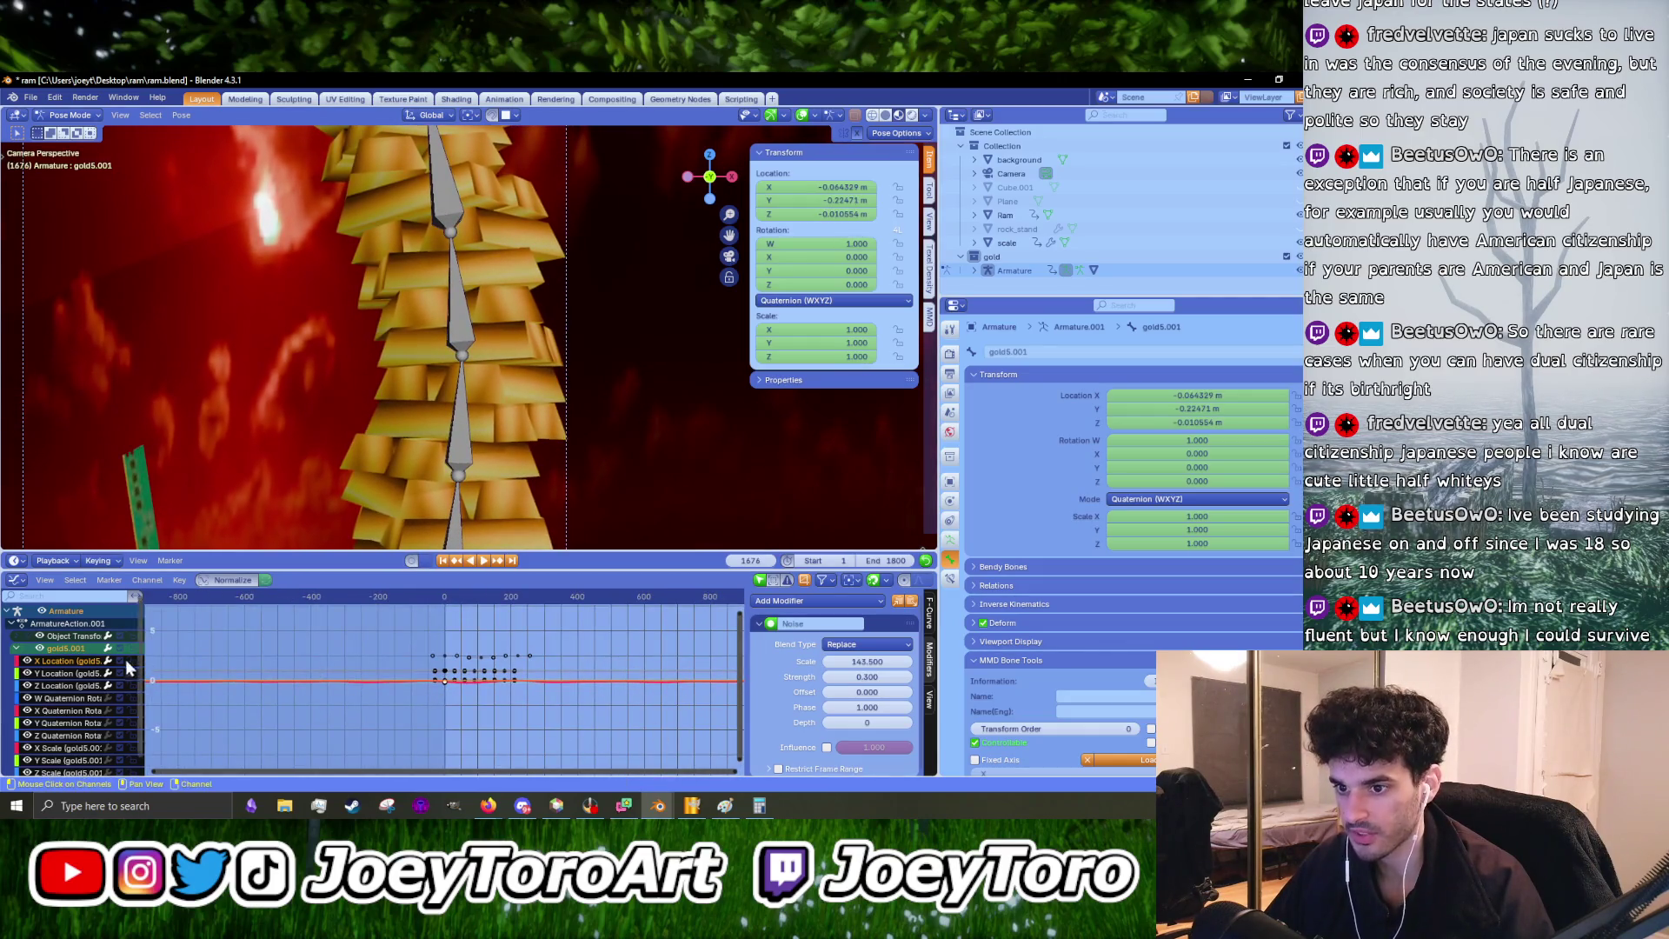
- Raise the Y Location noise scale to 96.200 and beyond while previewing the wobble
left_click(70, 673)
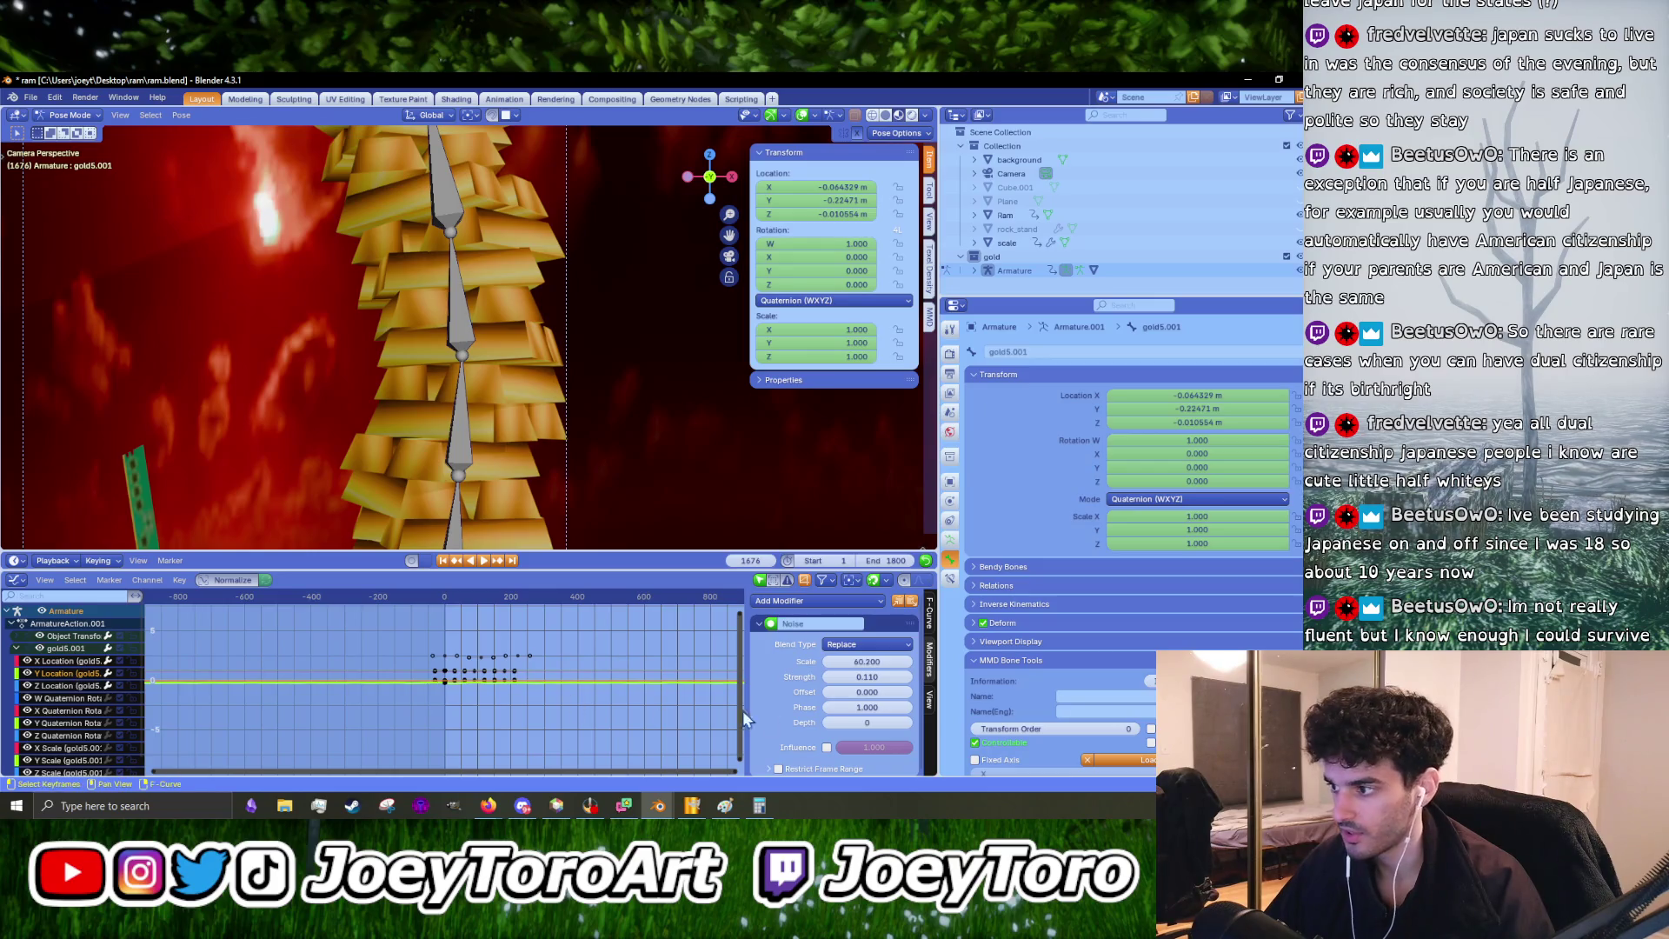
left_click_drag(878, 664, 965, 664)
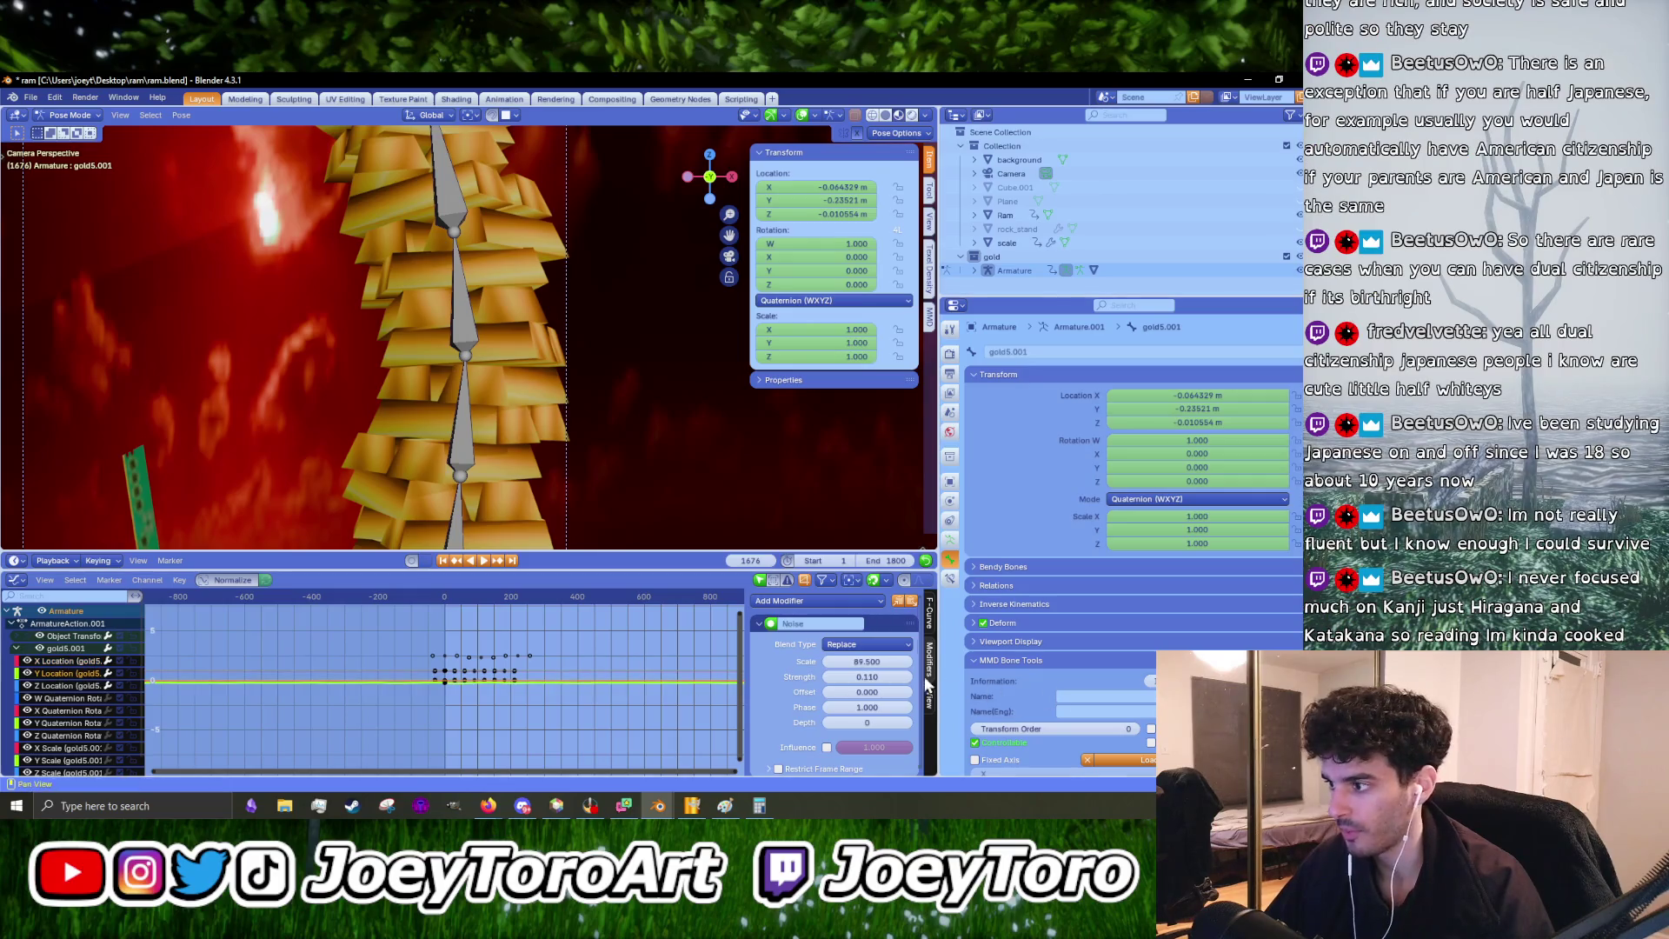
left_click_drag(870, 661, 904, 662)
key("space")
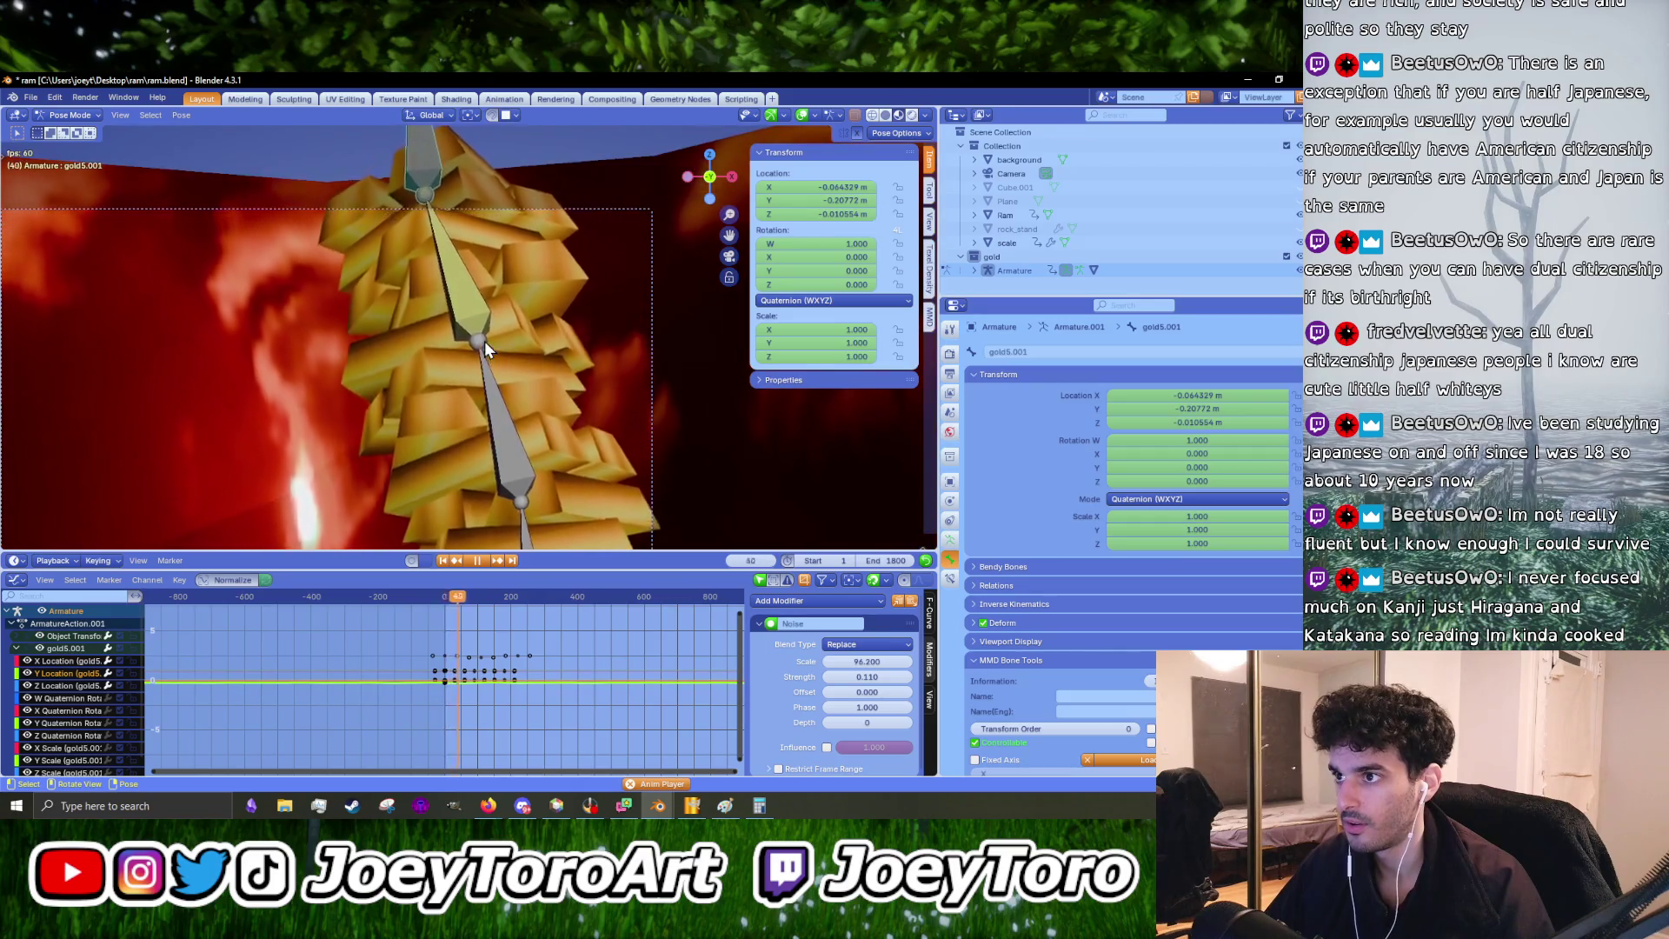
left_click_drag(866, 661, 978, 661)
key("space")
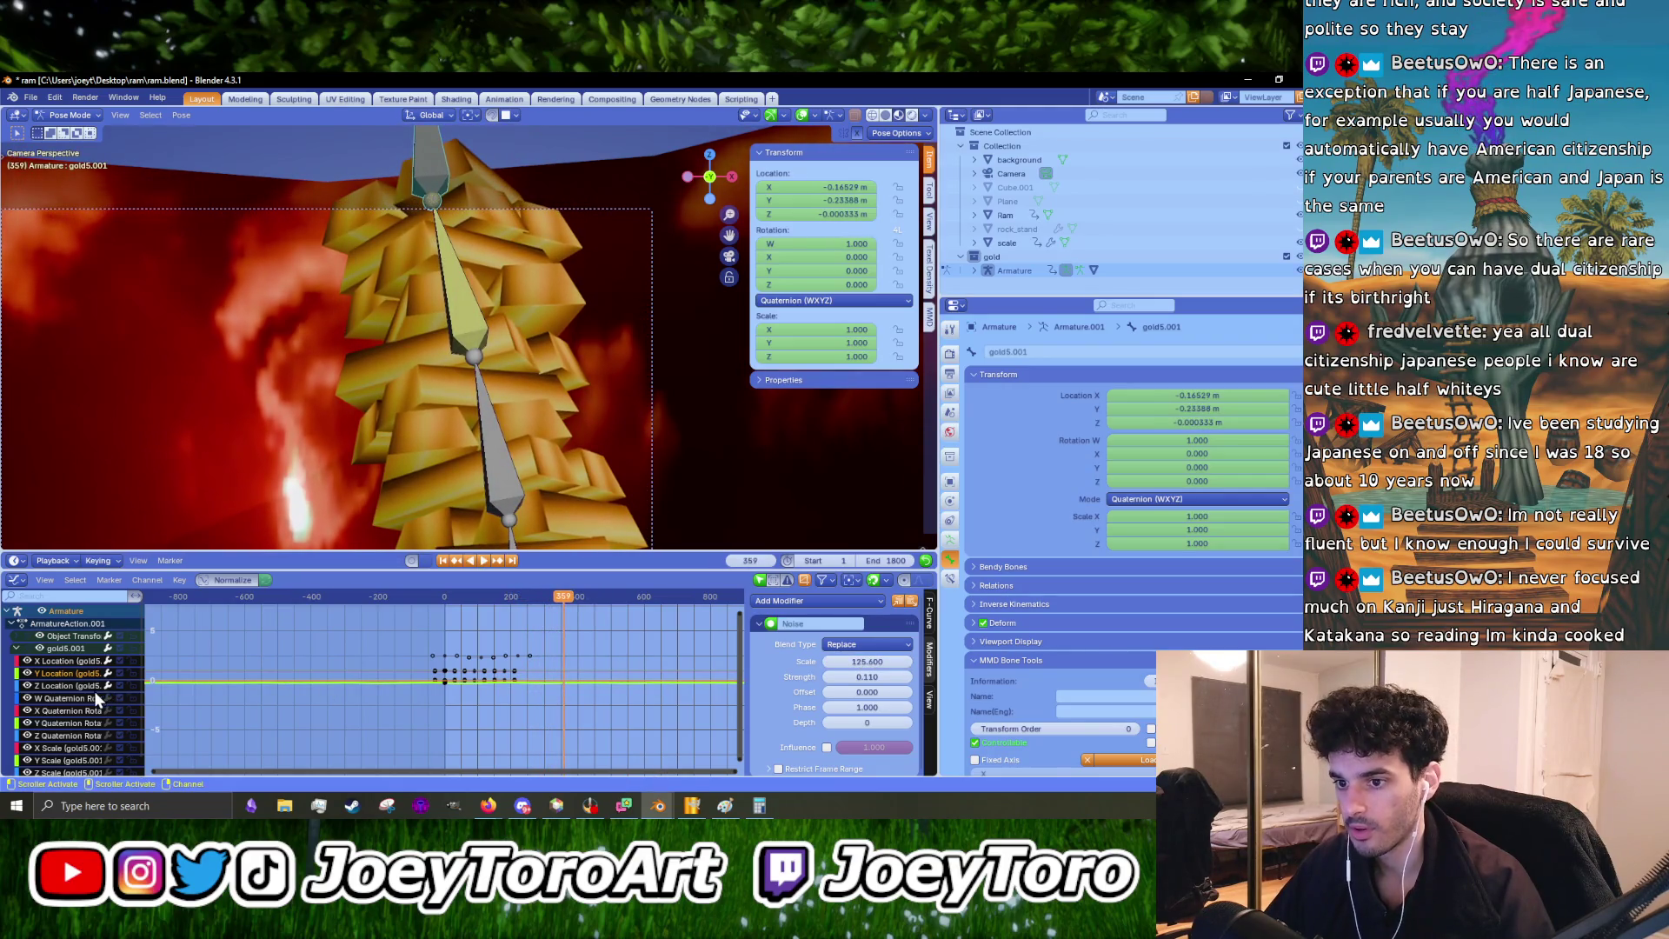
- Adjust the Z Location noise scale and watch the wobble with bones deselected and scale plates visible
left_click(93, 688)
mouse_move(866, 661)
left_mouse_down()
mouse_move(800, 662)
mouse_move(866, 662)
left_mouse_up()
key("space")
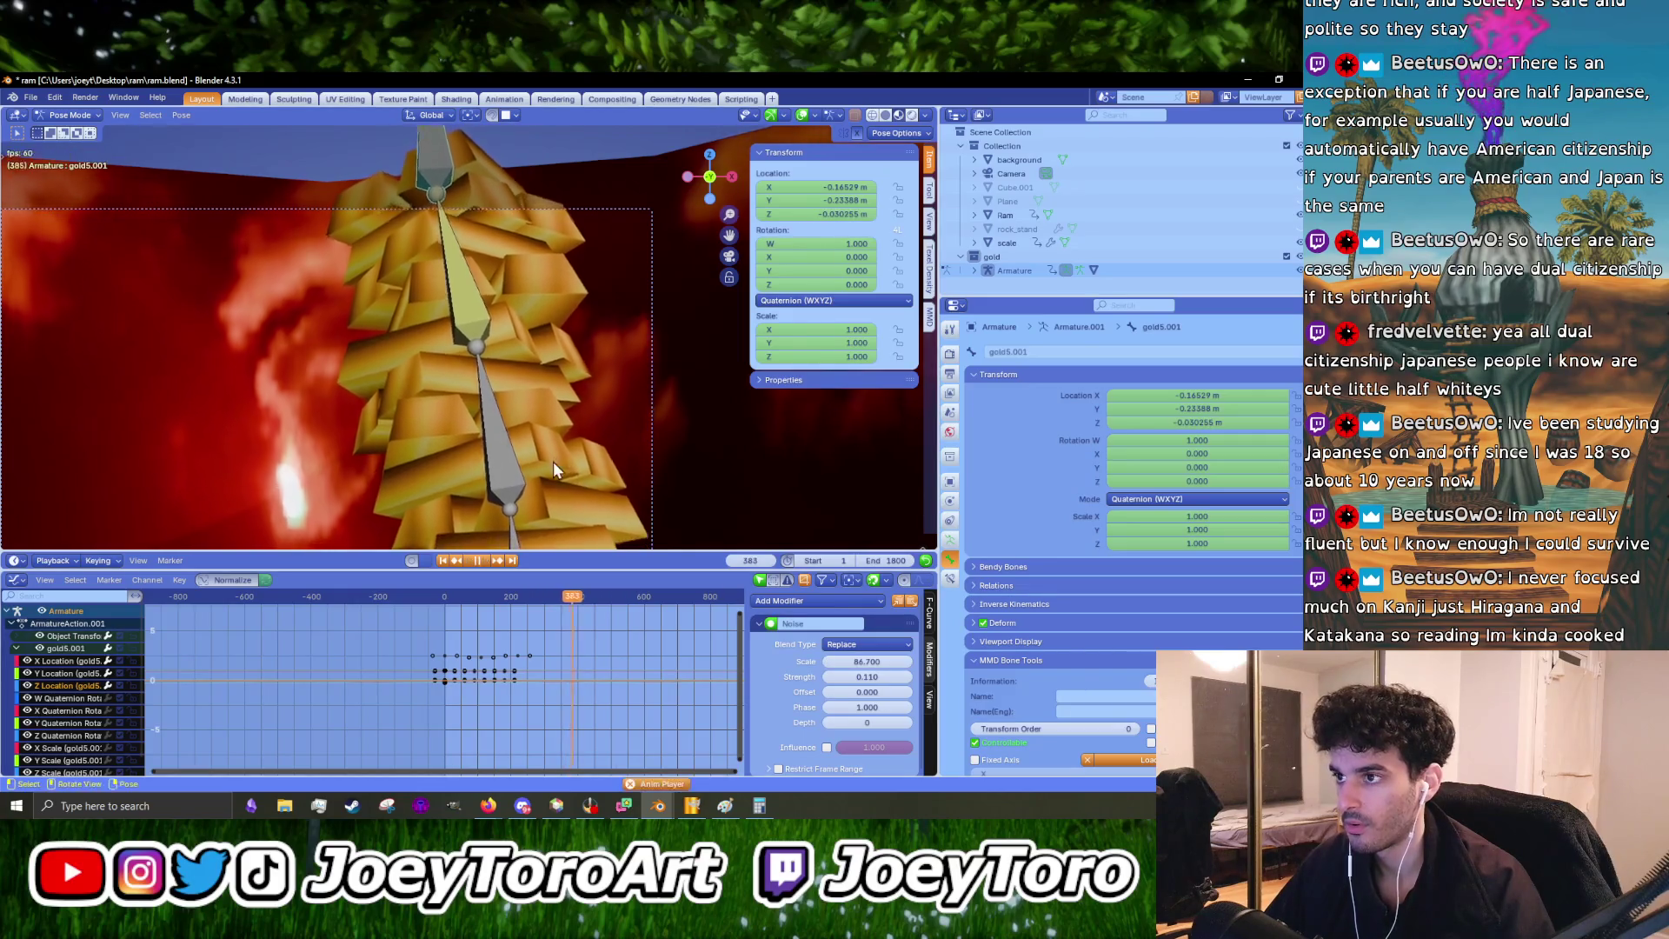
scroll(538, 438, "down", 3)
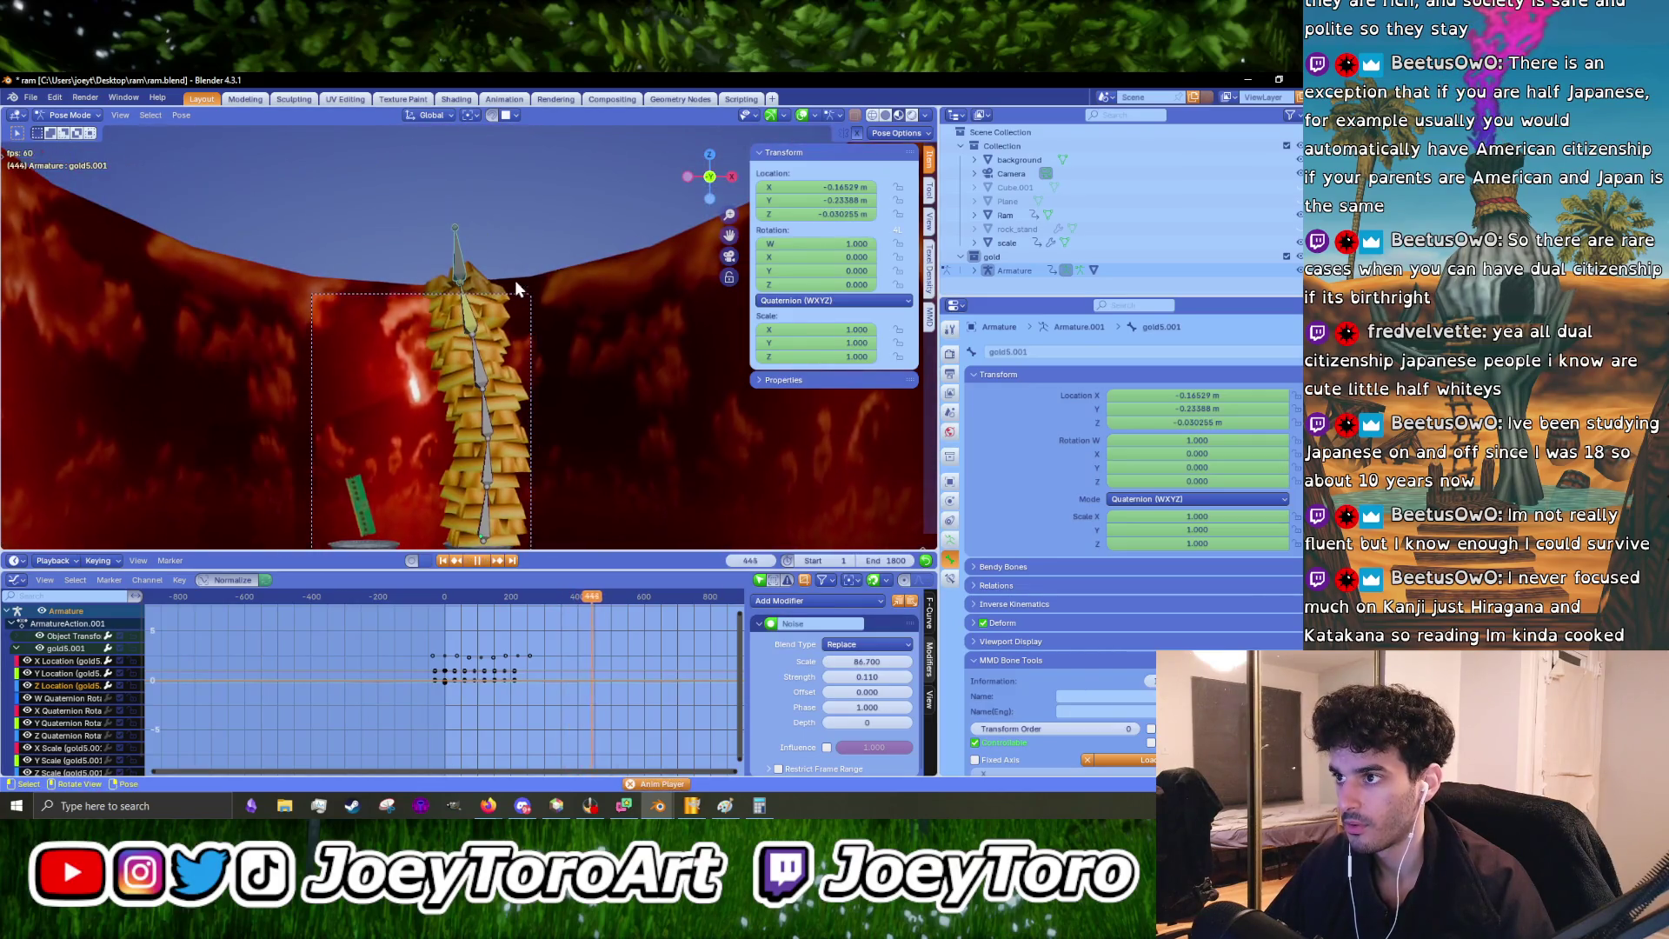
left_click(518, 280)
scroll(510, 503, "up", 5)
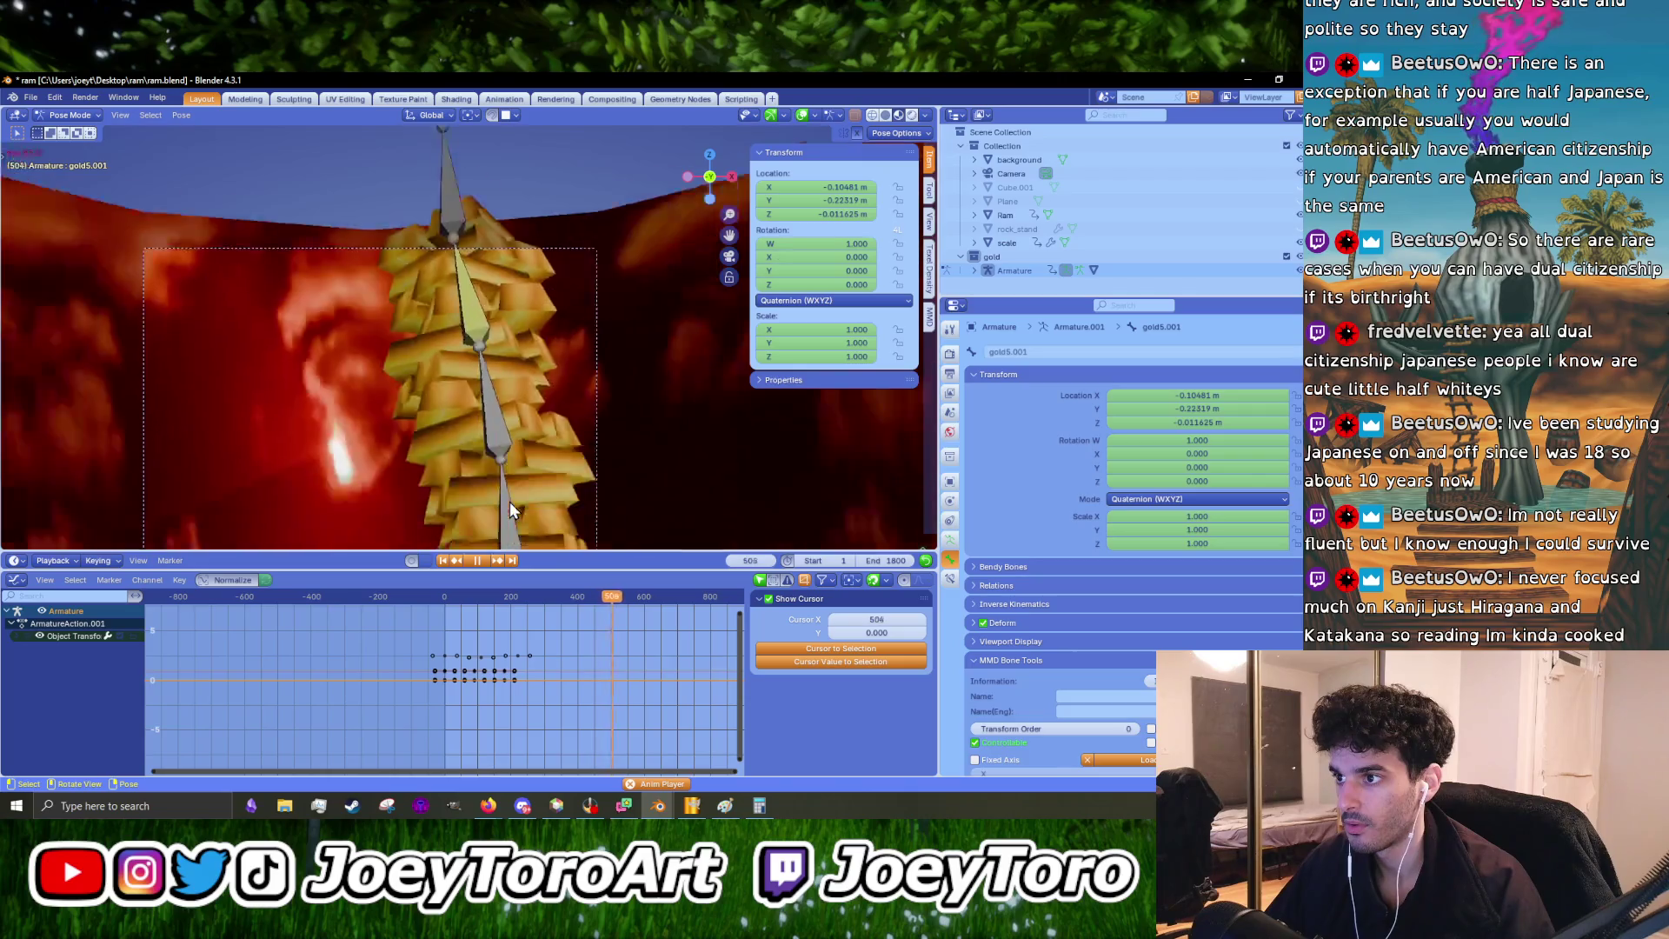
middle_click_drag(508, 519, 535, 388, "shift")
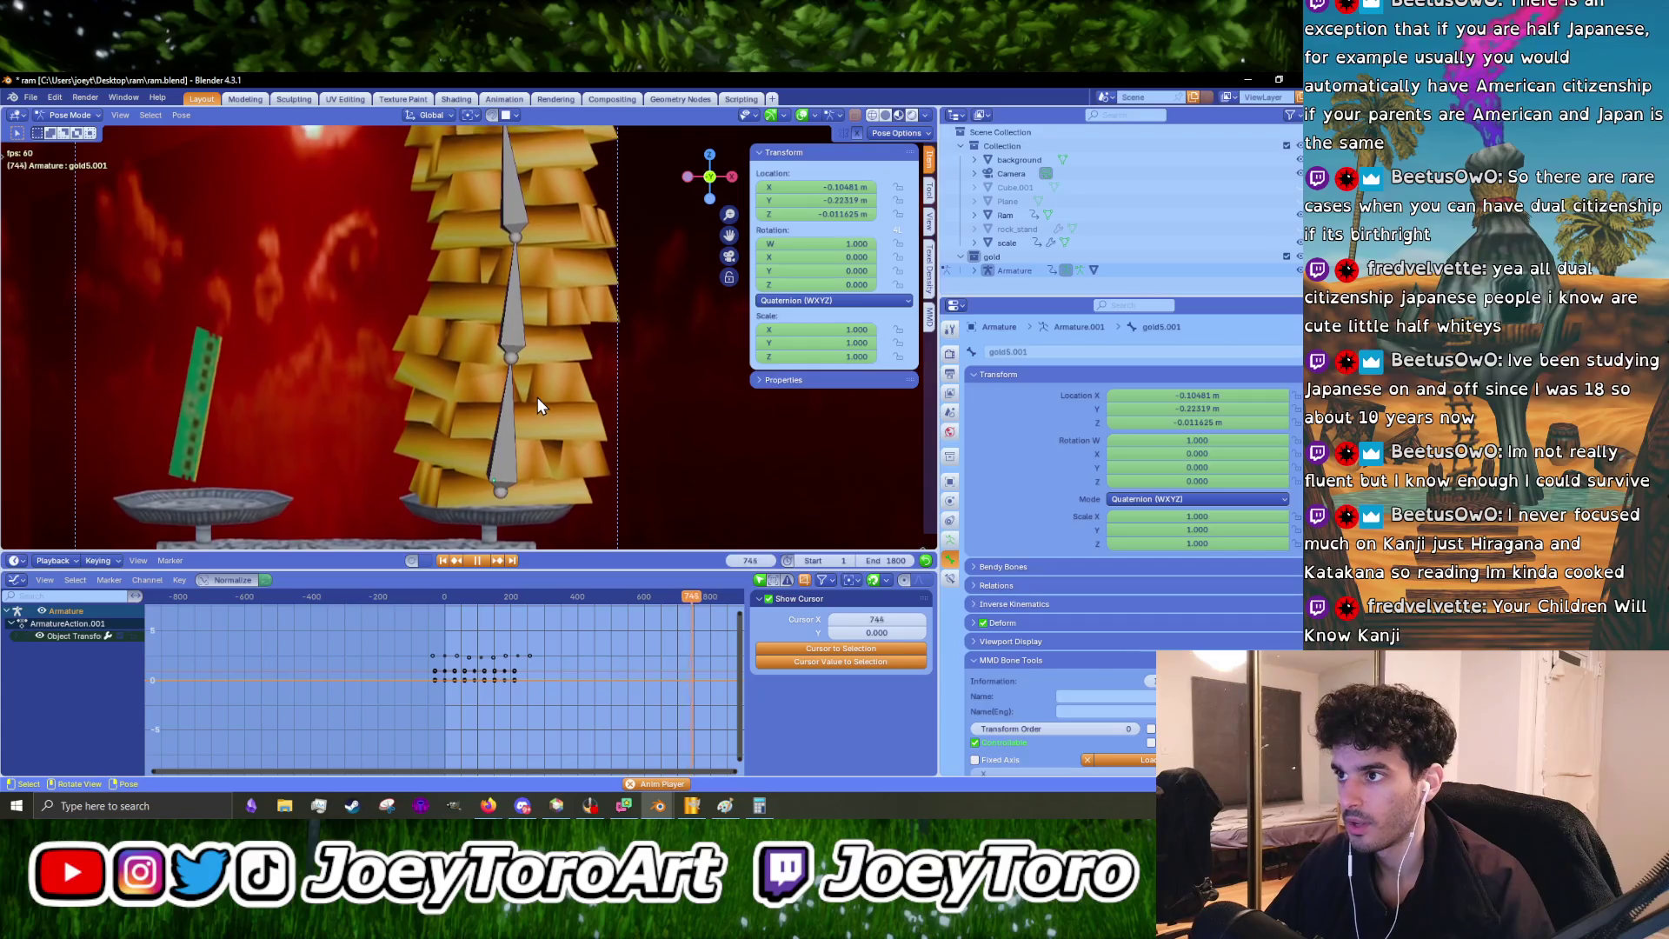
scroll(537, 398, "down", 3)
key("space")
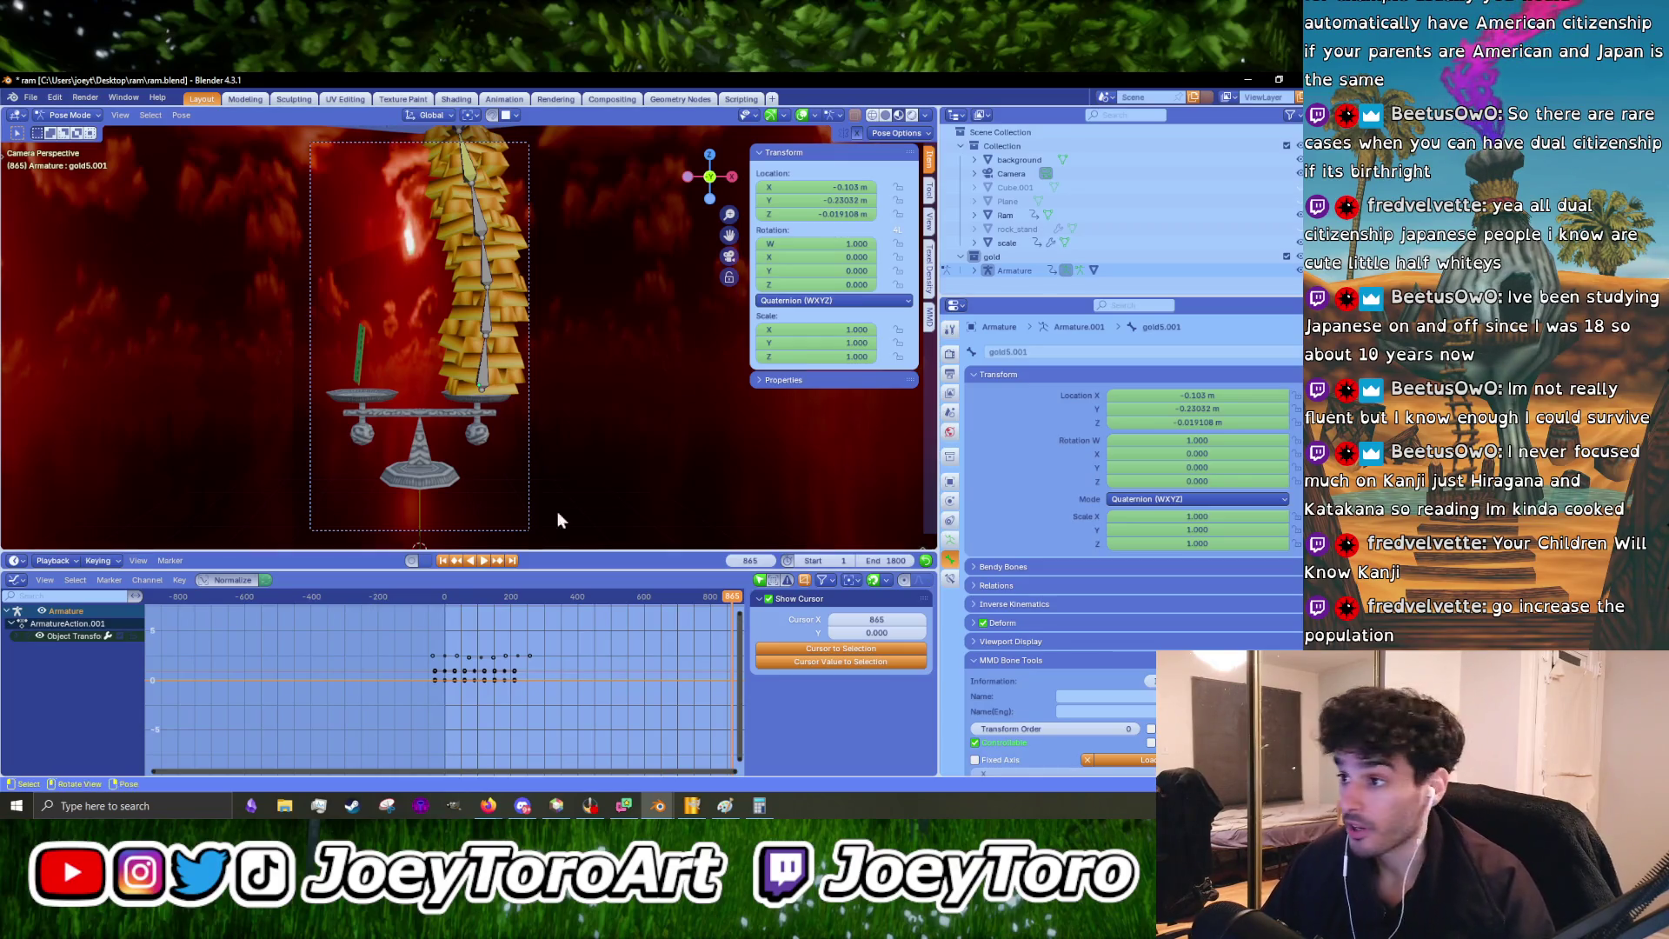
- Reselect the gold5.001 bone during playback and expand the transform channels
key("space")
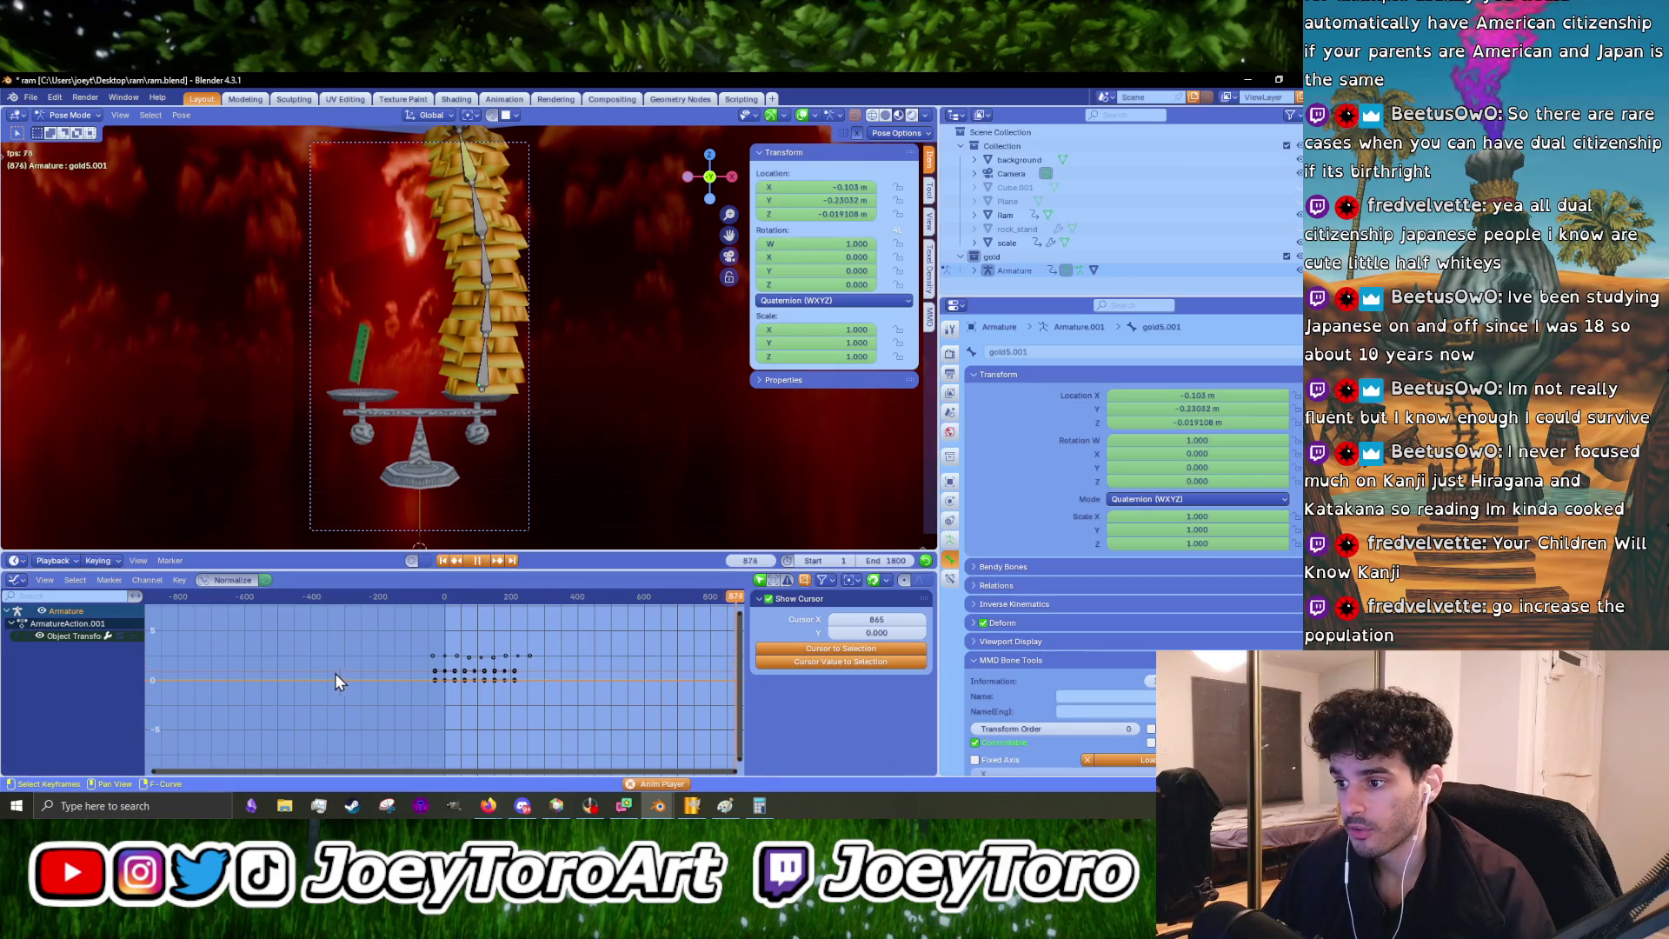
left_click(16, 635)
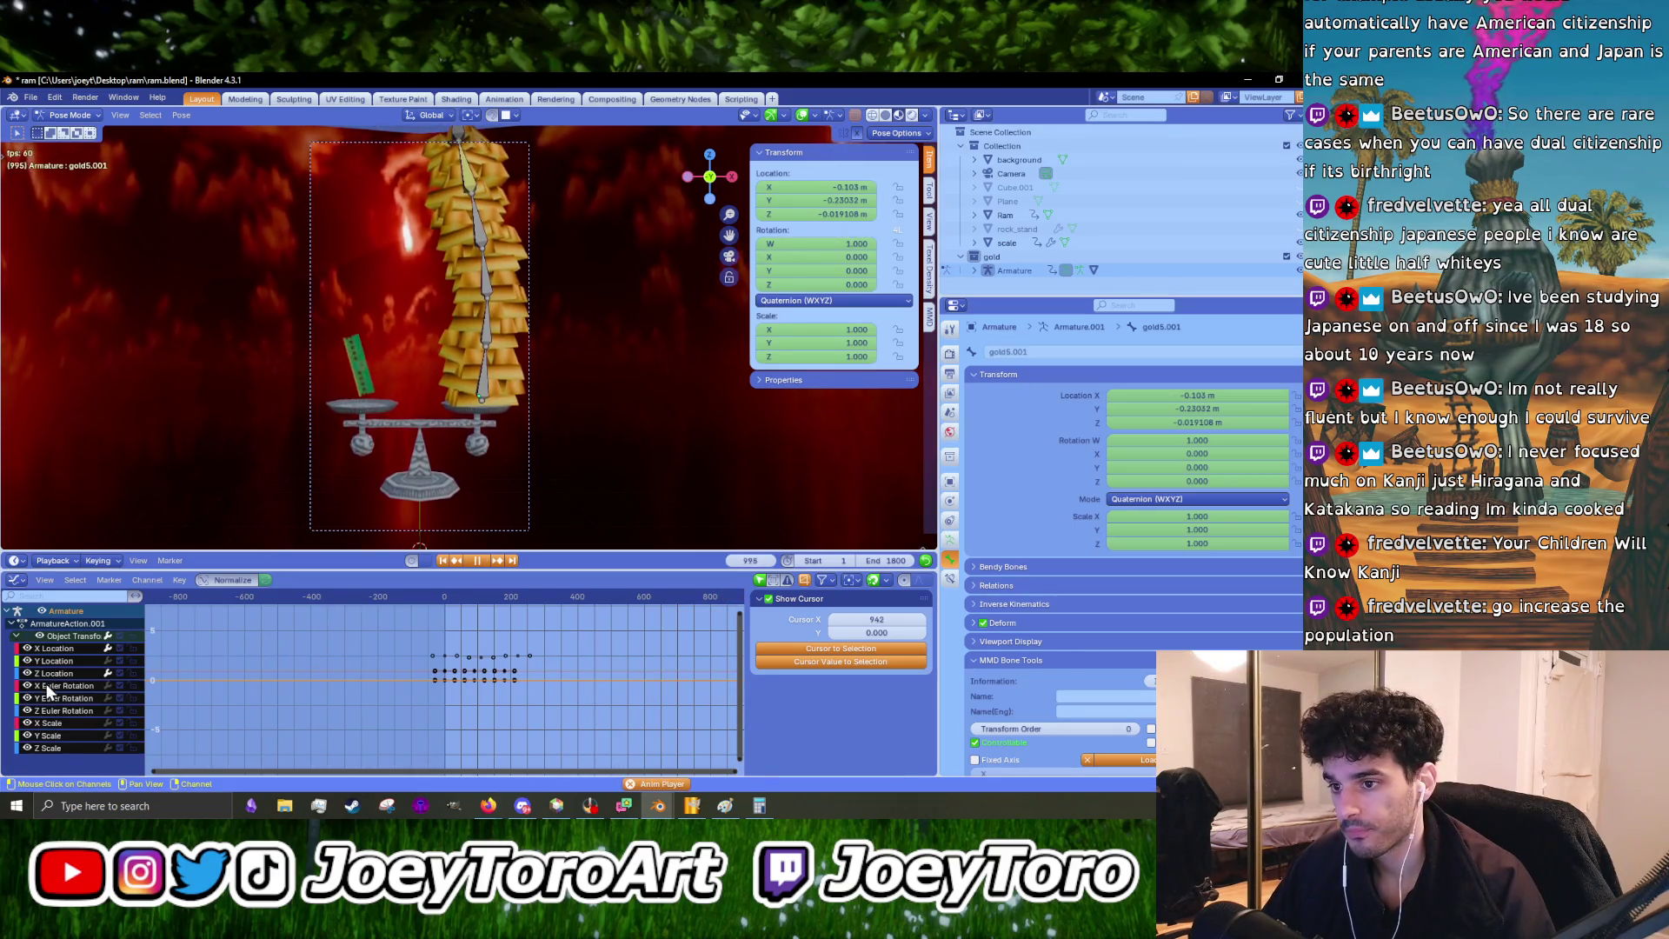
scroll(357, 461, "down", 5)
left_click(466, 241)
scroll(639, 623, "up", 2)
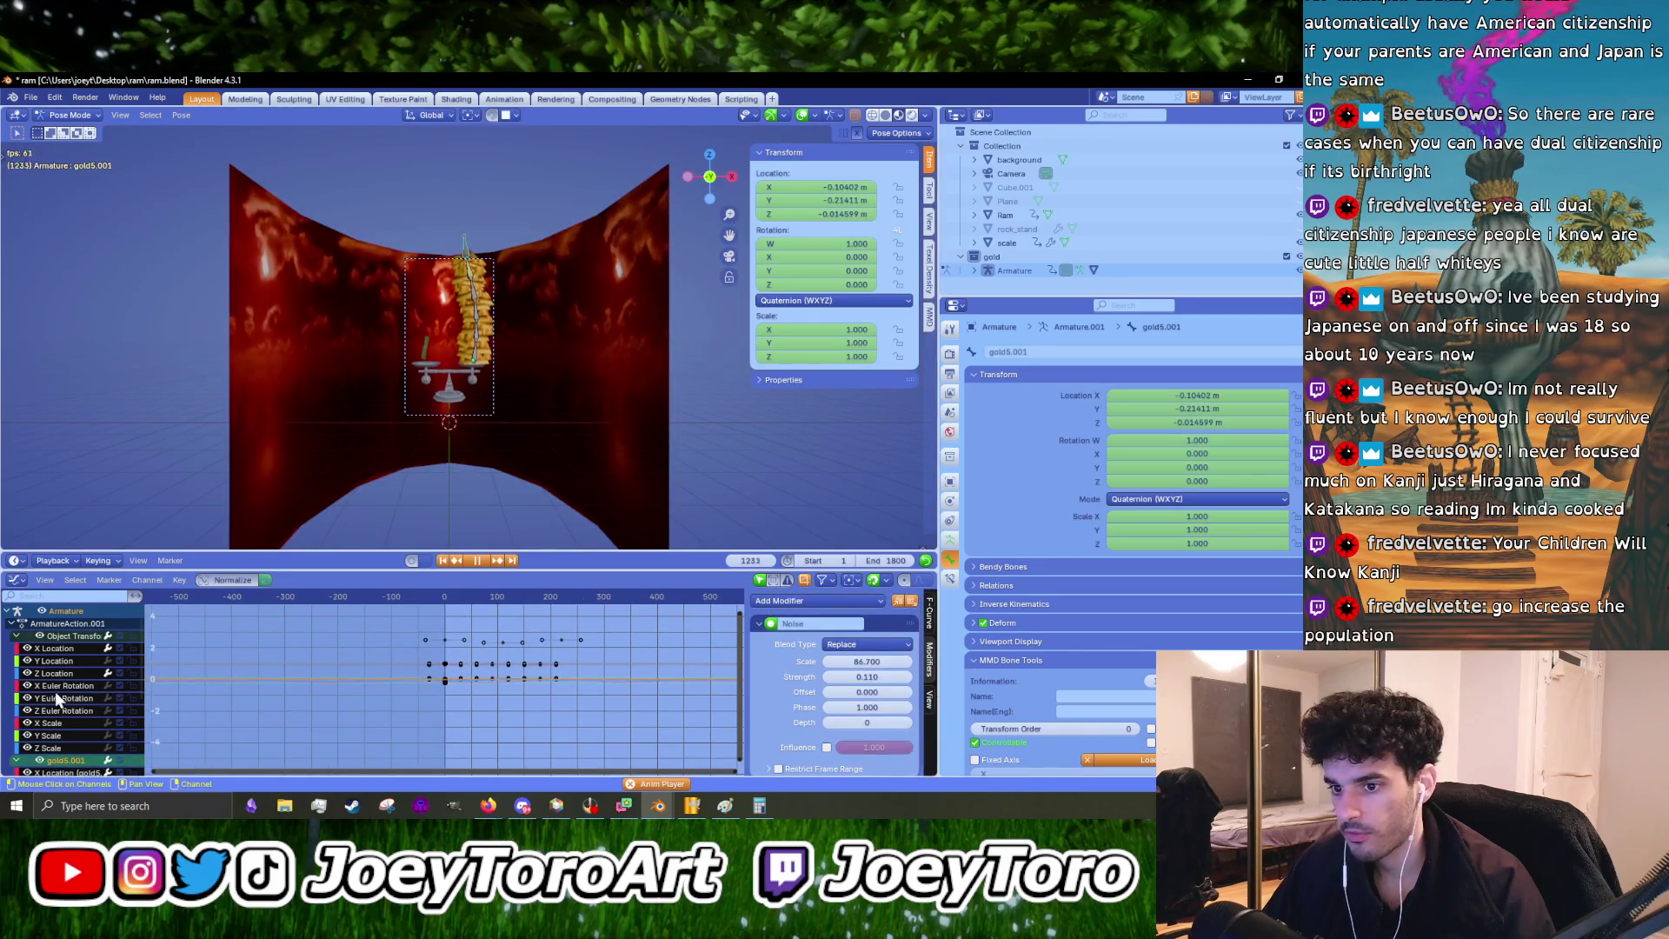
scroll(64, 701, "down", 5)
key("space")
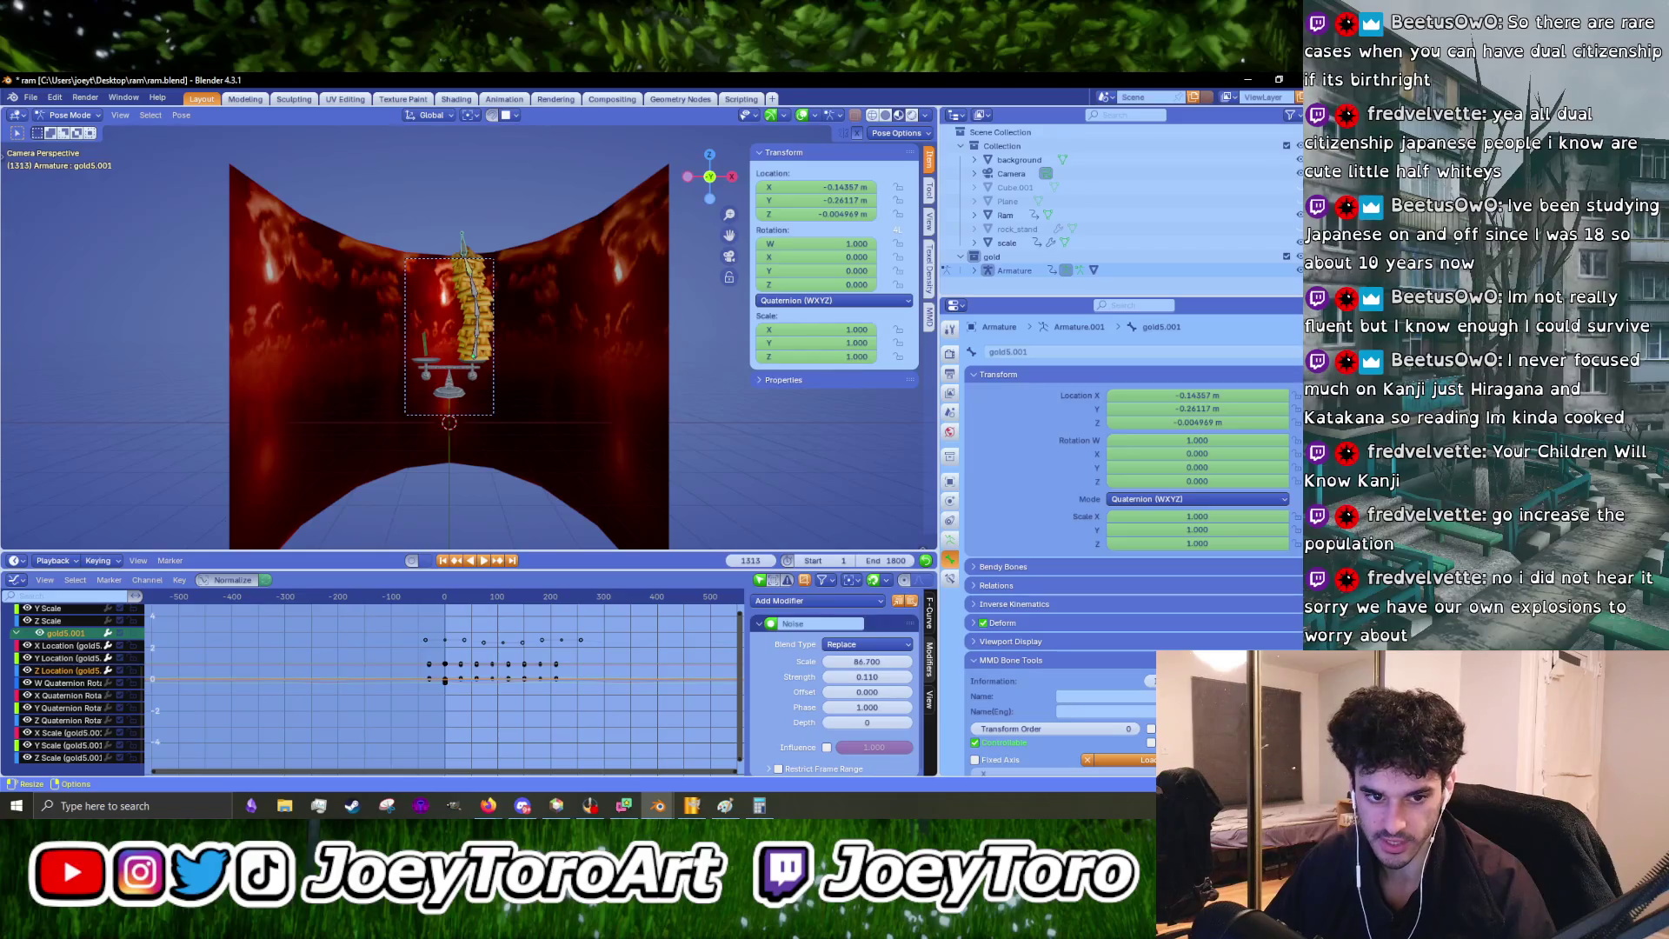
- Raise the Z Location noise scale to 84.100 while previewing the animation
scroll(468, 718, "up", 4)
scroll(471, 729, "up", 3)
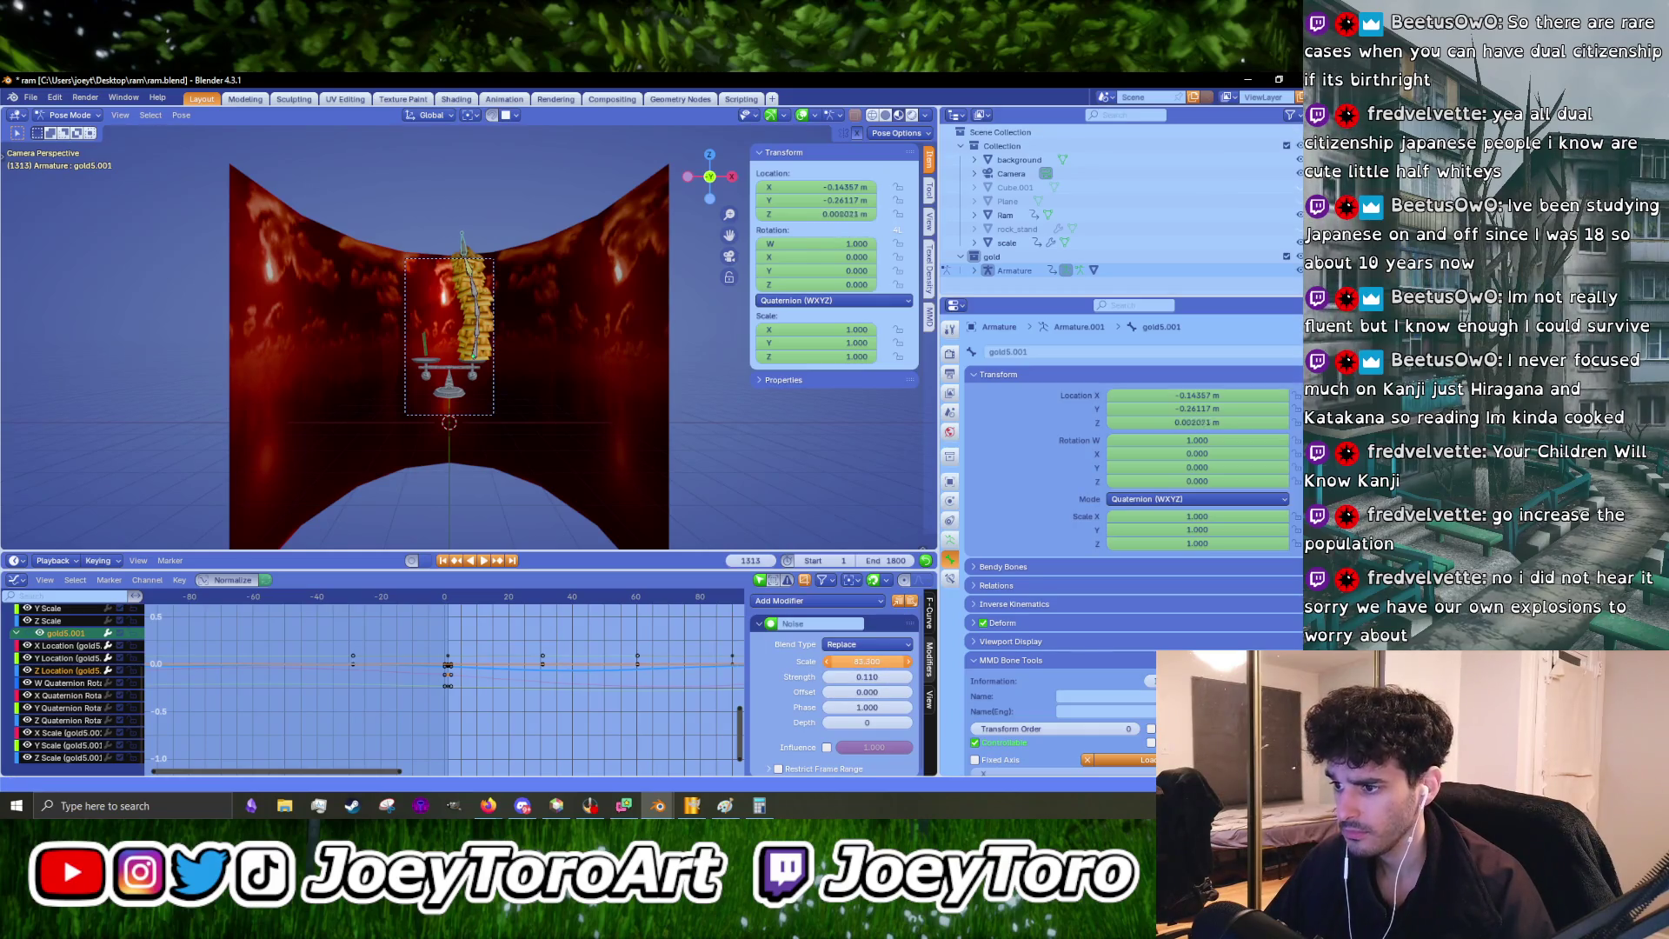
scroll(466, 660, "up", 8)
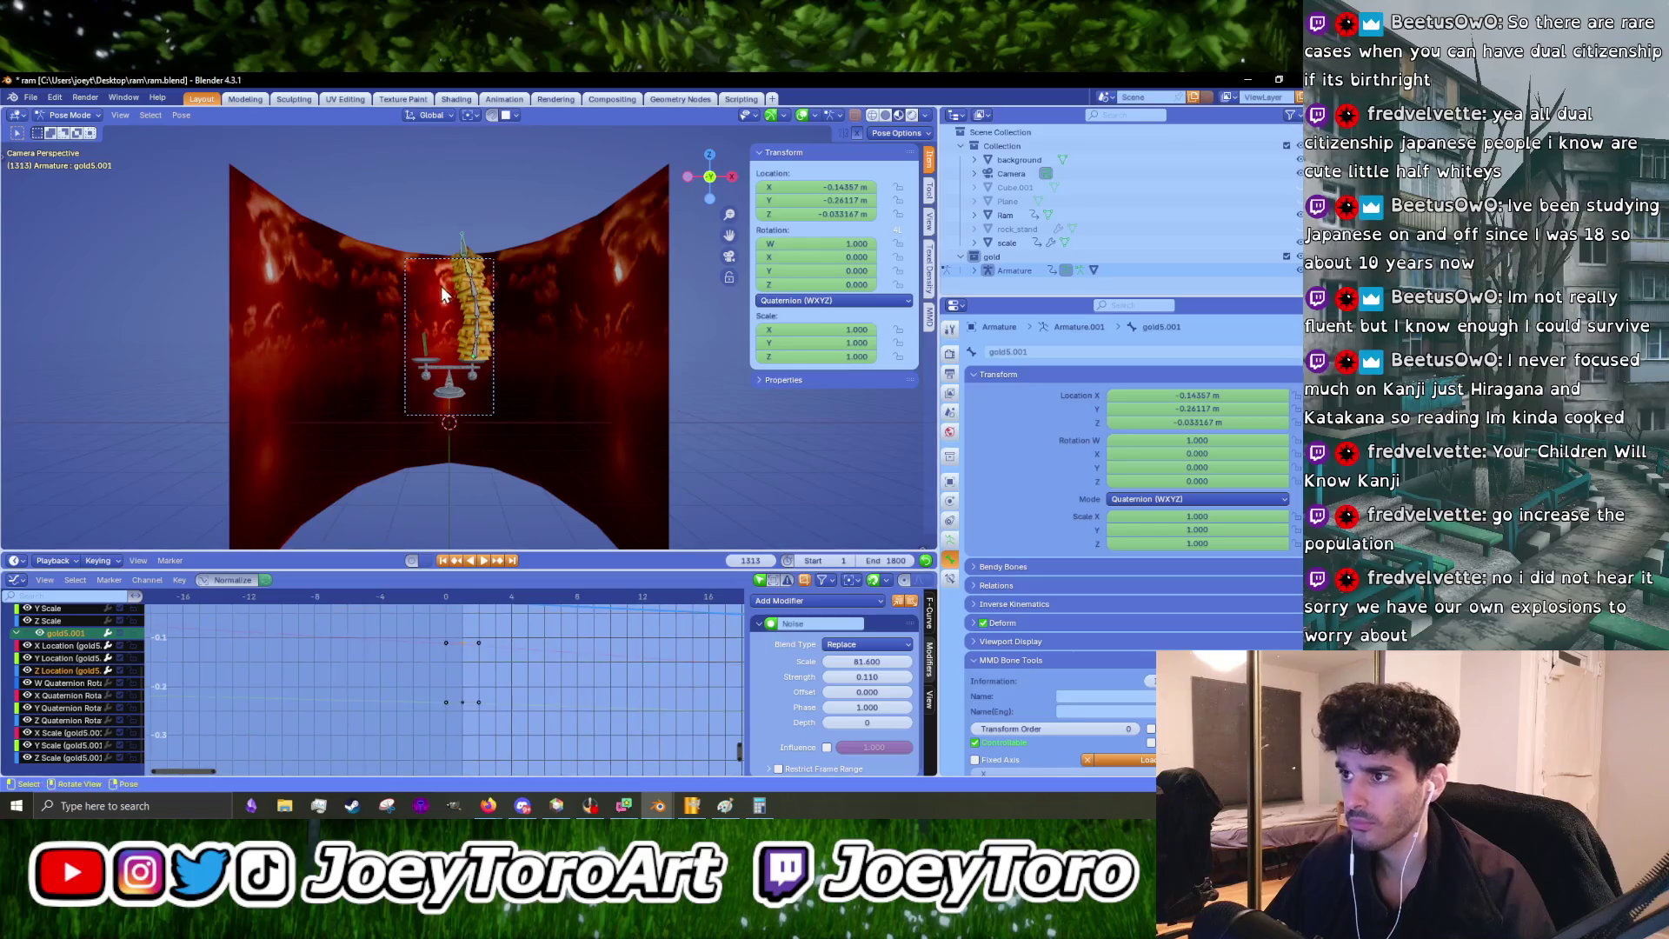
scroll(448, 333, "up", 5)
key("space")
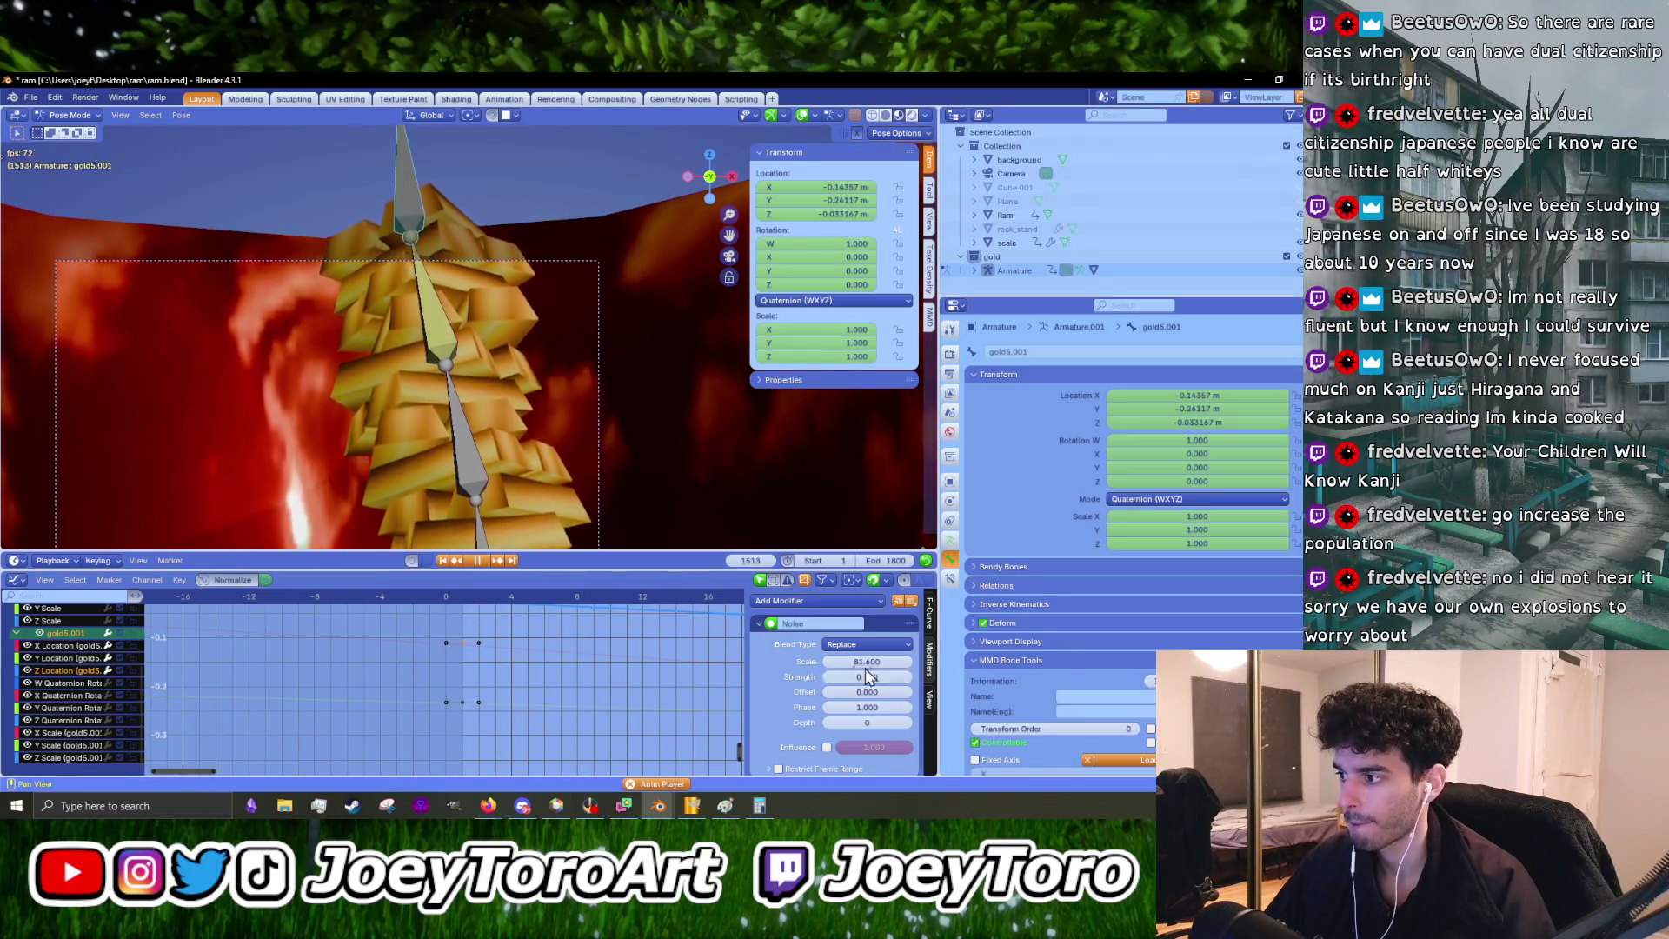
left_click_drag(866, 661, 879, 662)
key("space")
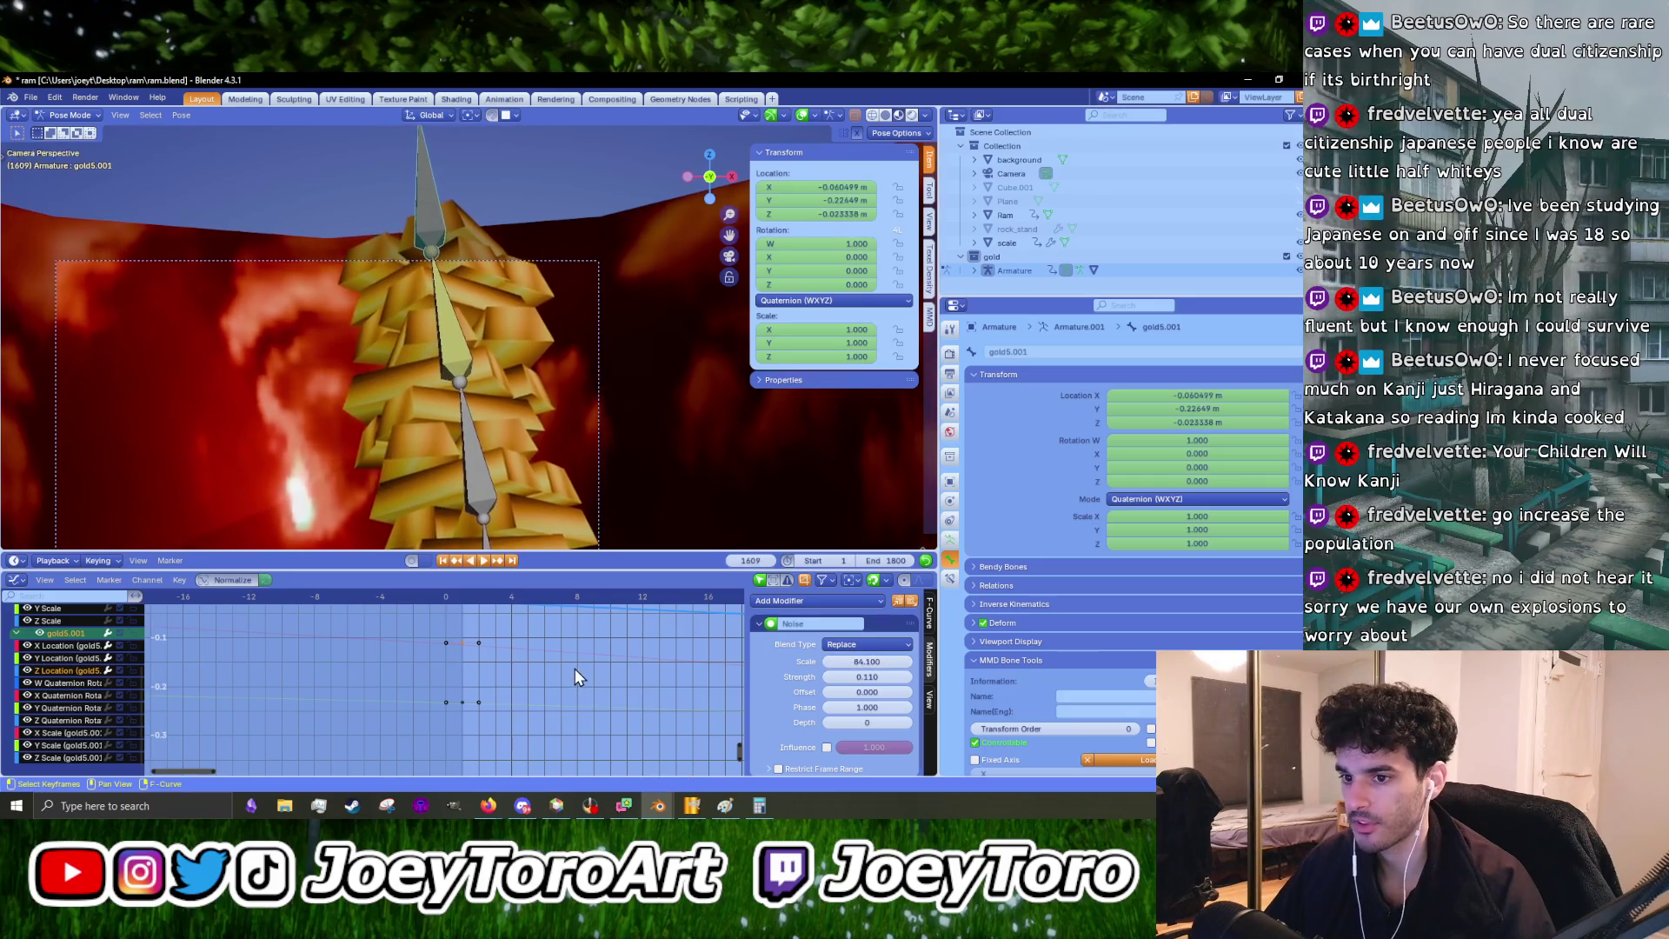
- Select the Z Location curve, try moving its keyframes without committing, and resume playback
scroll(461, 691, "down", 2)
left_click(457, 660)
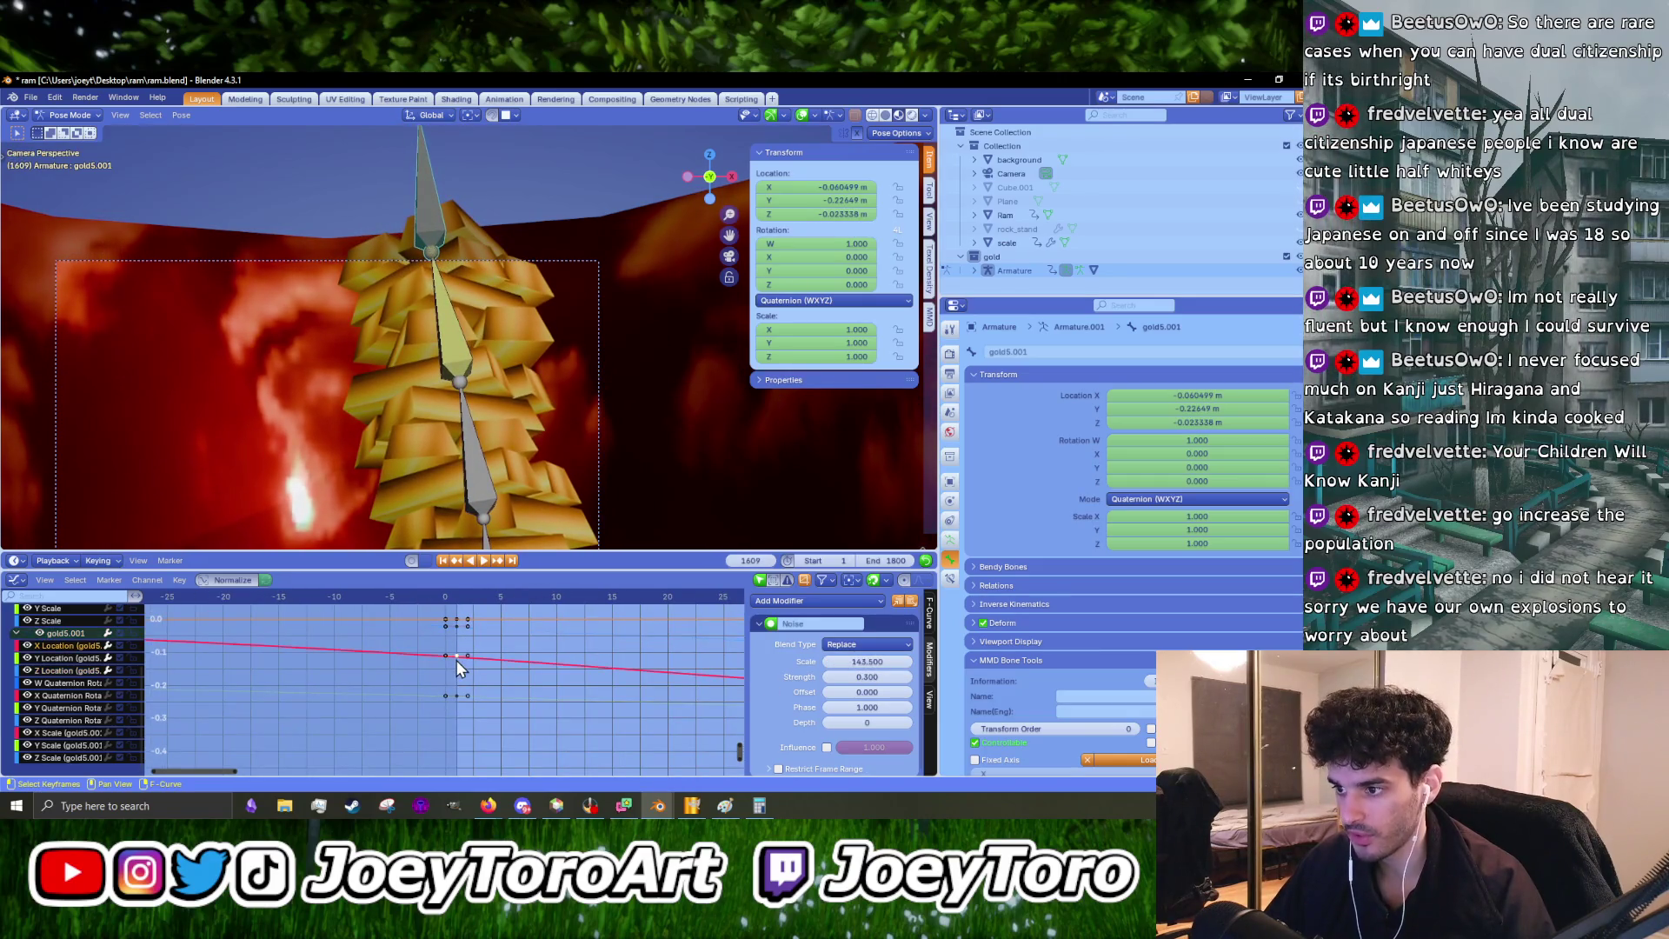
left_click(458, 632)
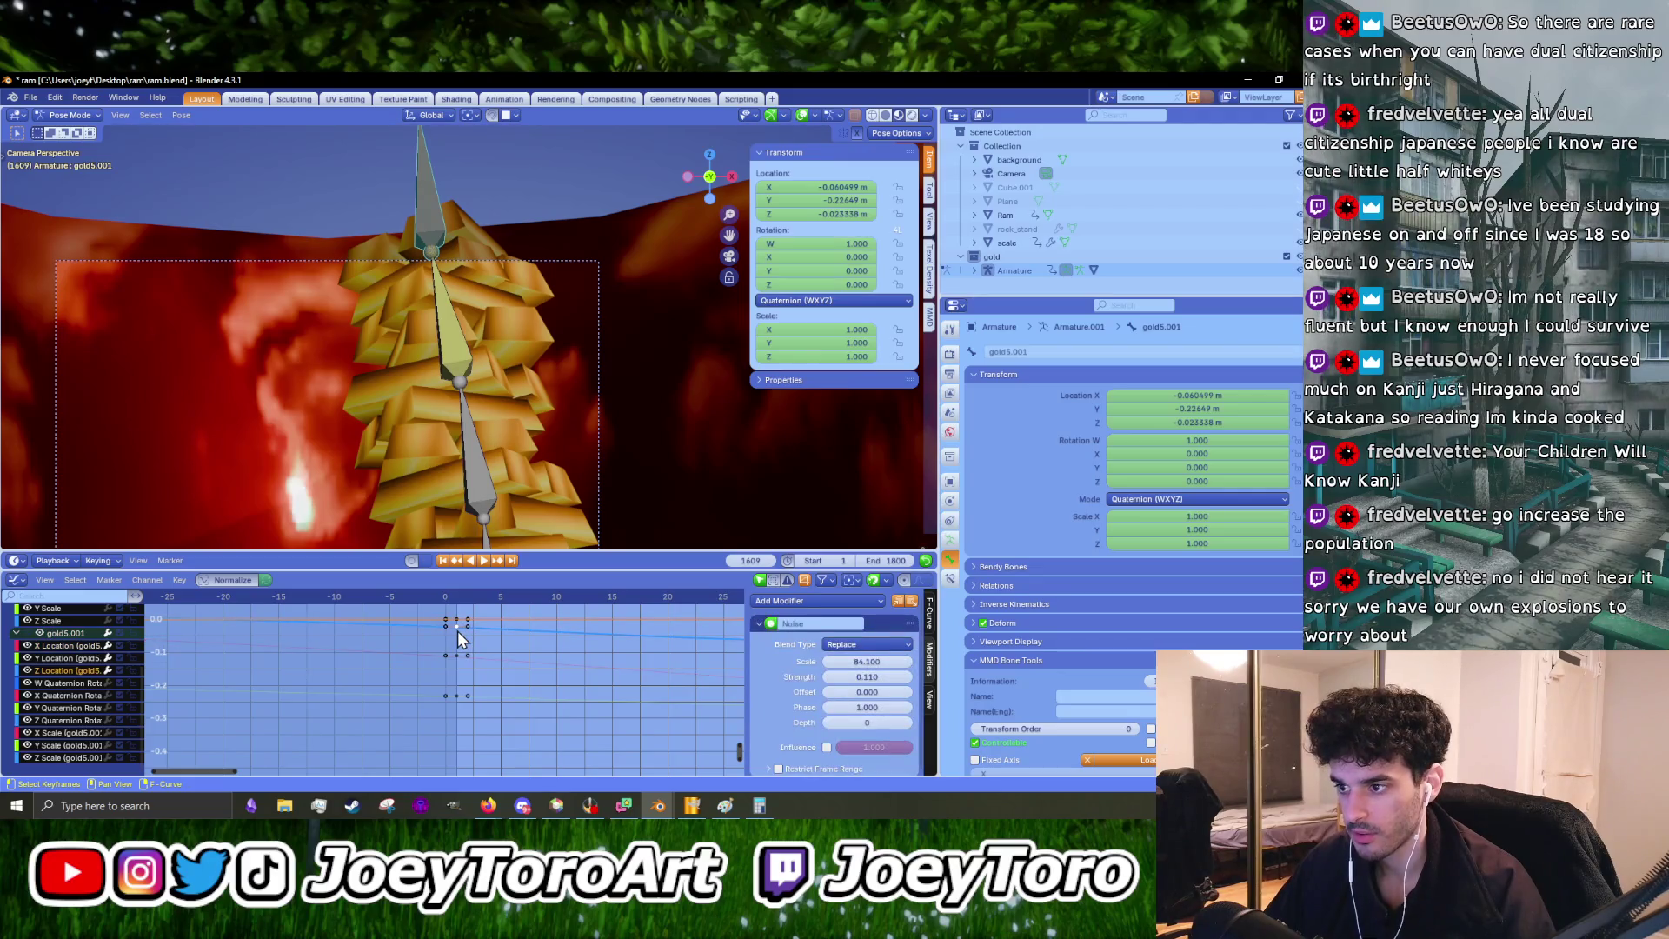
key("g")
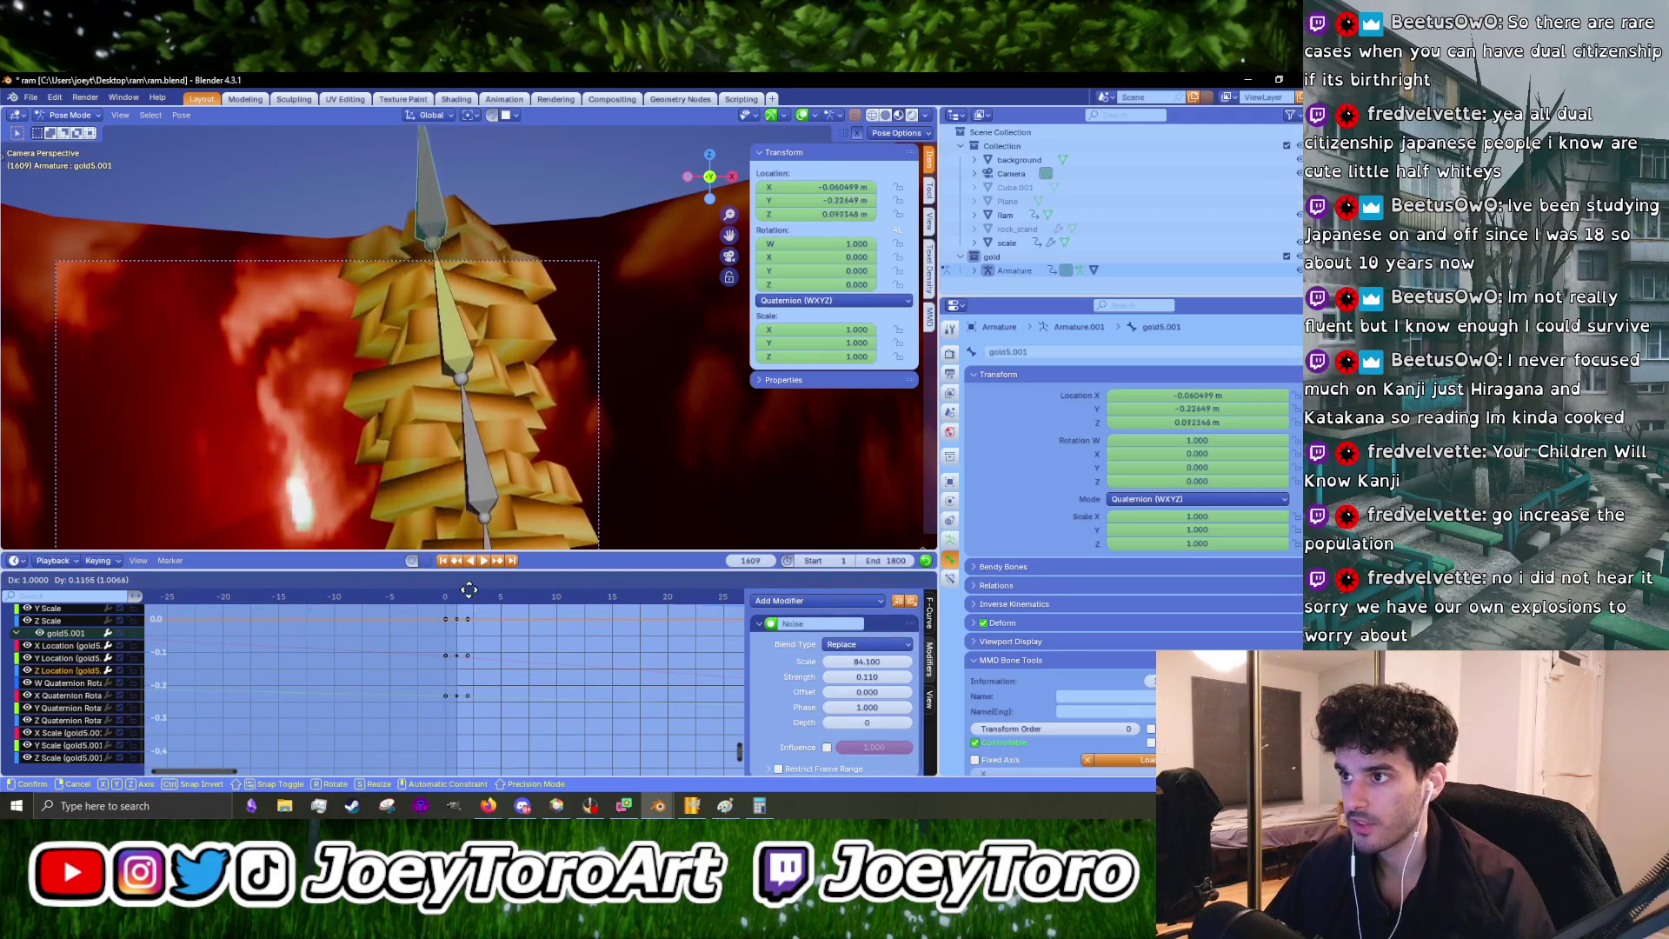
key("Escape")
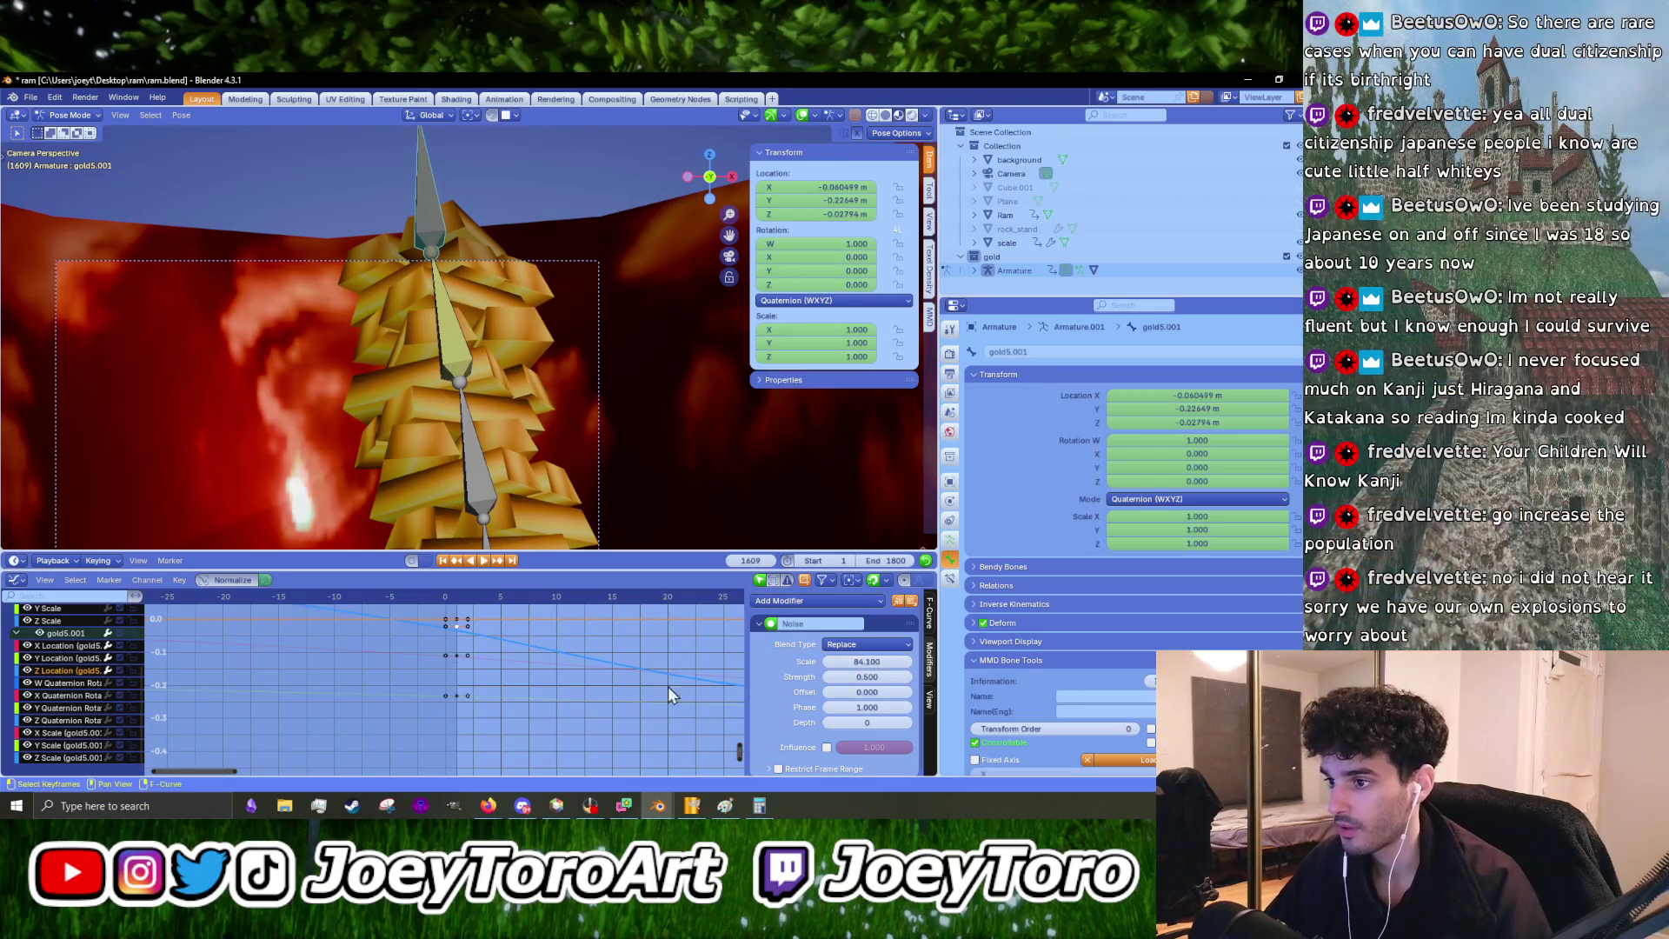
key("space")
scroll(514, 680, "down", 3)
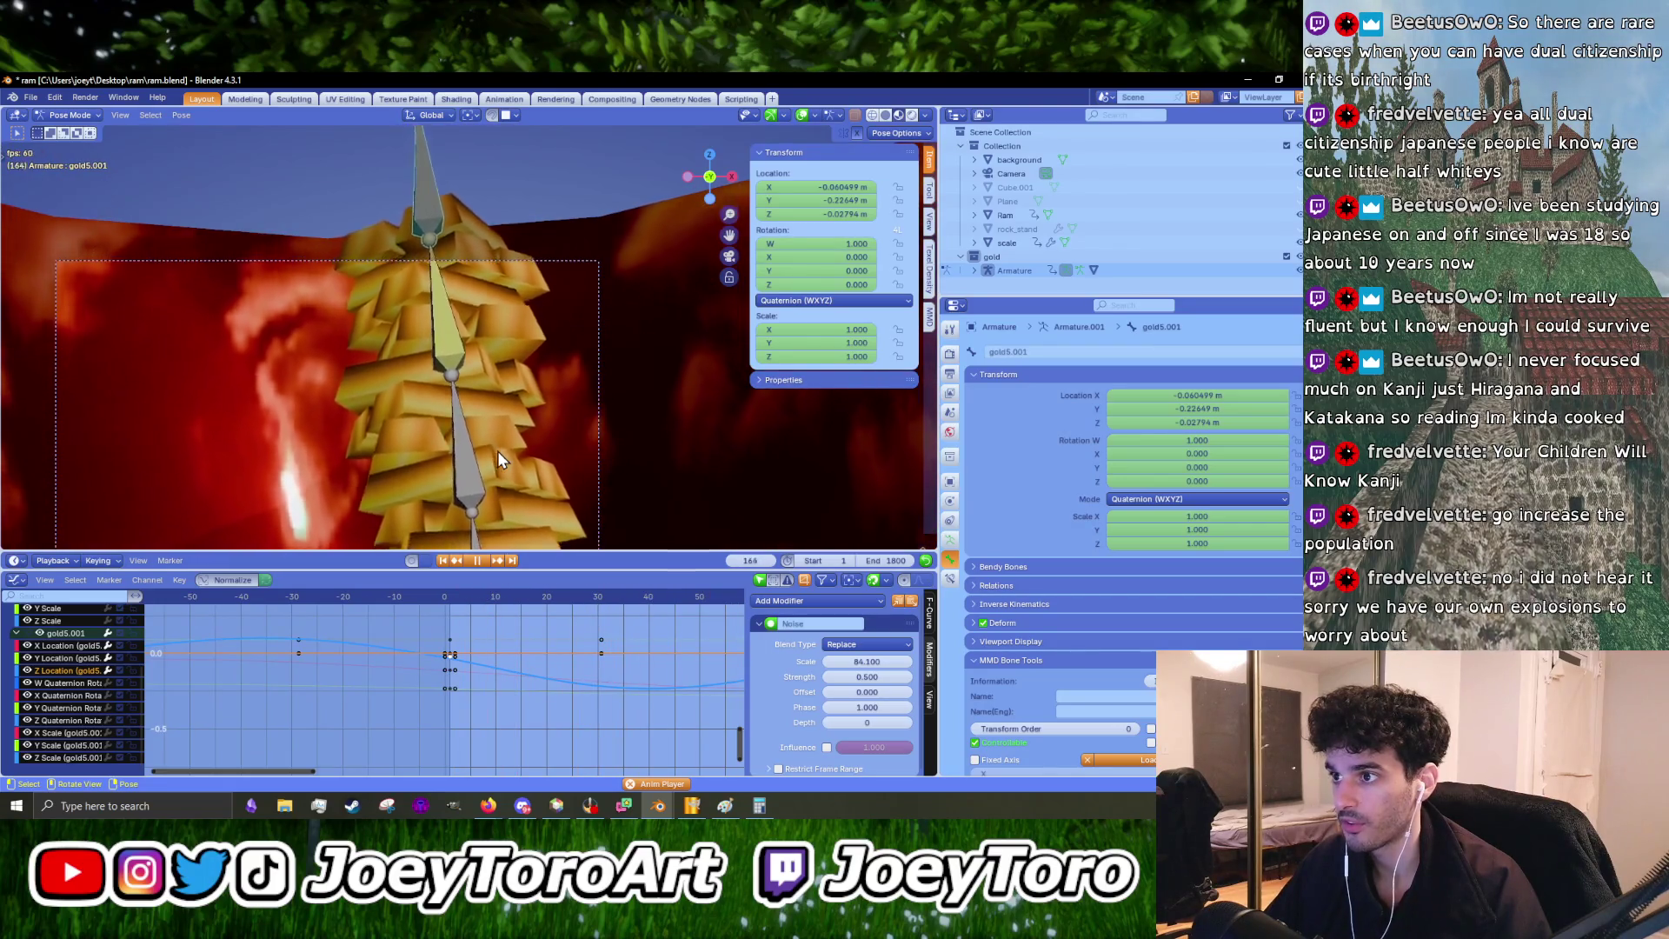
- Raise the Z Location noise strength sharply, setting it to 1
scroll(469, 666, "down", 5)
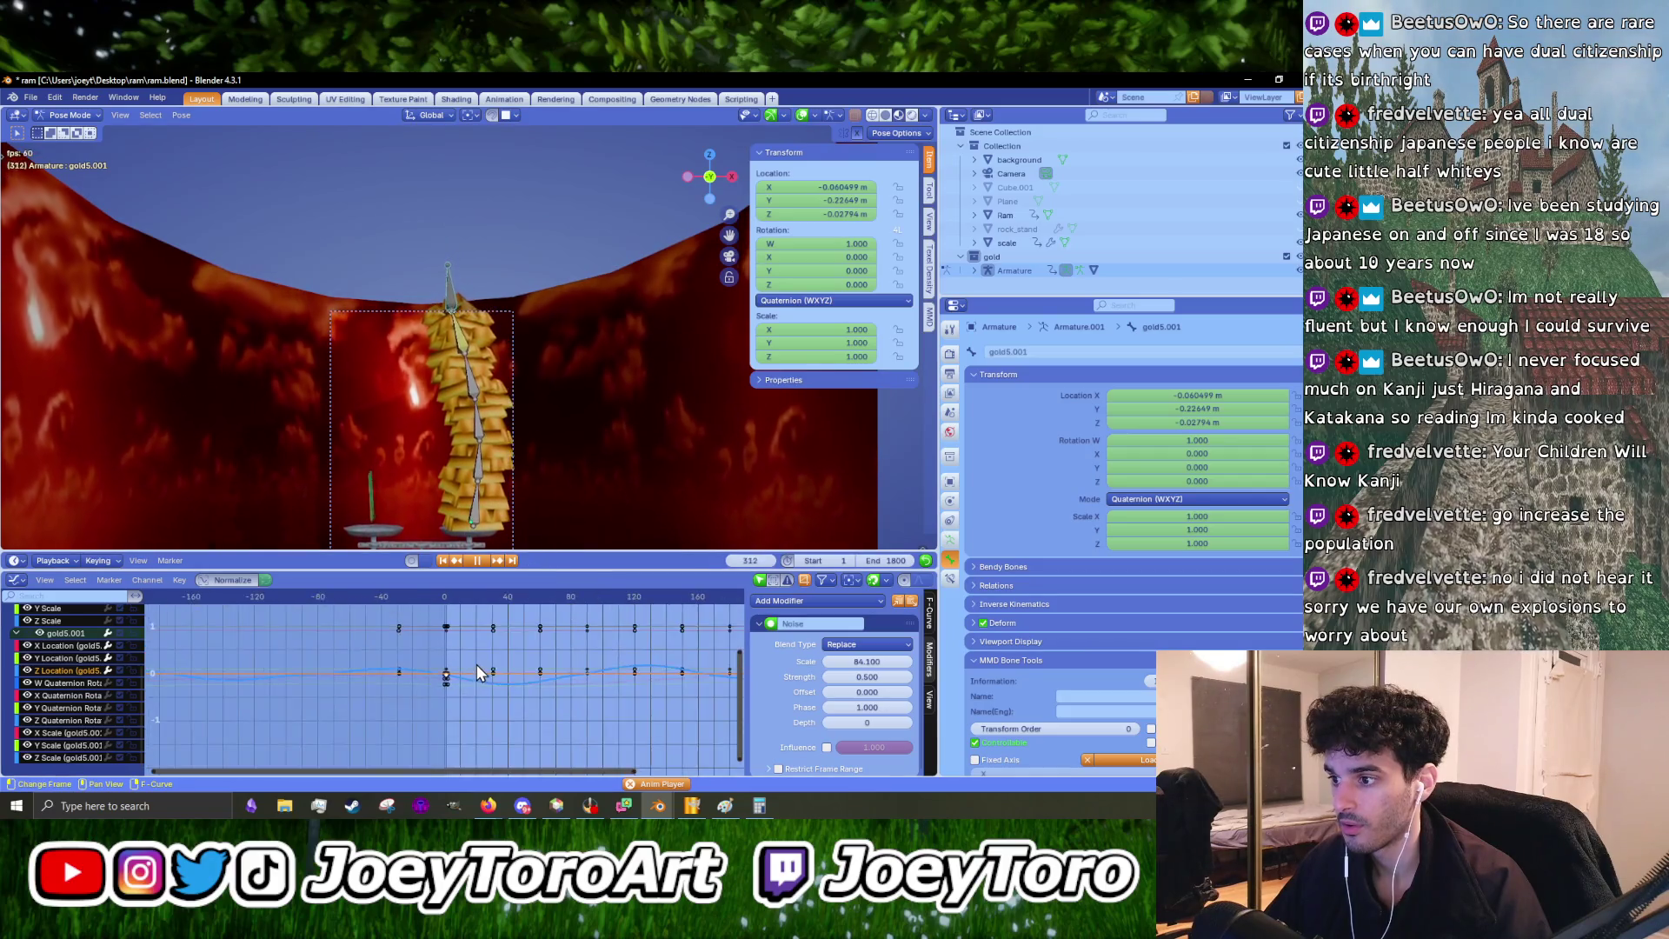
left_click_drag(866, 676, 909, 676)
left_click(873, 676)
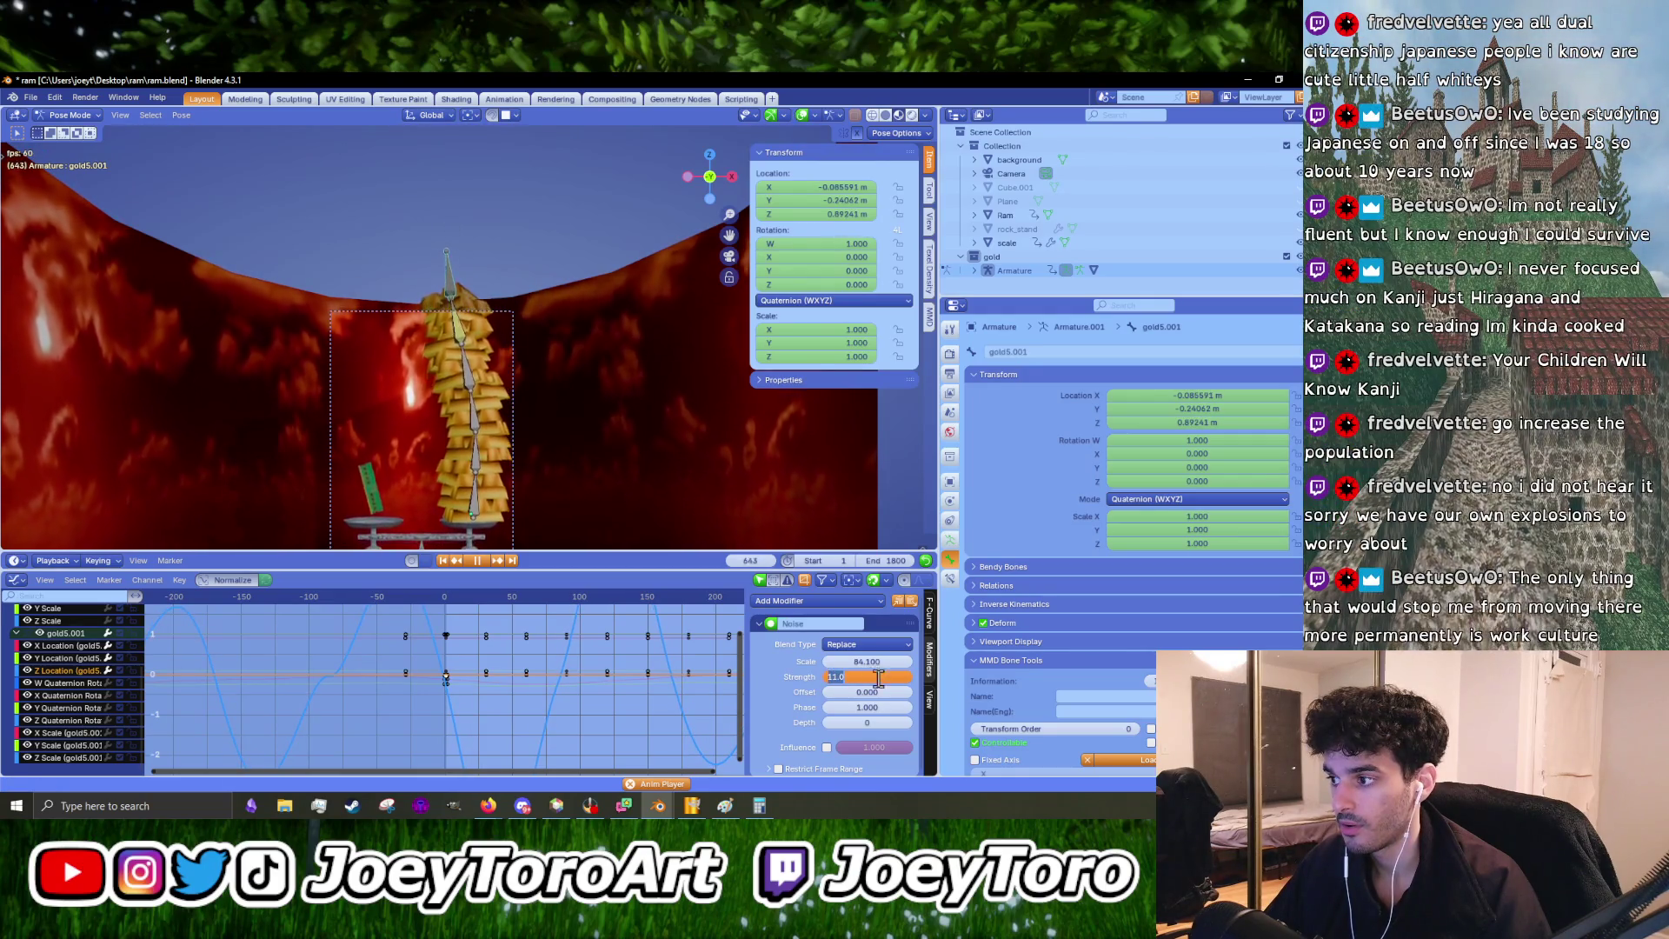
type("1")
key("Return")
scroll(509, 382, "up", 5)
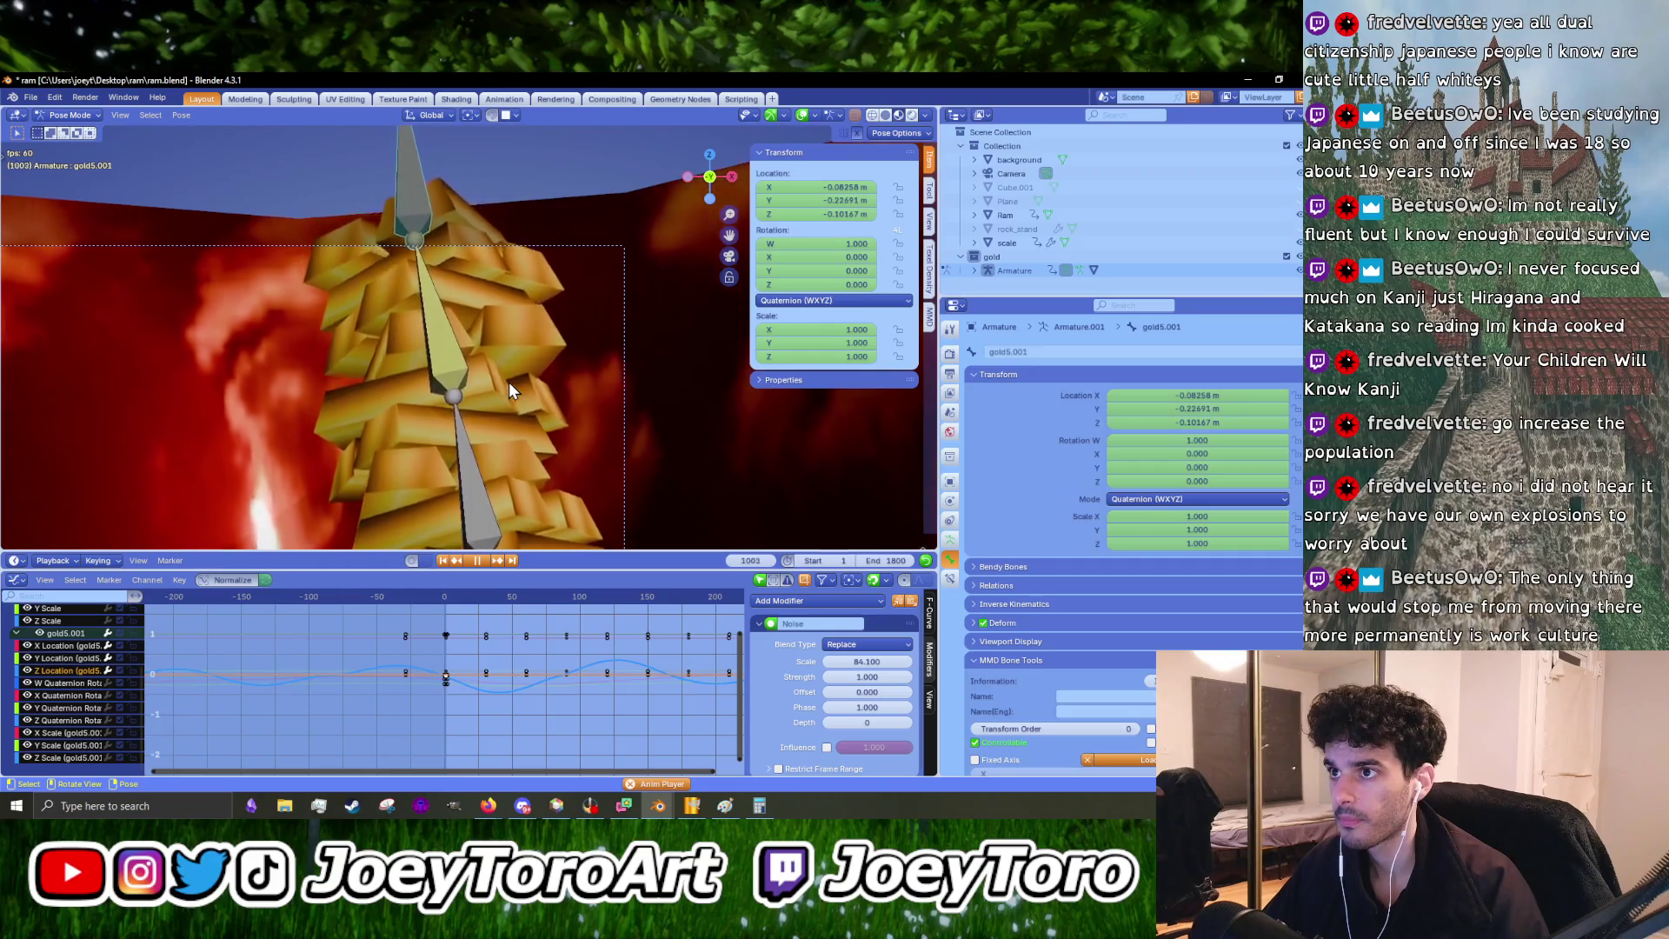
scroll(504, 388, "down", 3)
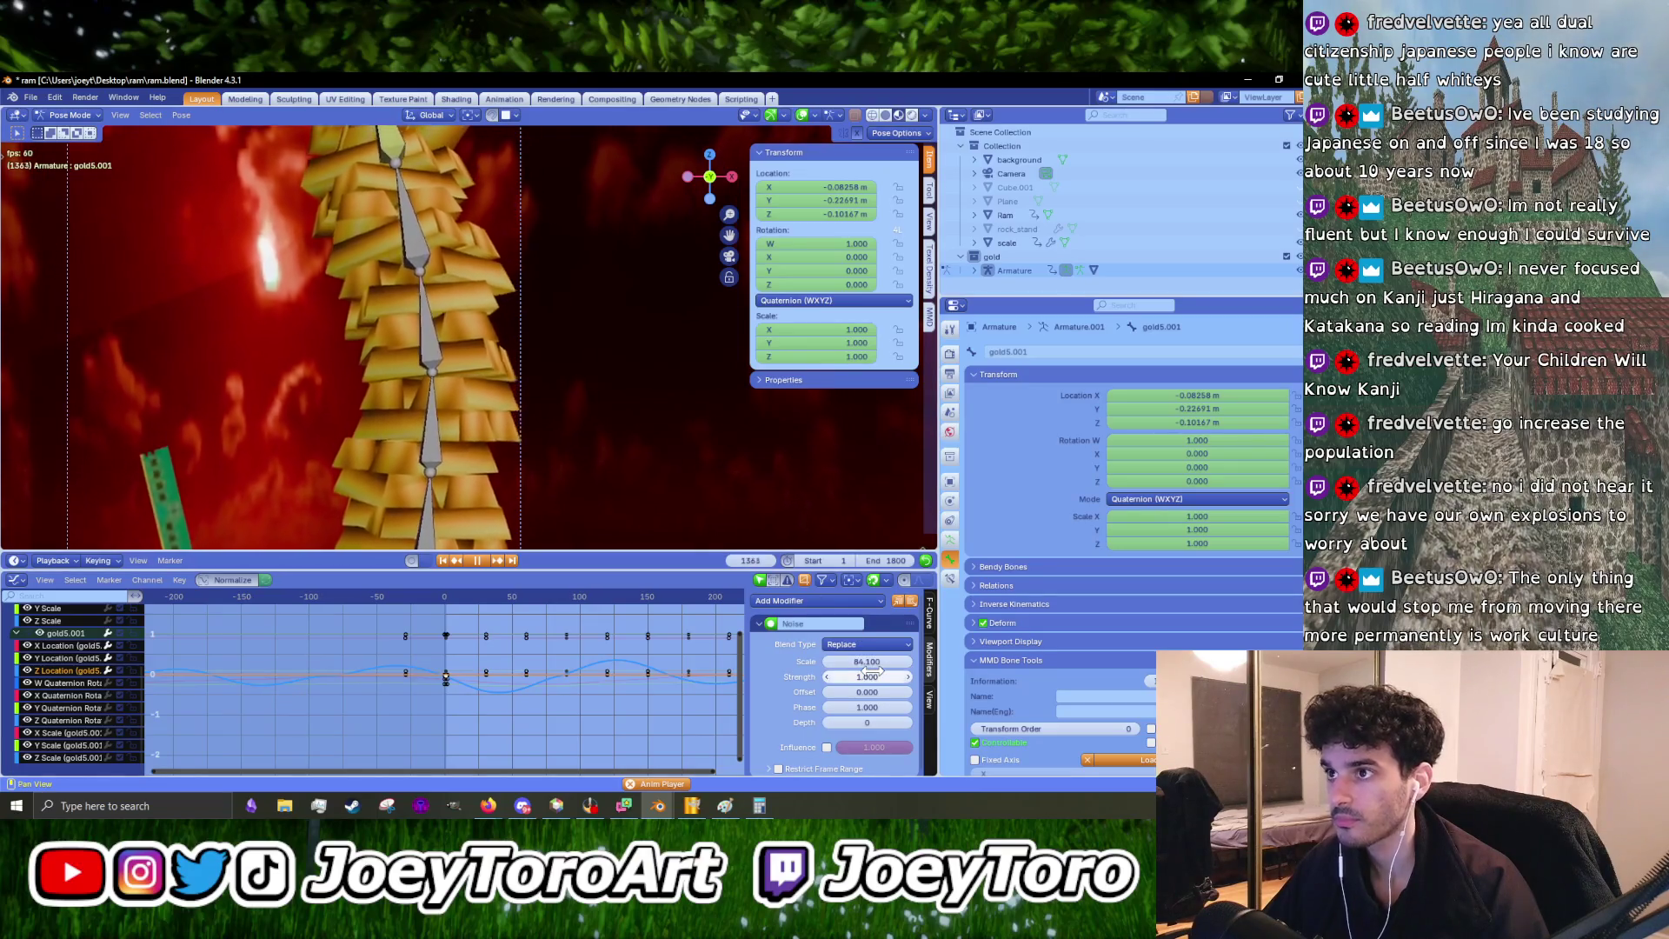
- Nudge the noise scale up, lower strength to 0.700, then undo back to the earlier settings
left_click_drag(870, 662, 908, 662)
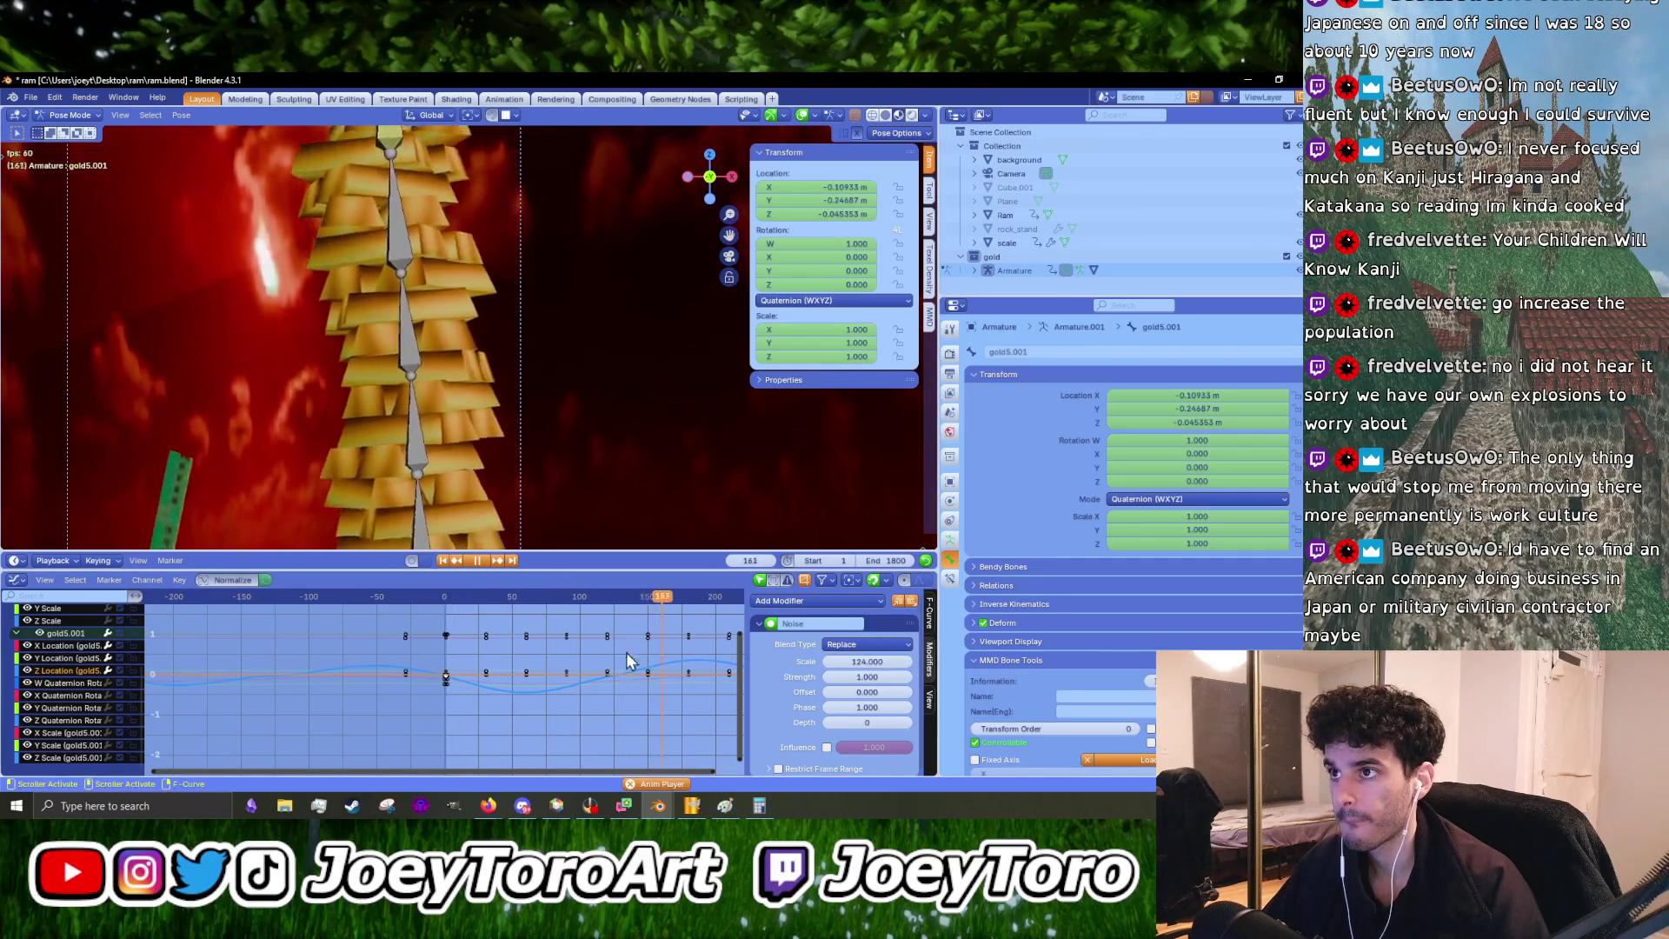
key("space")
scroll(516, 643, "down", 2)
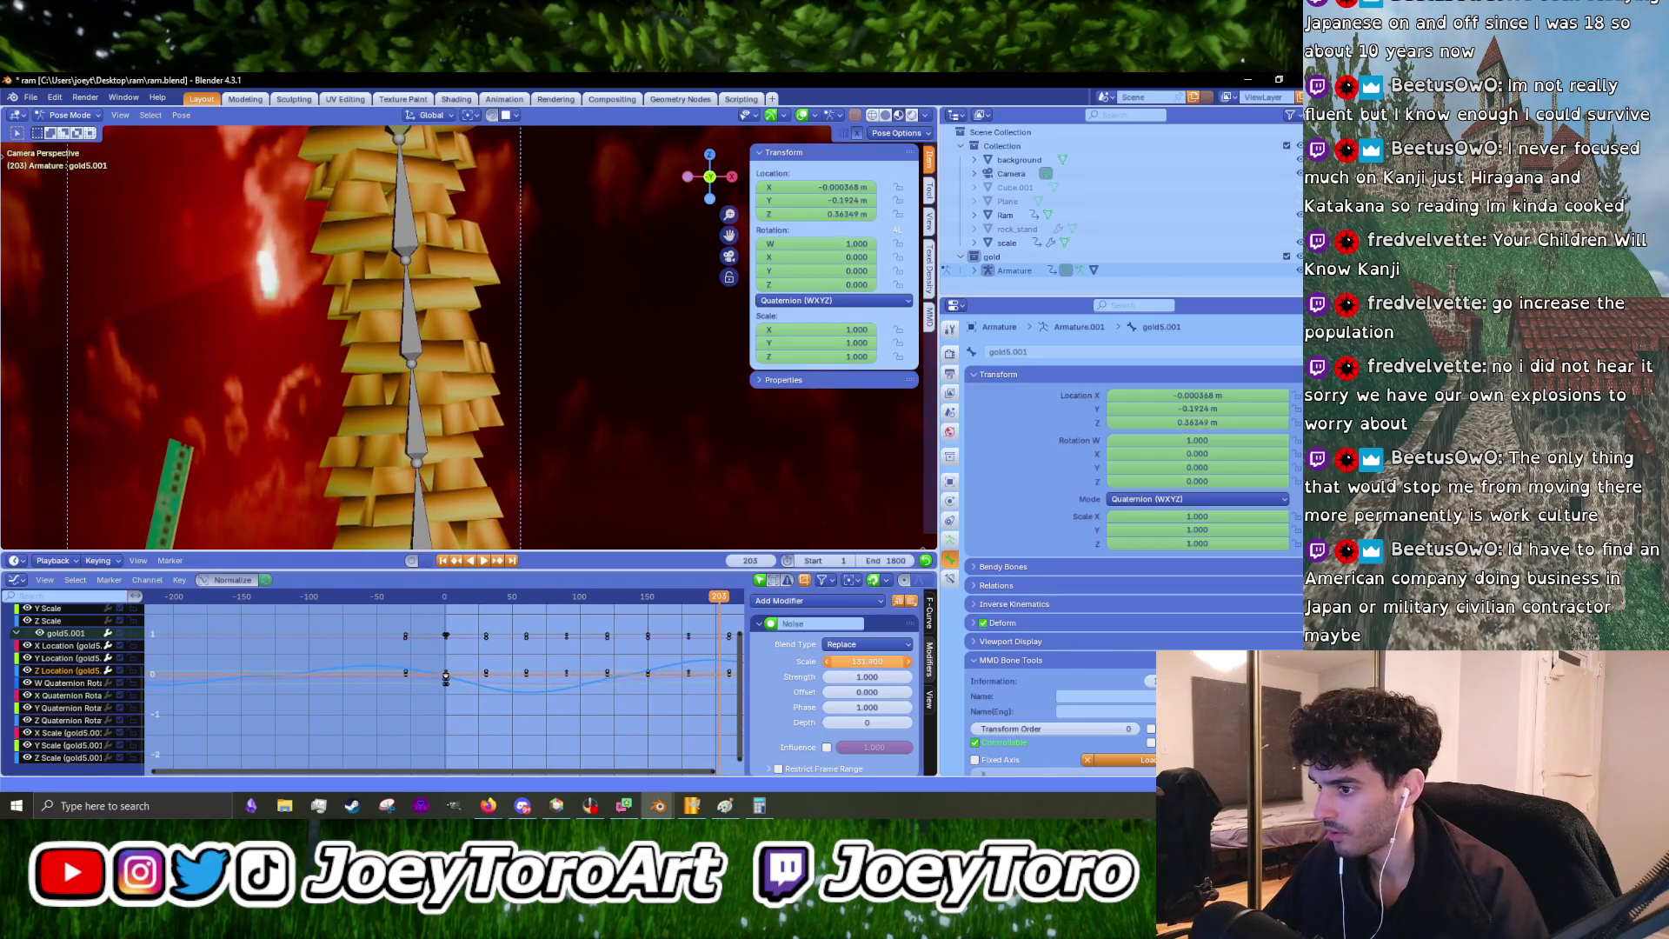
middle_click_drag(661, 695, 554, 695)
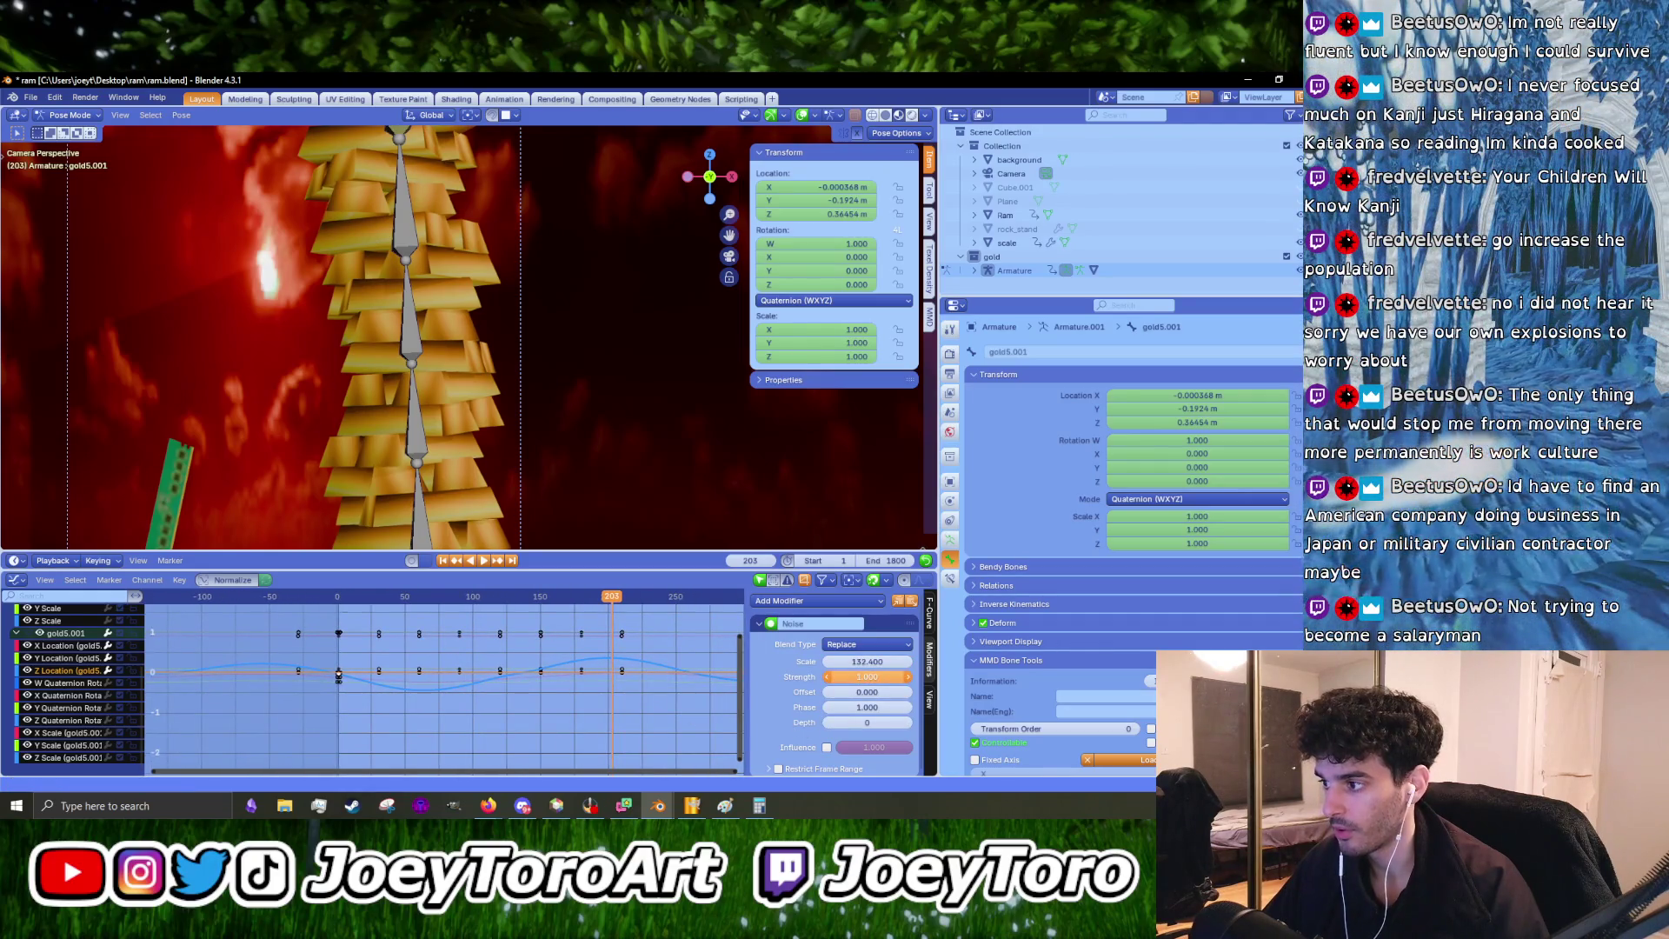
left_click_drag(867, 676, 827, 676)
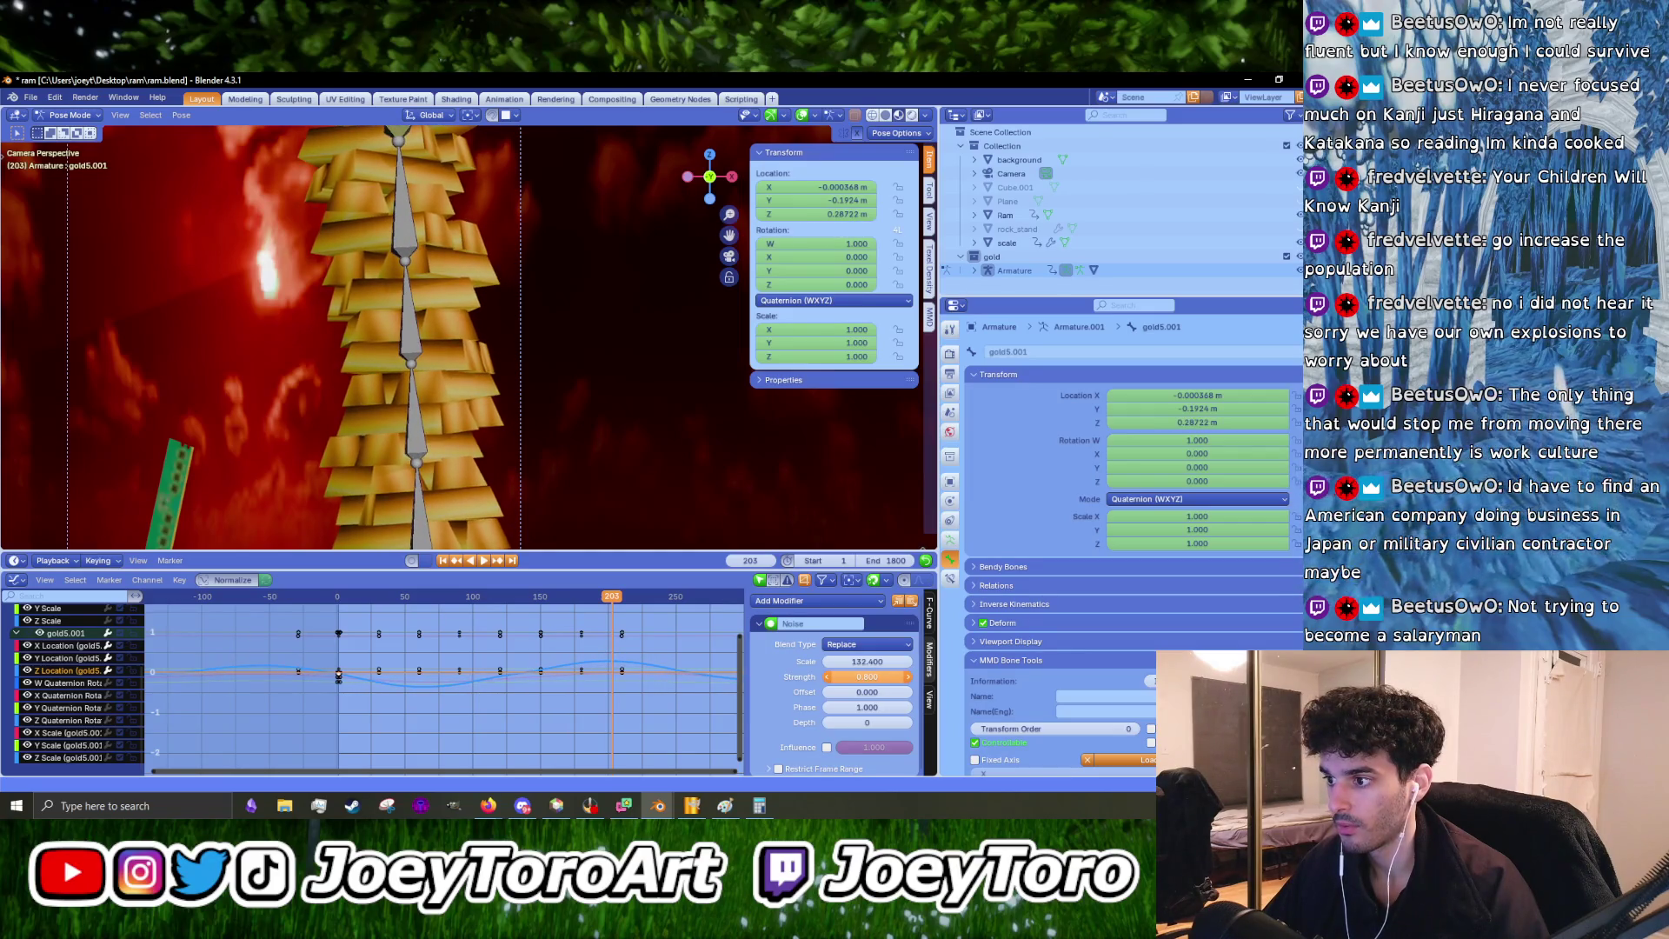
key("ctrl+shift+space")
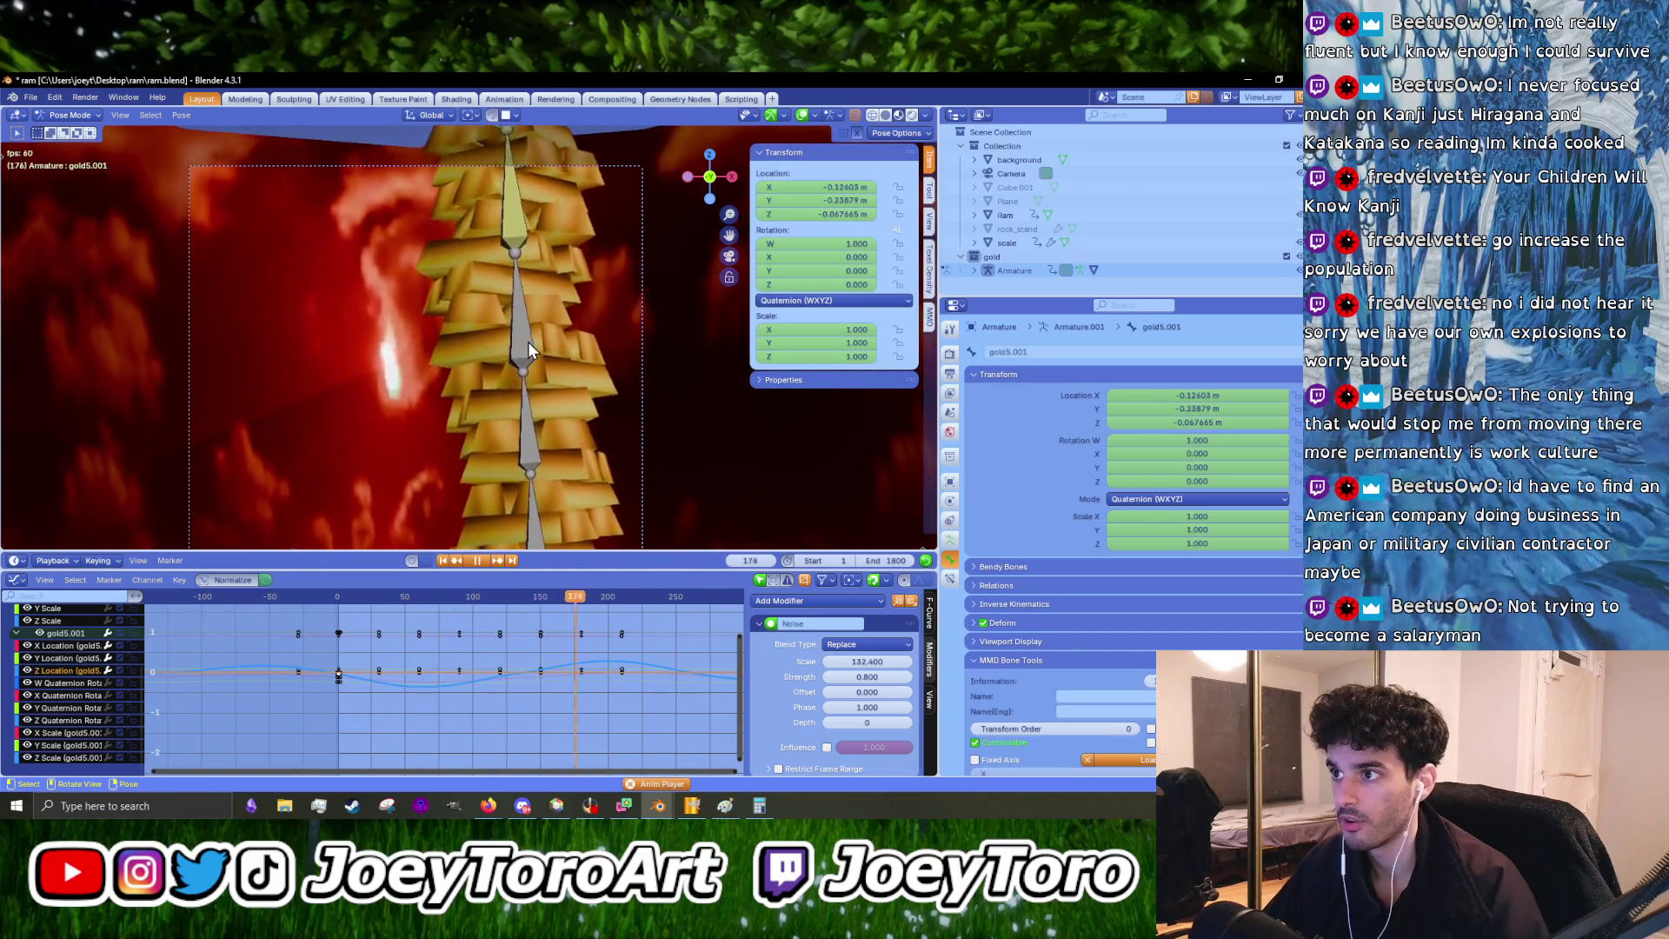
key("ctrl+z")
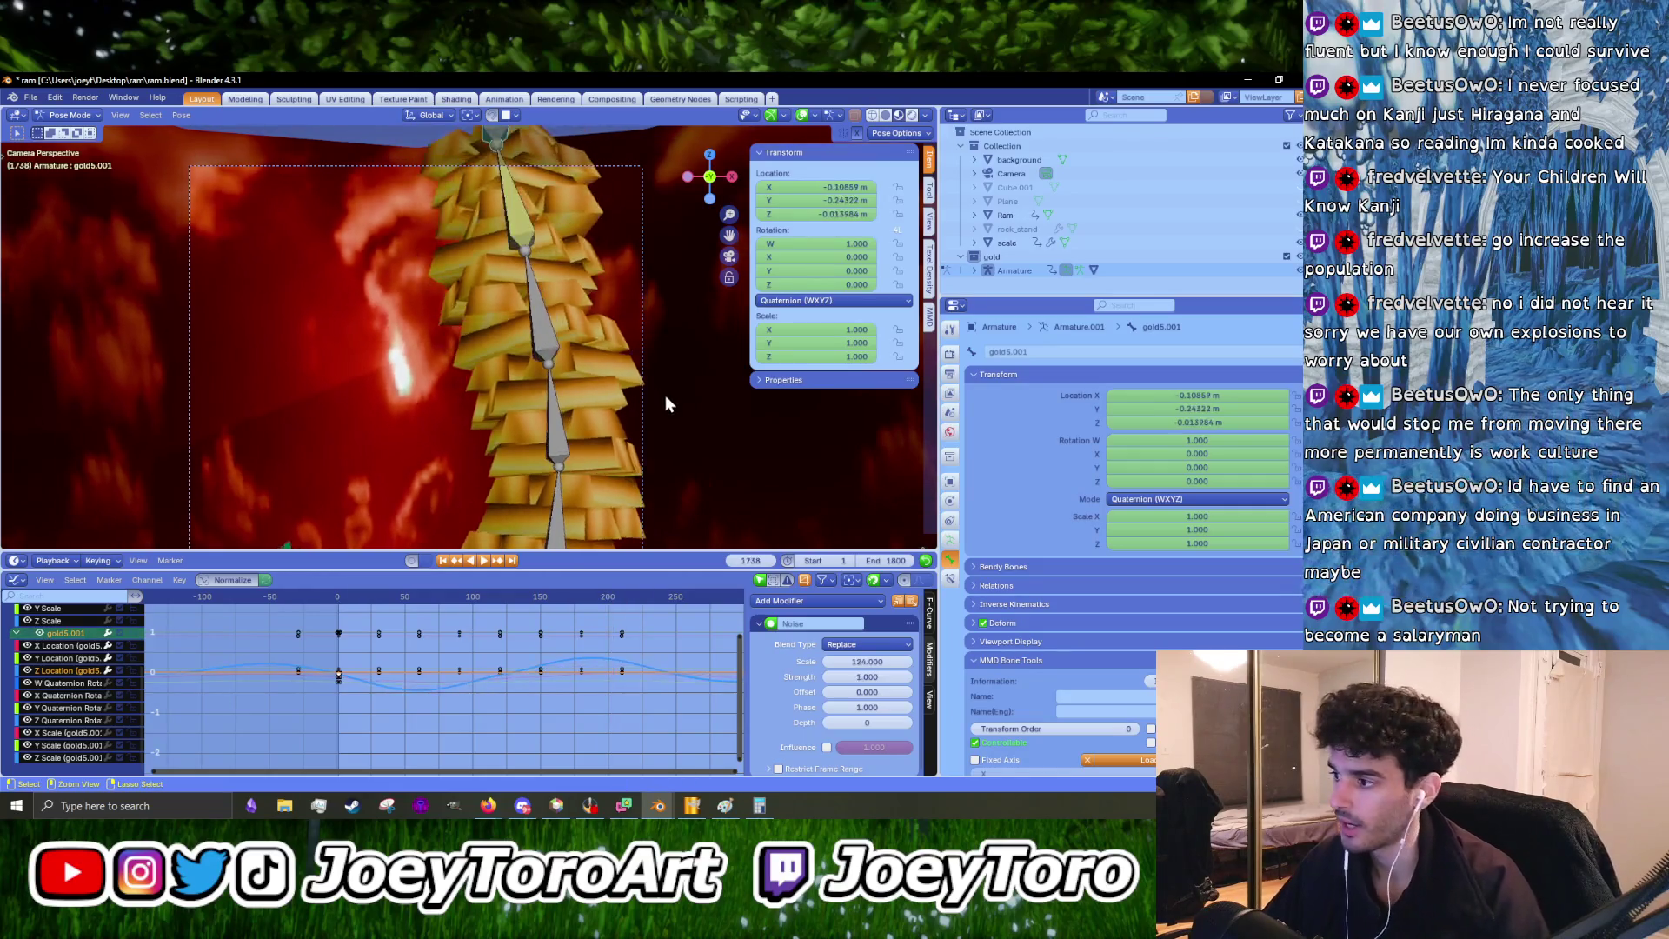
key("ctrl+z")
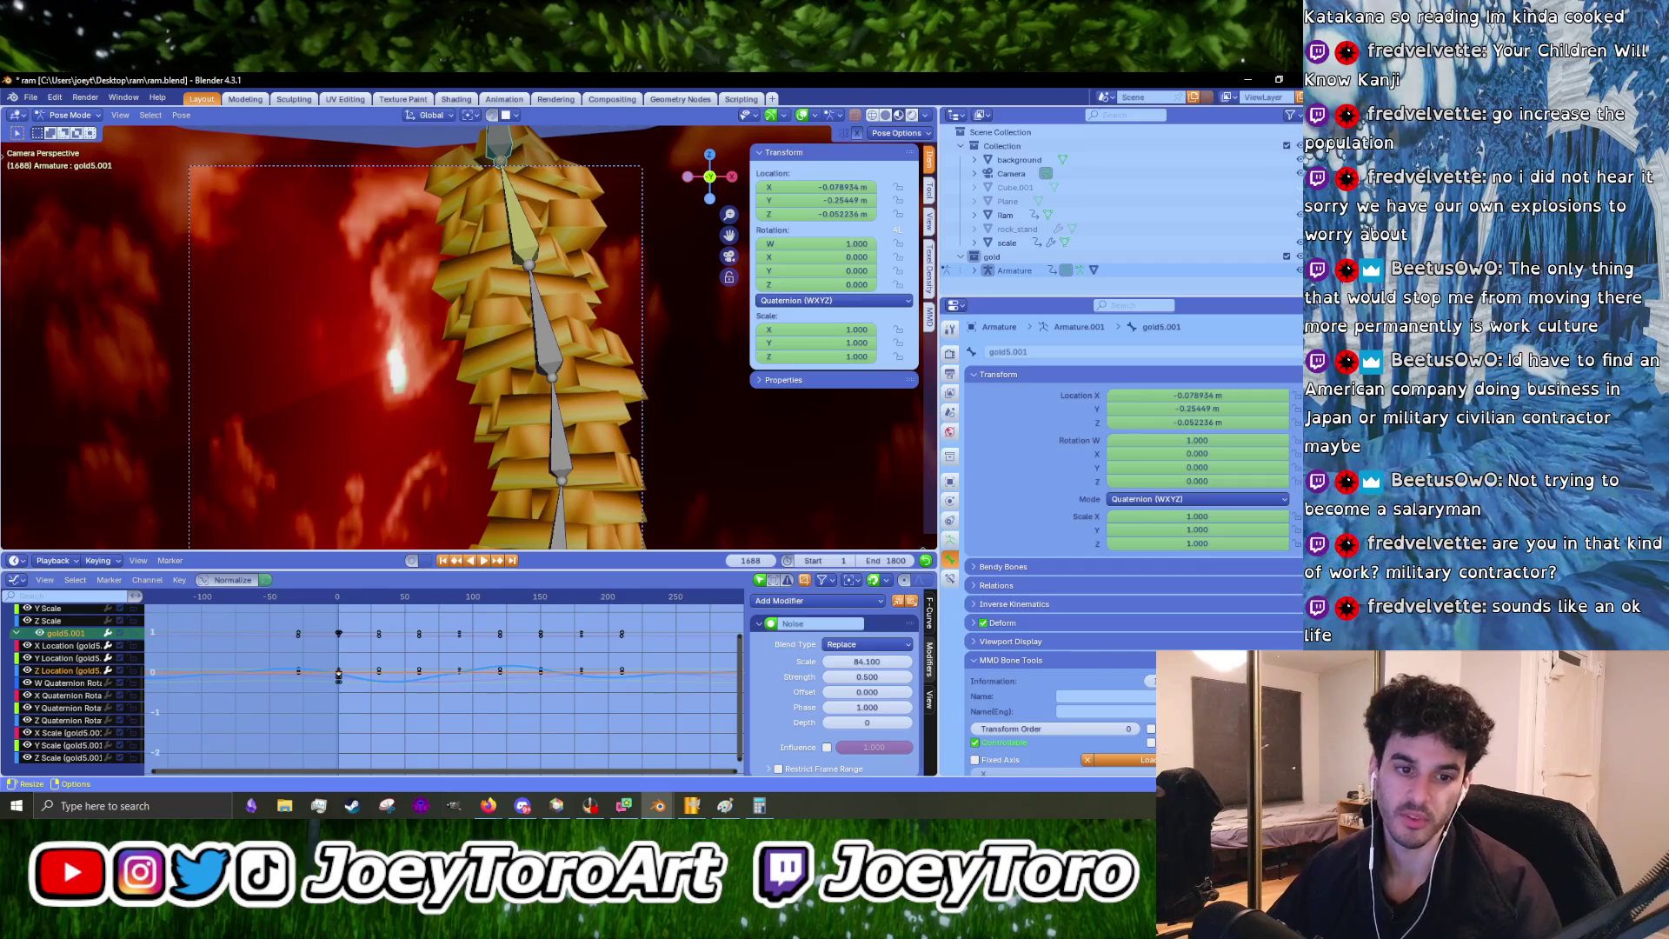
- Play the wobble and pan and zoom the camera view to frame the gold stack and scale
key("space")
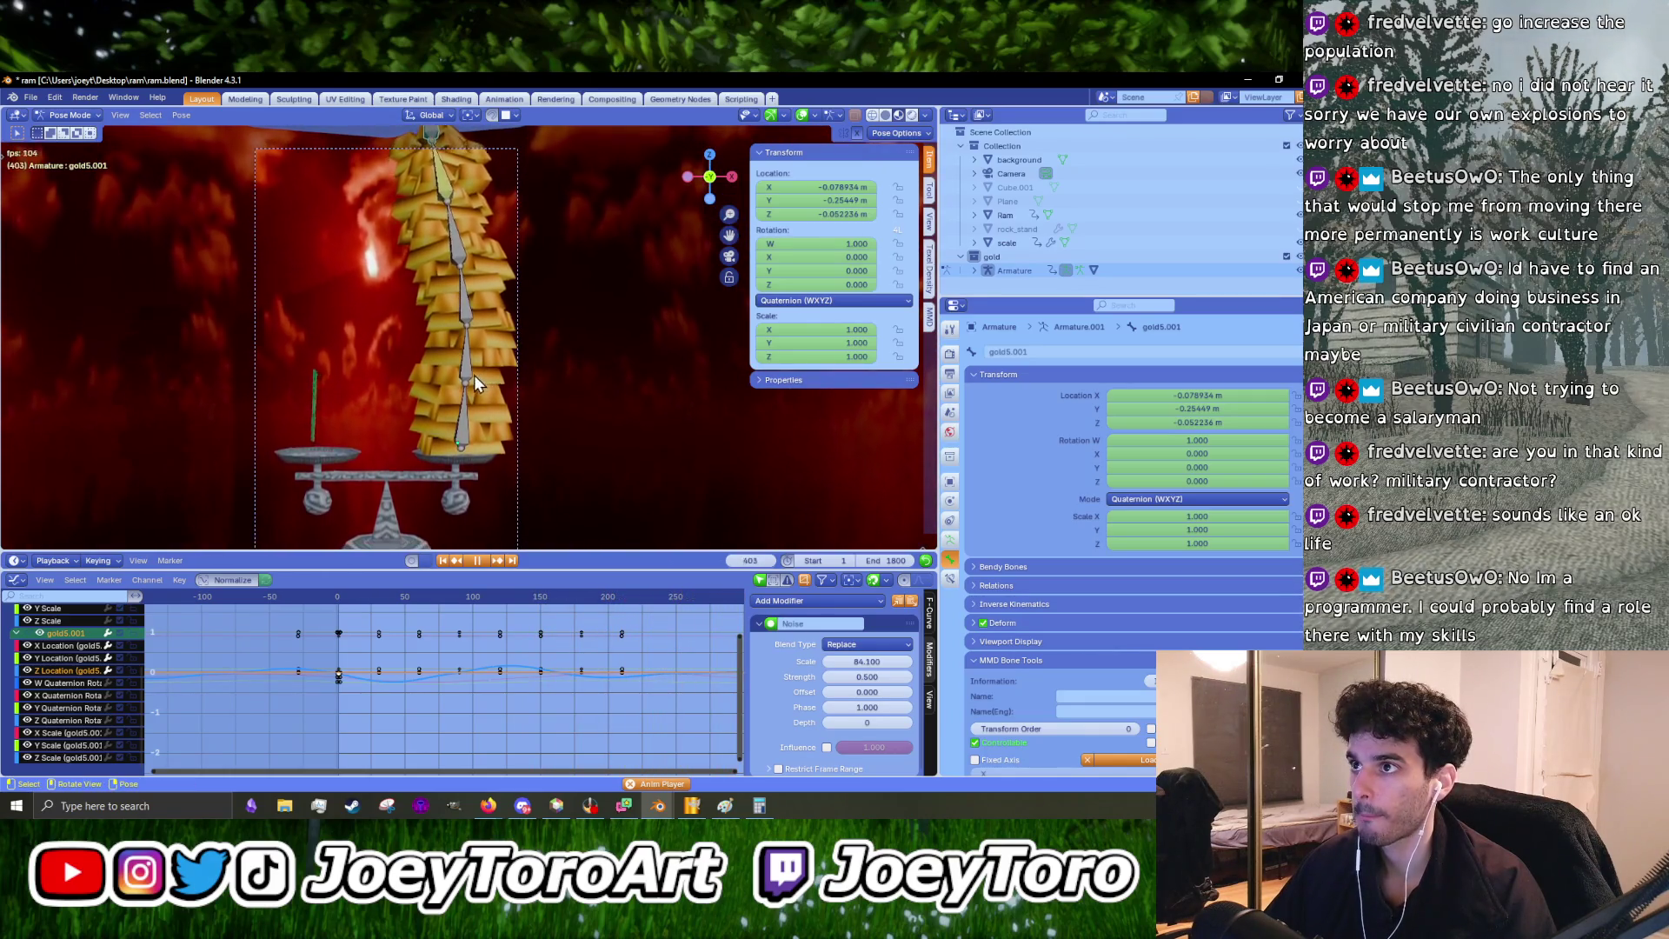
scroll(483, 365, "up", 4)
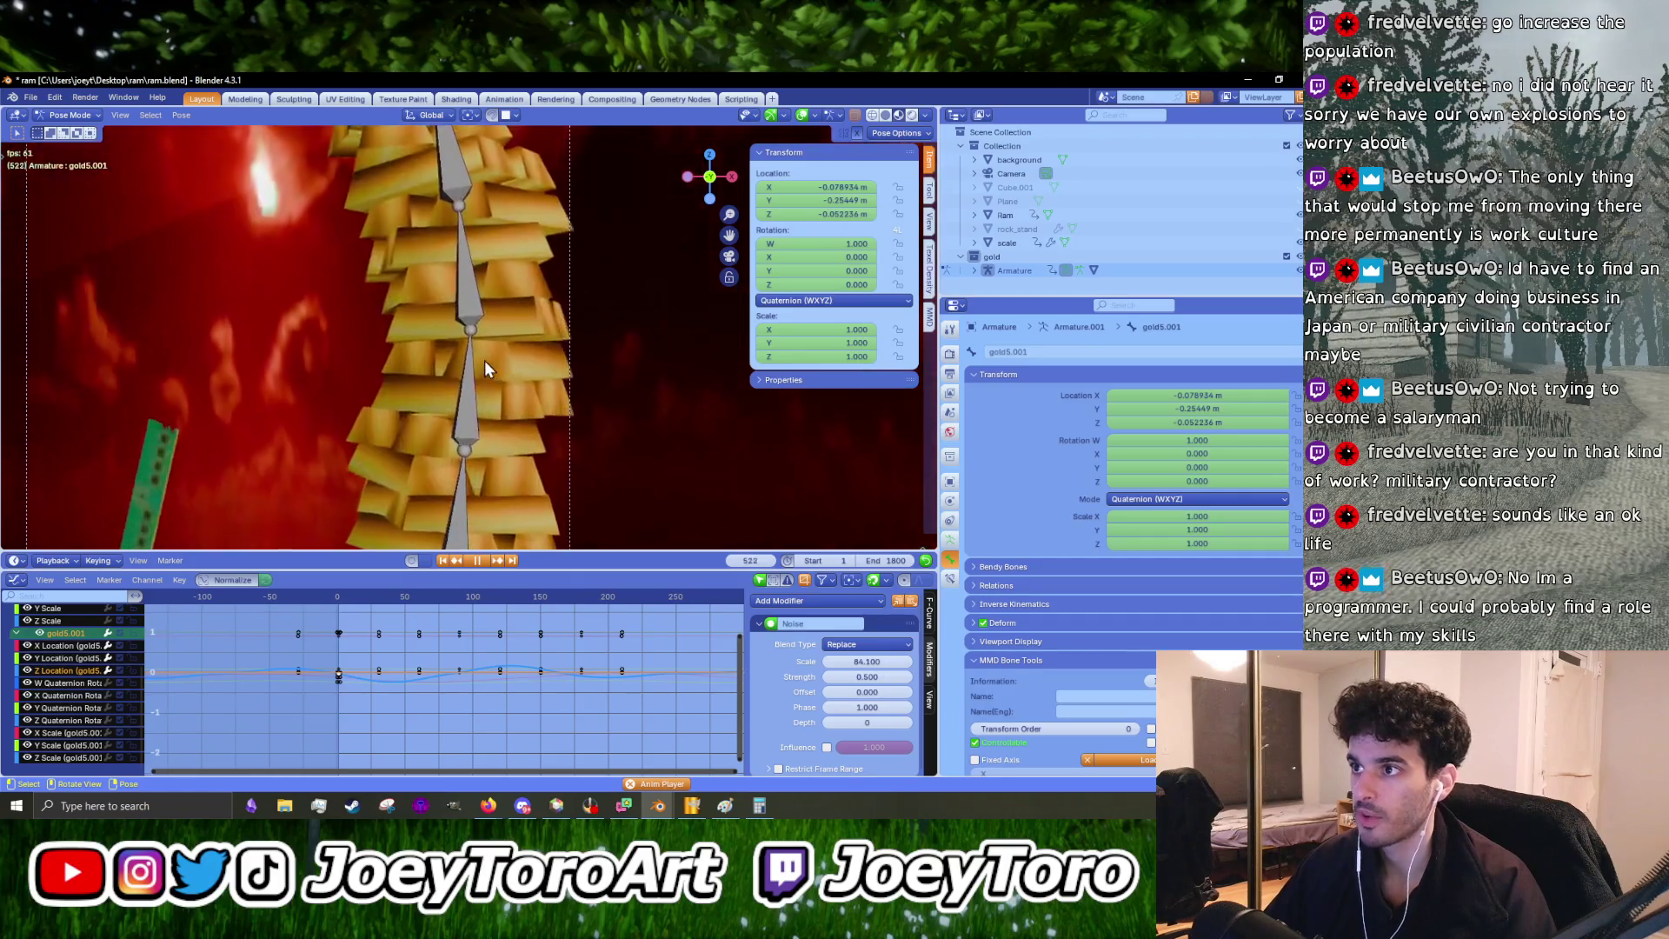
middle_click_drag(428, 218, 540, 429, "shift")
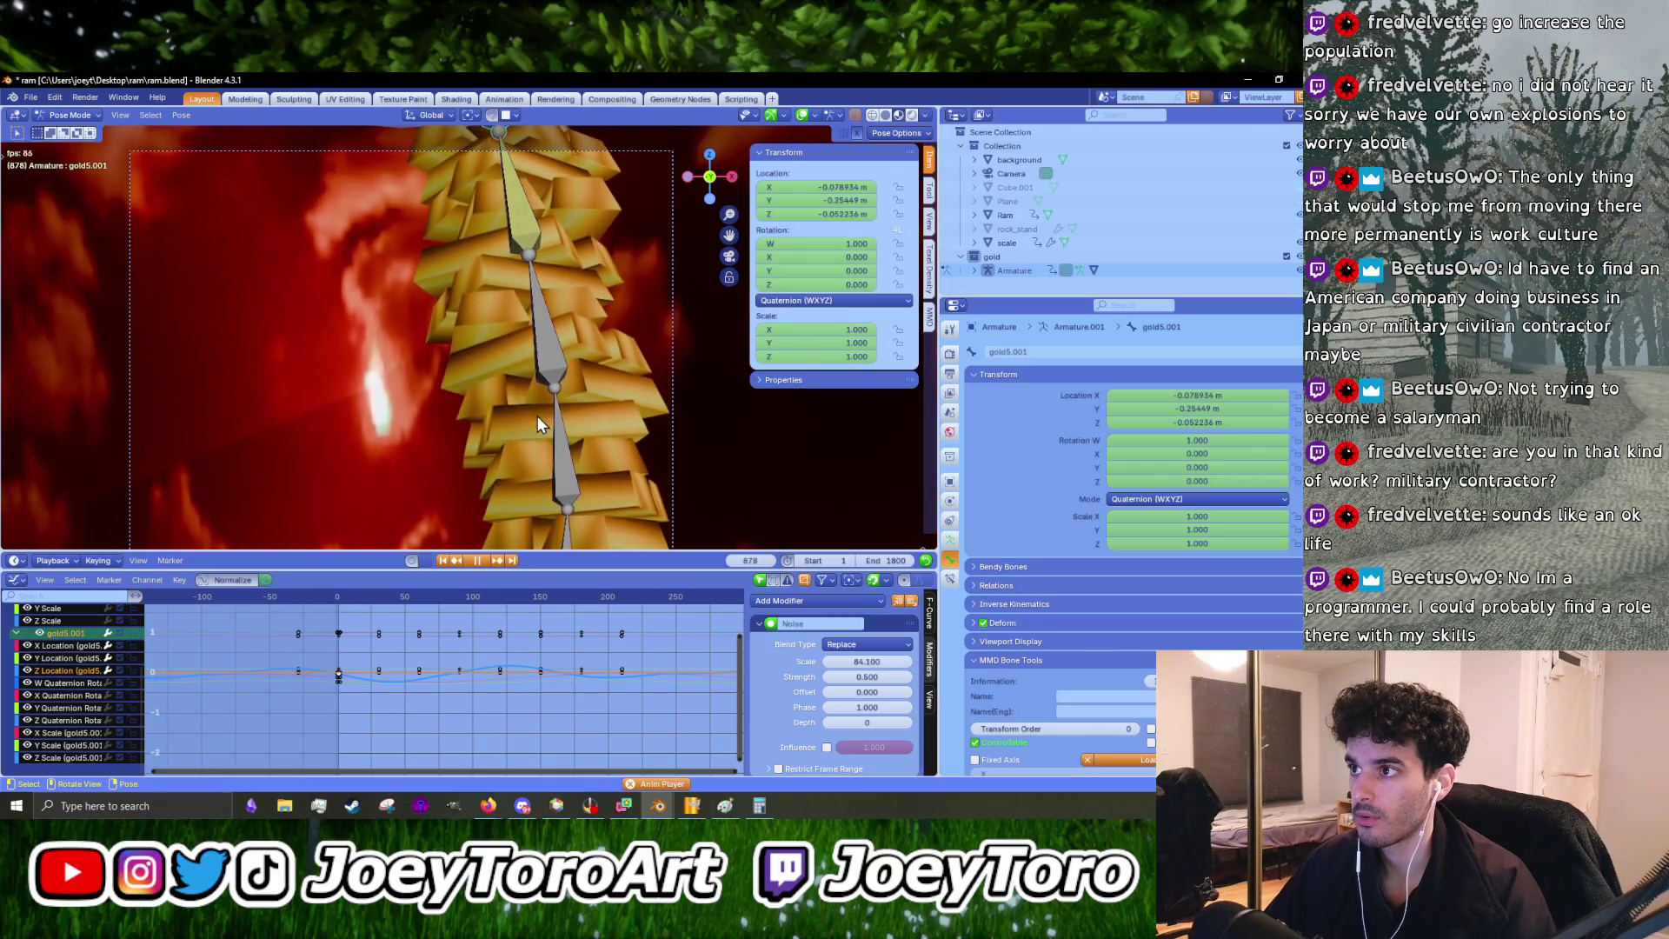
key("space")
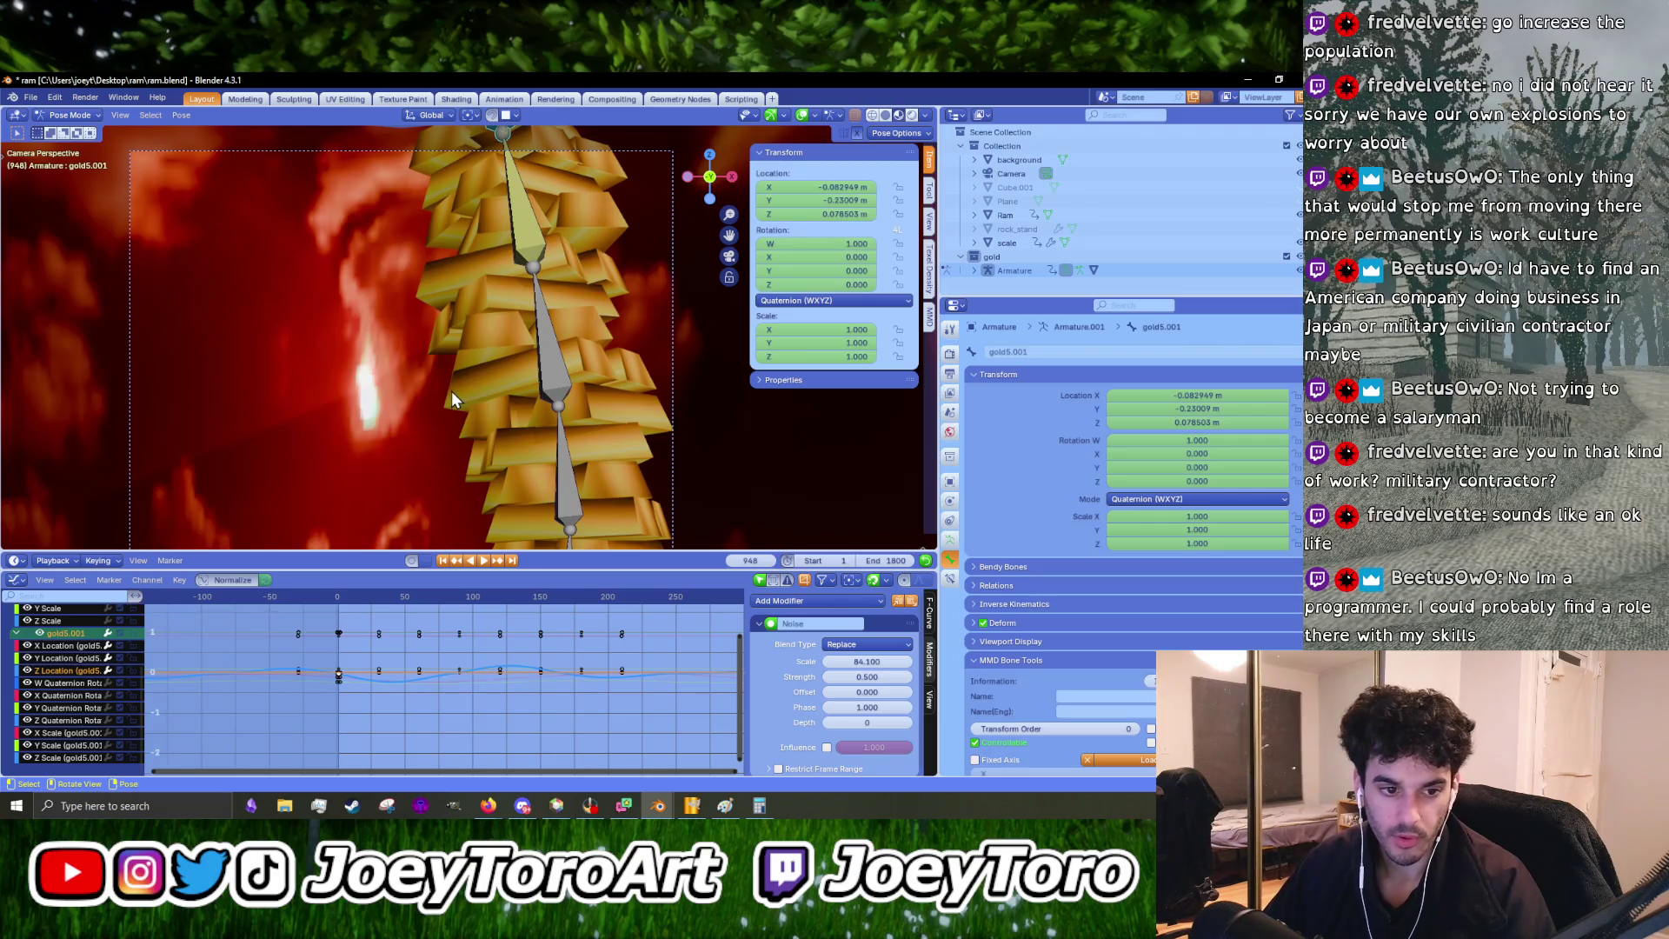
scroll(451, 390, "down", 3)
mouse_move(450, 389)
middle_mouse_down("ctrl")
mouse_move(478, 412)
mouse_move(473, 364)
mouse_move(452, 540)
middle_mouse_up("ctrl")
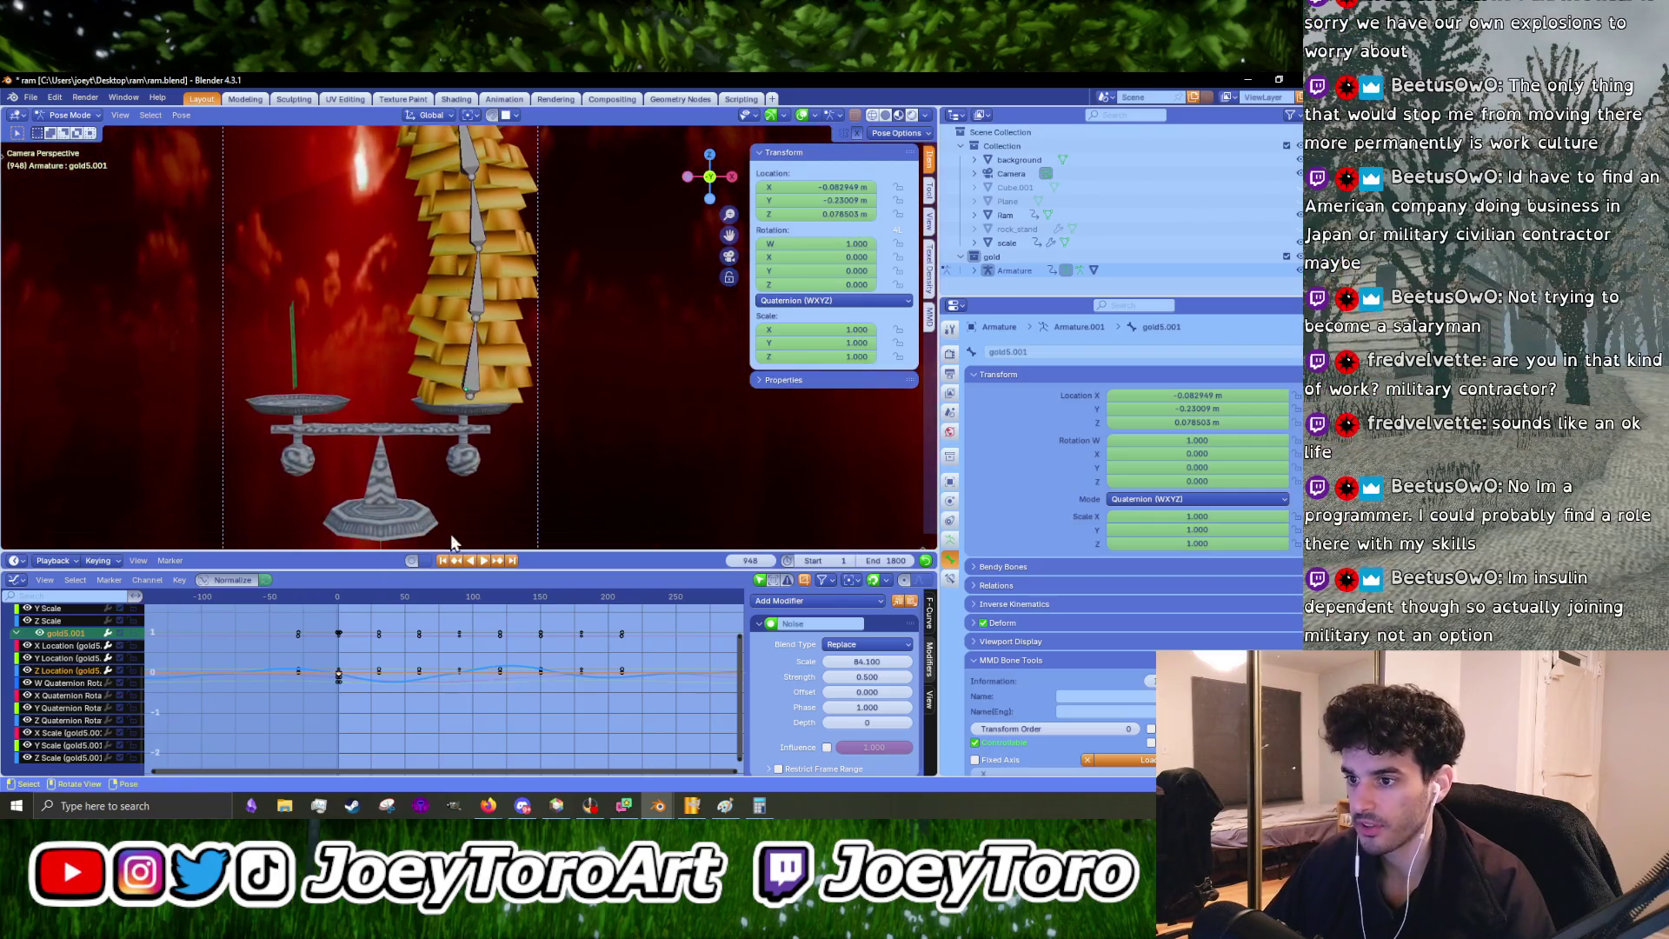
- Review the Y Location wobble, stop at frame 59, then show the X Location curve's Noise settings
left_click(73, 659)
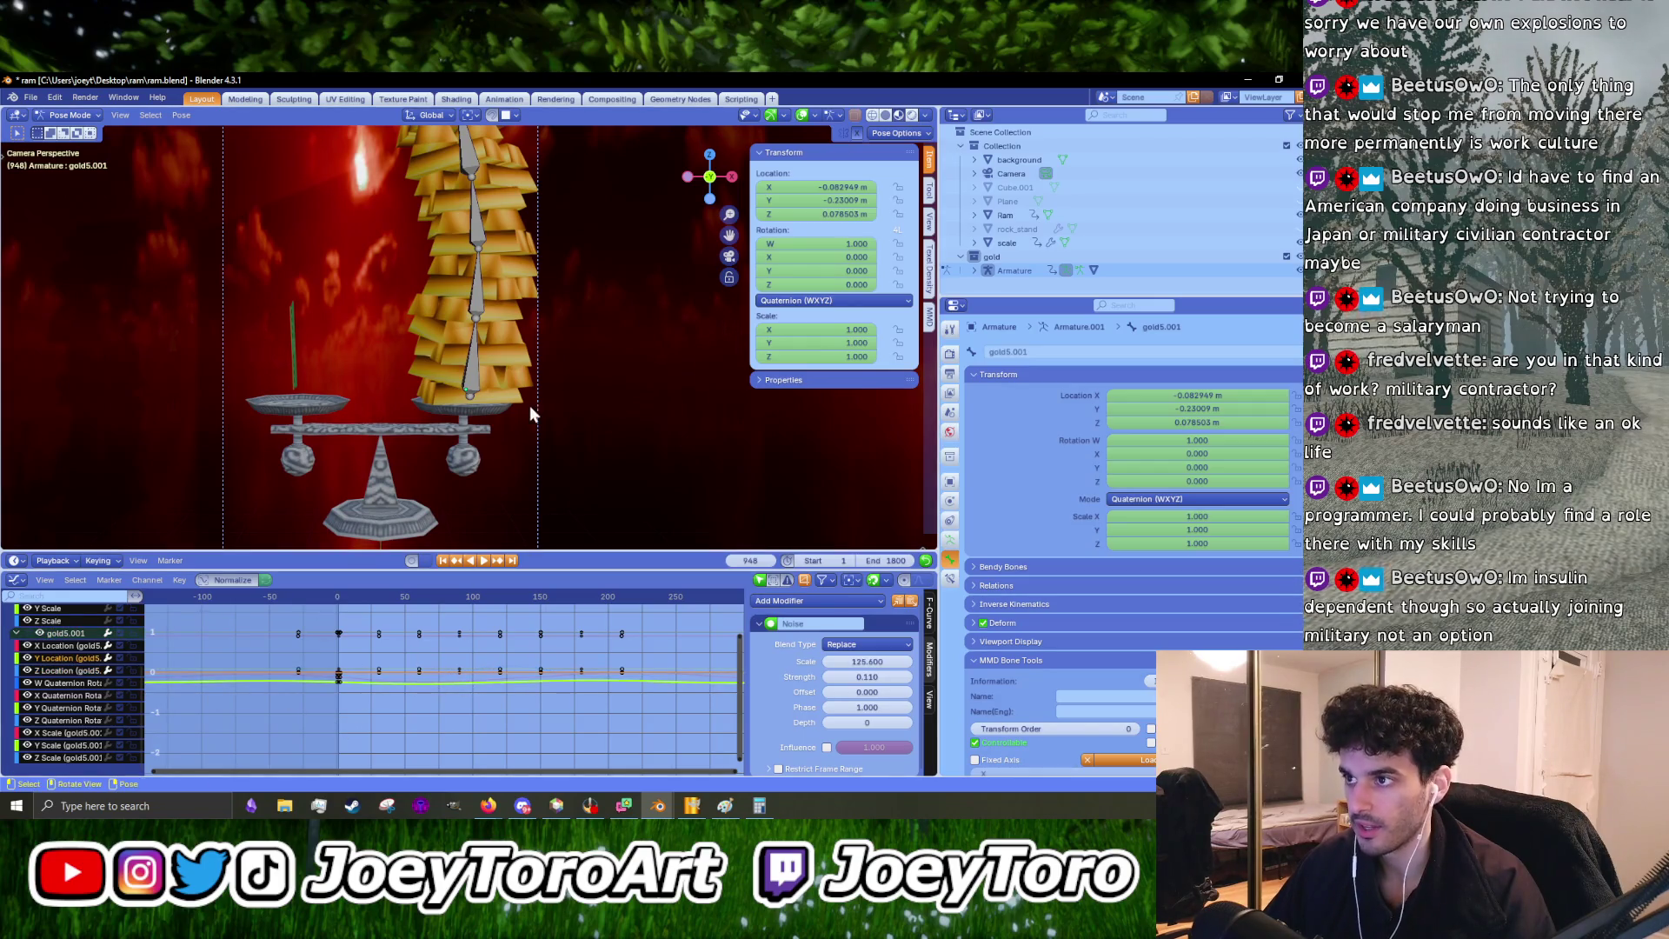
scroll(529, 405, "down", 4)
scroll(525, 427, "up", 1)
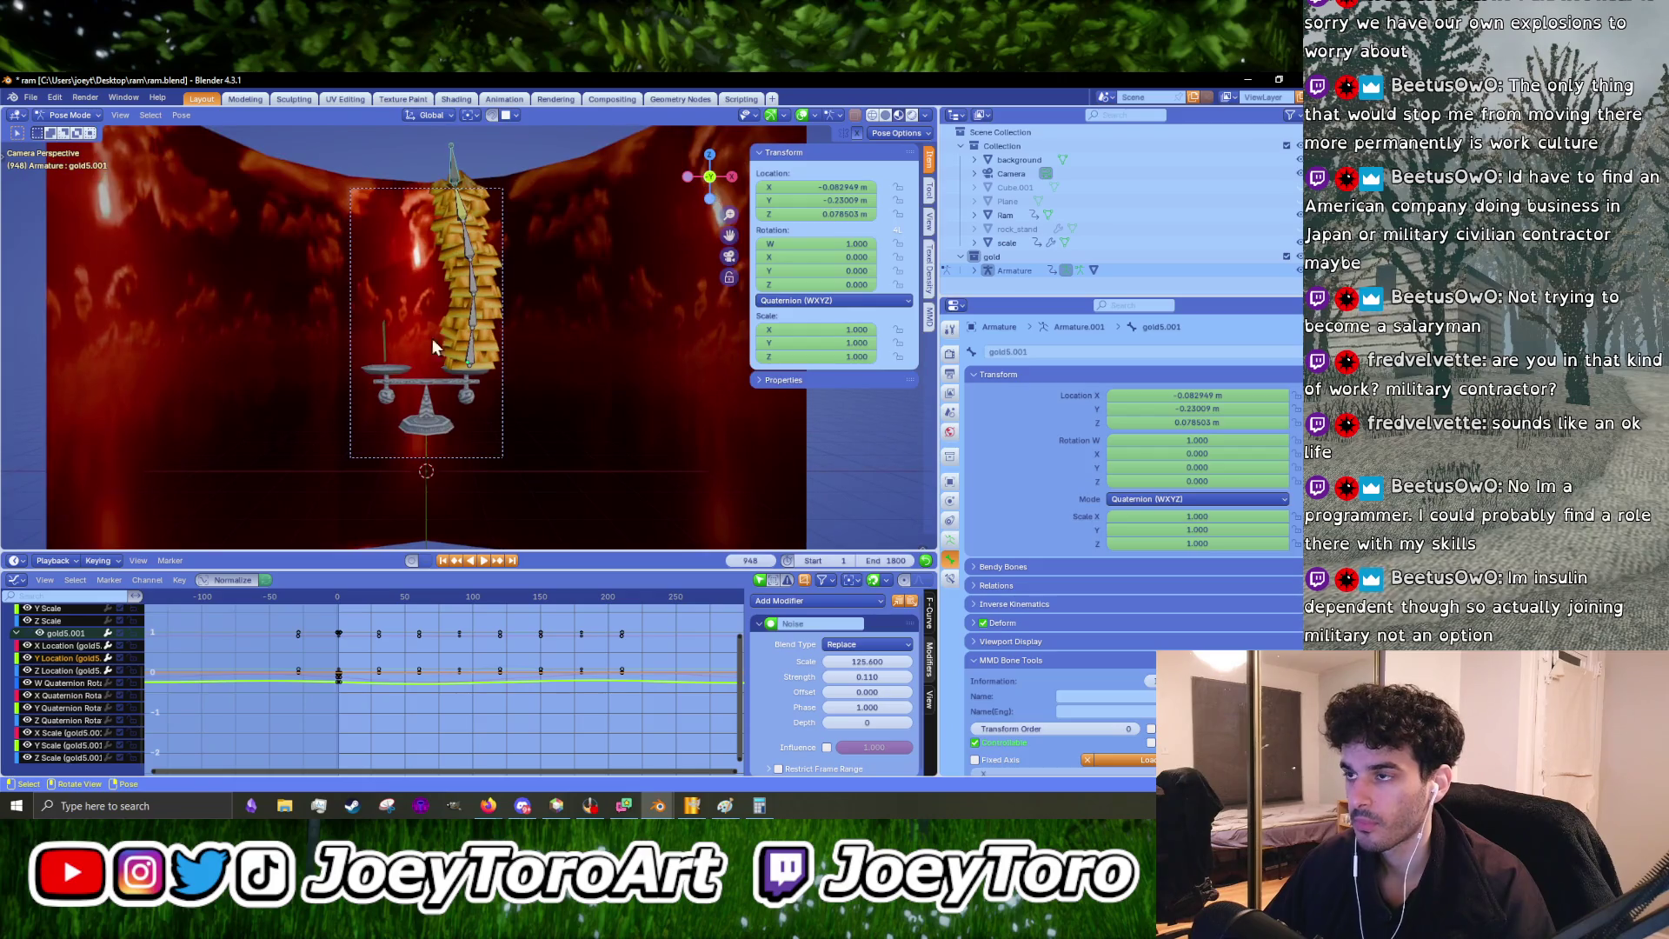
scroll(431, 337, "up", 3)
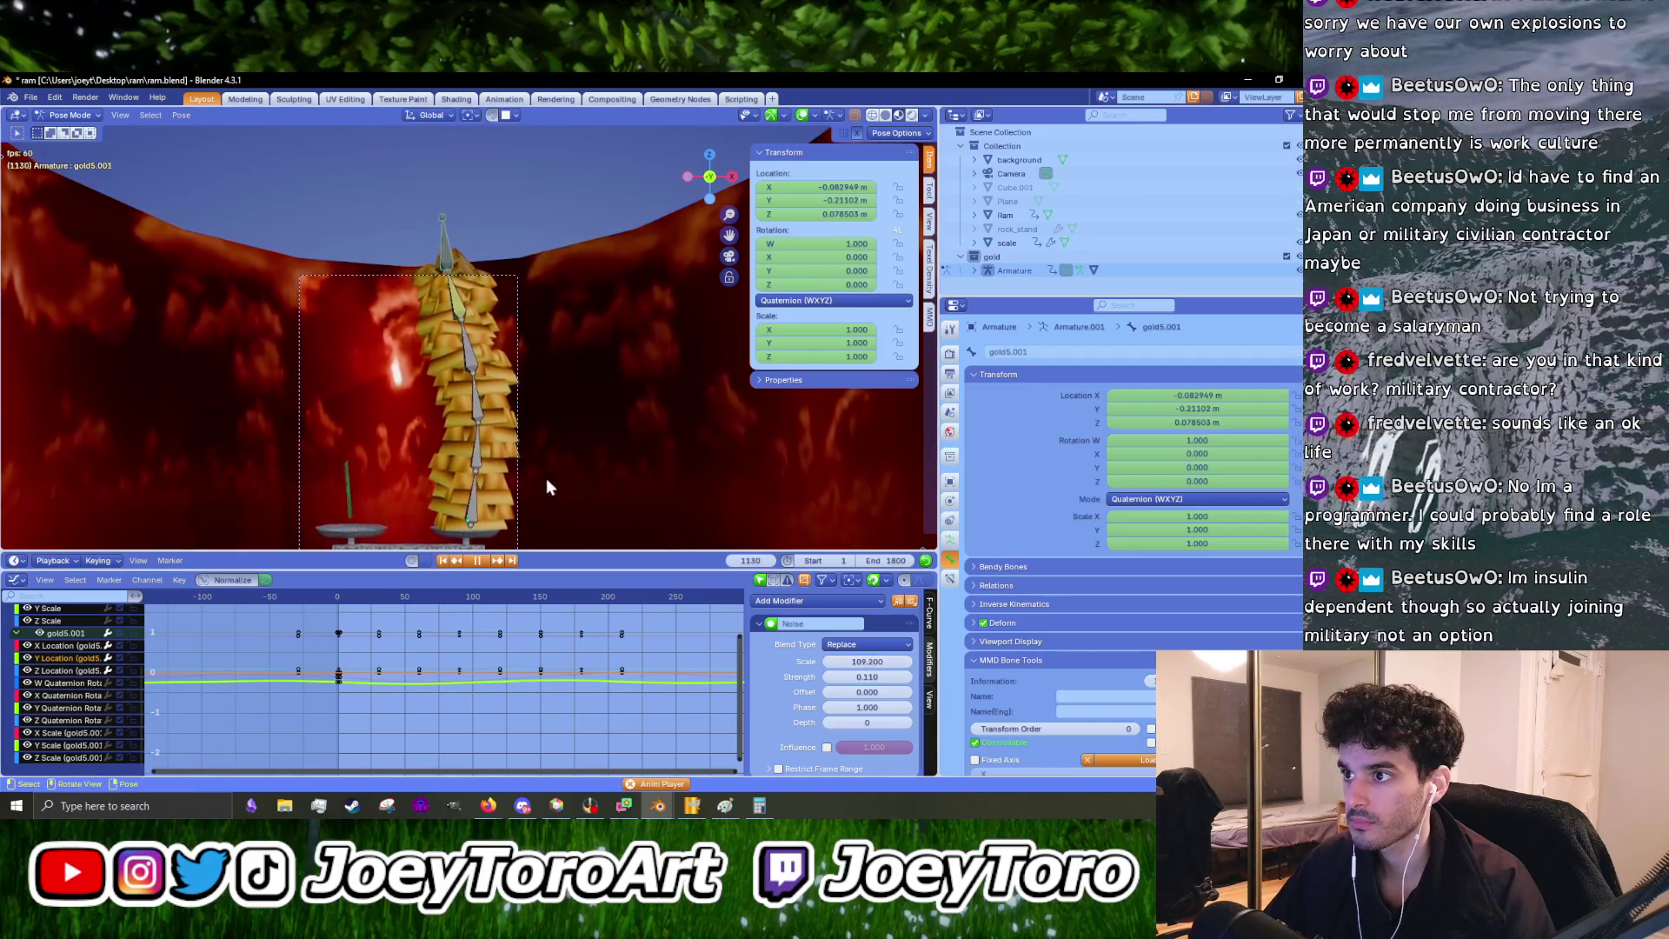
scroll(499, 441, "up", 5)
scroll(499, 441, "down", 4)
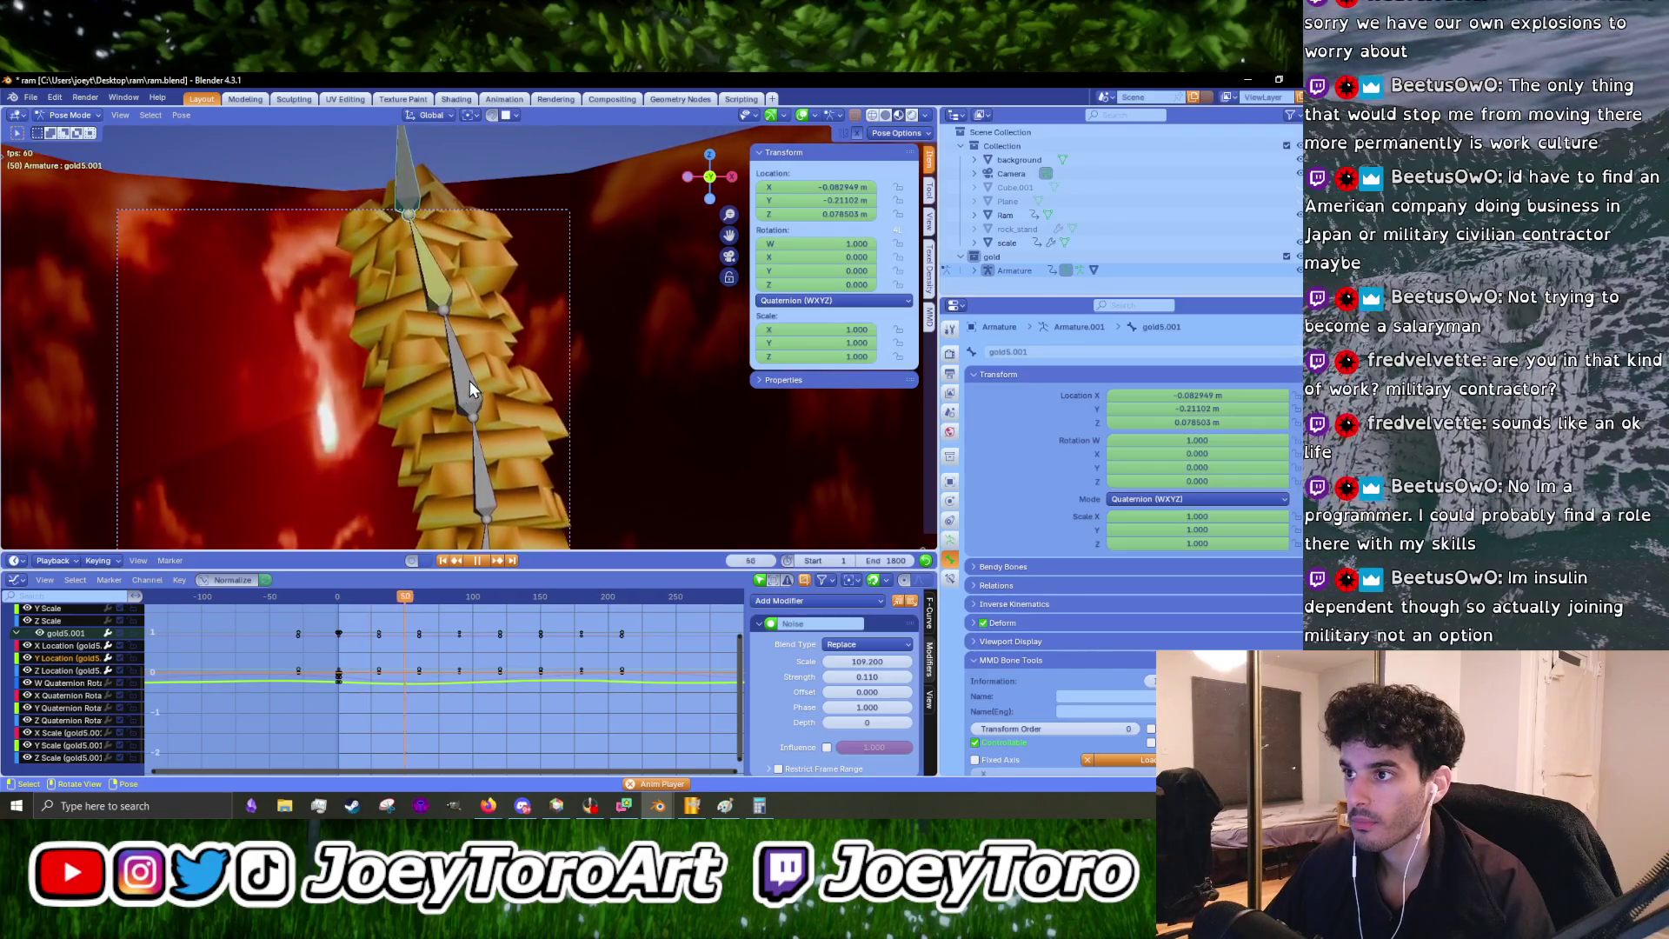
key("space")
left_click(69, 648)
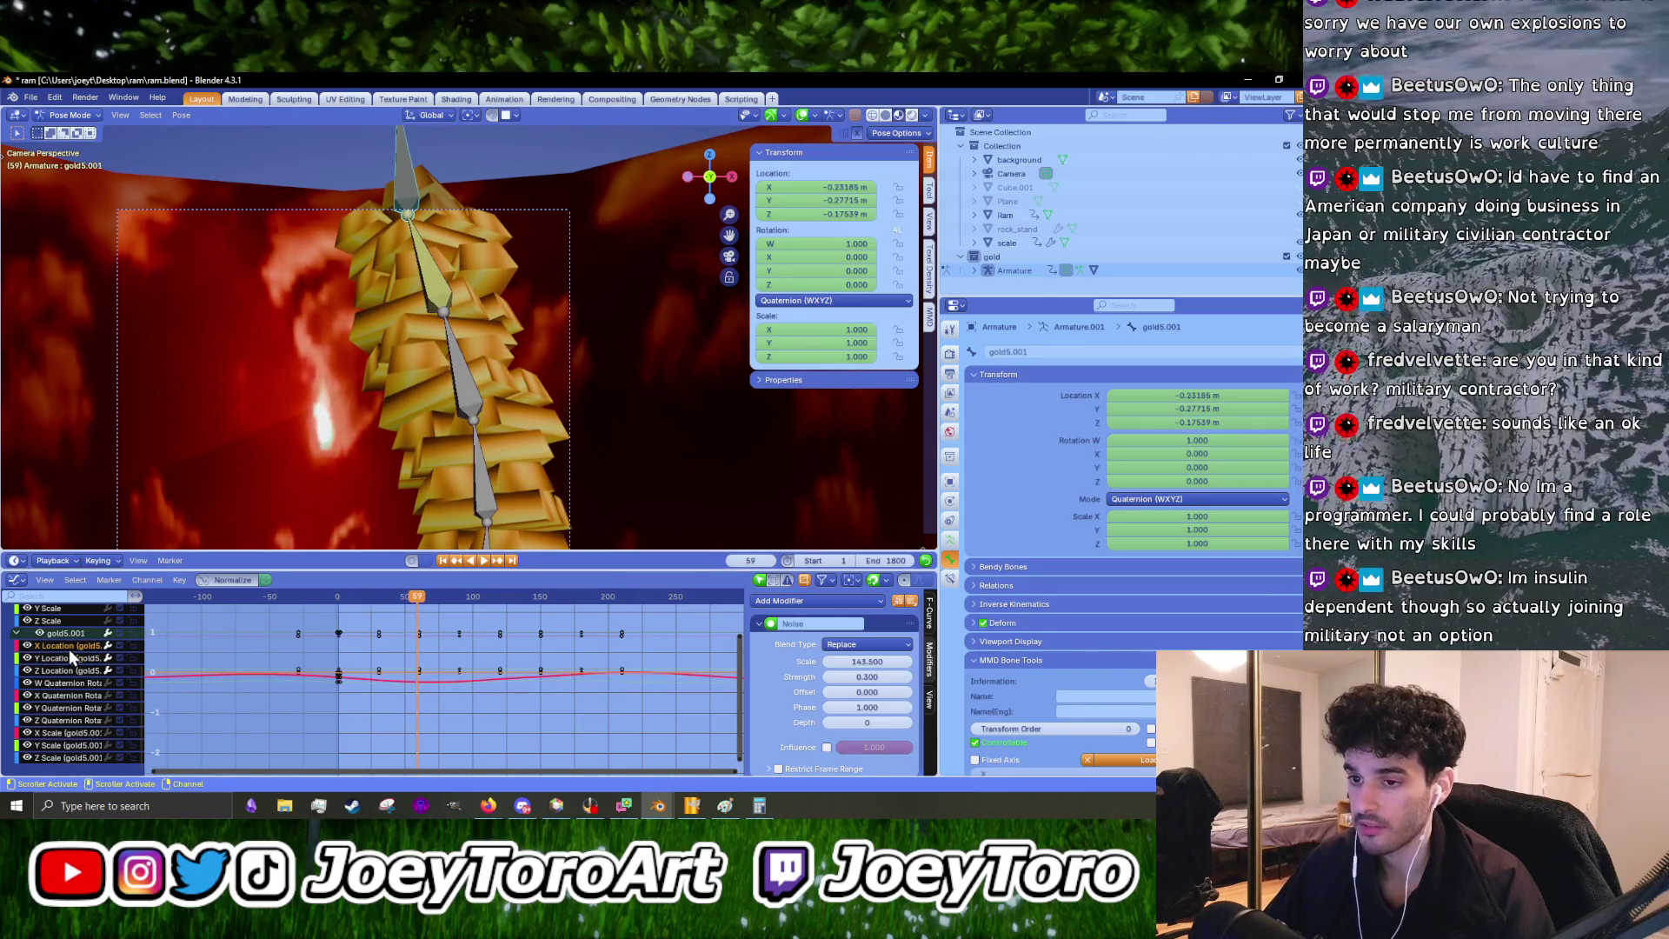
- Play the animation back from near frame 0 to preview the current bone wobble
scroll(414, 674, "down", 3)
scroll(414, 675, "down", 8)
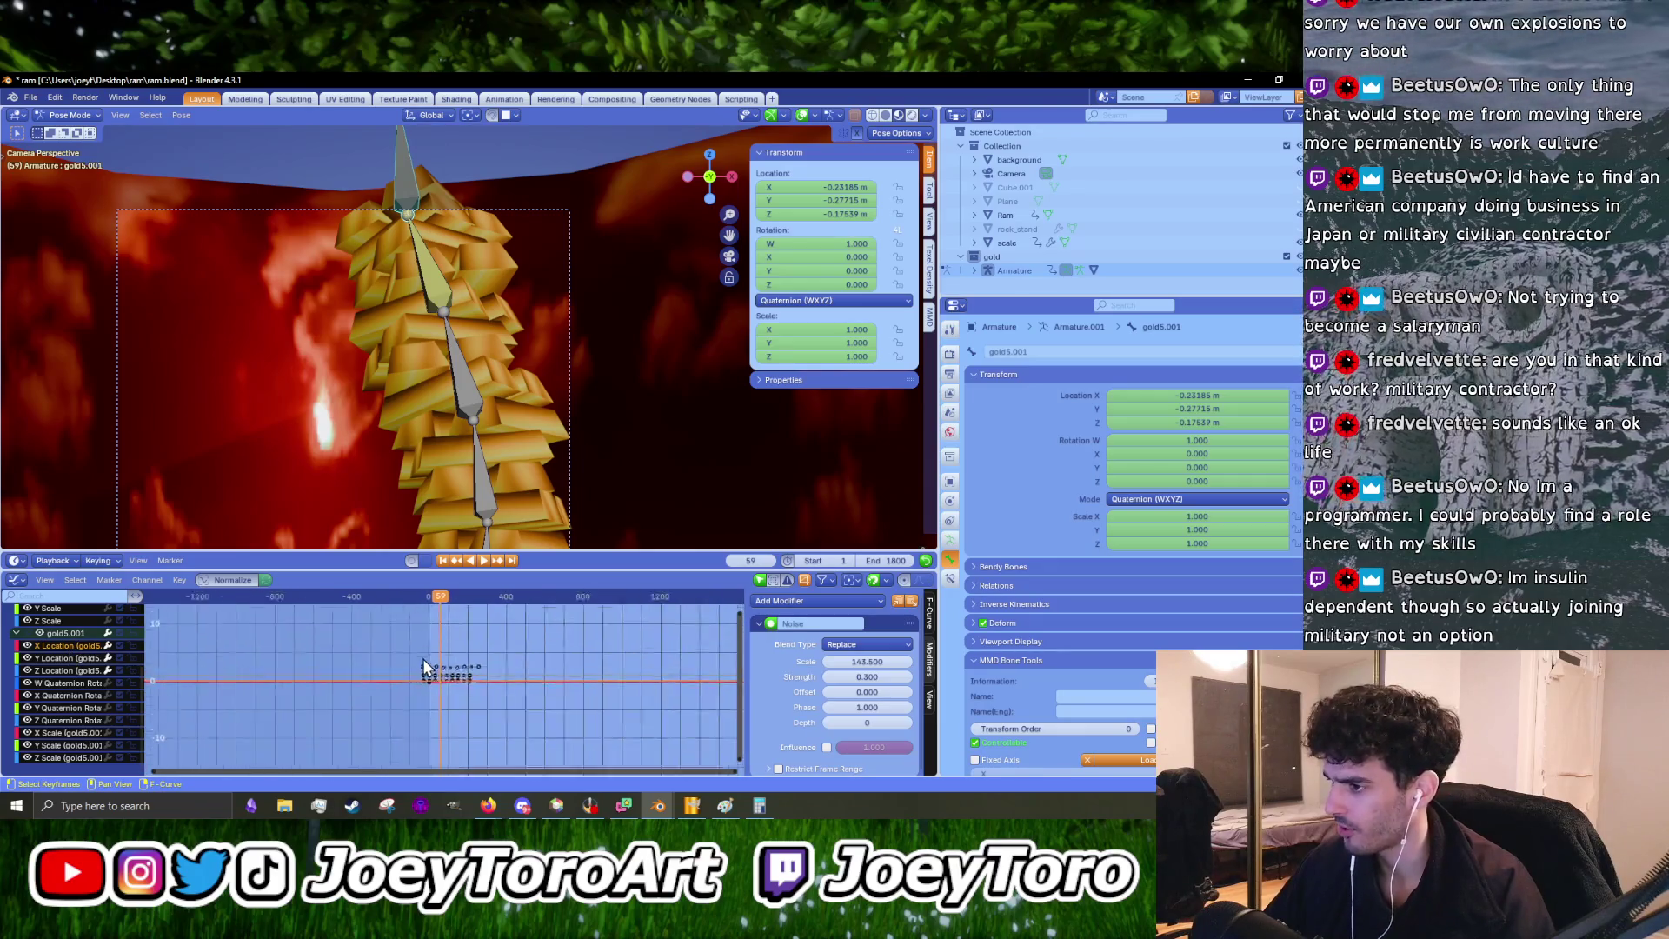
key("space")
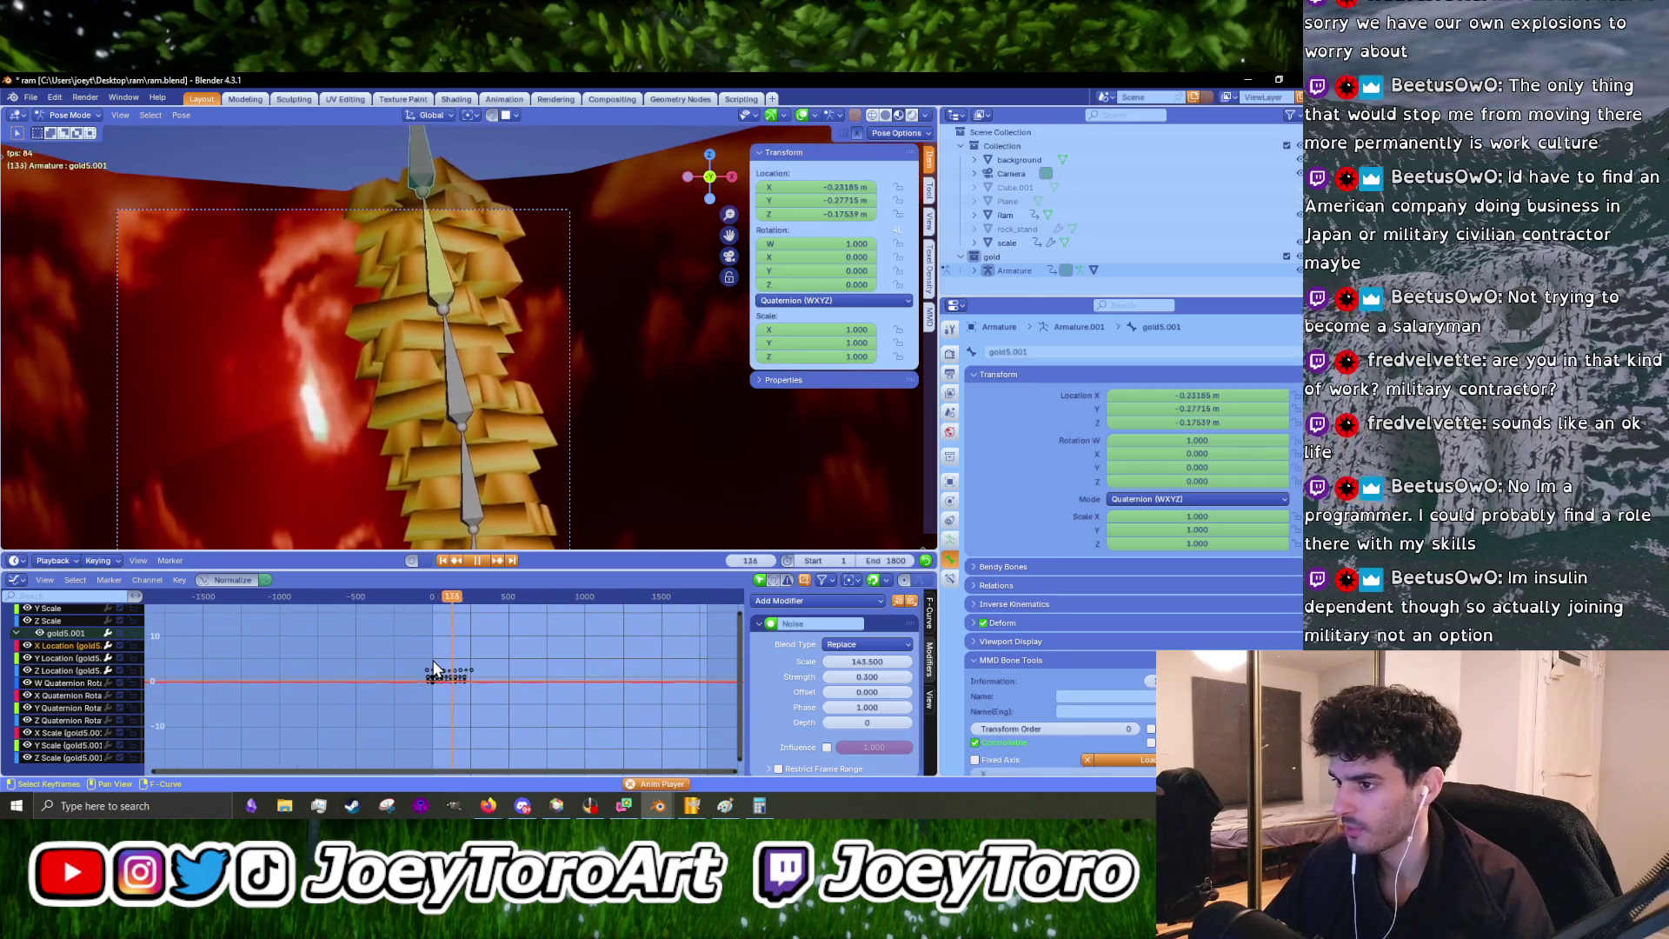
left_click(431, 601)
key("space")
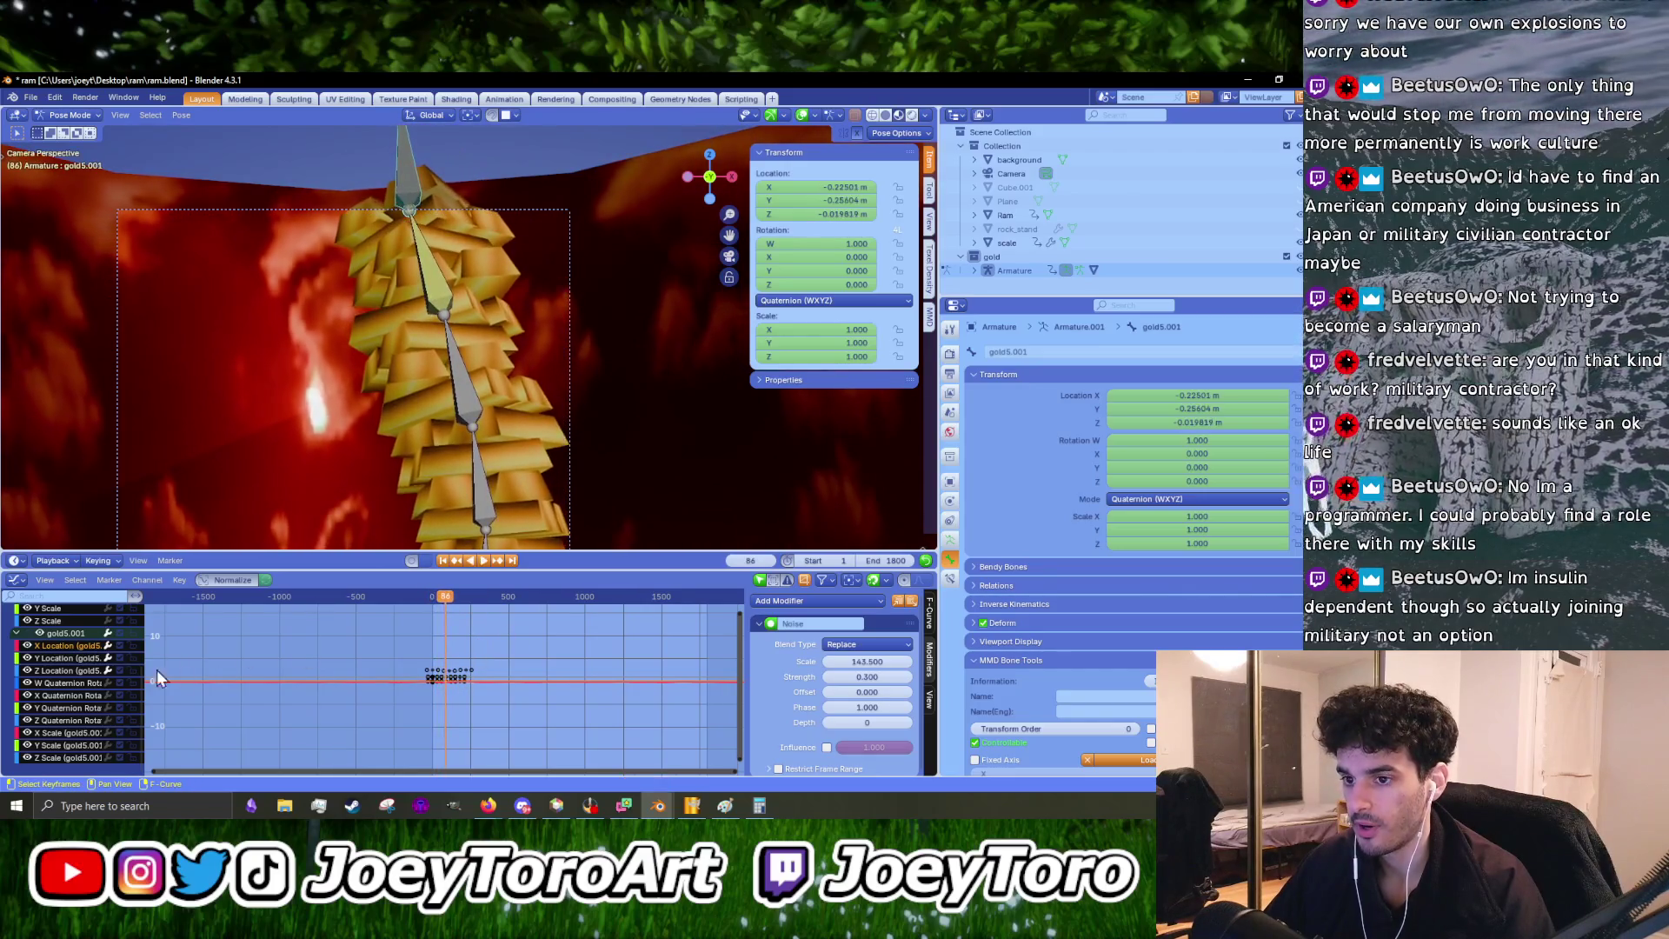
scroll(473, 682, "up", 6)
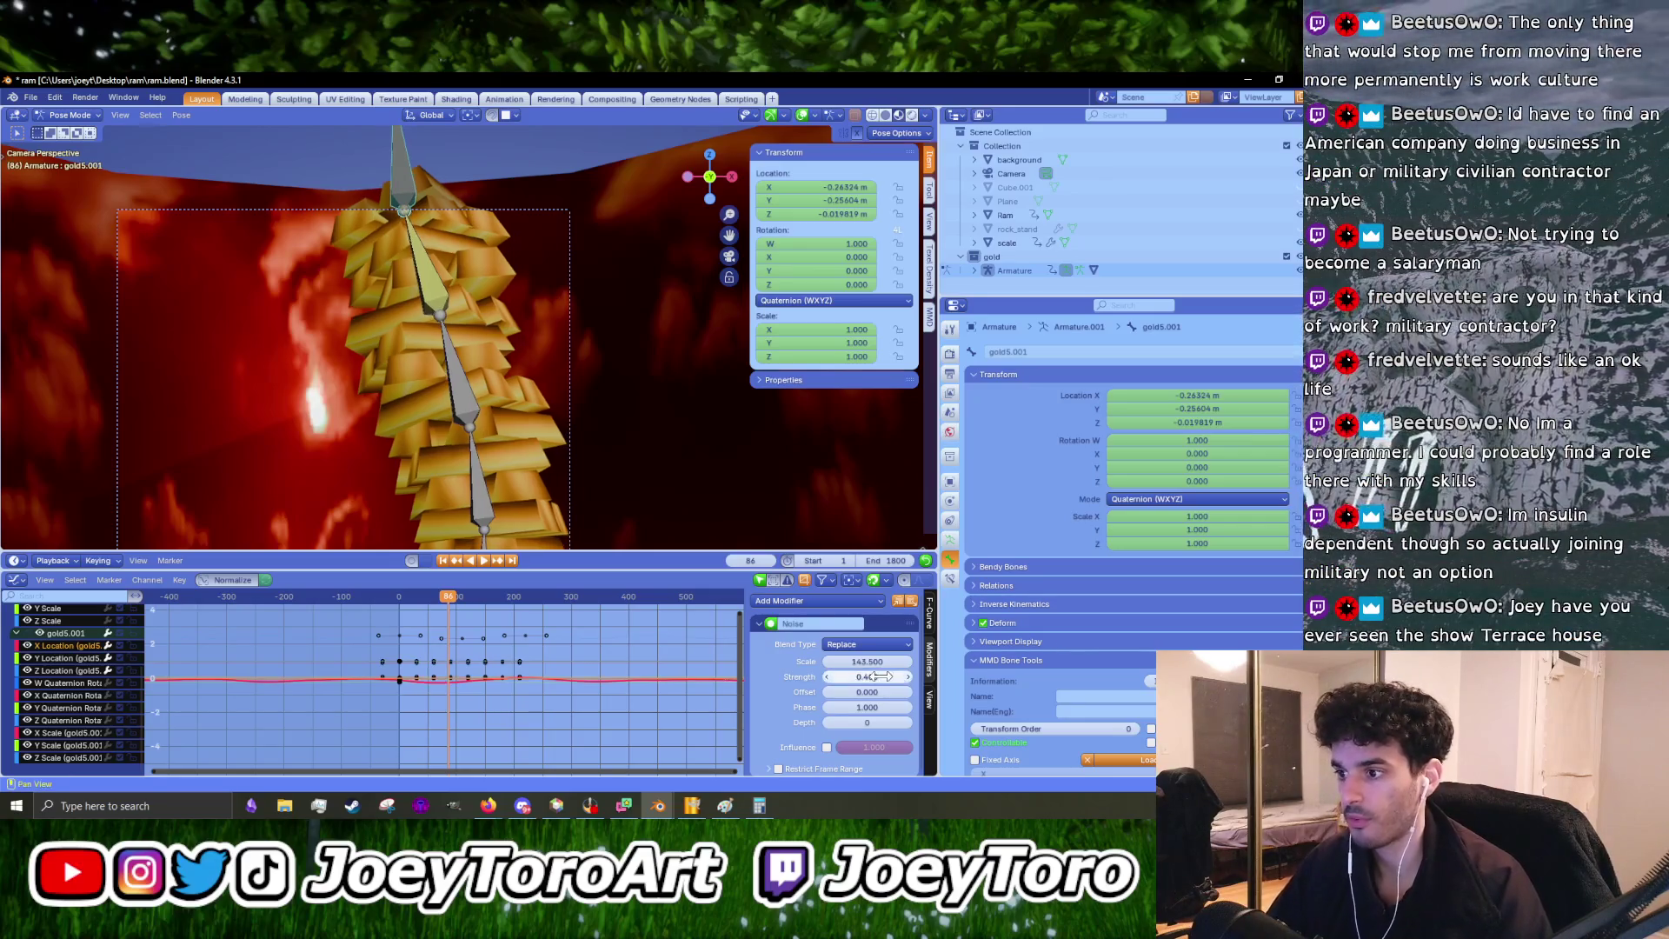
key("space")
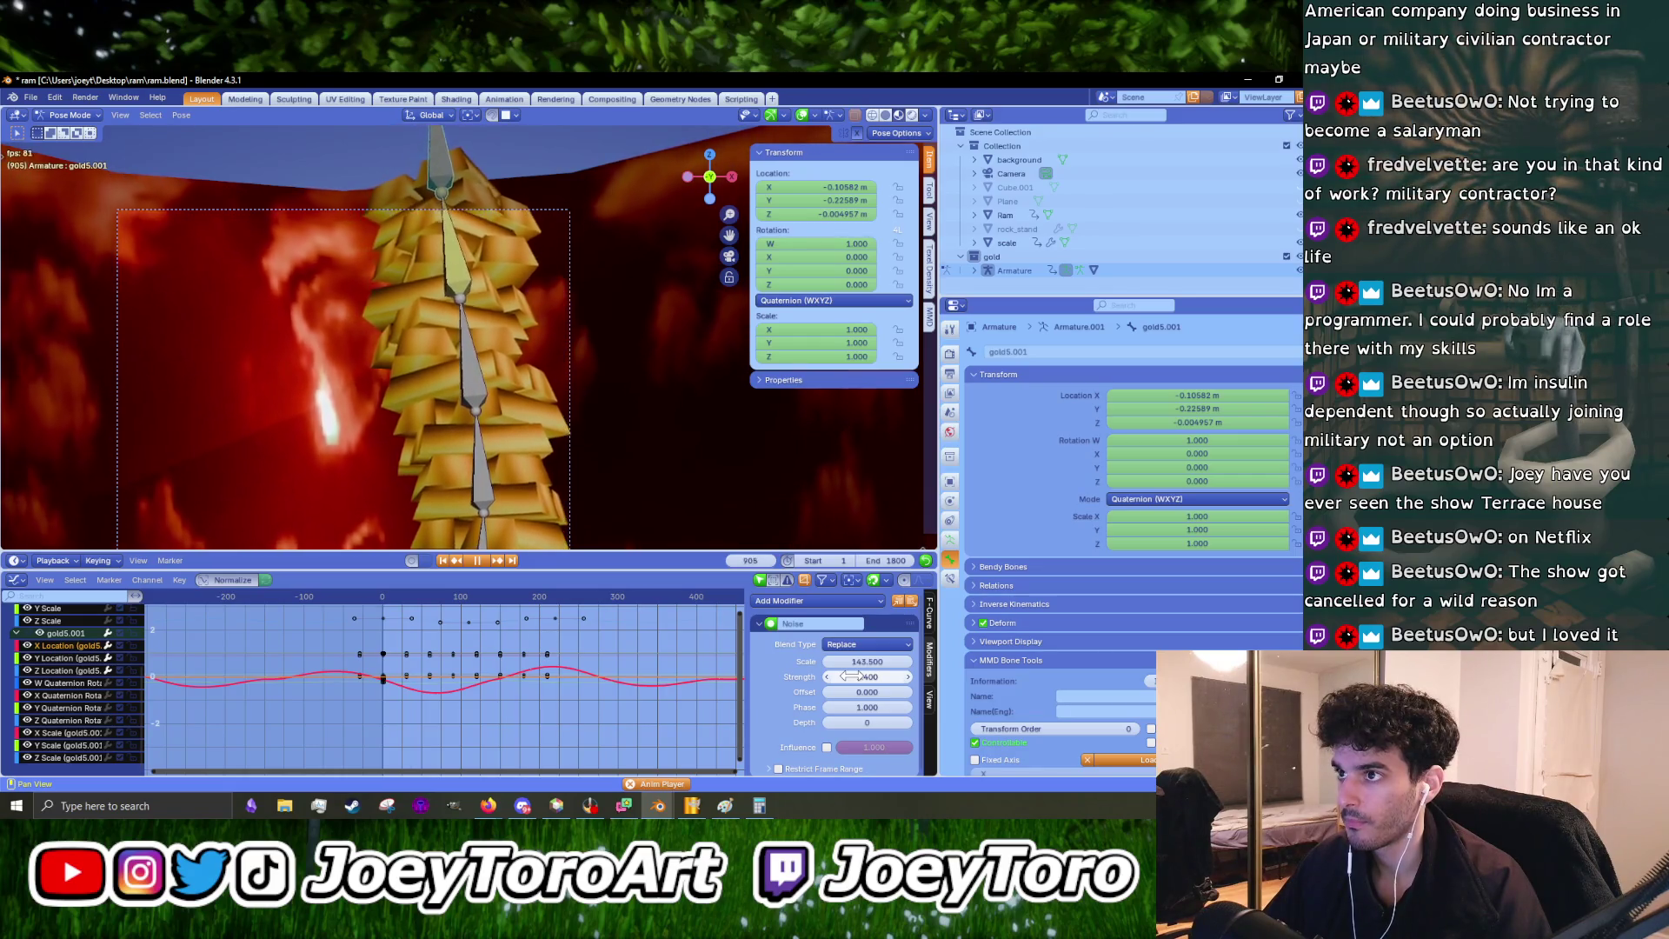
scroll(404, 716, "down", 4)
scroll(327, 698, "down", 2)
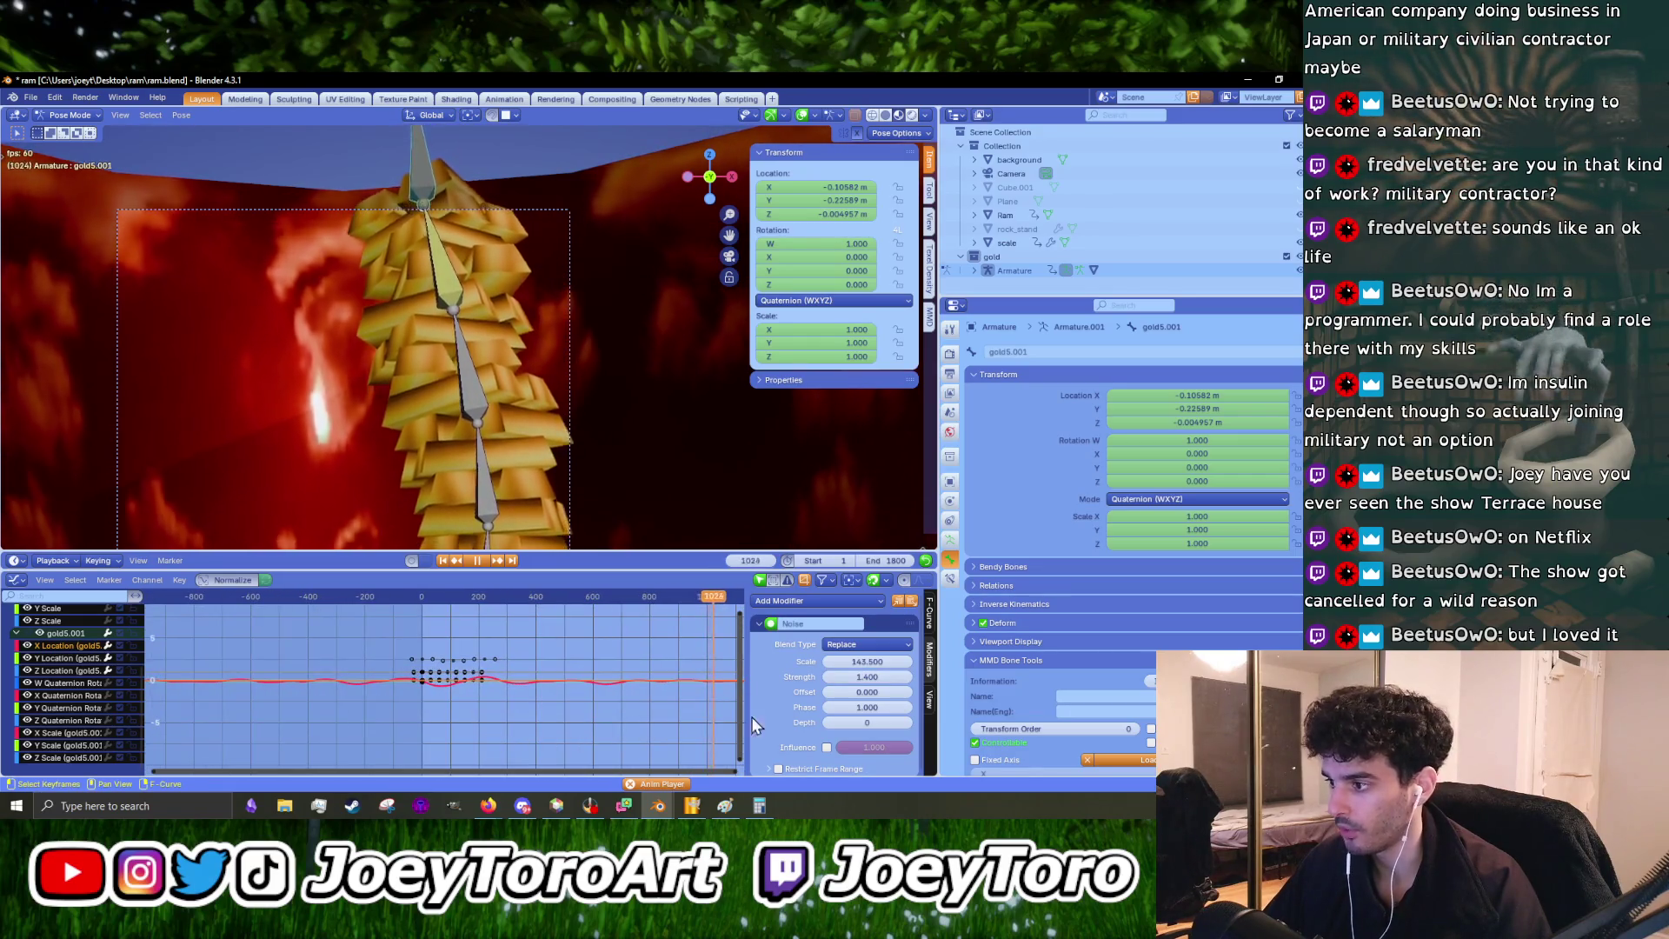
- Shift the X Location noise offset to about 583 and lower its strength to 0.800, previewing from the start
mouse_move(856, 692)
left_mouse_down()
mouse_move(908, 693)
mouse_move(887, 692)
left_mouse_up()
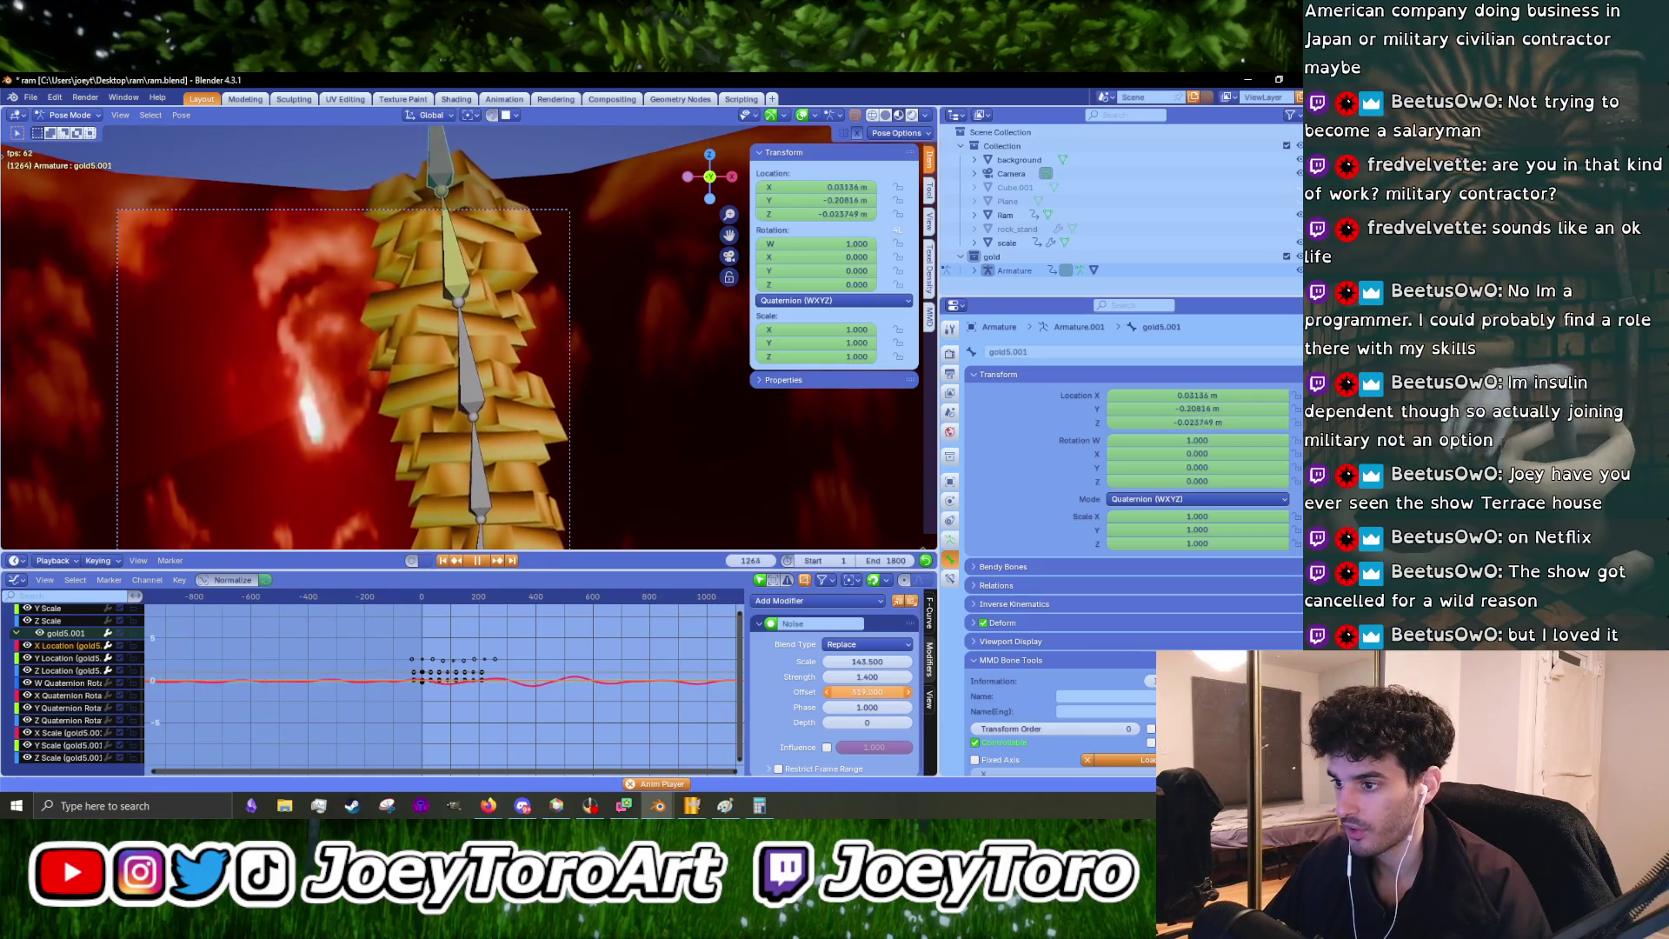
left_click(423, 596)
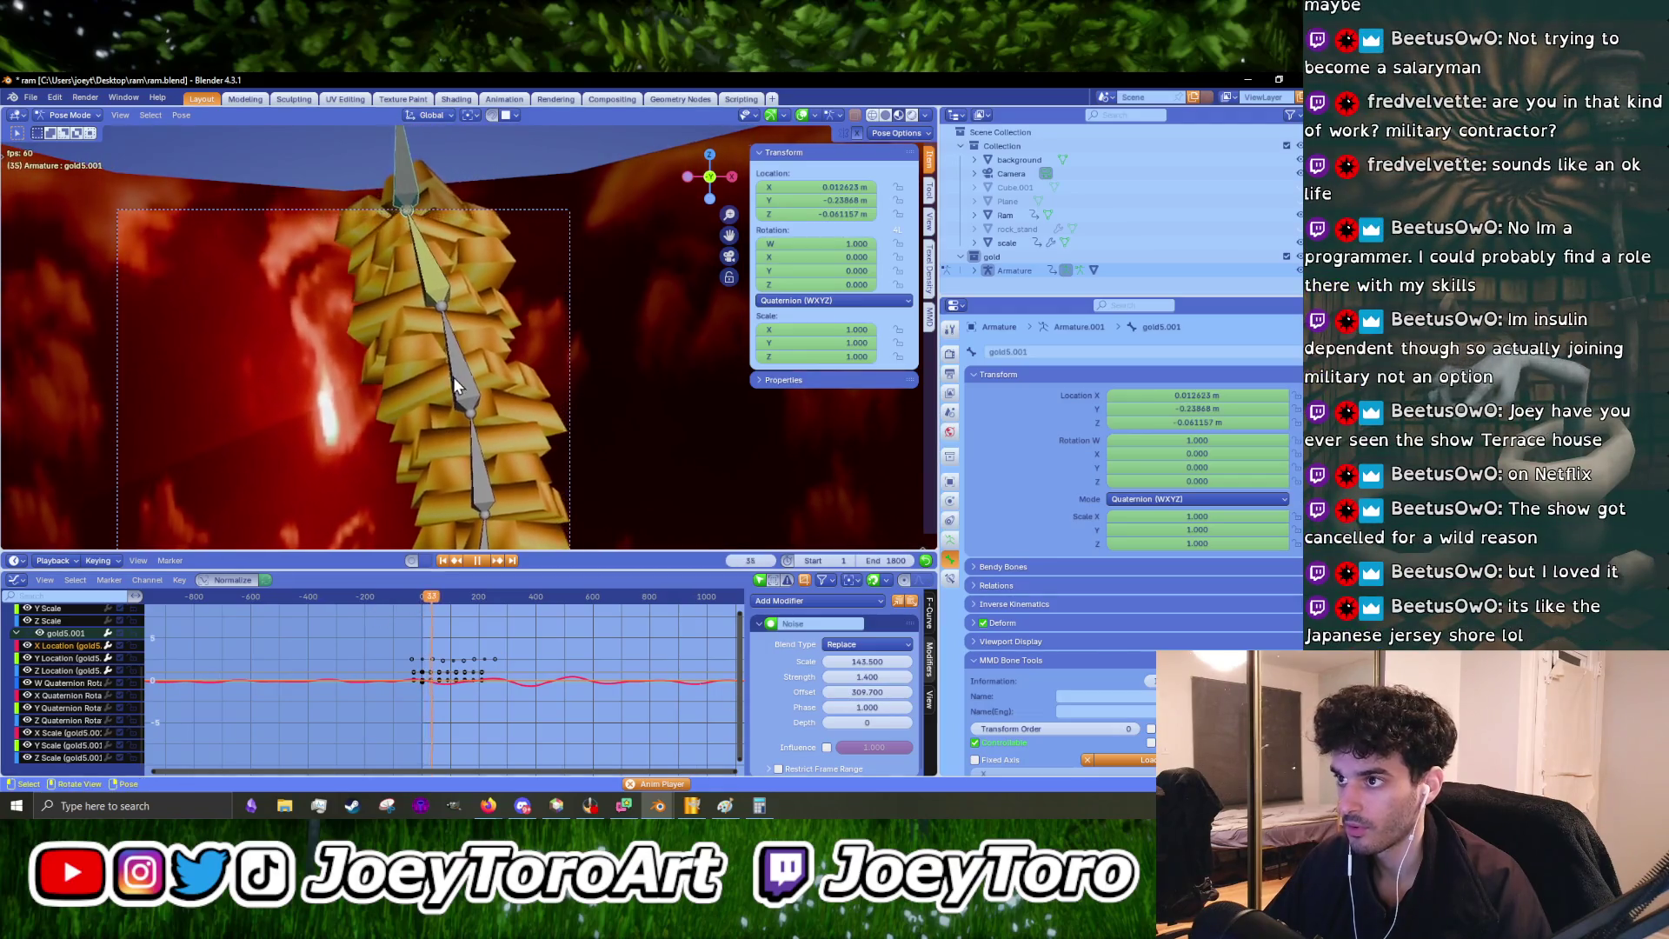
key("space")
scroll(456, 376, "up", 3)
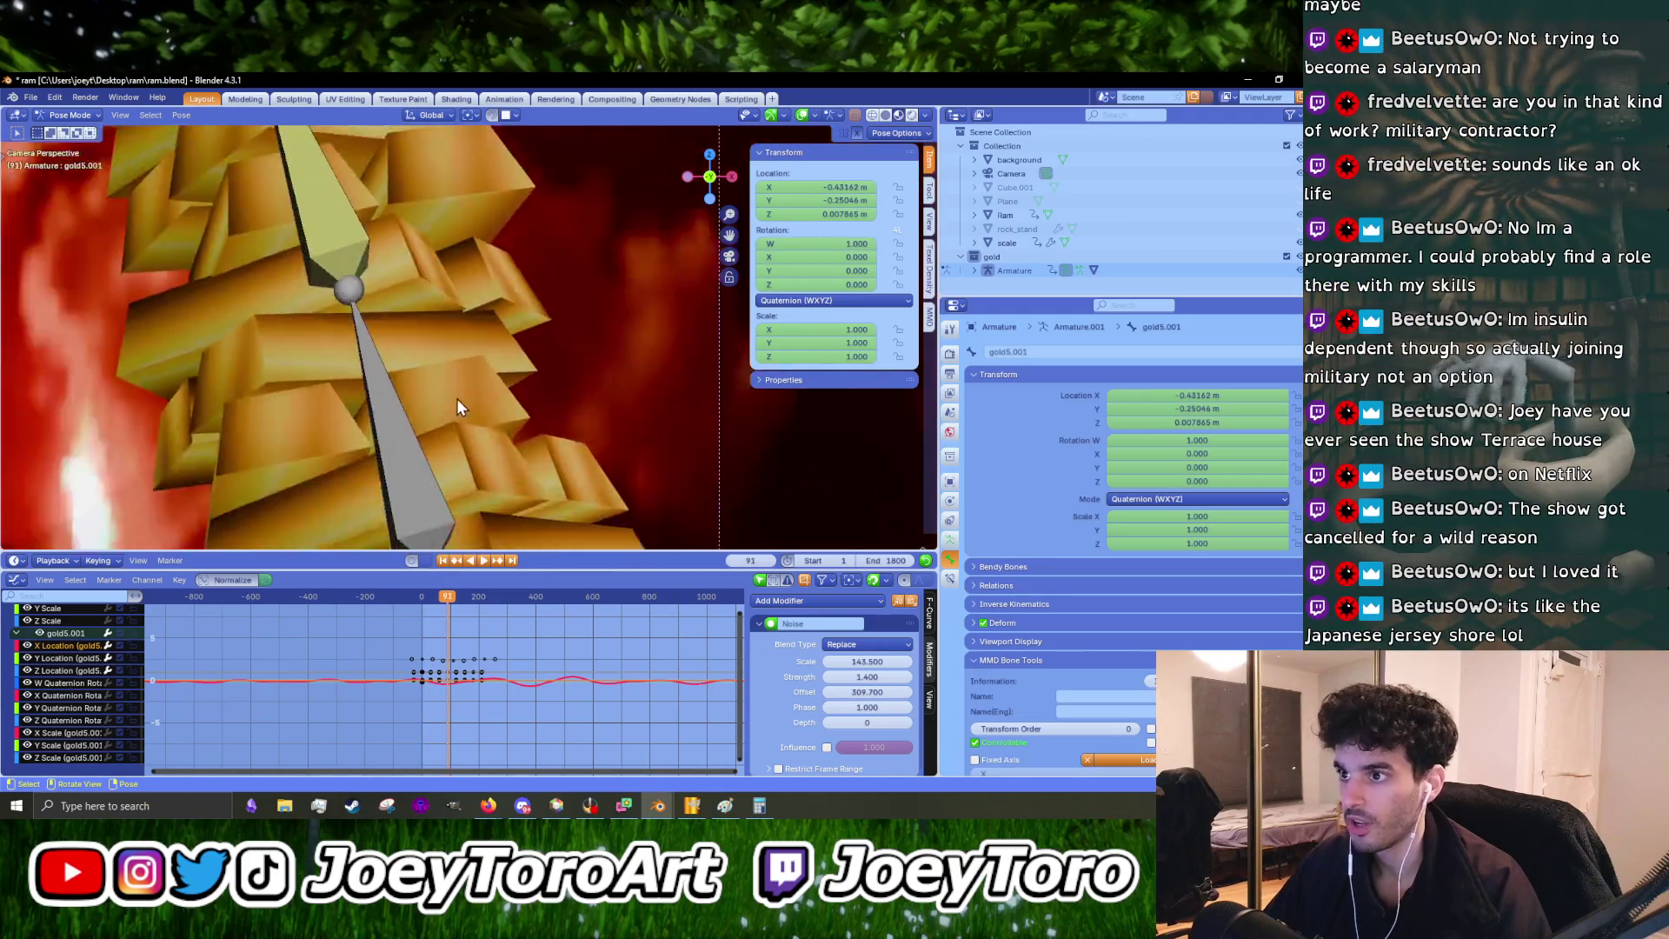
scroll(459, 397, "down", 2)
scroll(492, 687, "up", 2)
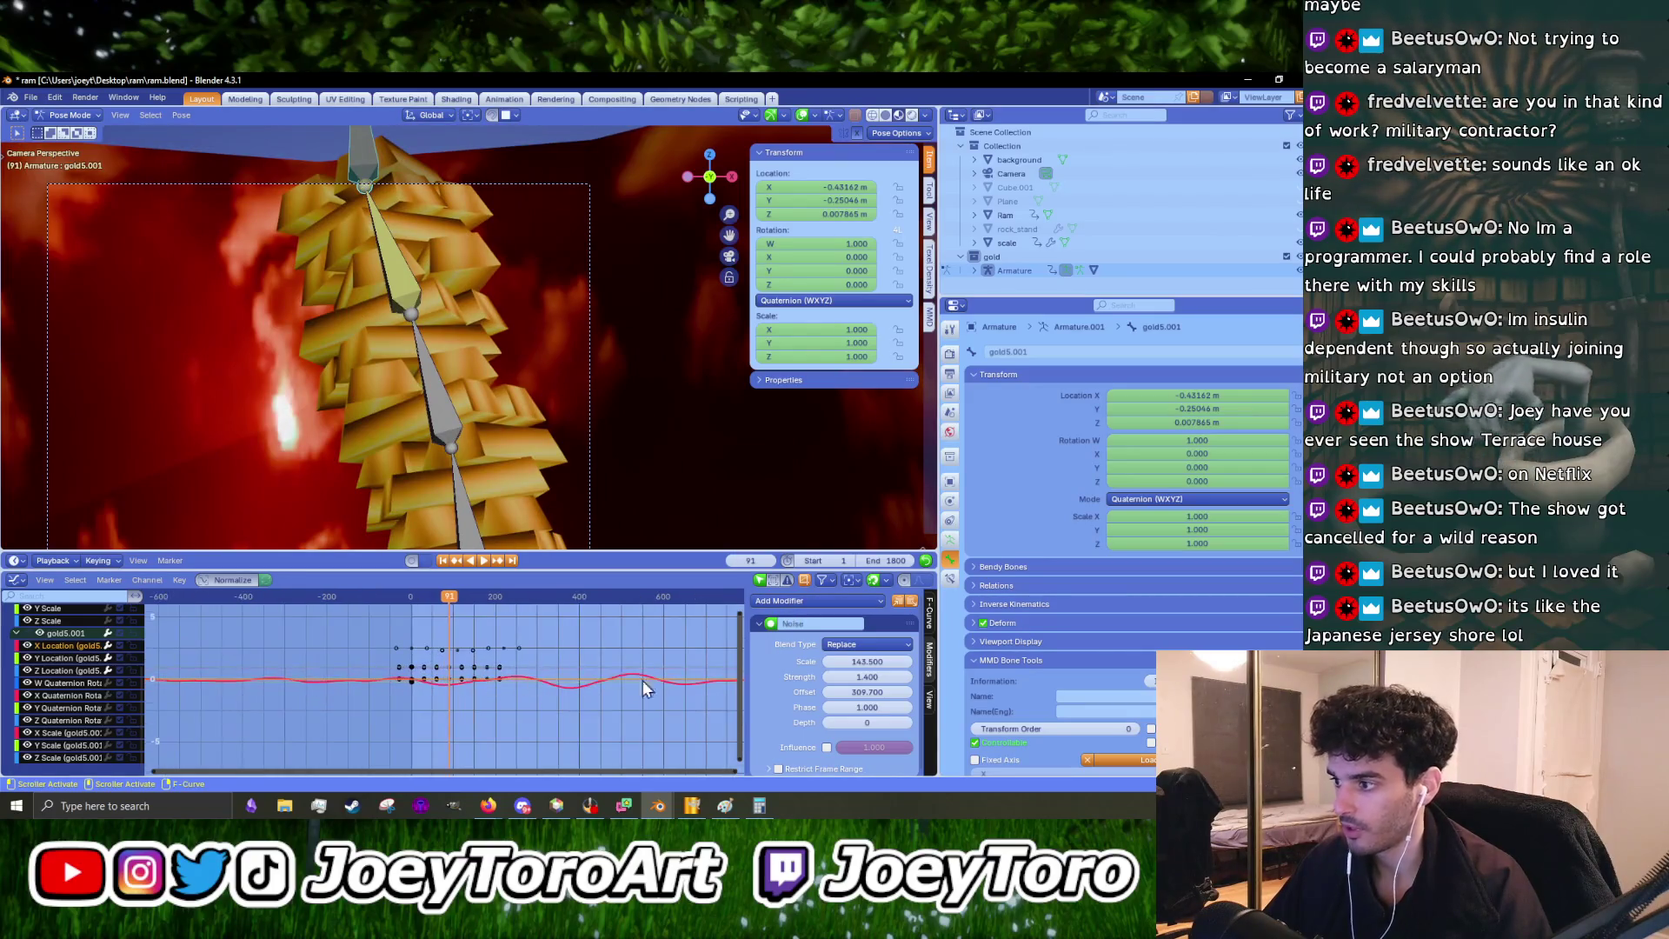
left_click_drag(867, 676, 814, 677)
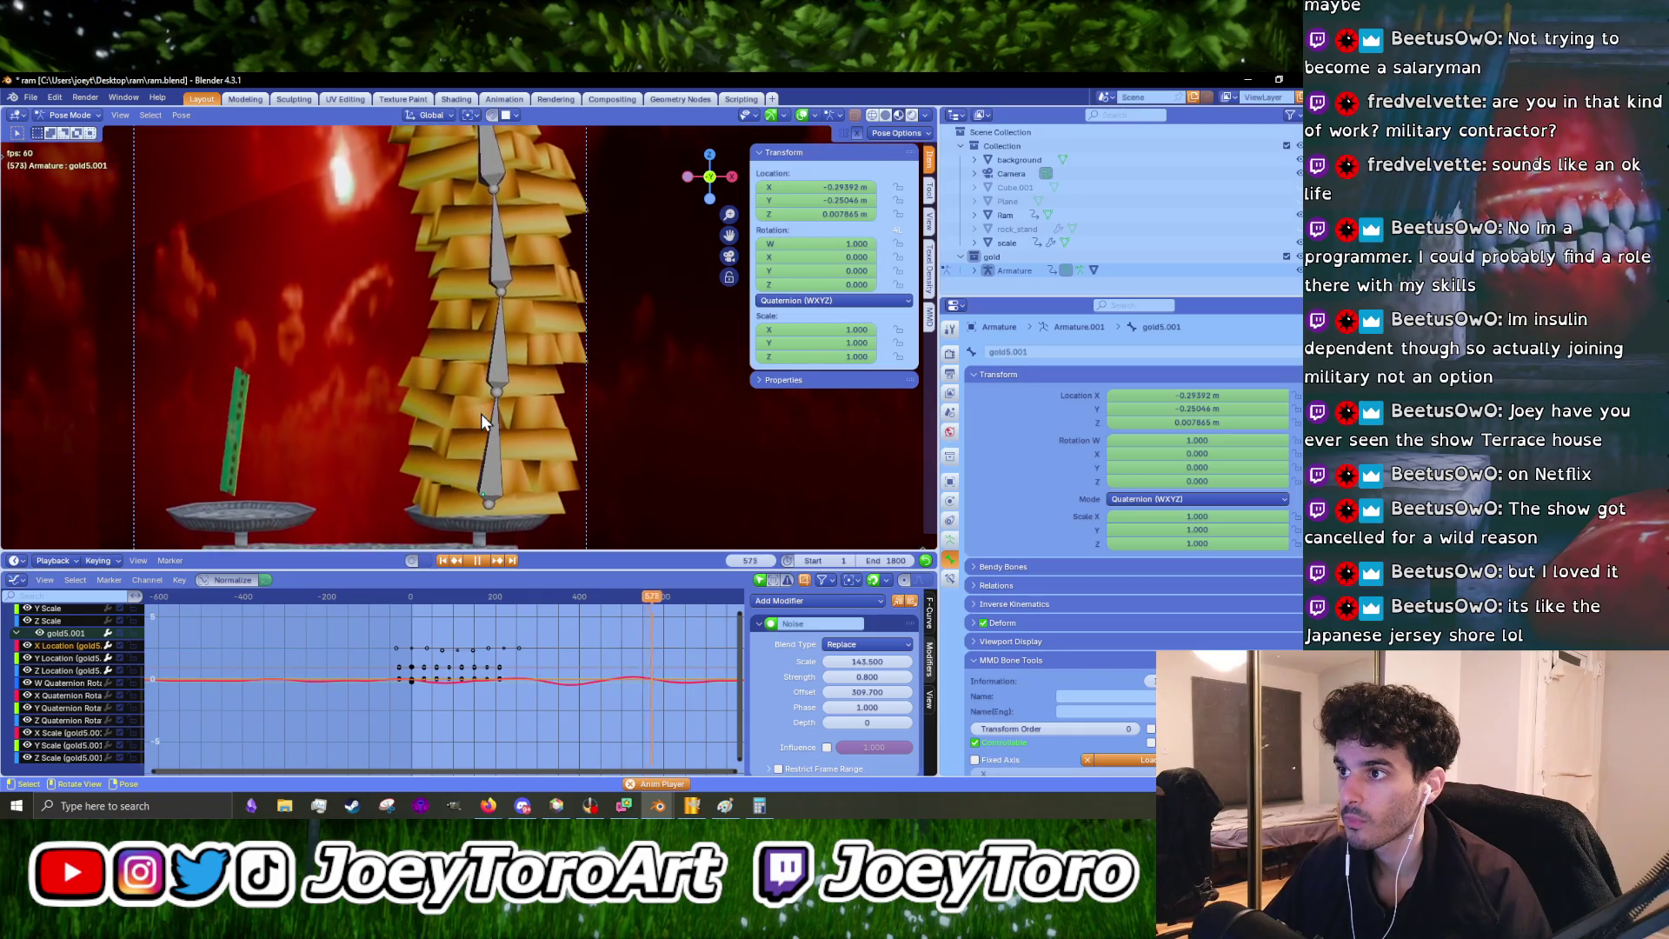
key("space")
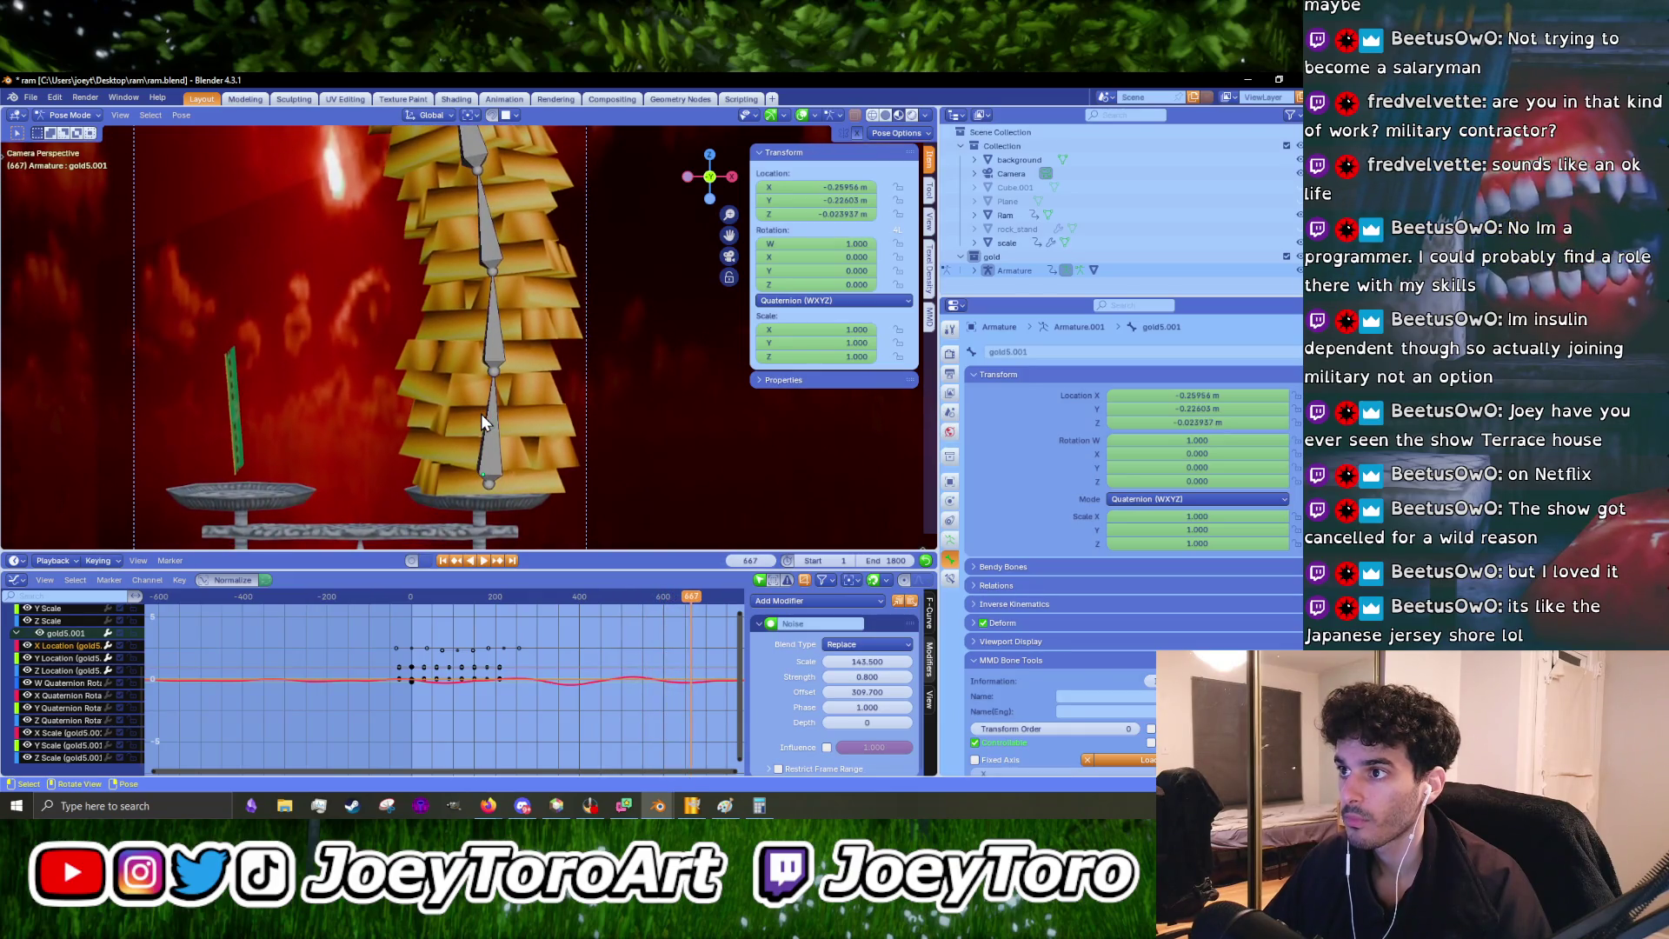
- Discard a trial phase change, then raise the noise scale to 200 to slow the wobble while replaying
scroll(539, 665, "down", 2)
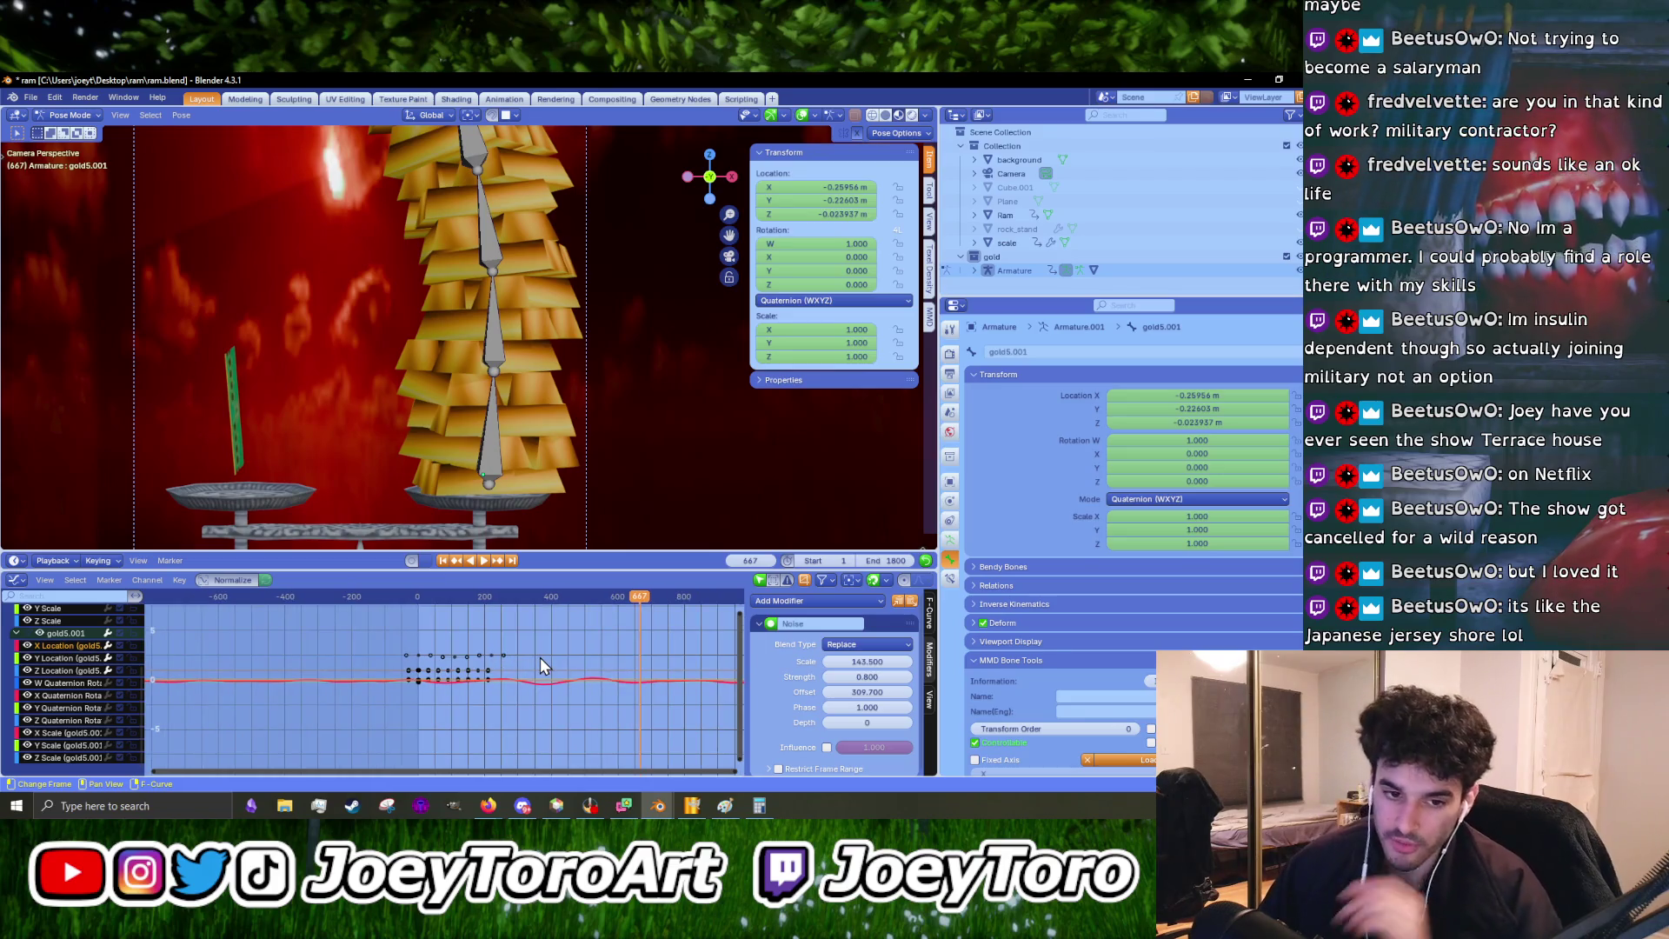
left_click_drag(866, 707, 912, 707)
key("Escape")
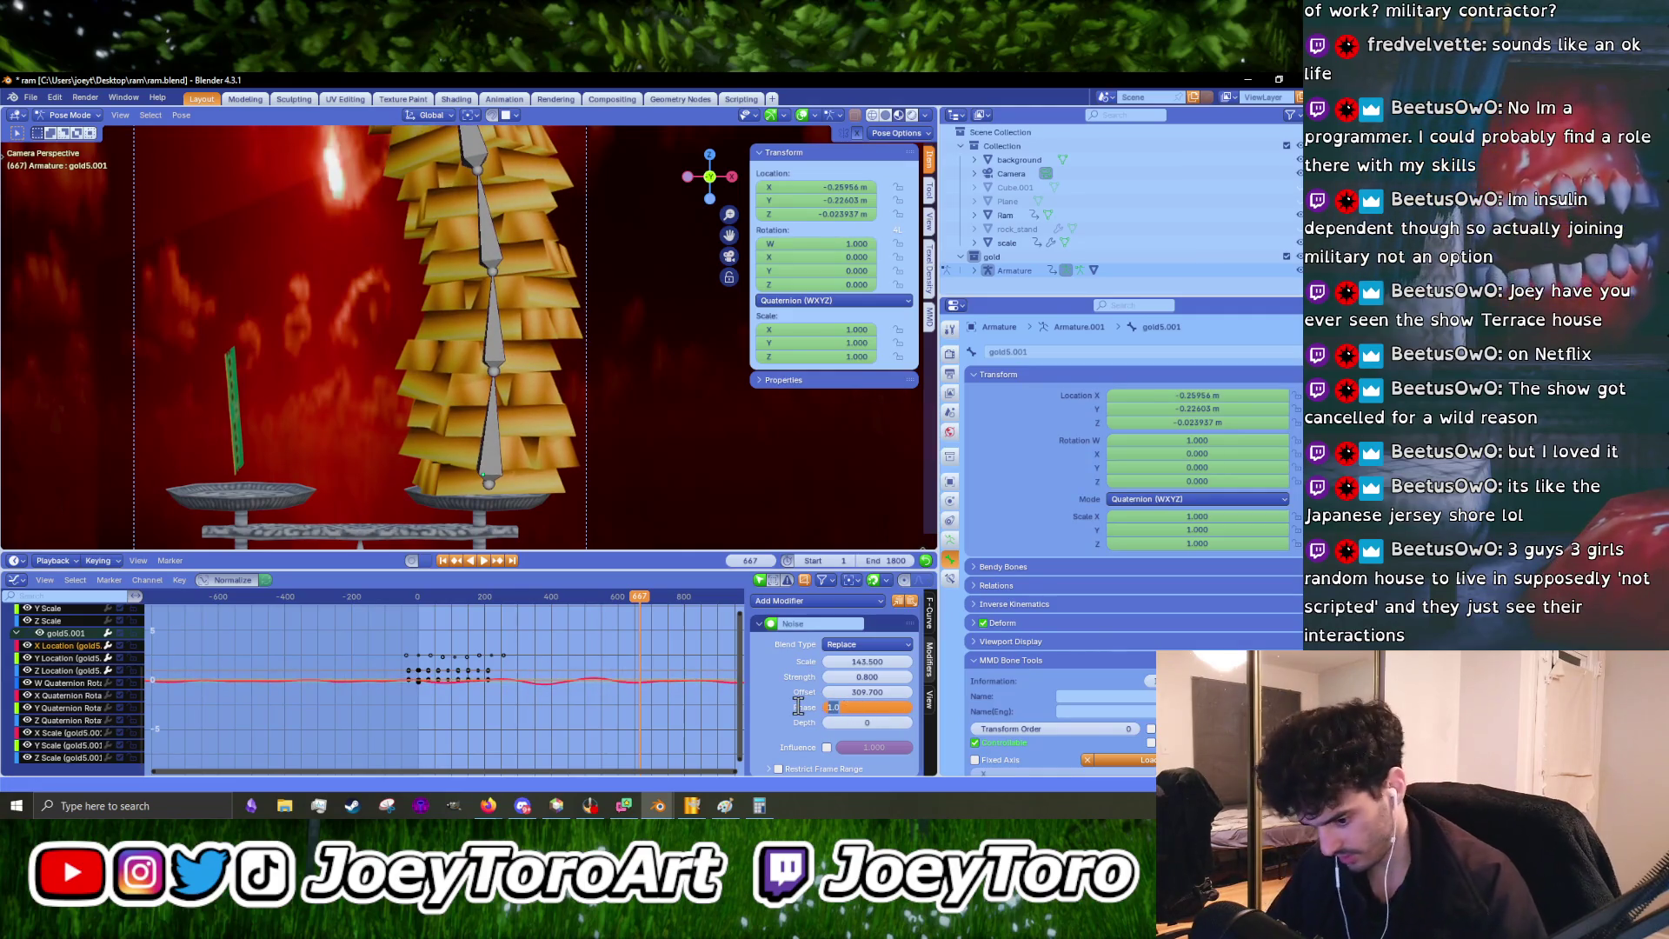
scroll(529, 669, "up", 2)
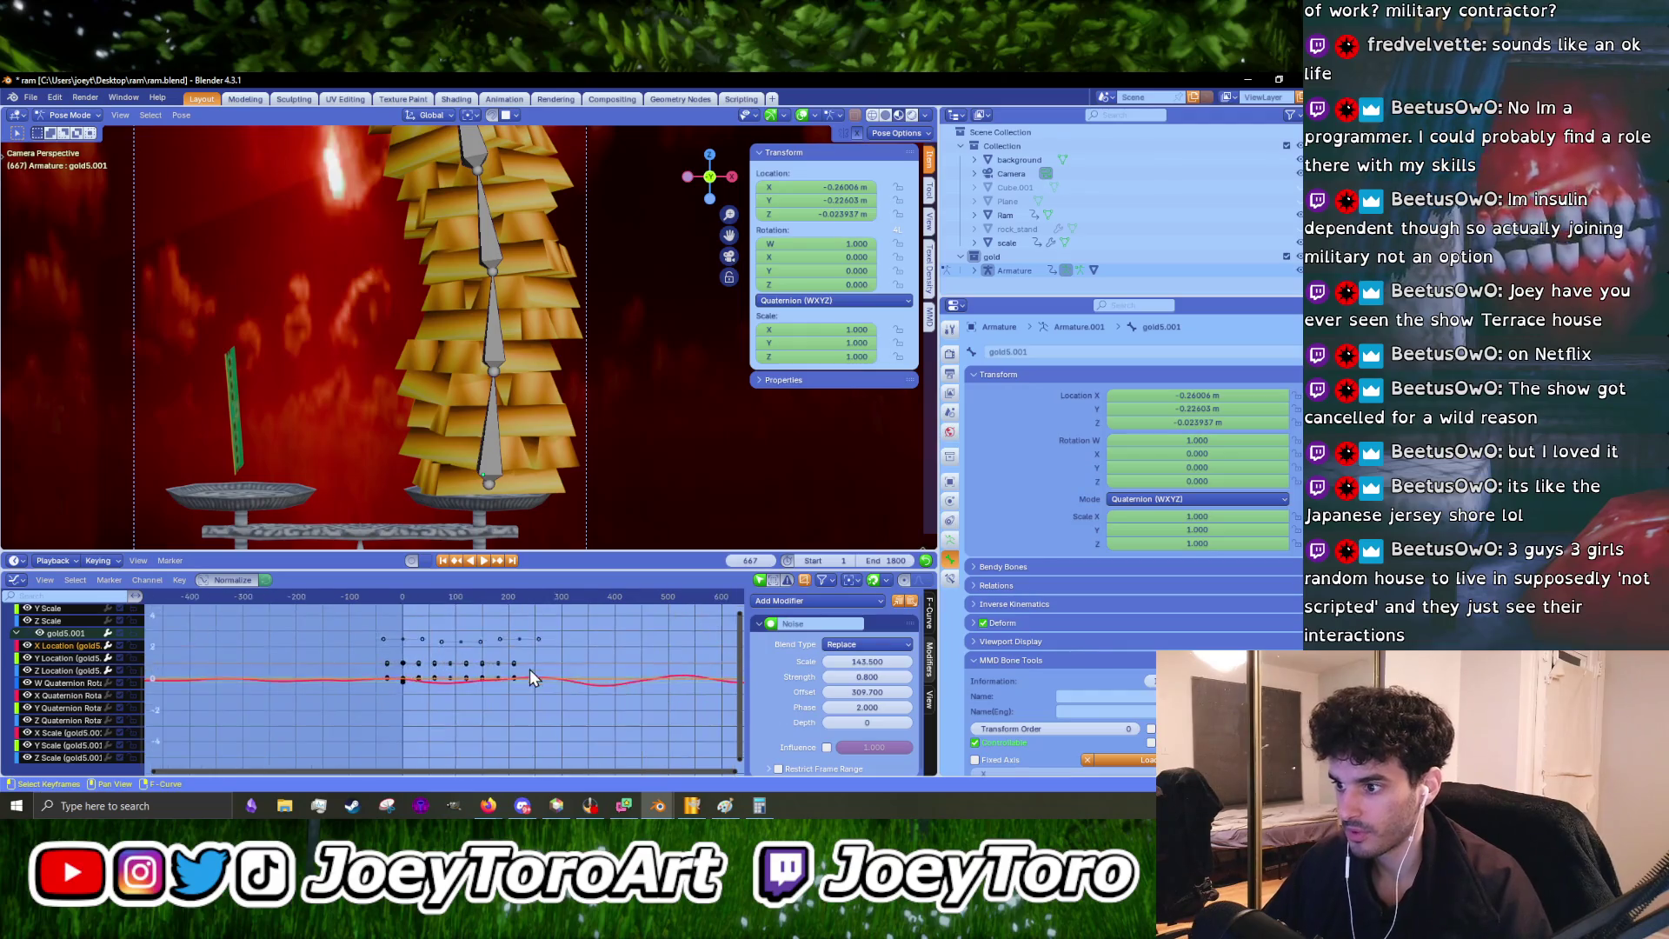
left_click(402, 602)
key("space")
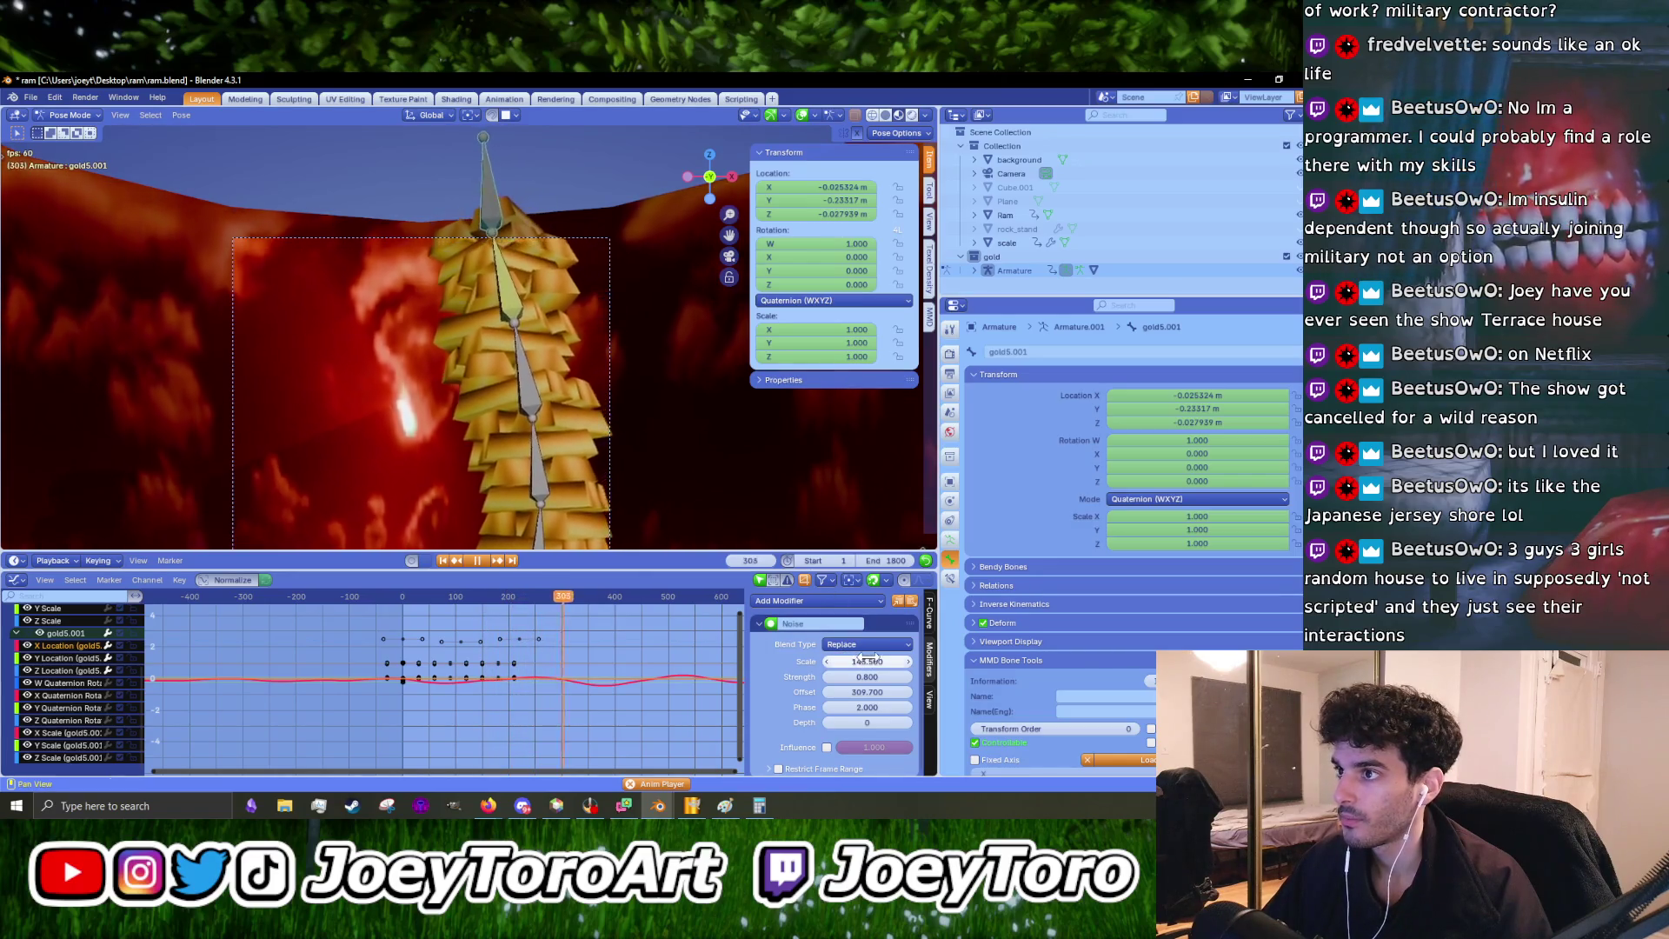
mouse_move(872, 663)
left_mouse_down()
mouse_move(917, 662)
mouse_move(848, 661)
left_mouse_up()
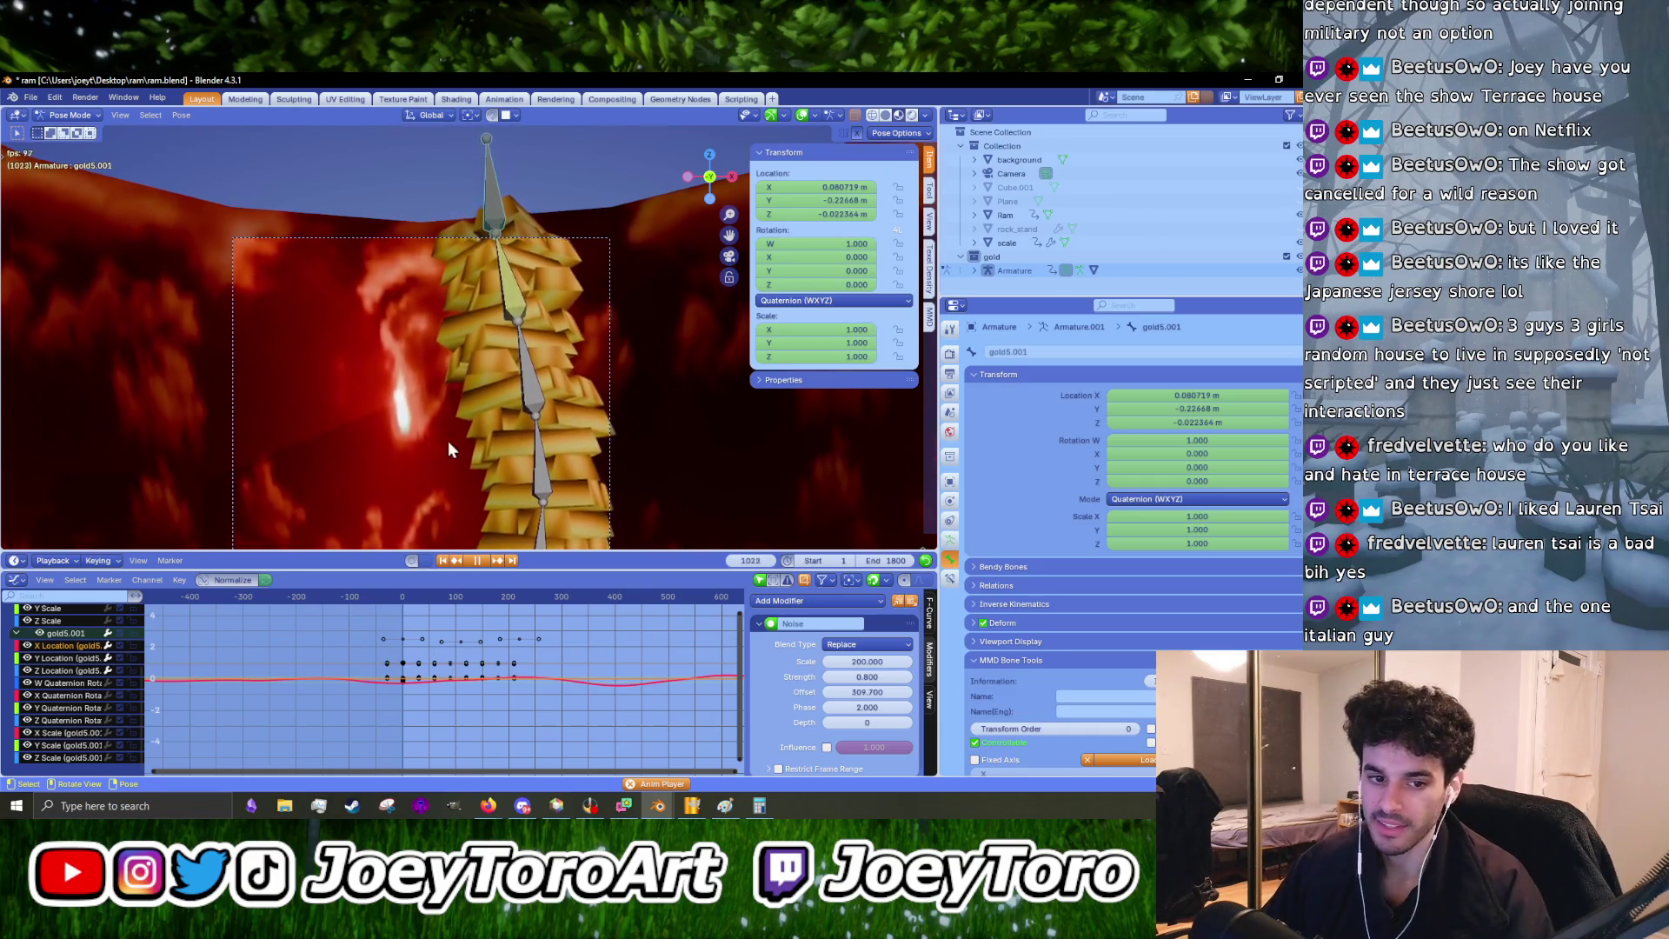
- Enlarge the timeline to show the keyframe summary
scroll(489, 438, "down", 2)
scroll(560, 414, "up", 2)
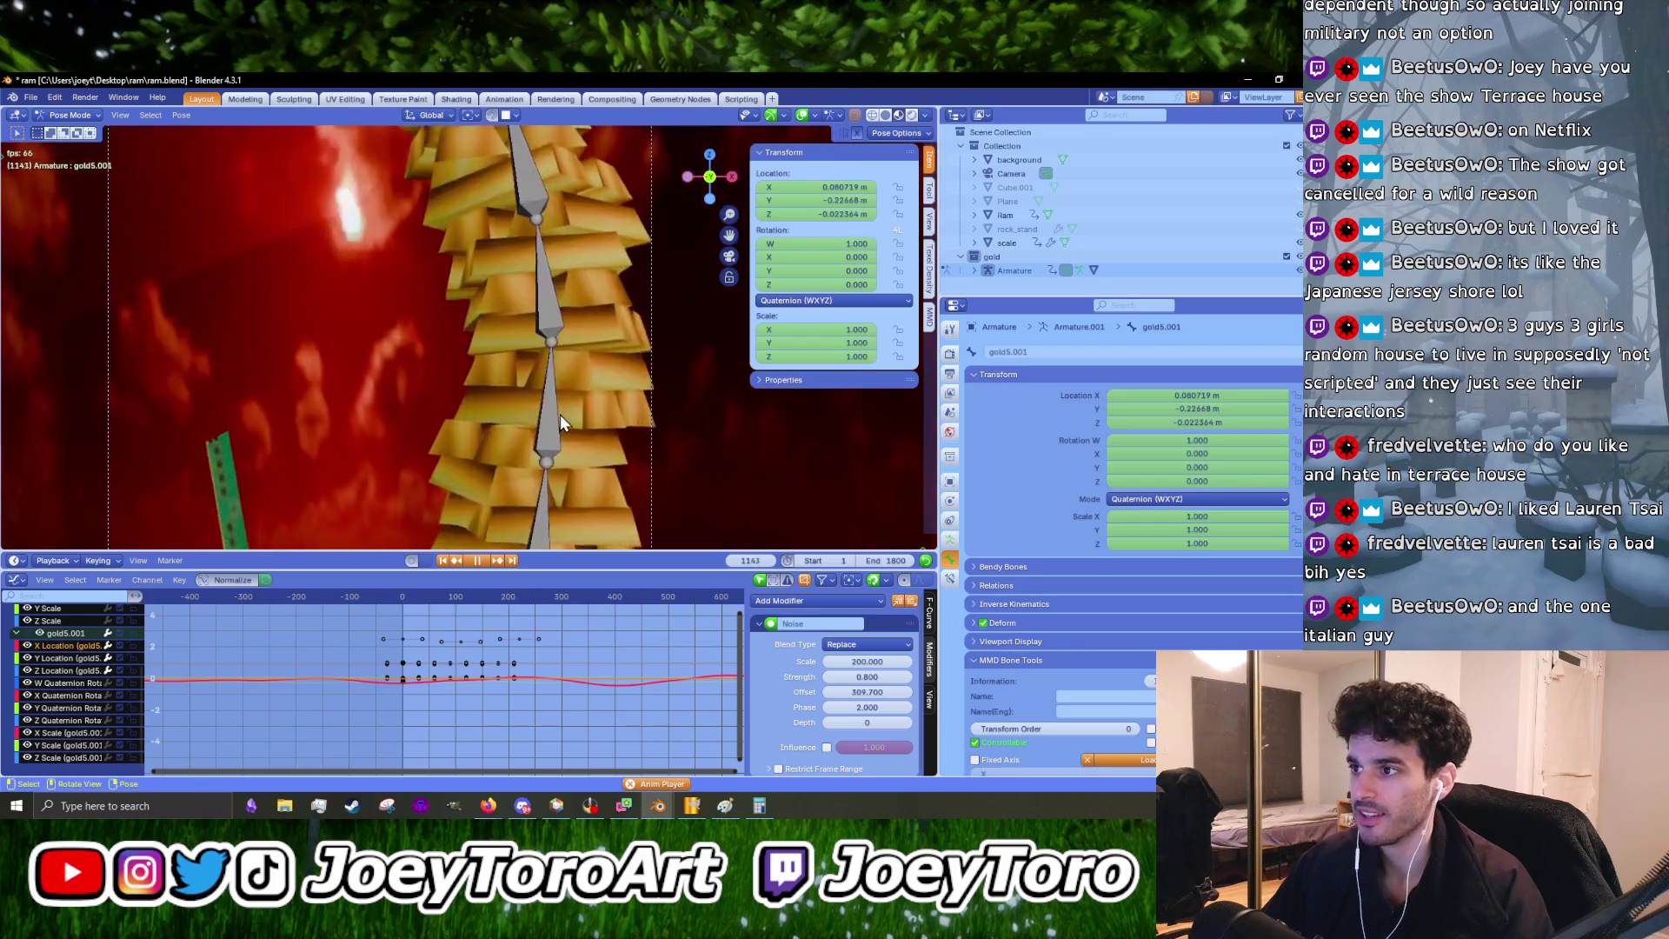
left_click_drag(587, 572, 589, 648)
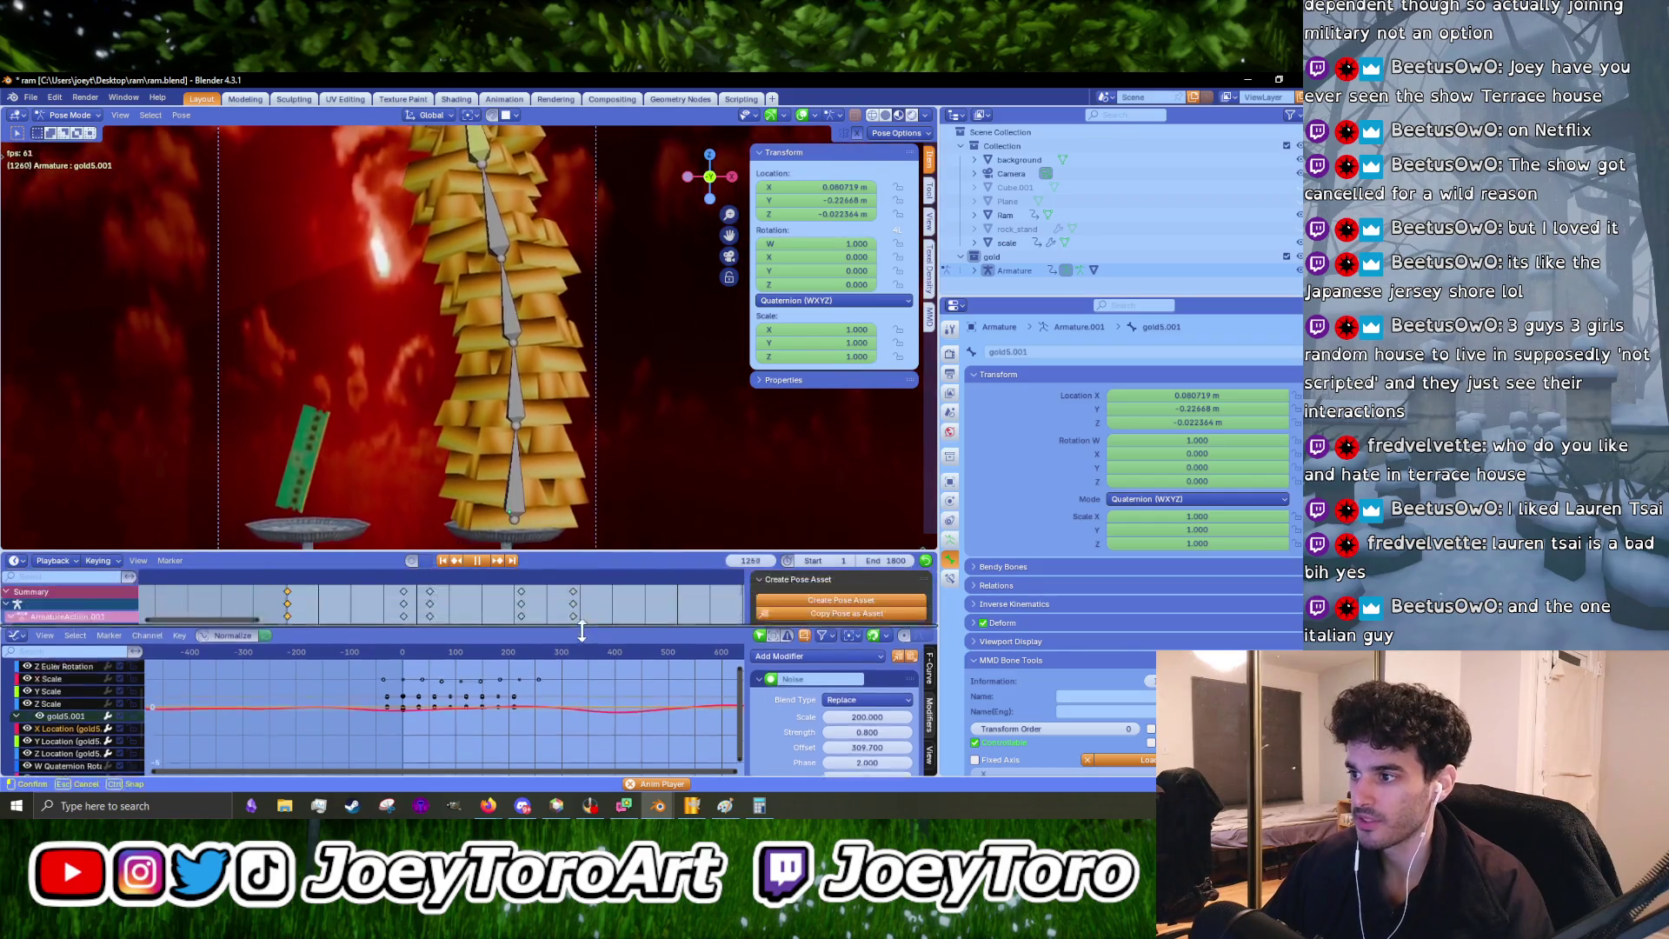
- Make the 3D view taller, enlarge the Graph Editor, and stop playback
left_click_drag(591, 553, 587, 629)
scroll(570, 411, "down", 3)
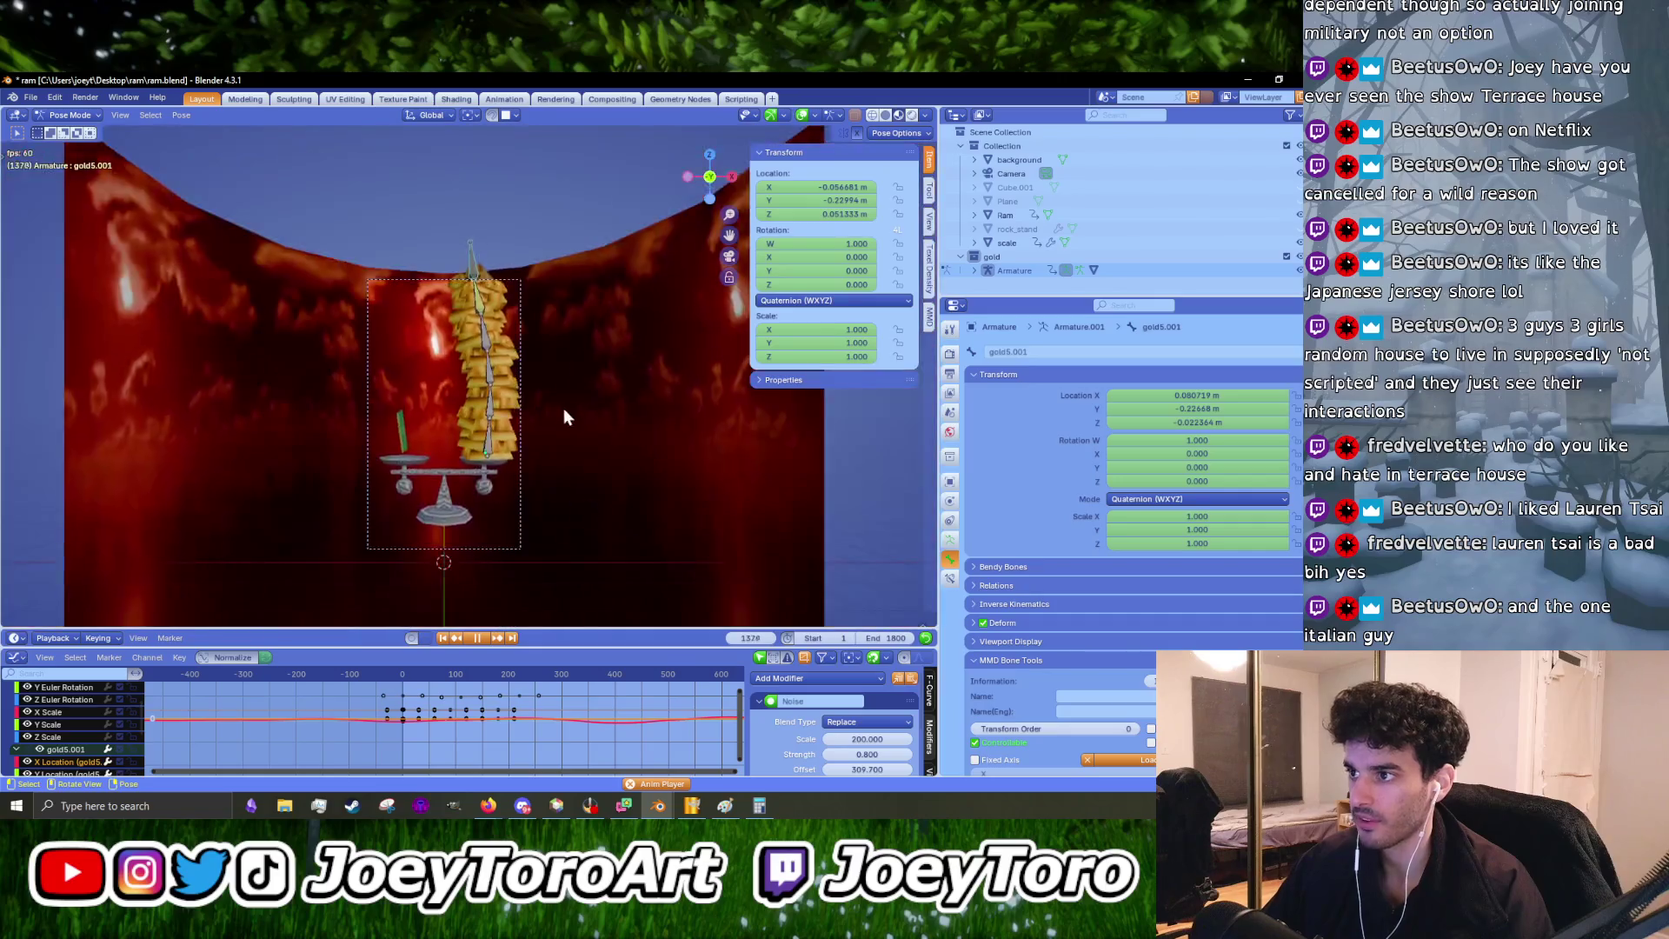
scroll(521, 405, "up", 3)
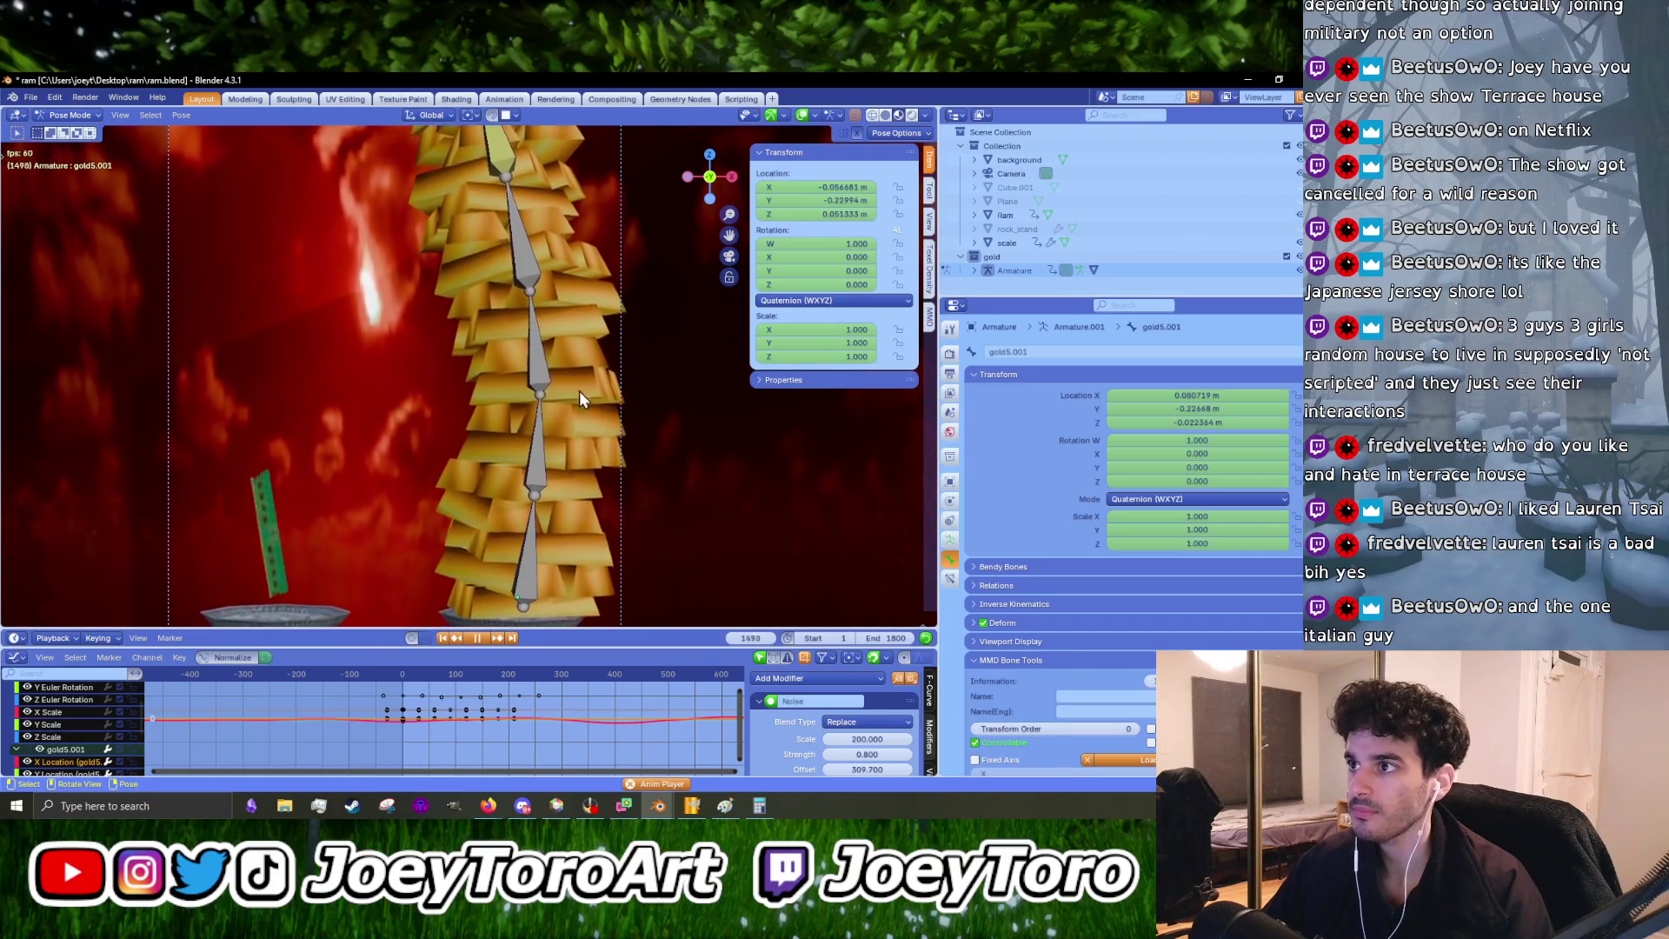
scroll(577, 405, "down", 4)
scroll(575, 405, "up", 4)
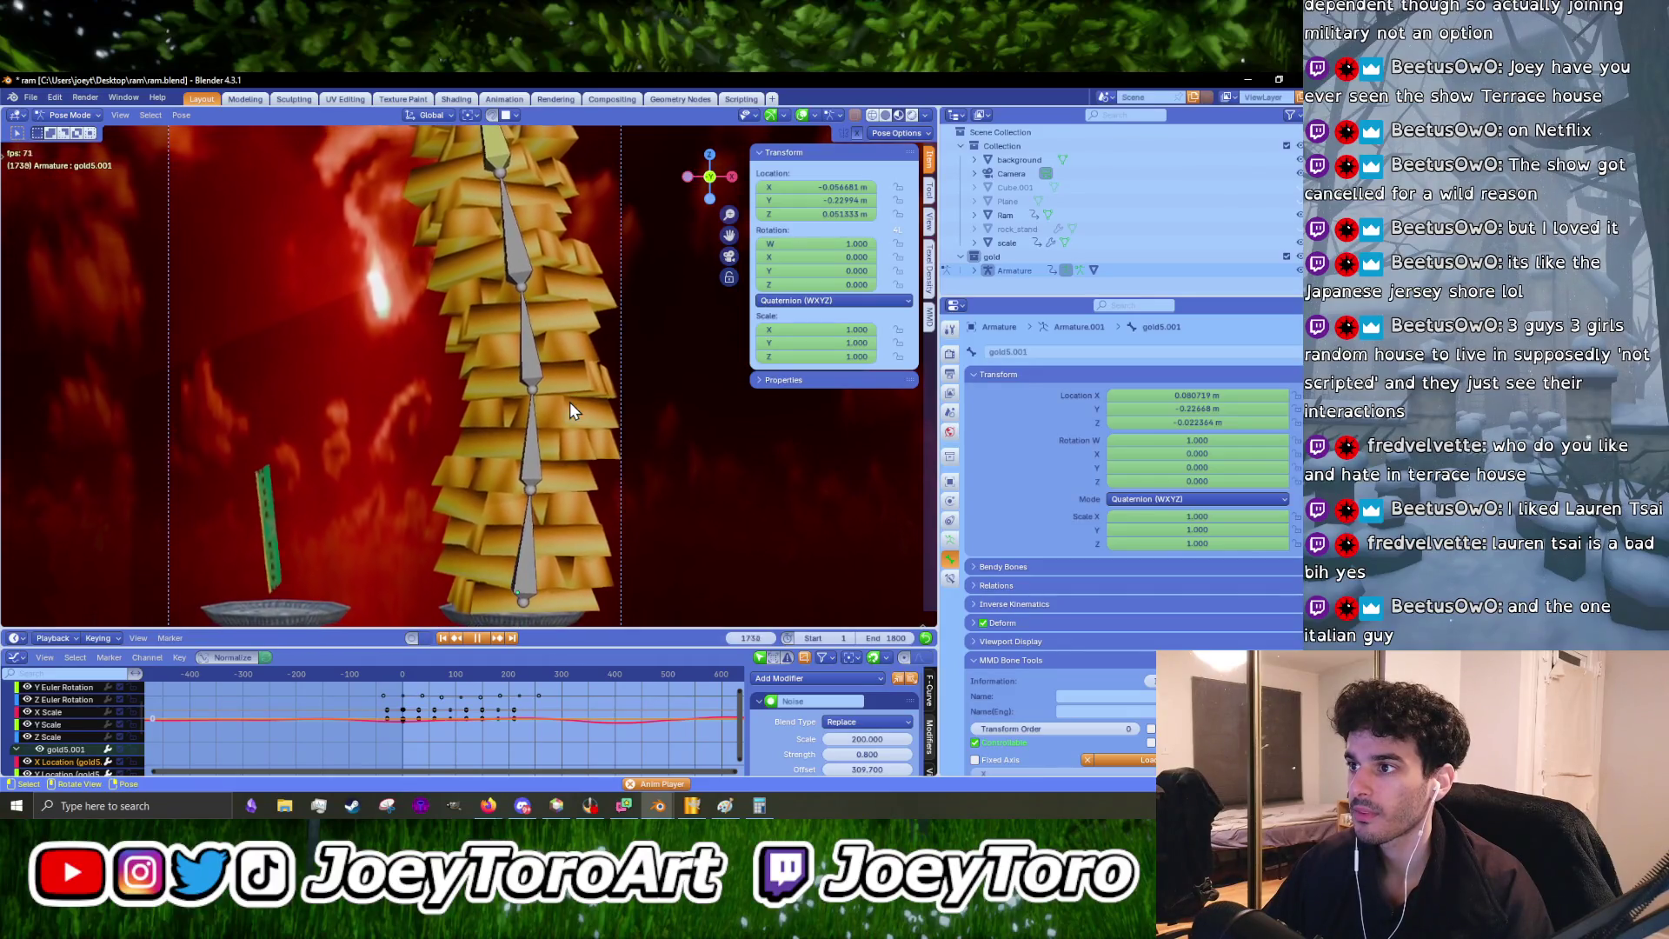
left_click_drag(571, 628, 582, 485)
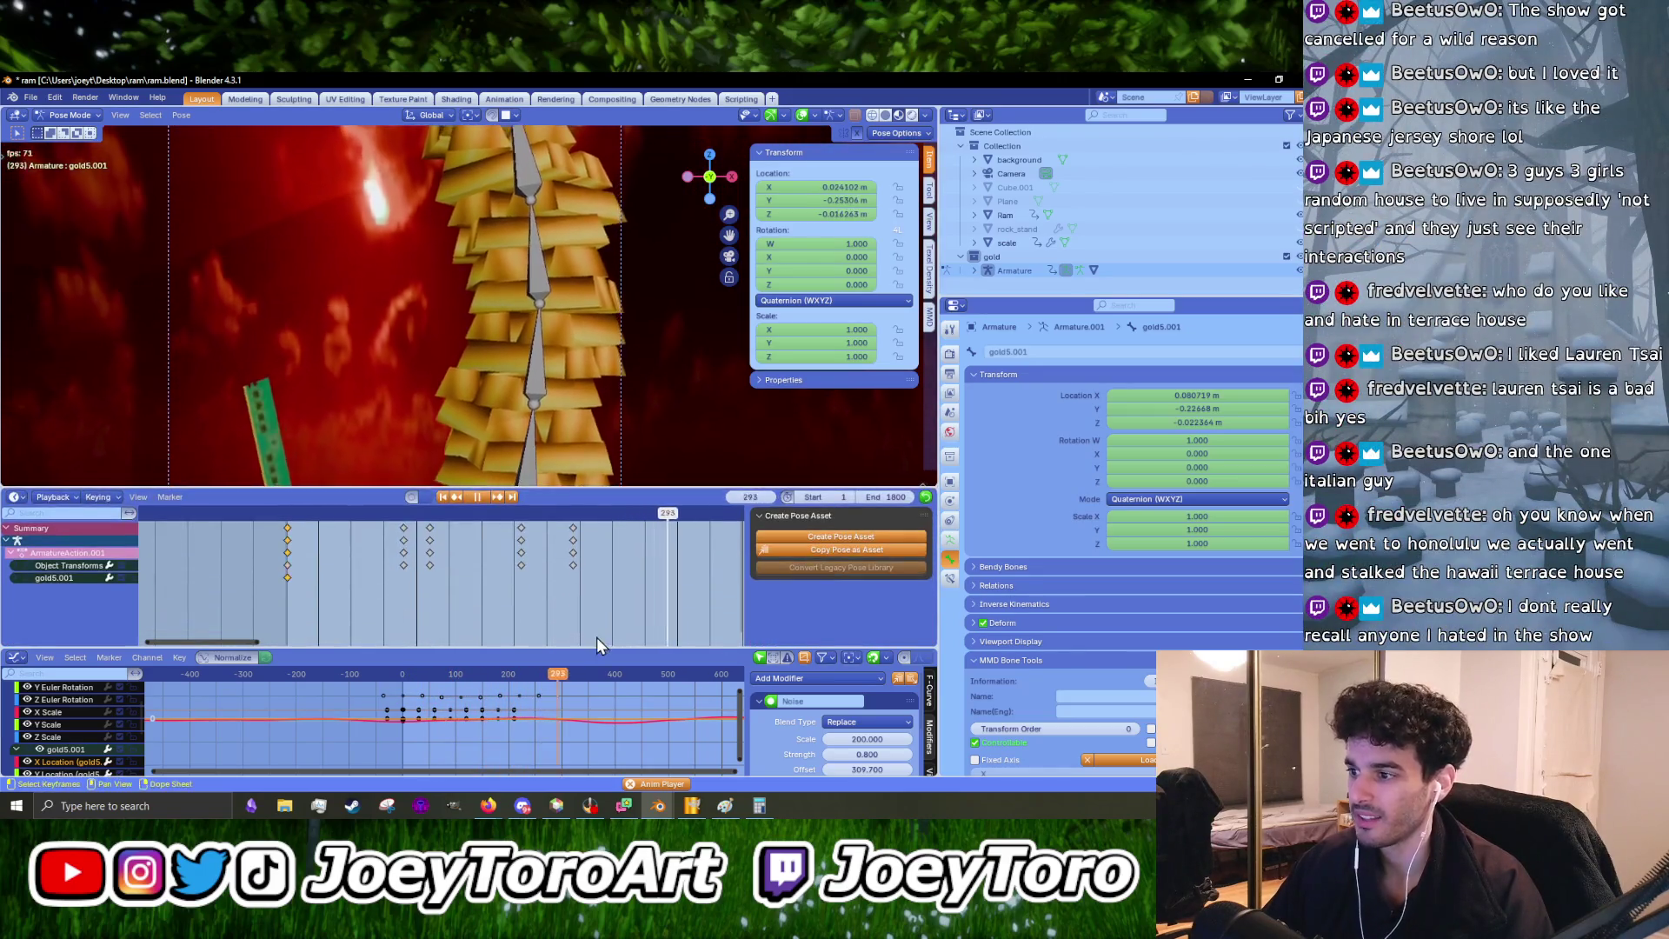
left_click_drag(591, 648, 609, 545)
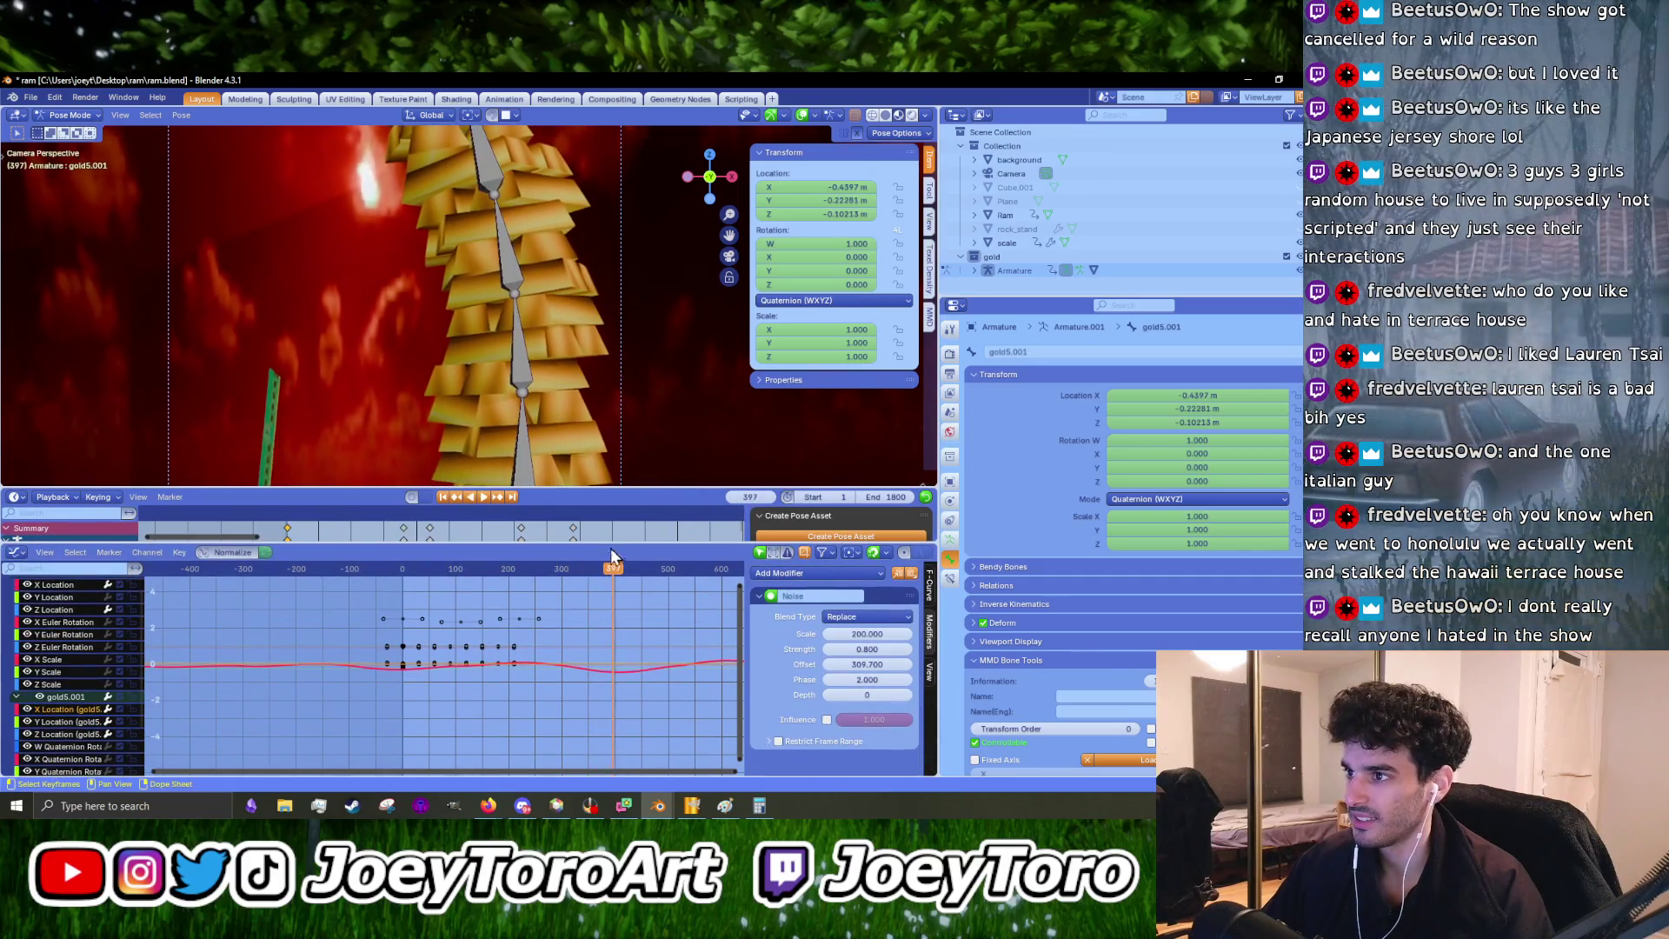
key("space")
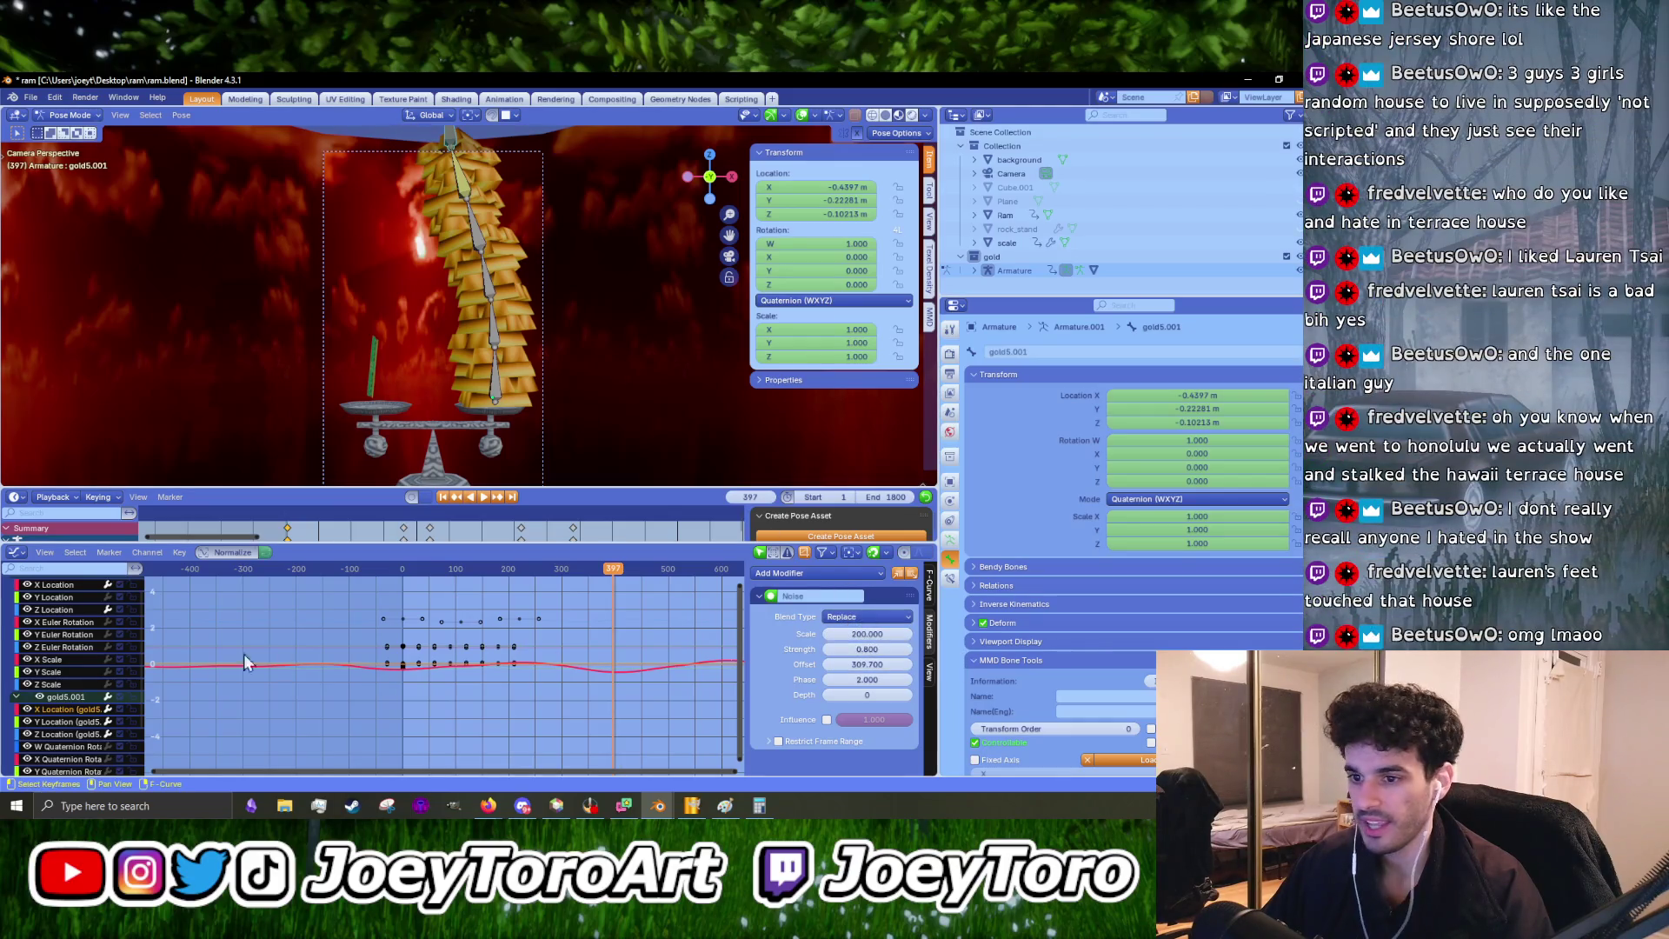
- Inspect the Noise modifiers on gold5.001's Y and Z Location curves and recentre the gold stack
left_click(73, 722)
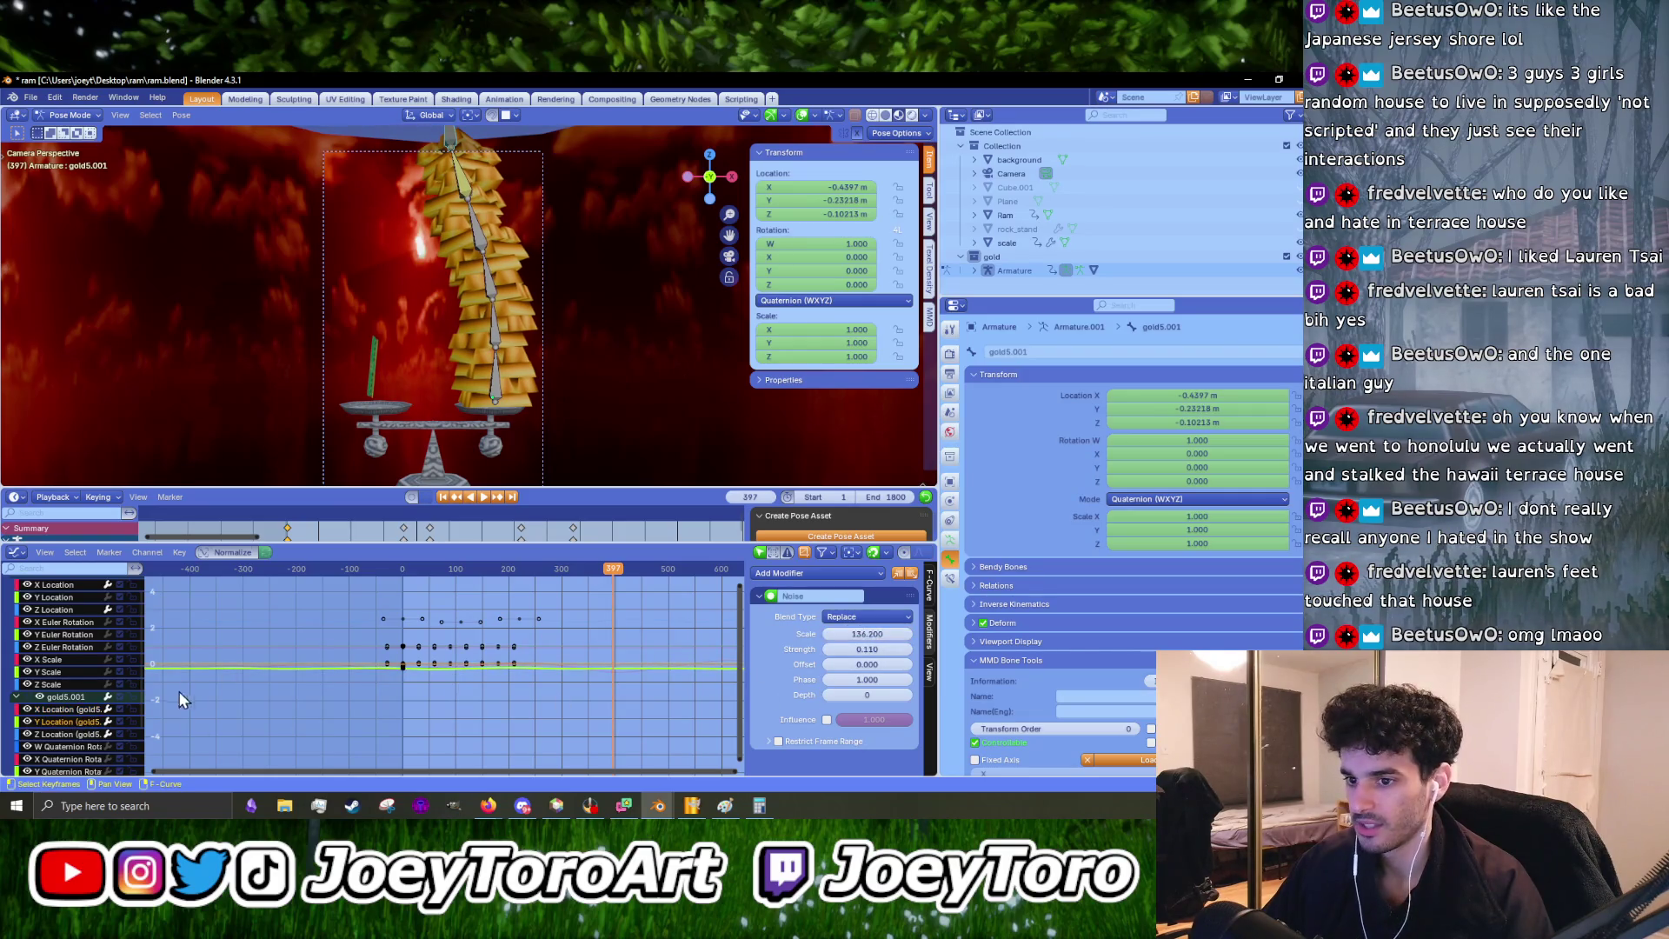
left_click(66, 735)
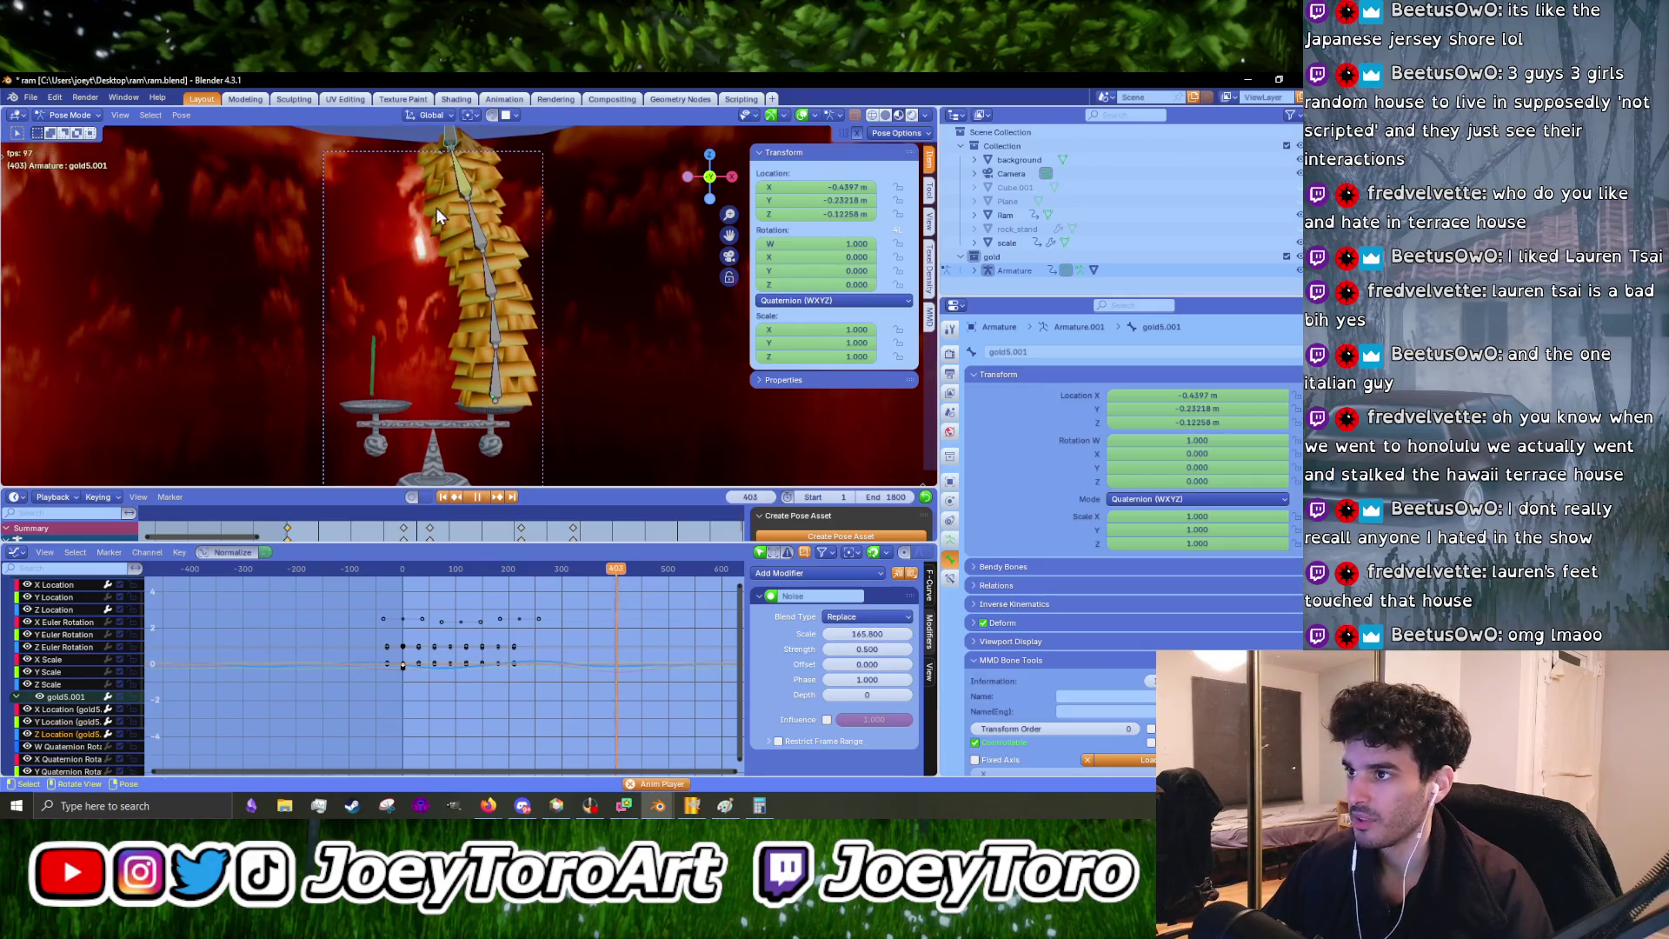
scroll(494, 325, "up", 3)
middle_click_drag(514, 226, 542, 343, "shift")
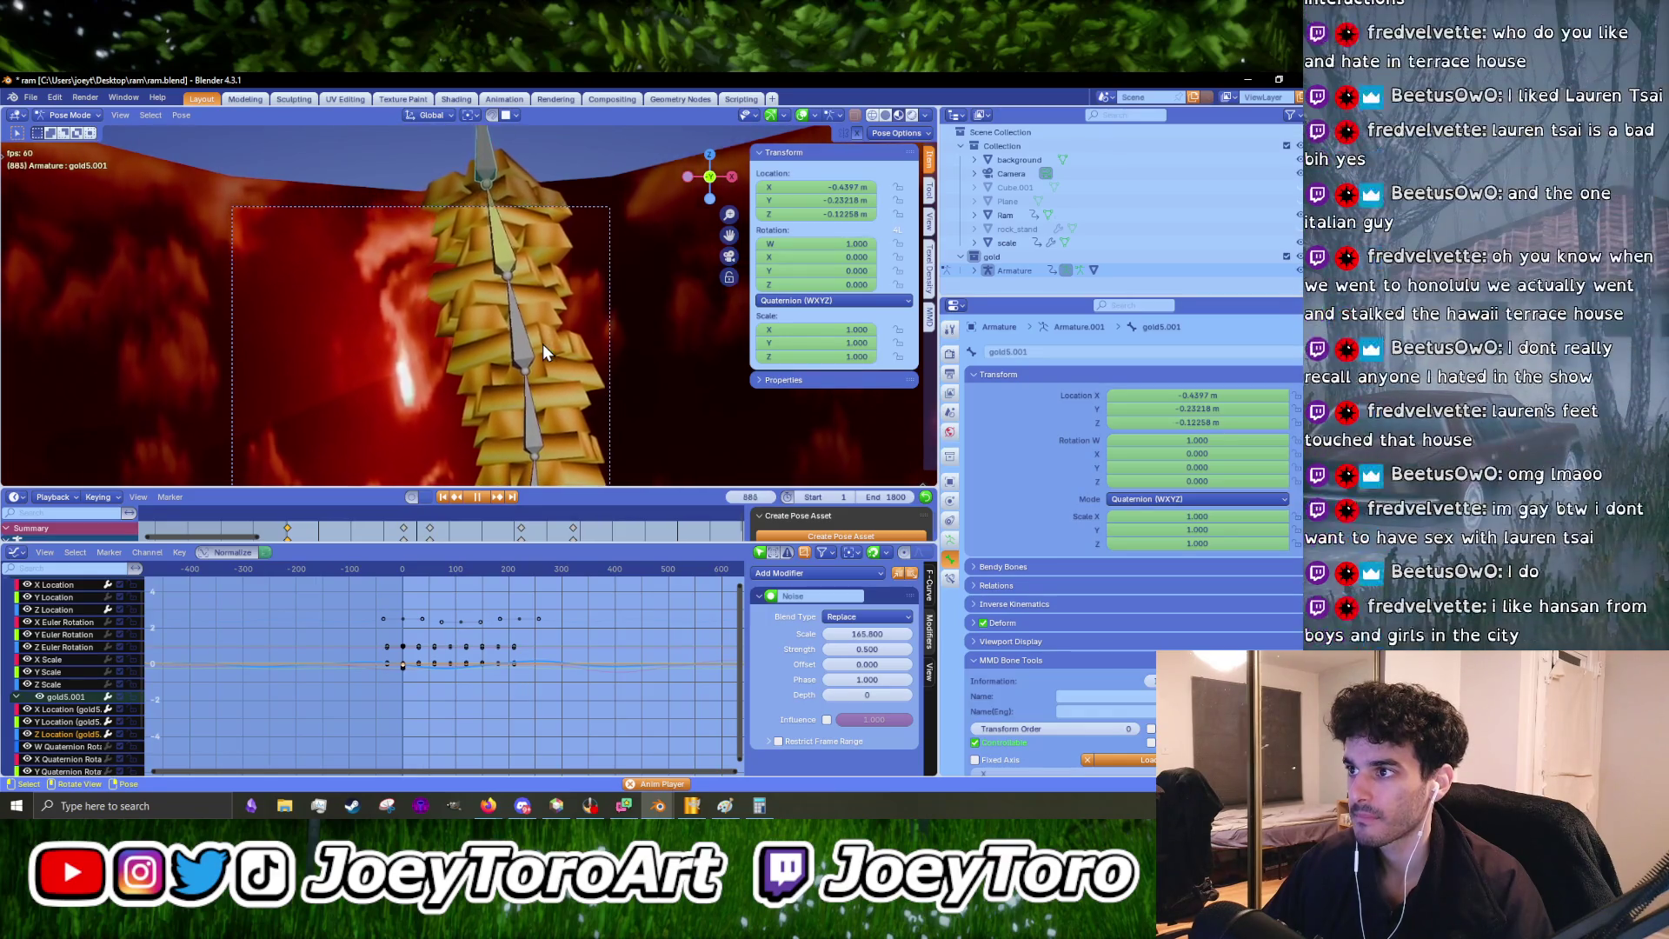
scroll(543, 342, "down", 5)
scroll(538, 346, "up", 3)
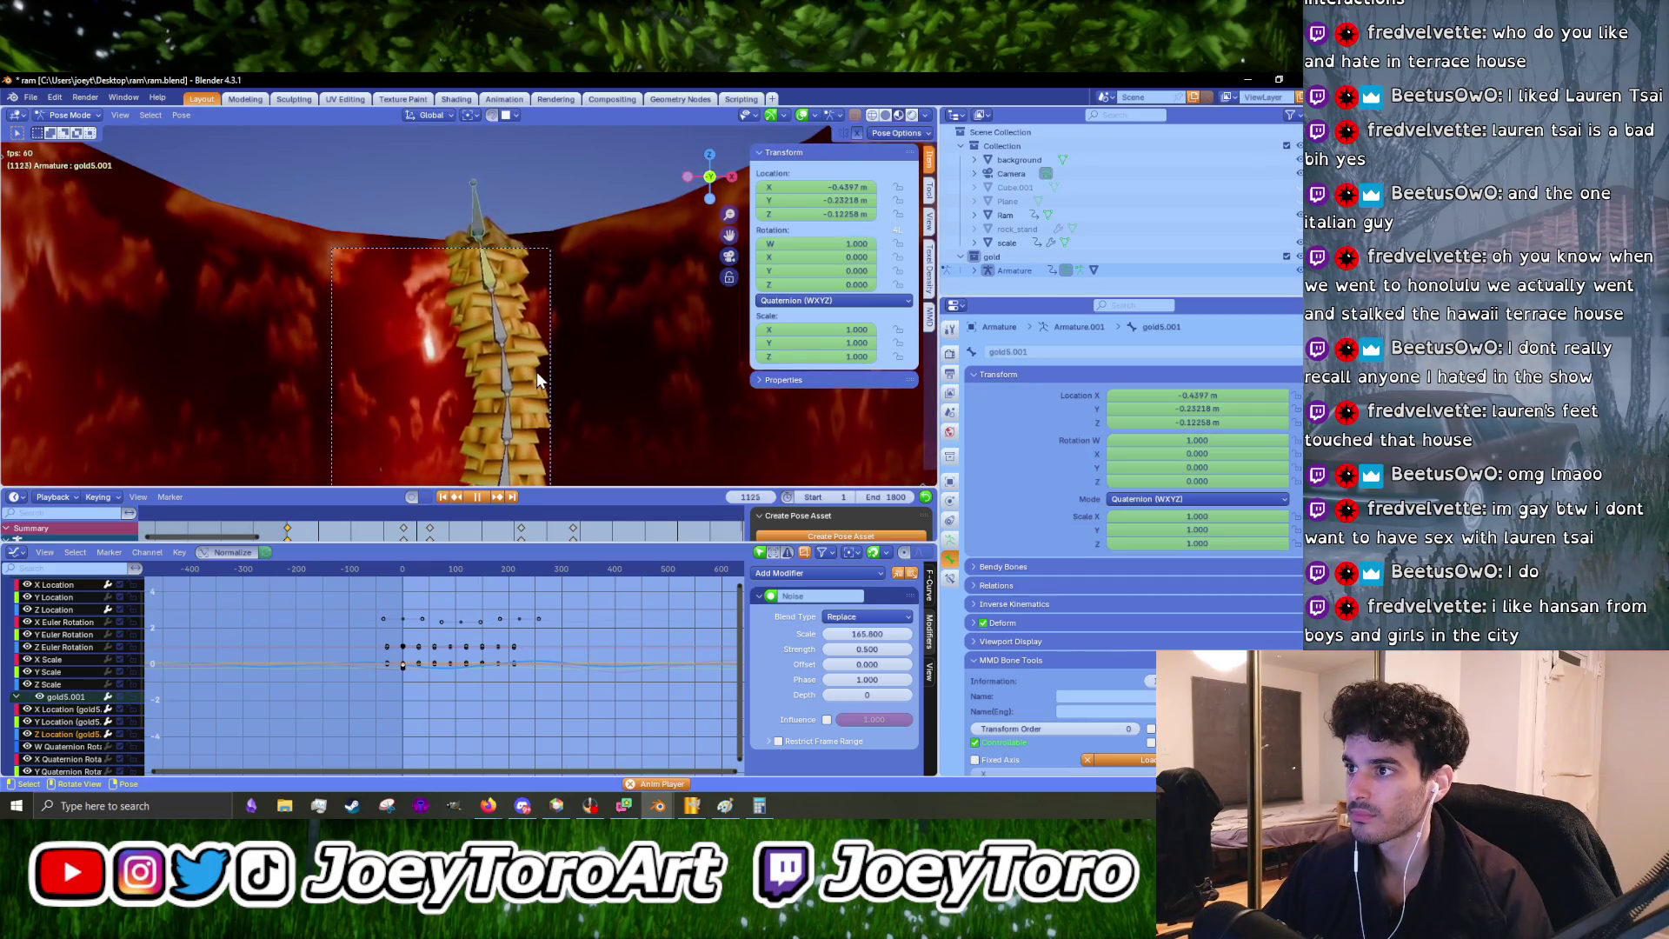
scroll(537, 380, "up", 5)
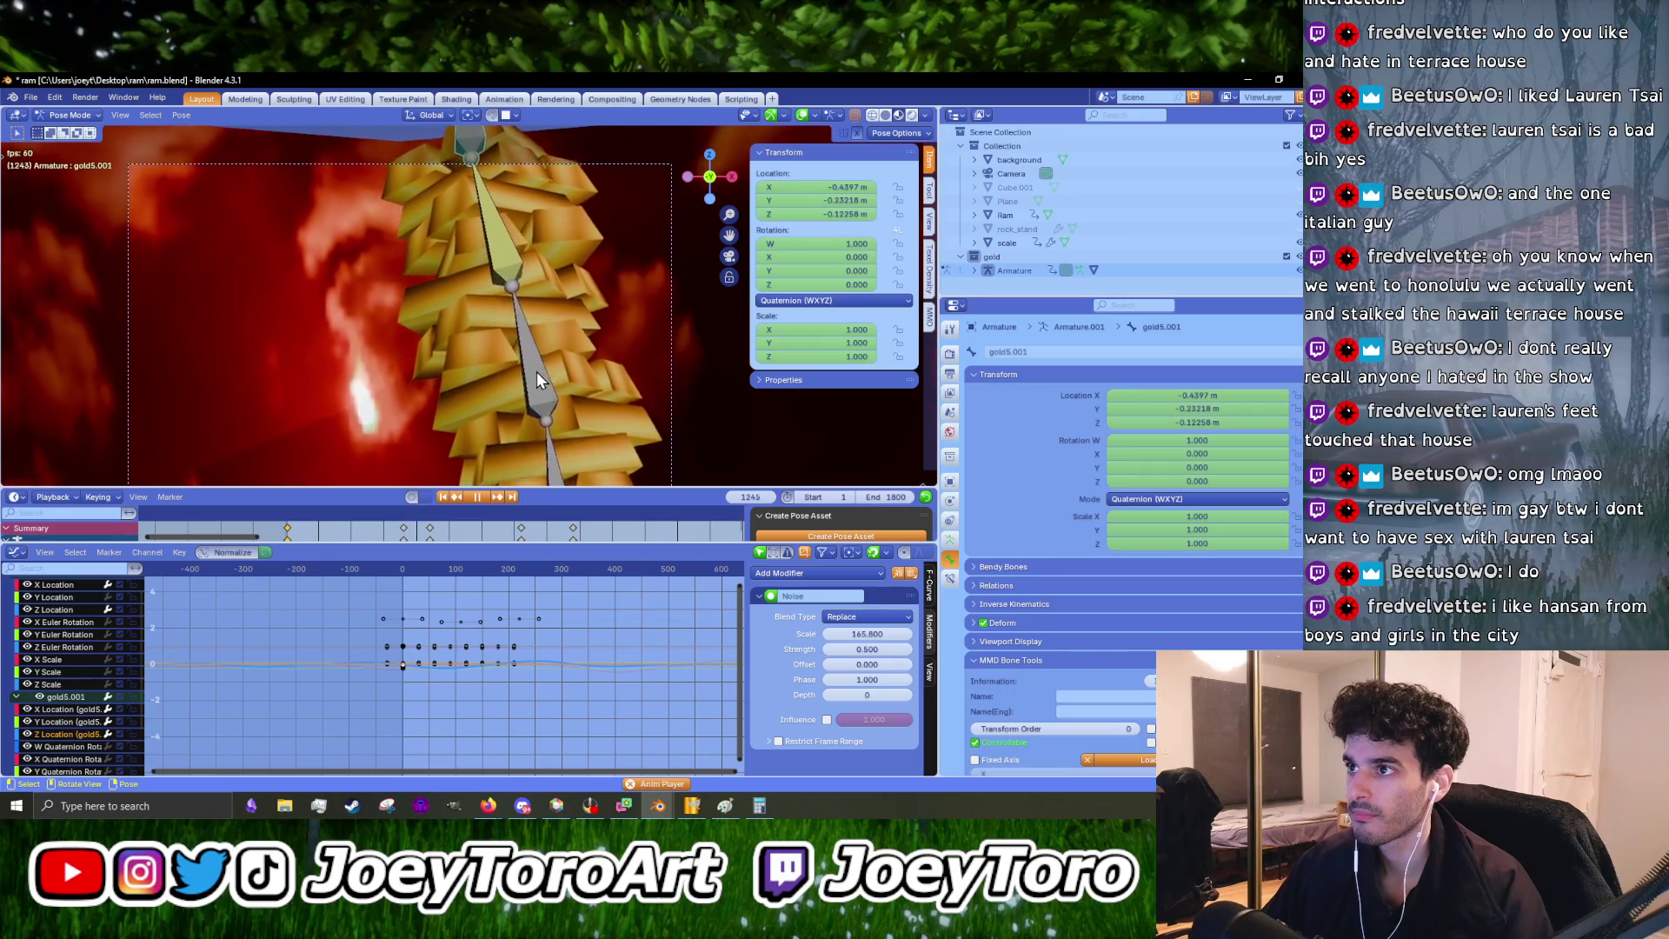
- Stop playback at frame 1322 and put the gold armature into Edit Mode
key("space")
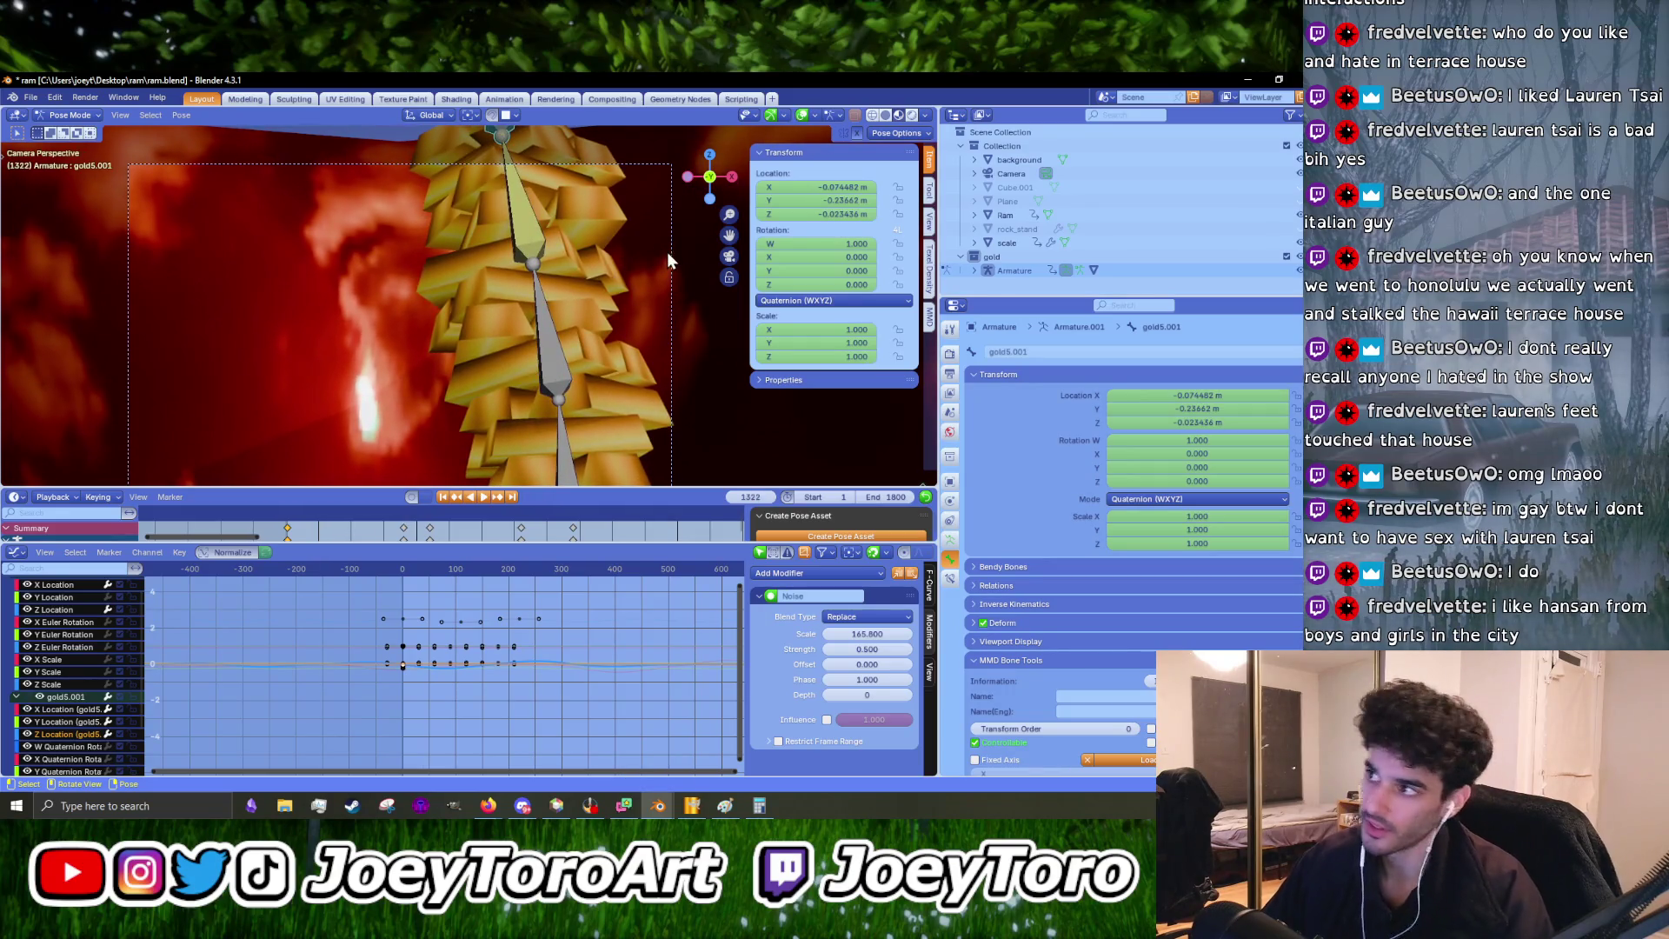
key("Tab")
scroll(669, 254, "down", 5)
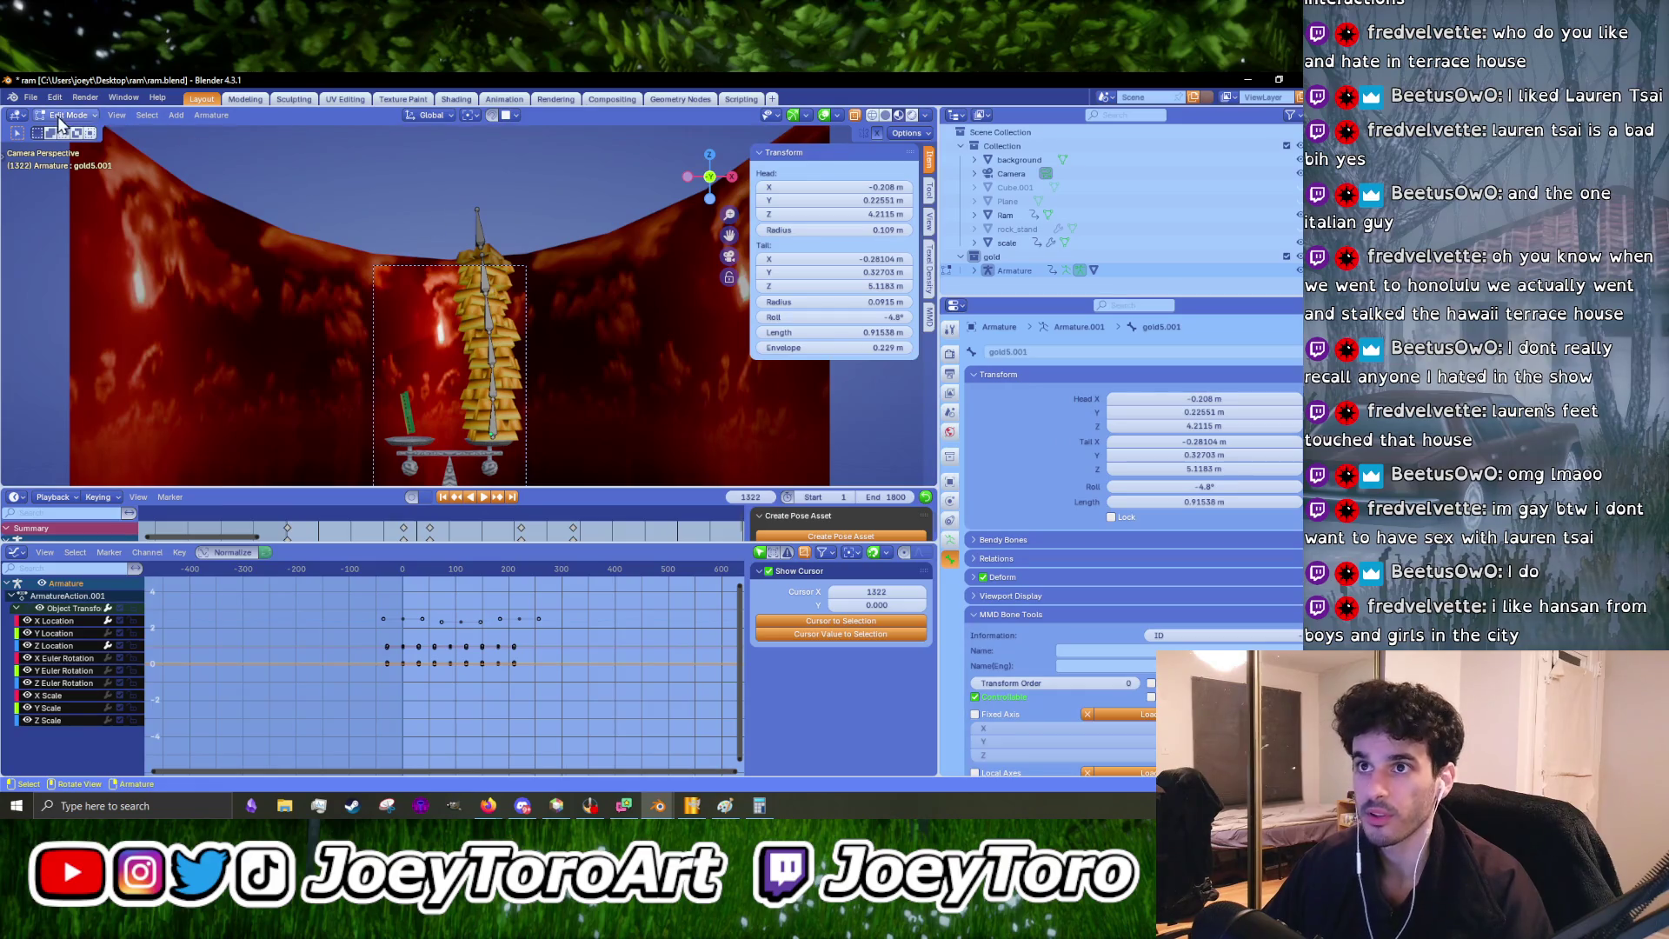
- Return to Object Mode and save ram.blend
left_click(70, 131)
left_click(31, 97)
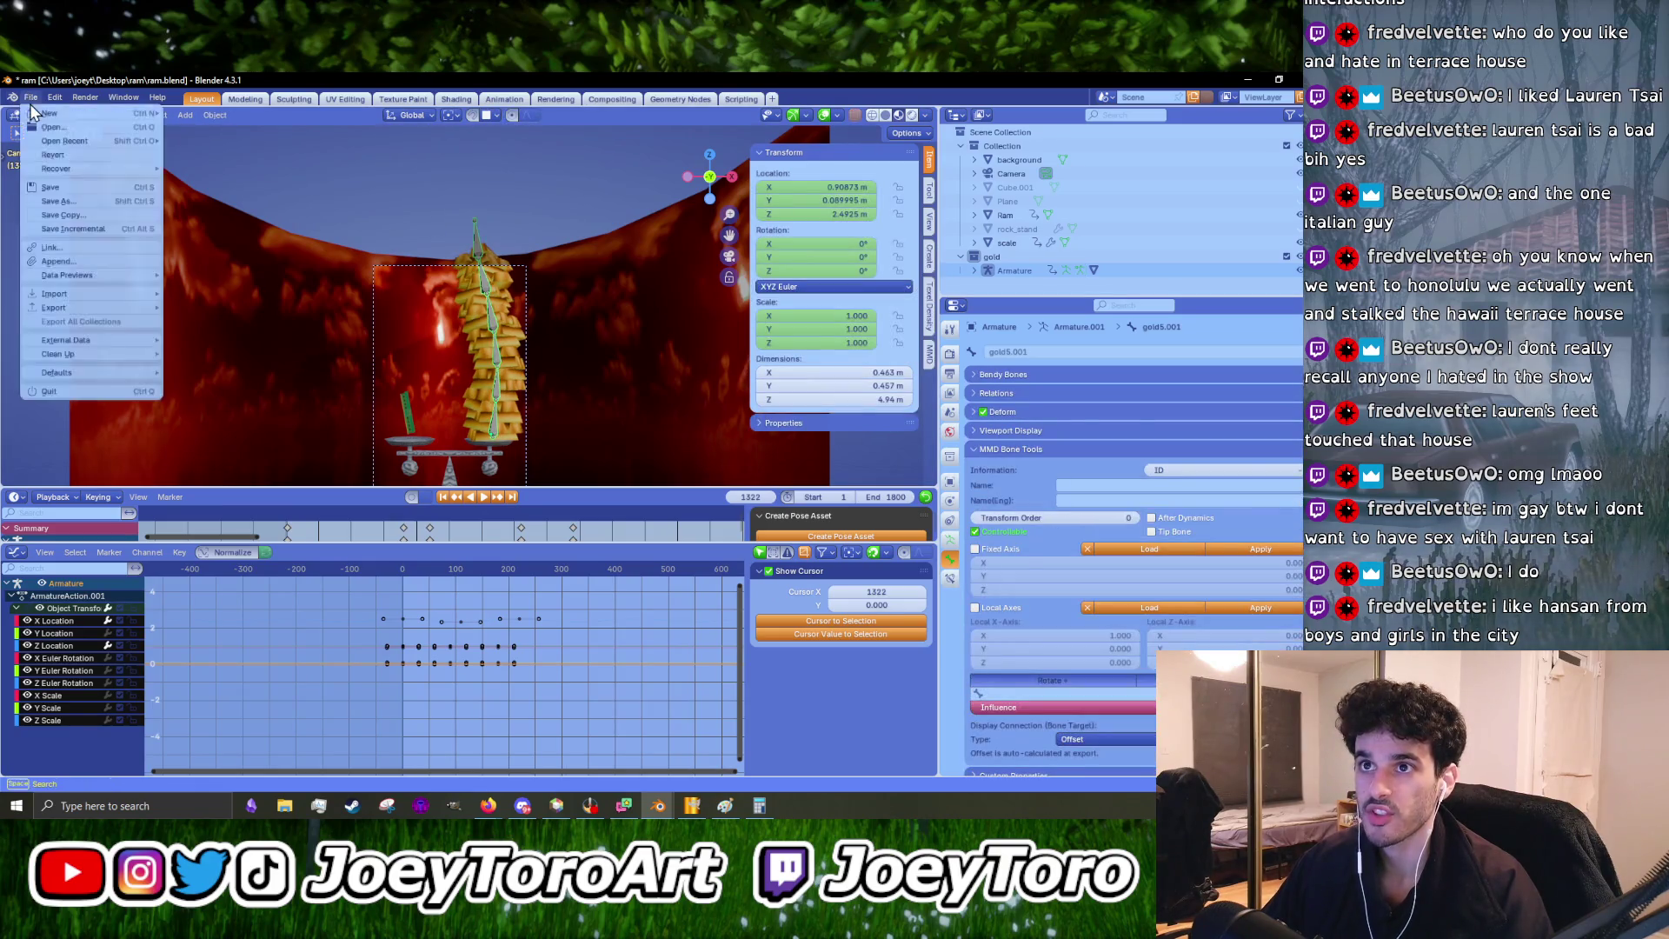
left_click(52, 193)
- Select the camera, lower it slightly along Z, and play the animation to check framing
scroll(570, 252, "up", 2)
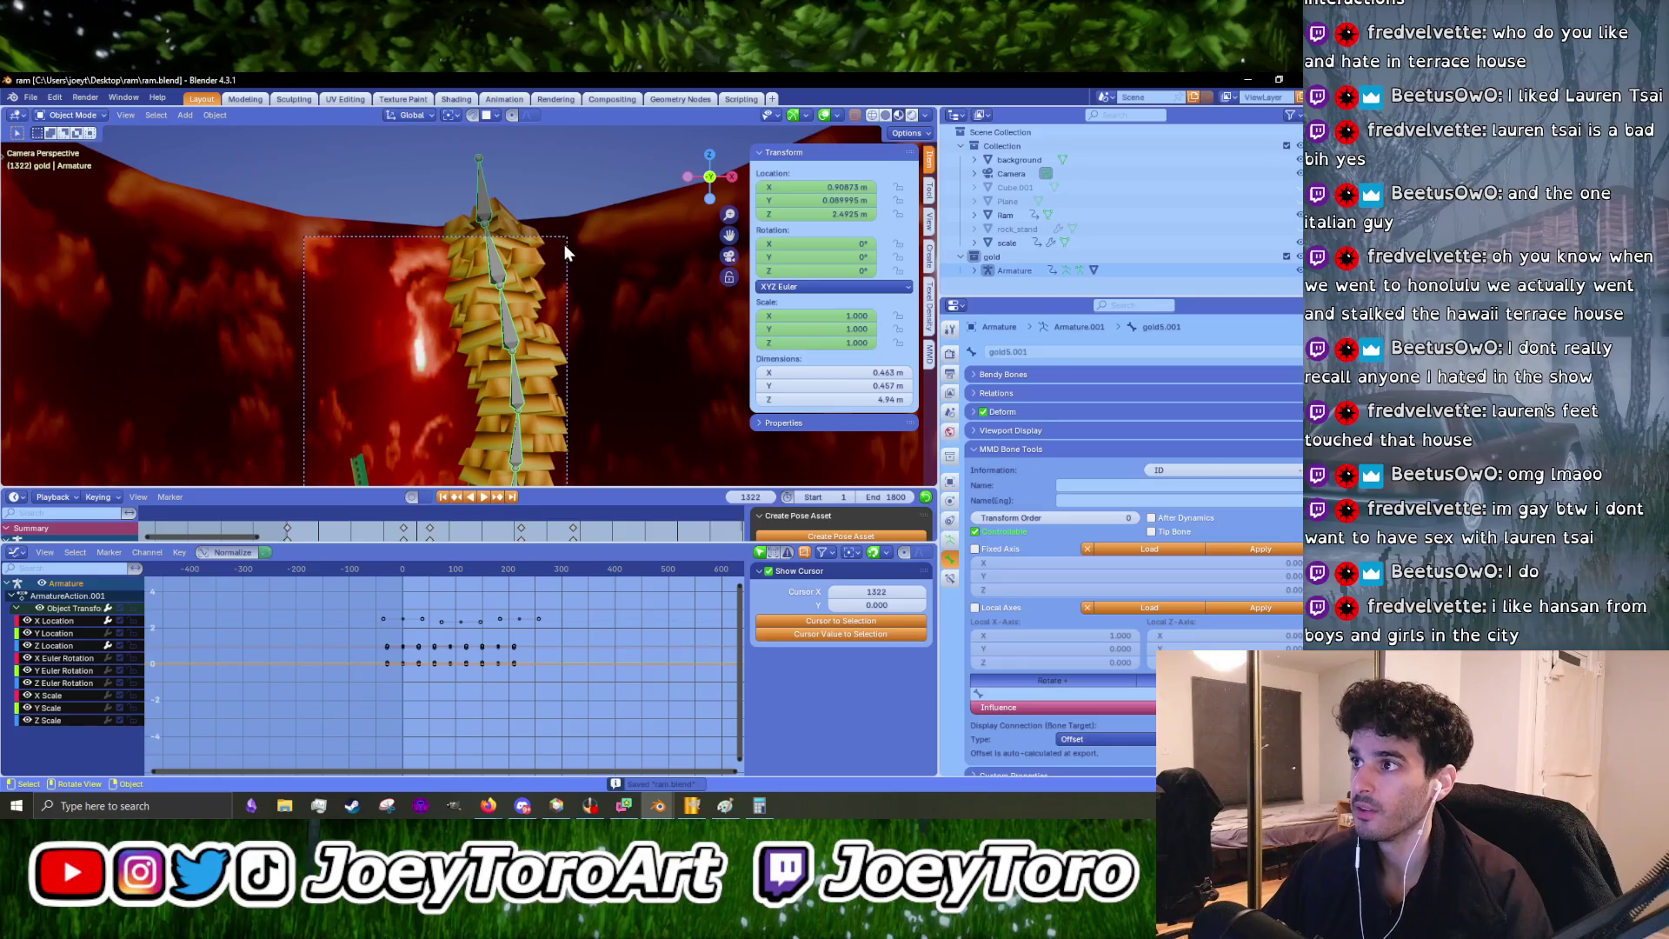
left_click(565, 243)
left_click(567, 240)
key("g")
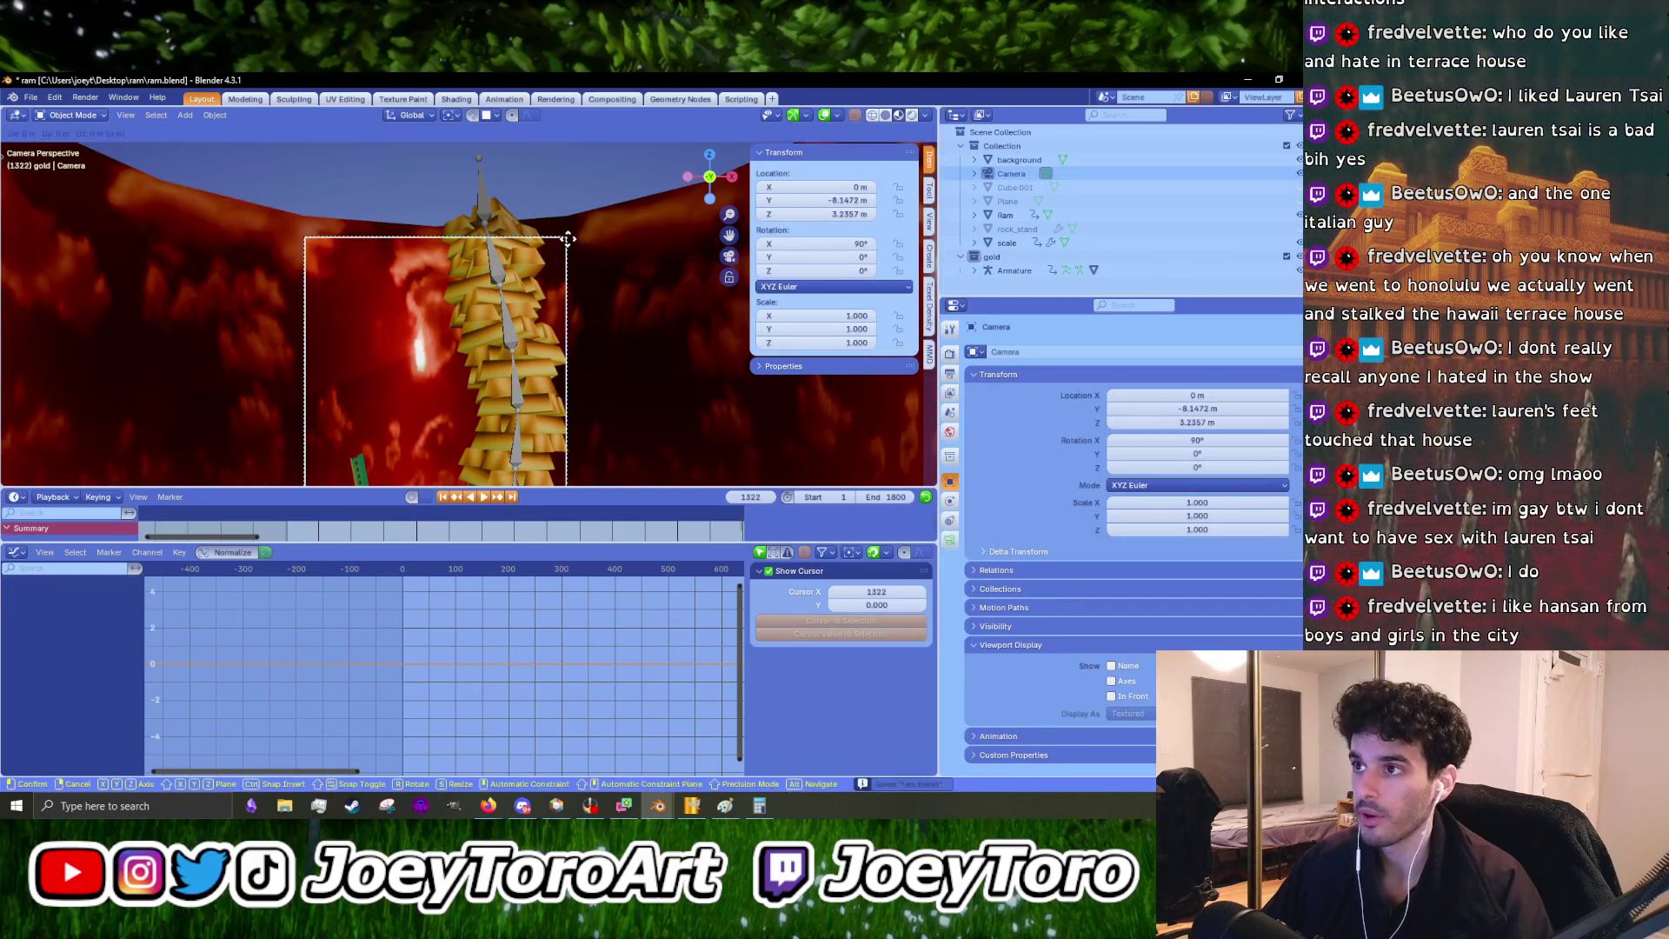
key("z")
left_click(566, 242)
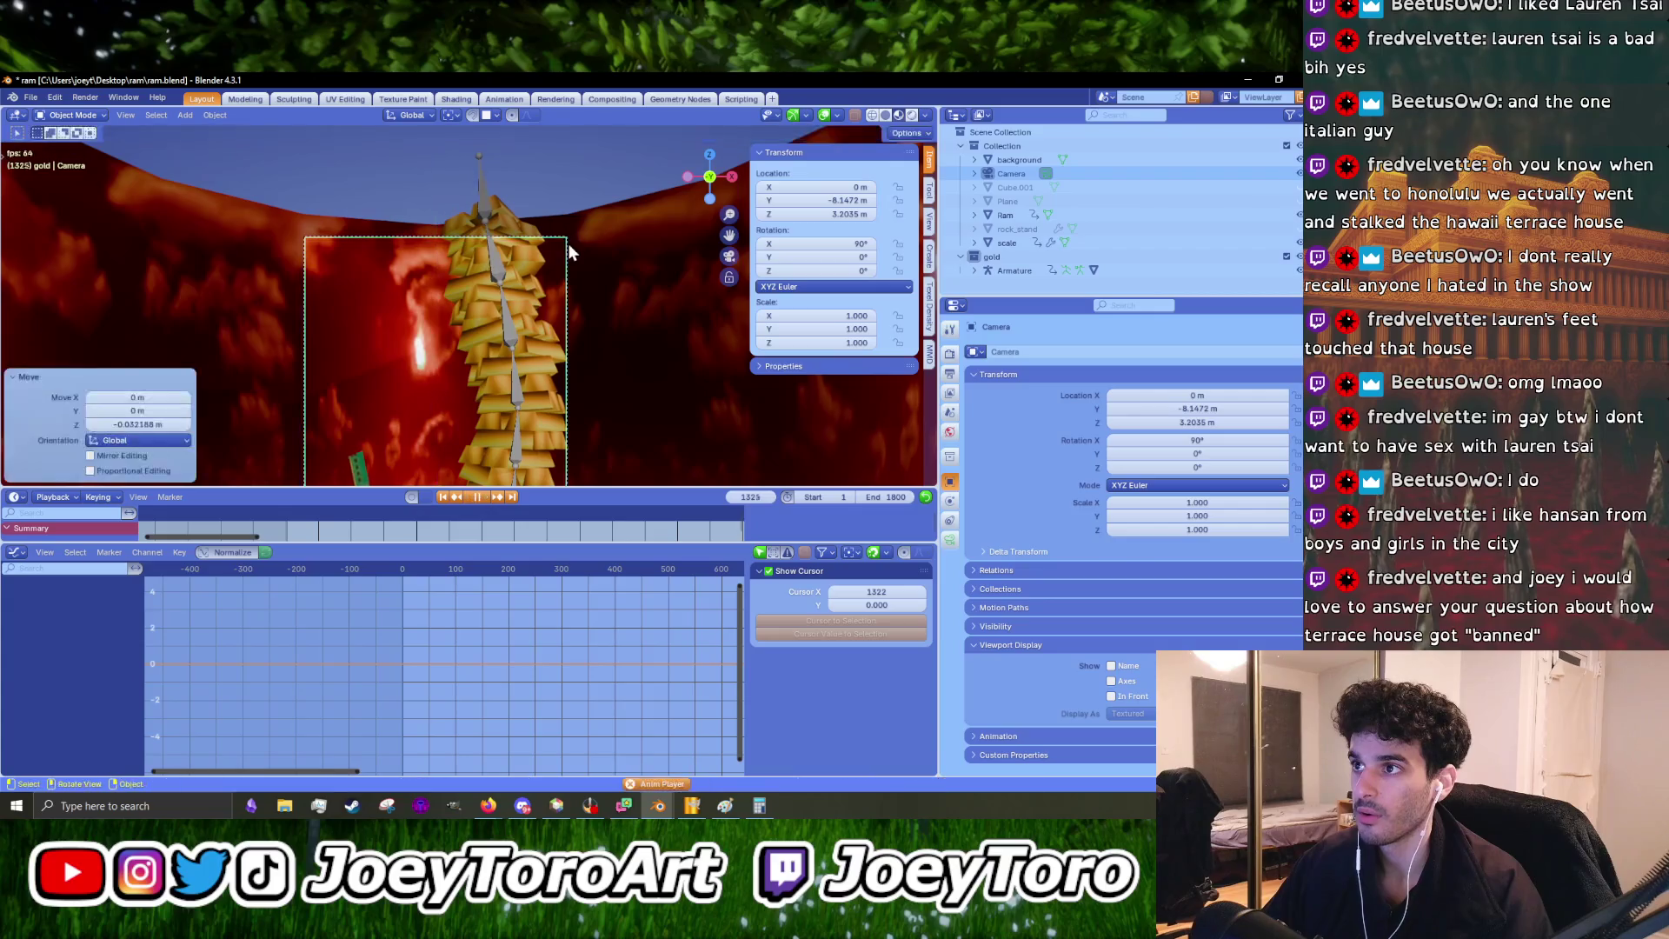
key("space")
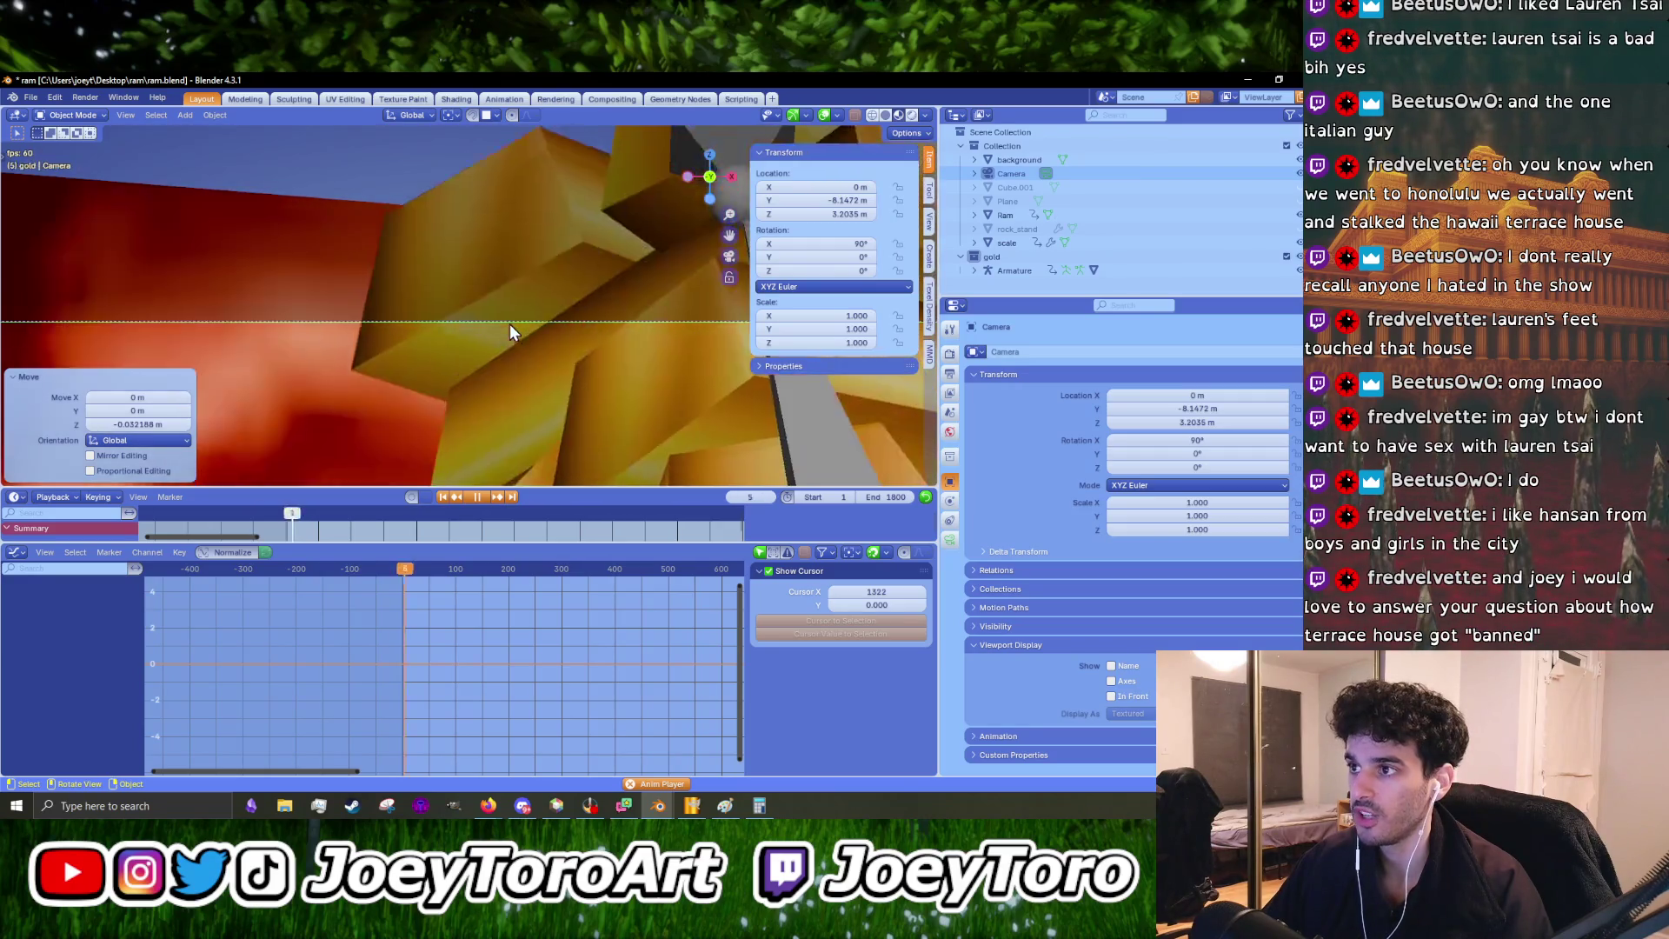
key("space")
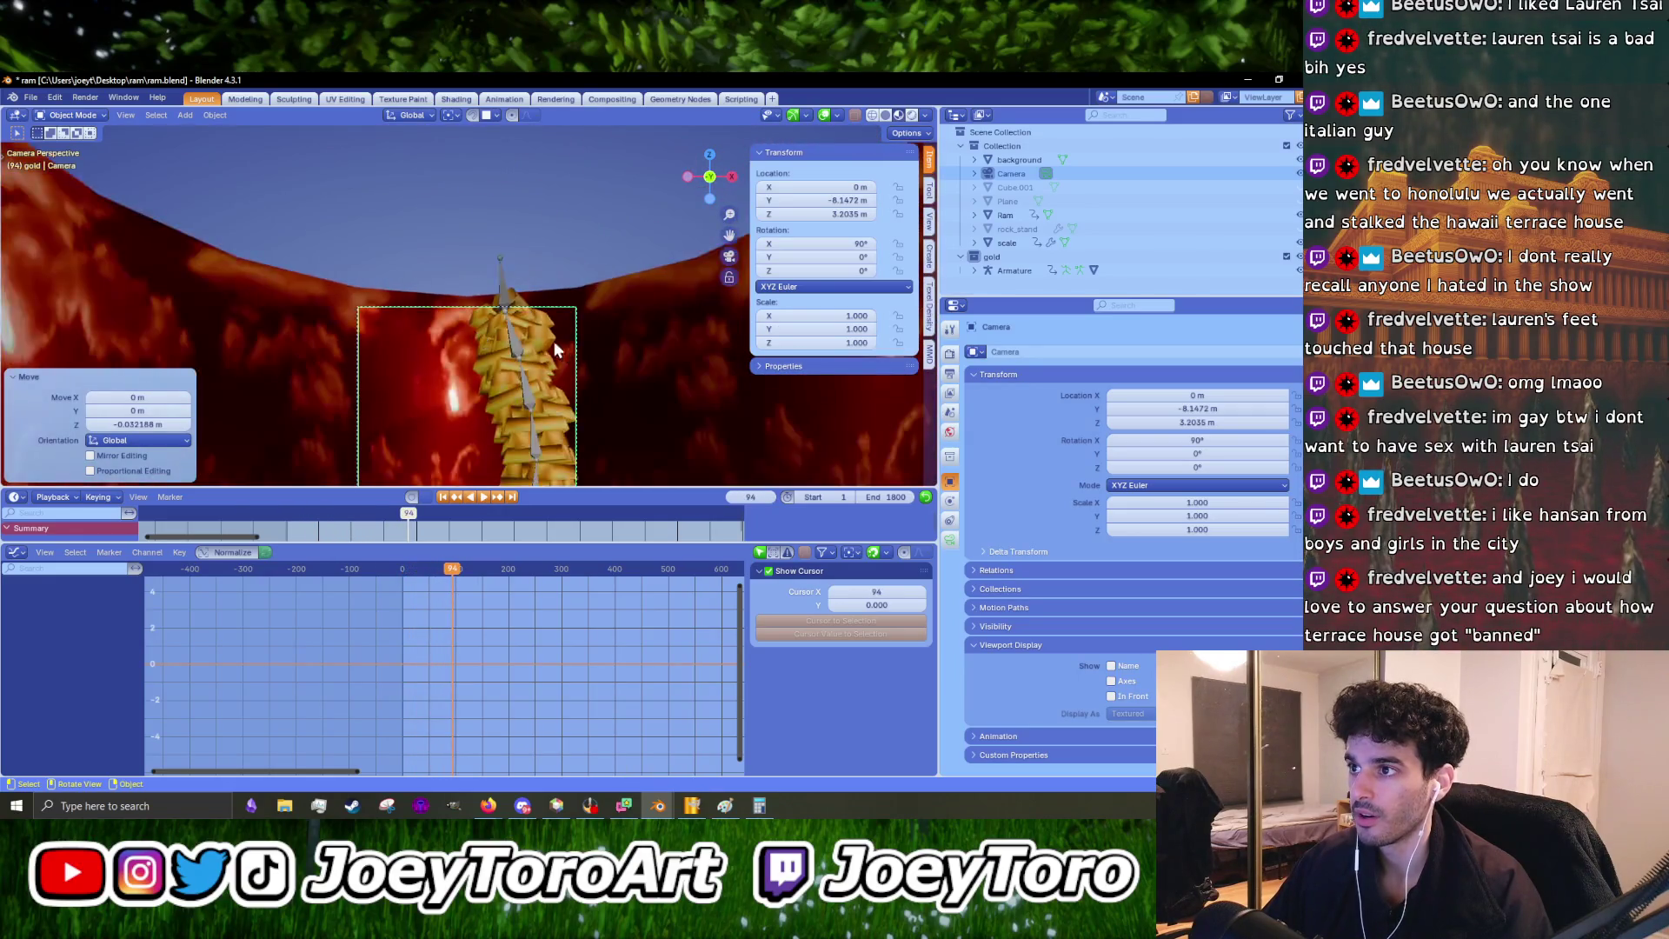
- Adjust the camera height along Z again, ending at 3.1238 m, and replay to check framing
key("g")
key("z")
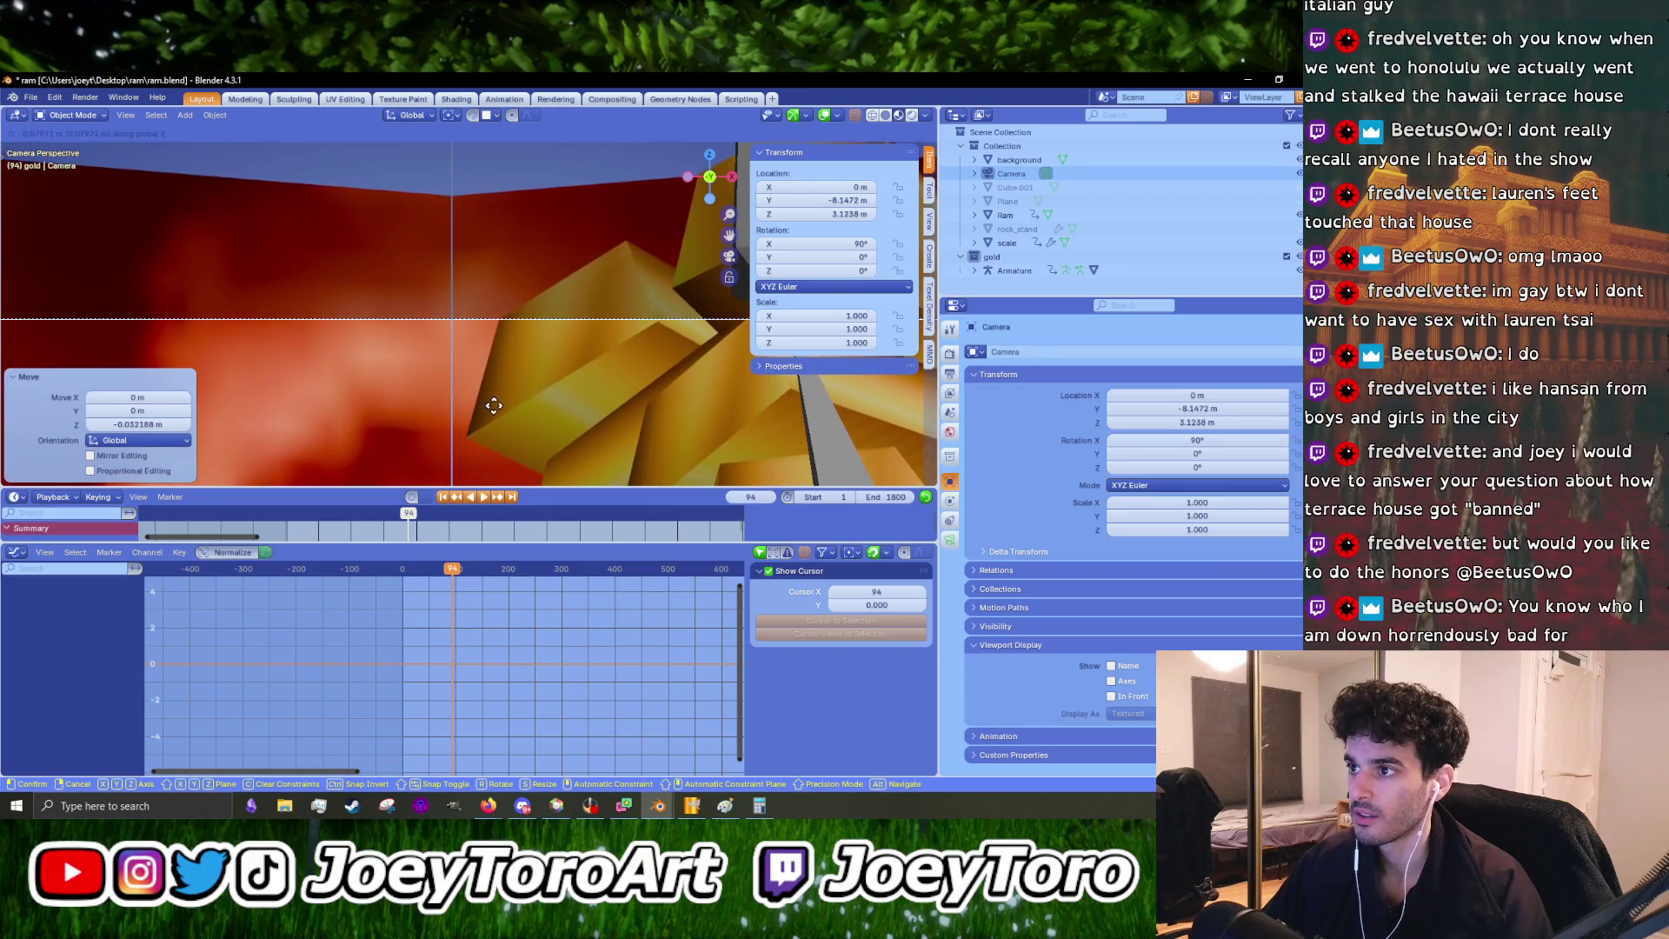
key("space")
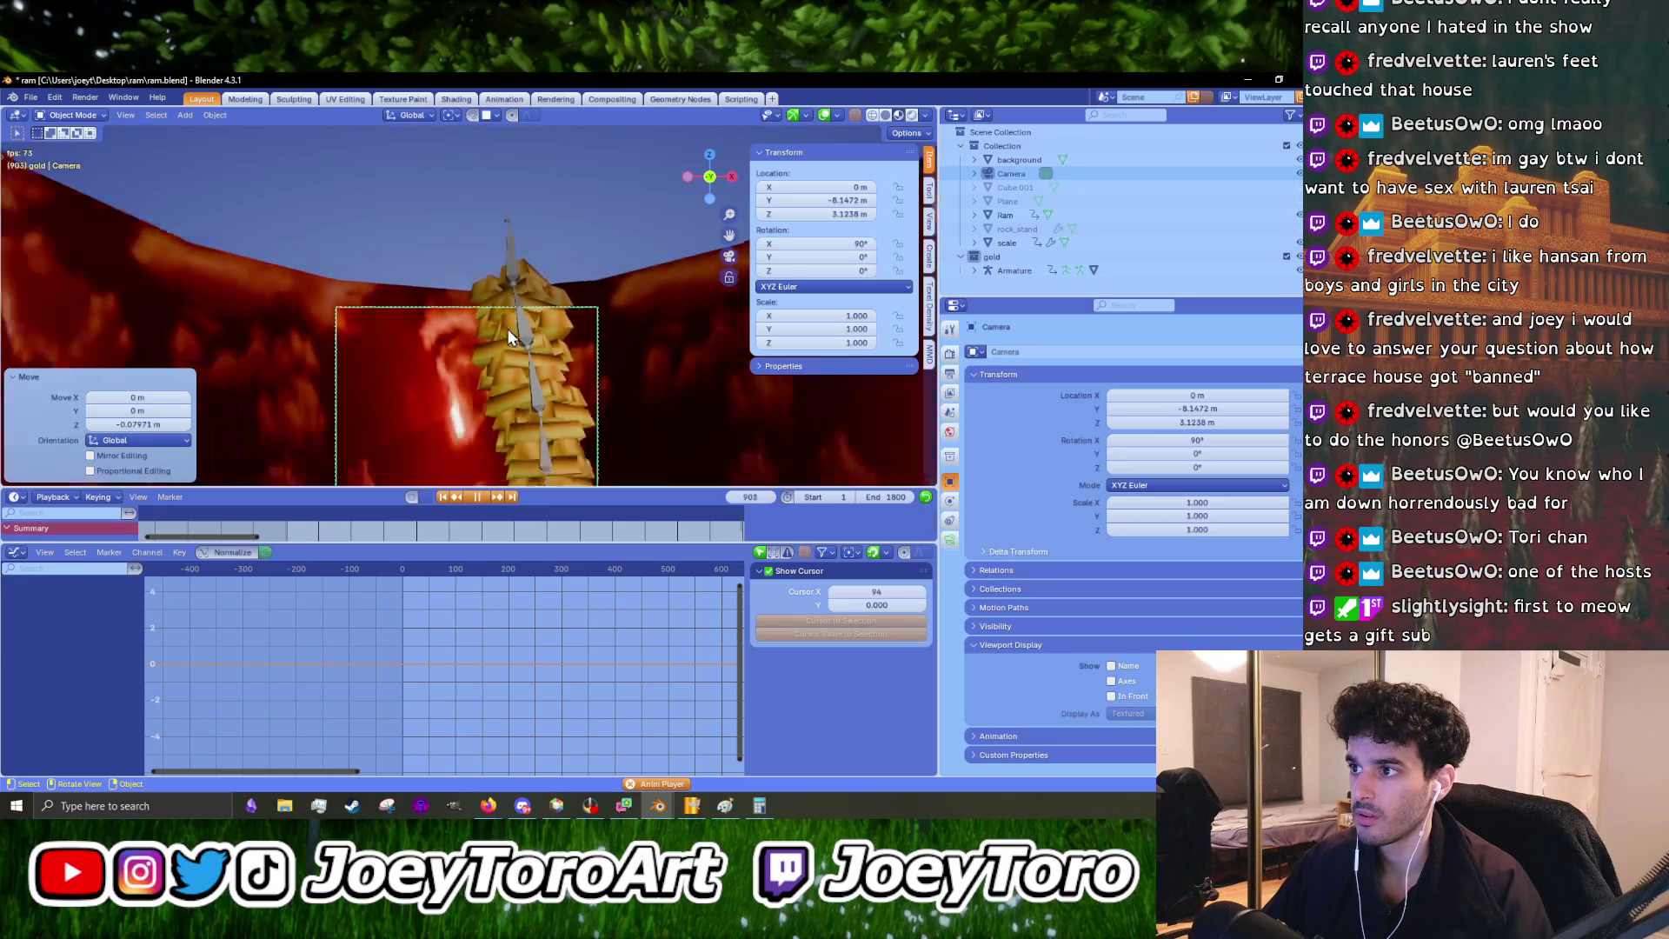
scroll(485, 313, "up", 5)
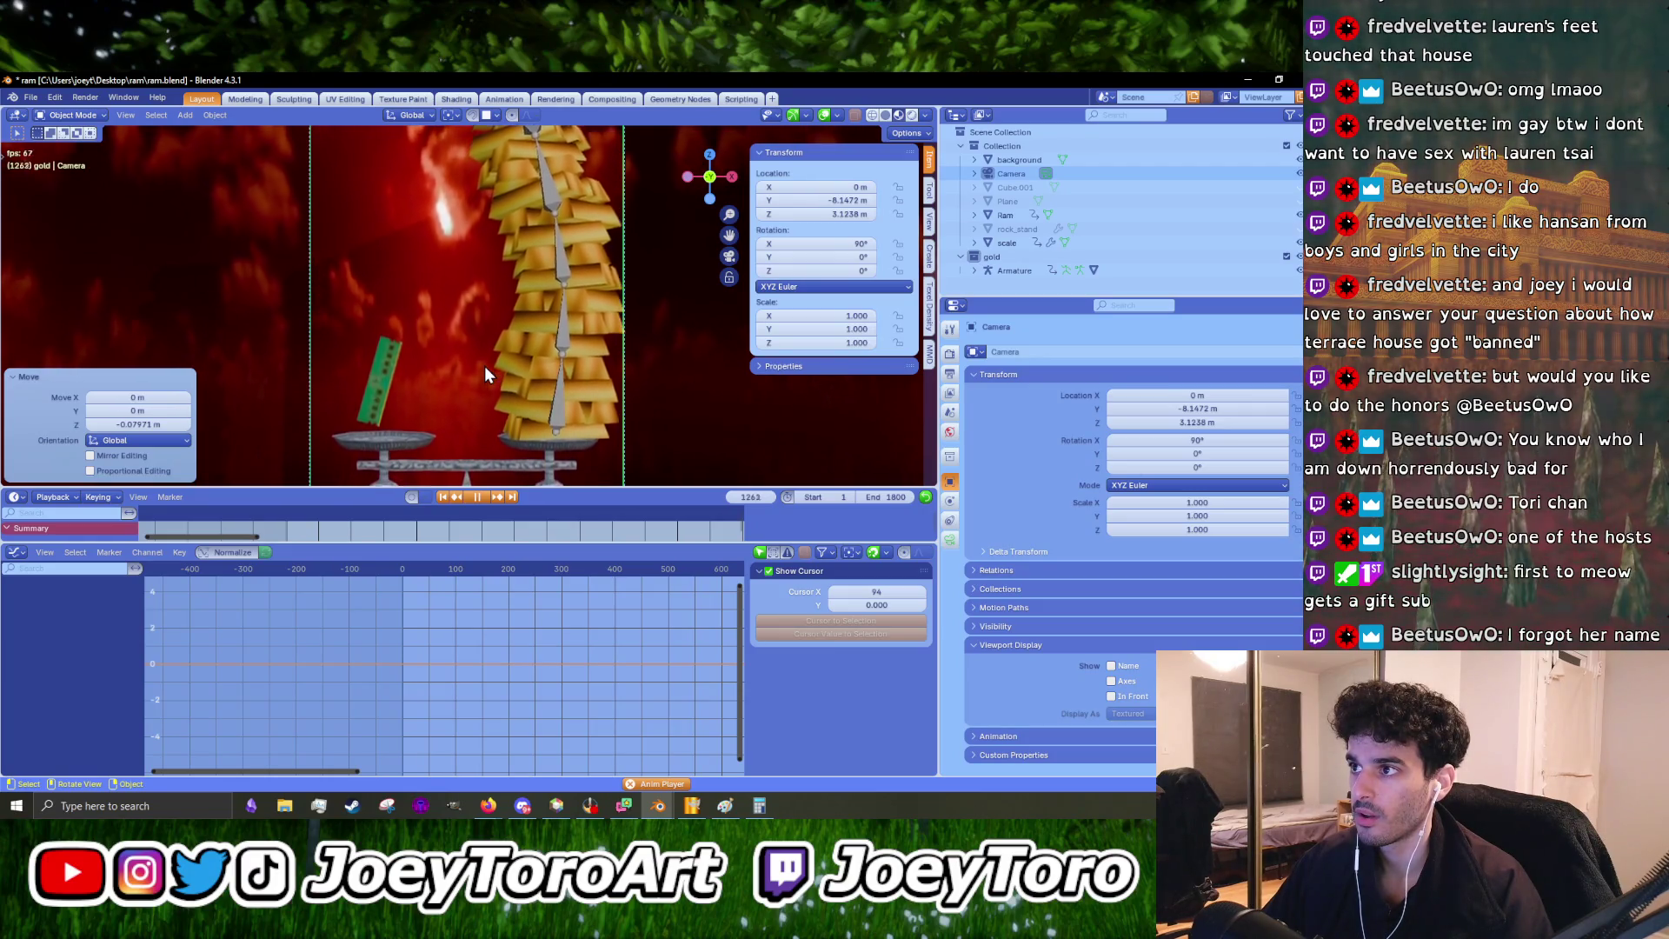
key("space")
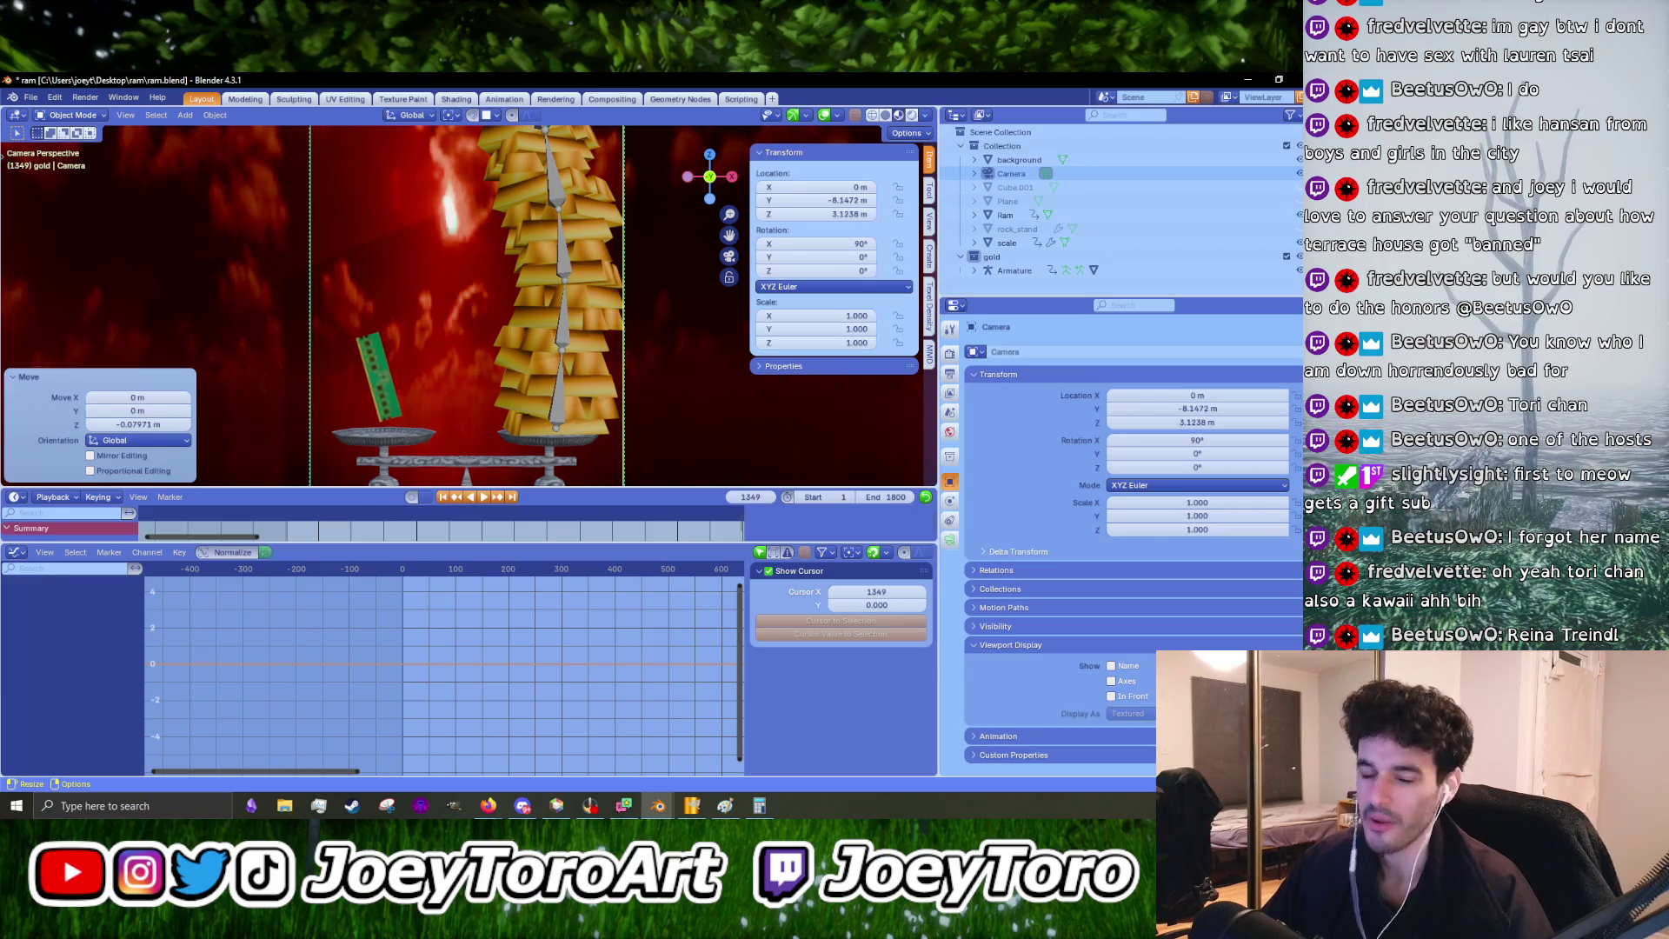
- Save ram.blend from the File menu and switch to the browser's 'terrace house' search results
key("alt+Tab")
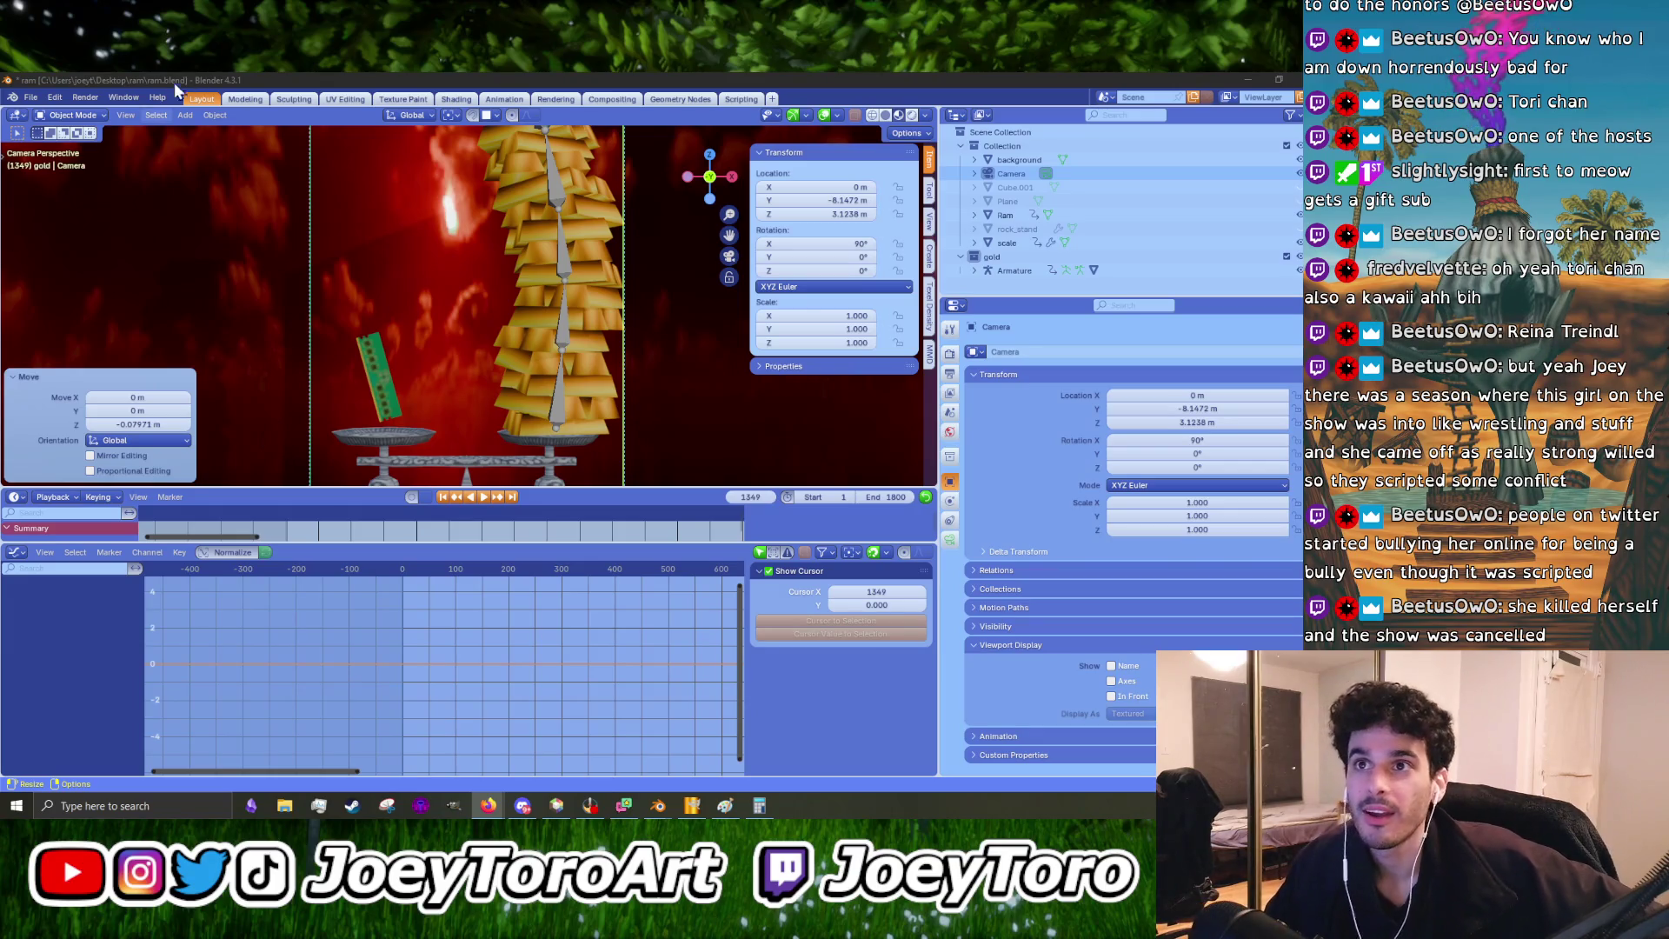
left_click(31, 96)
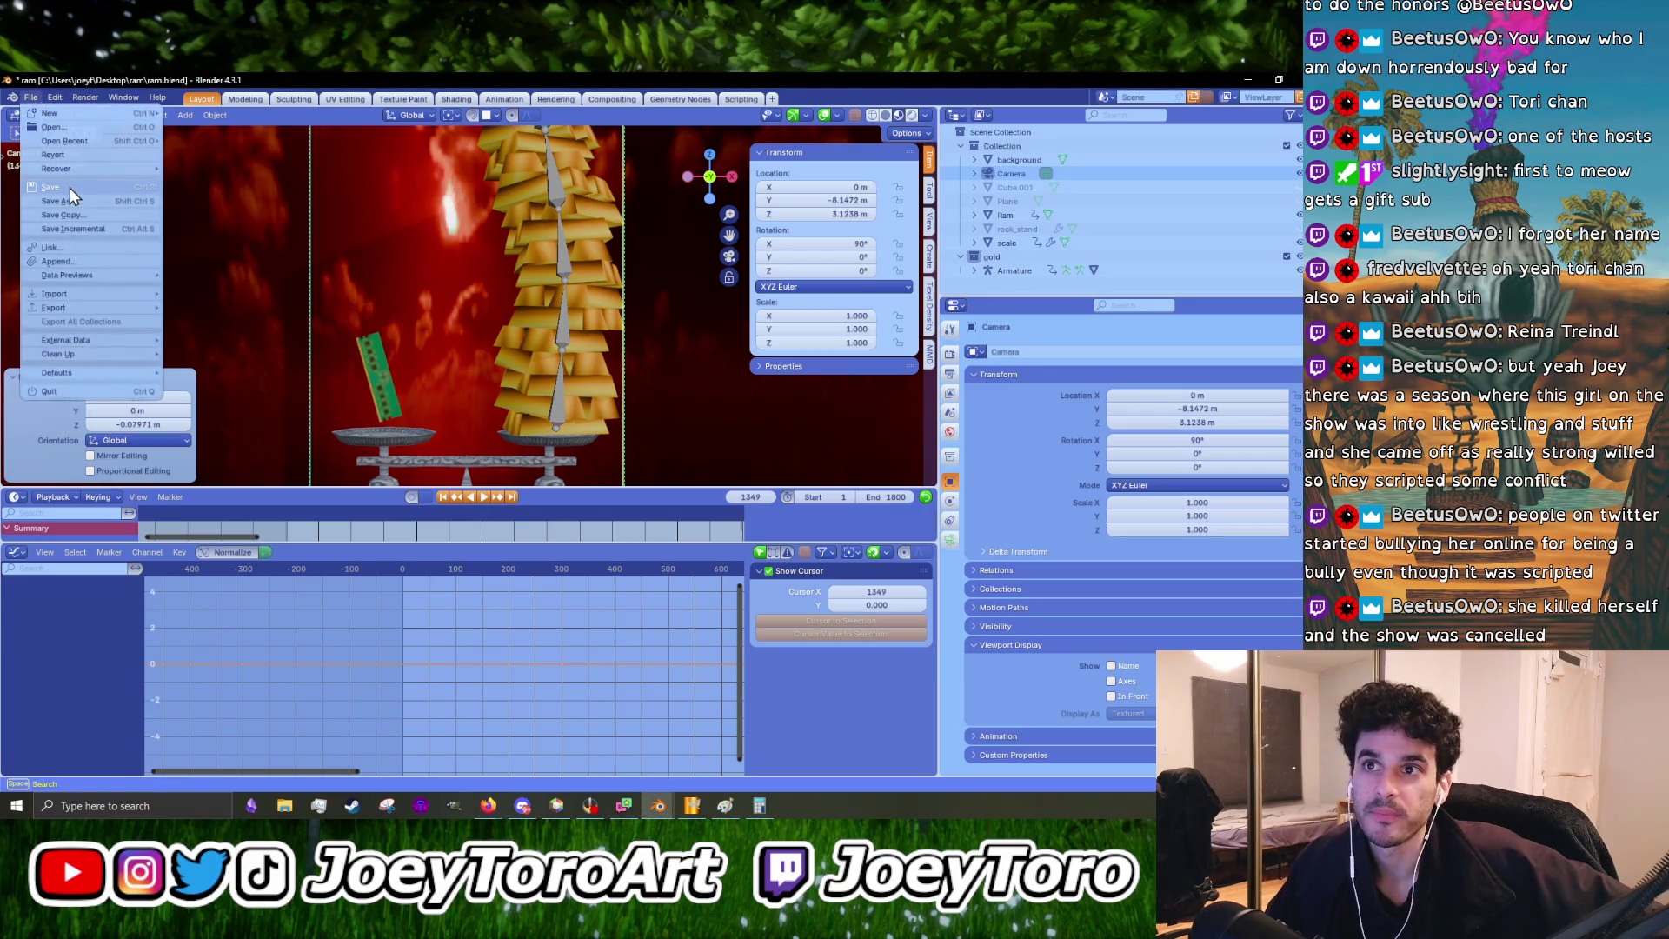
left_click(70, 191)
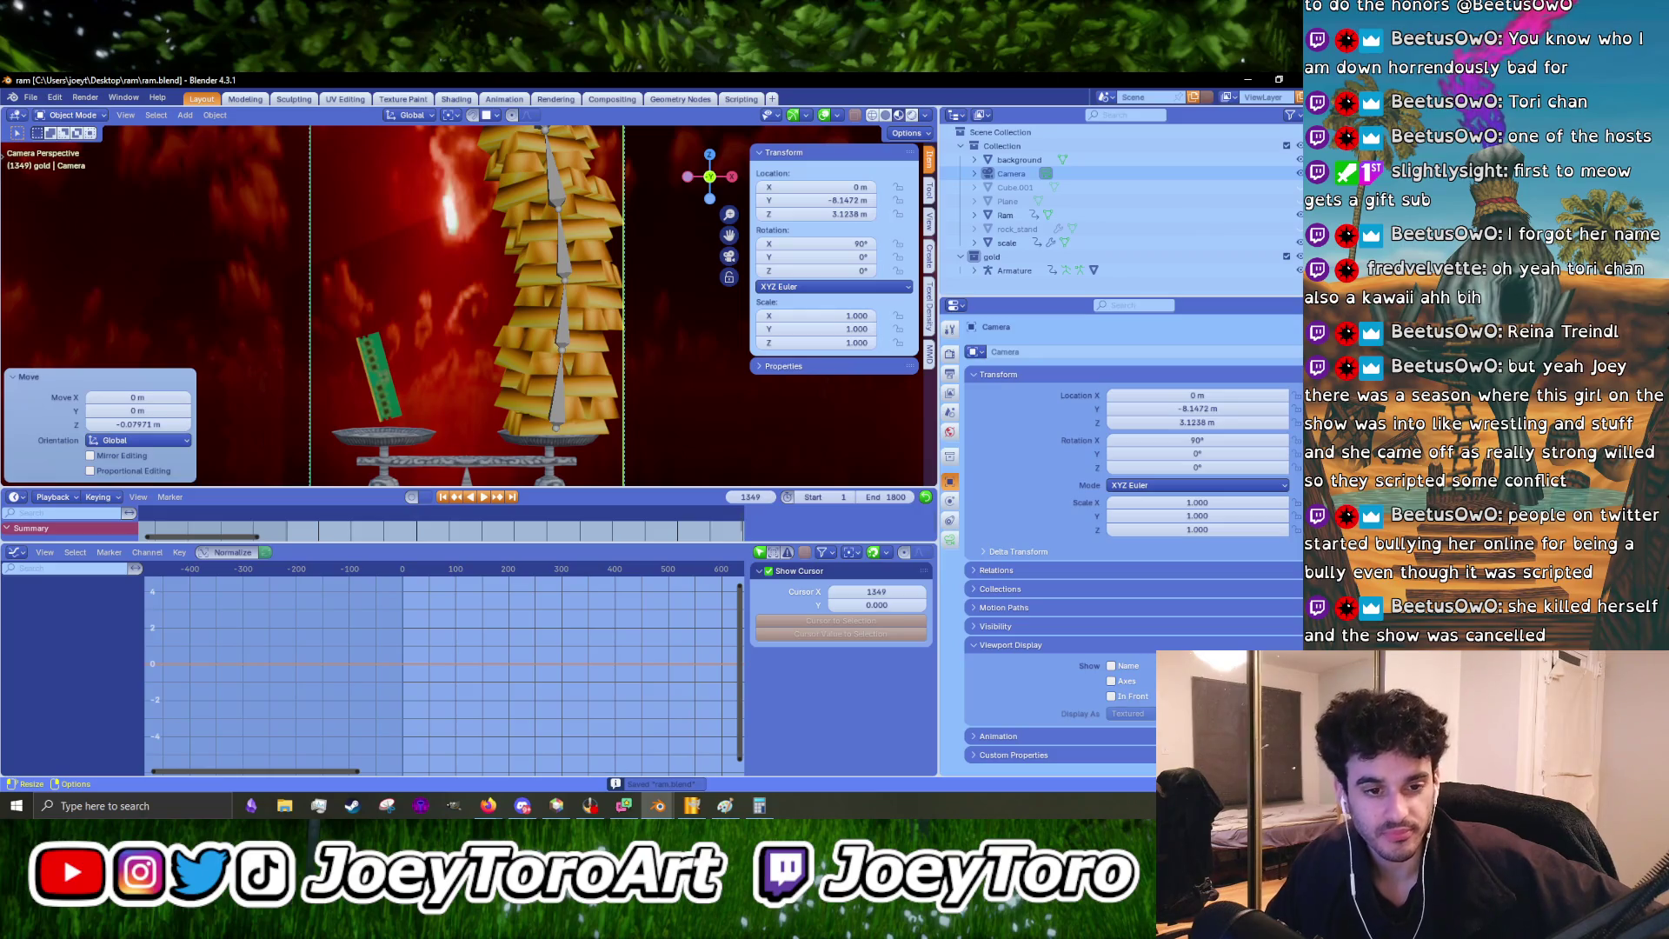
key("alt+Tab")
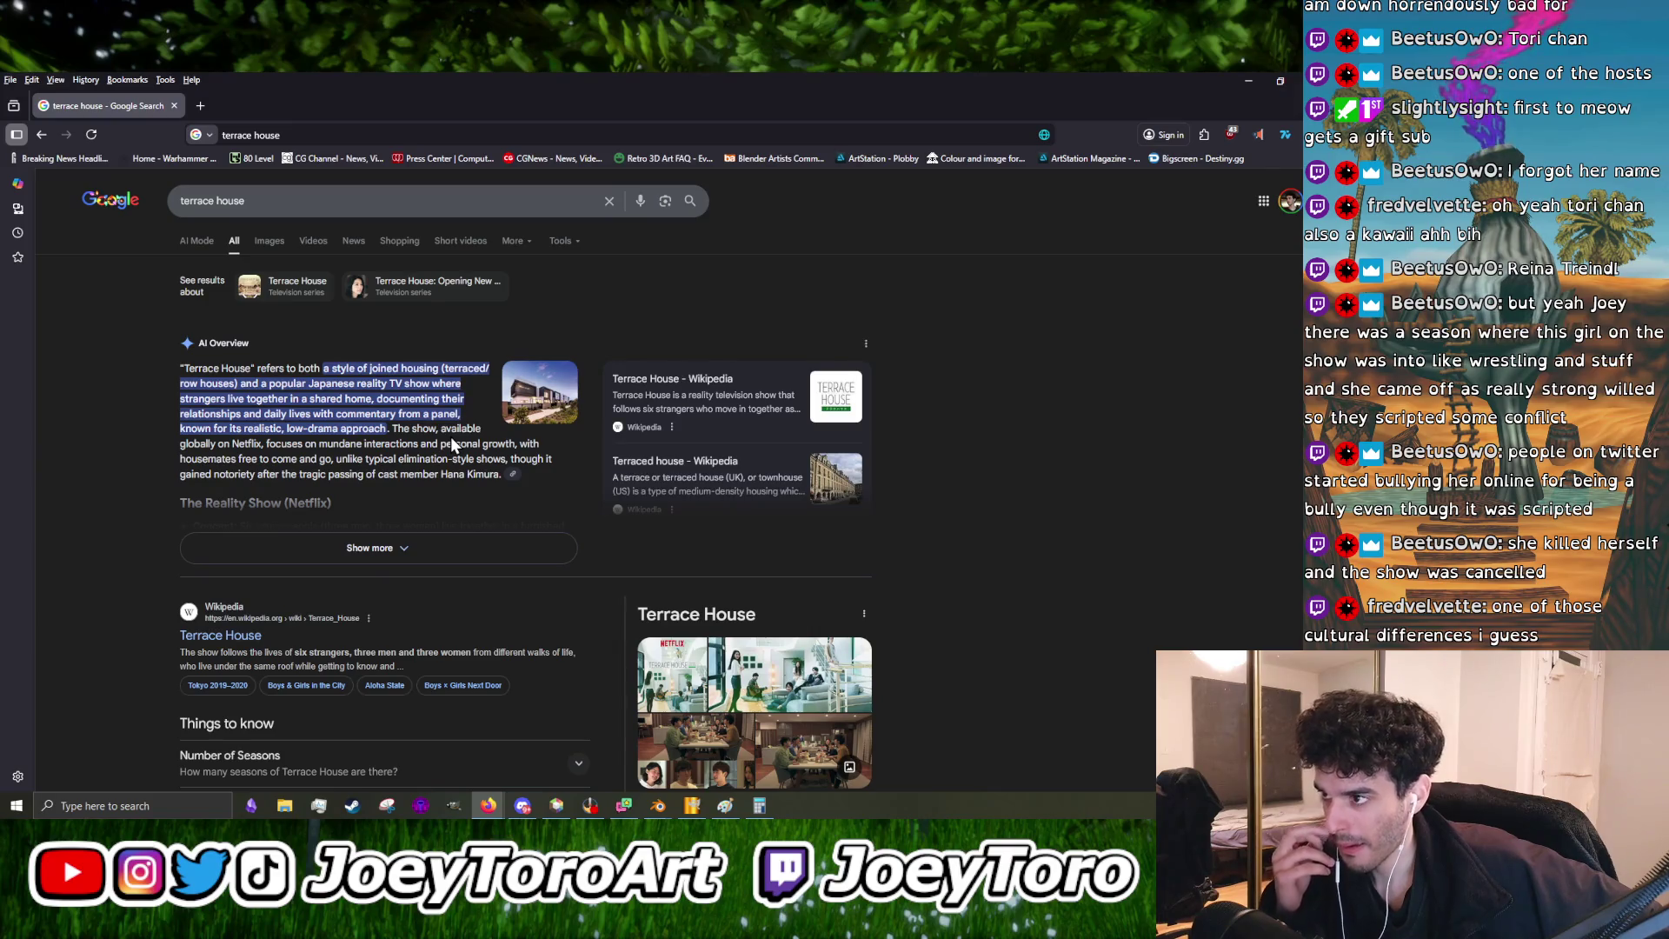
- Show Terrace House image results and preview the Wikipedia and New York Times images
left_click(254, 240)
left_click(540, 398)
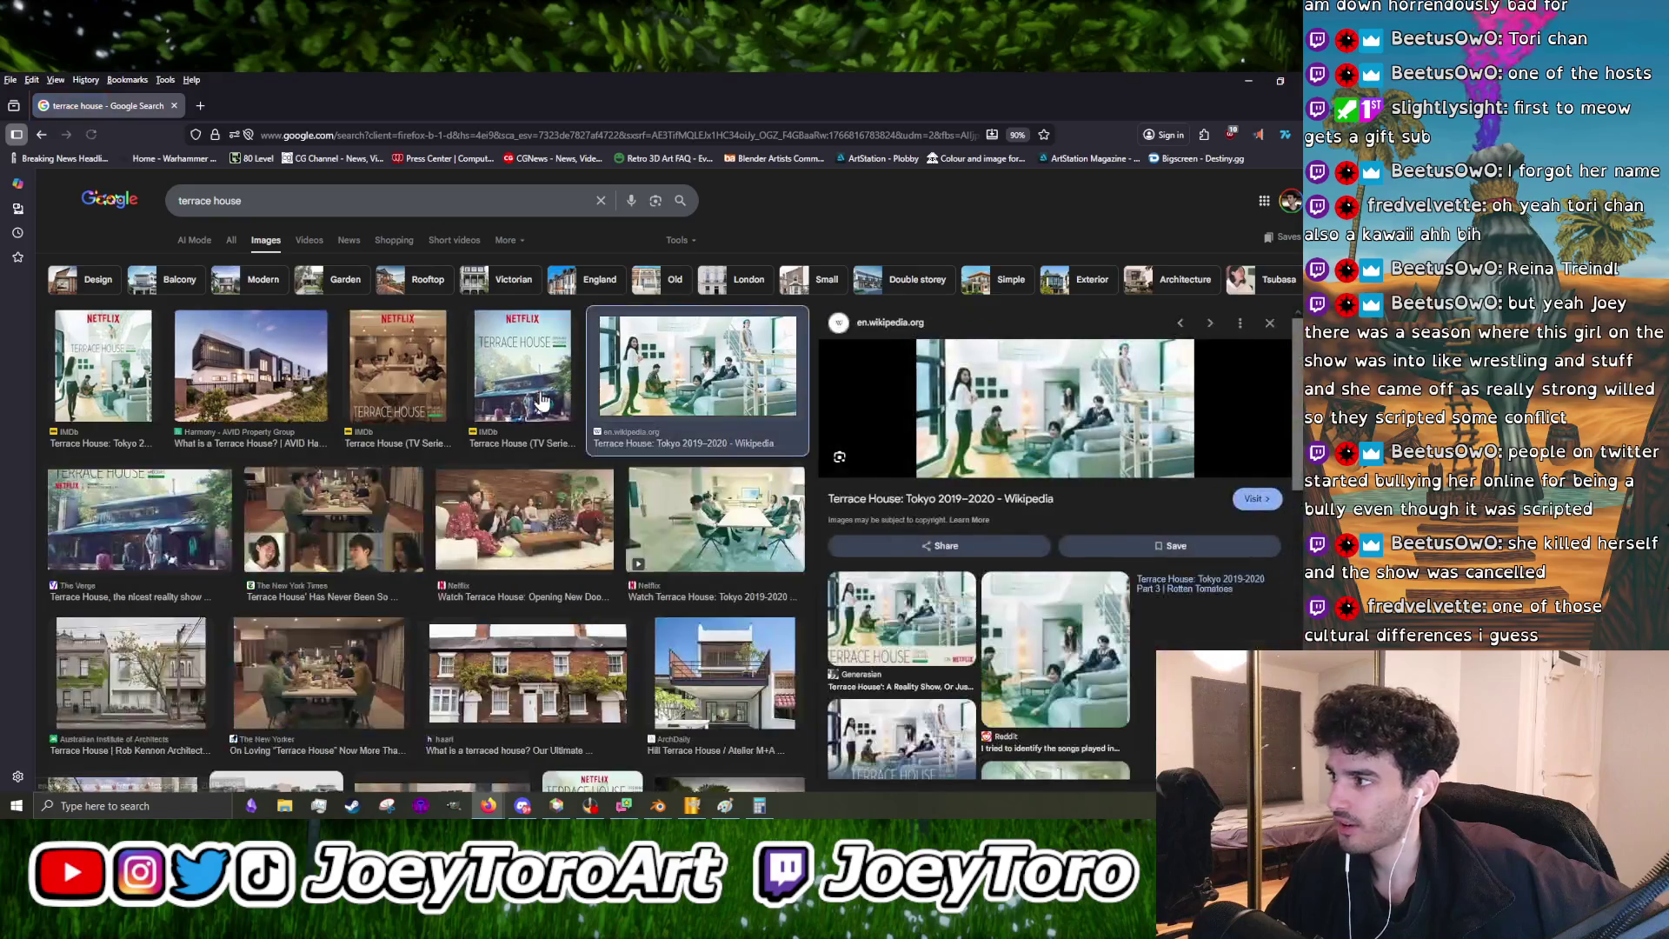
left_click(309, 530)
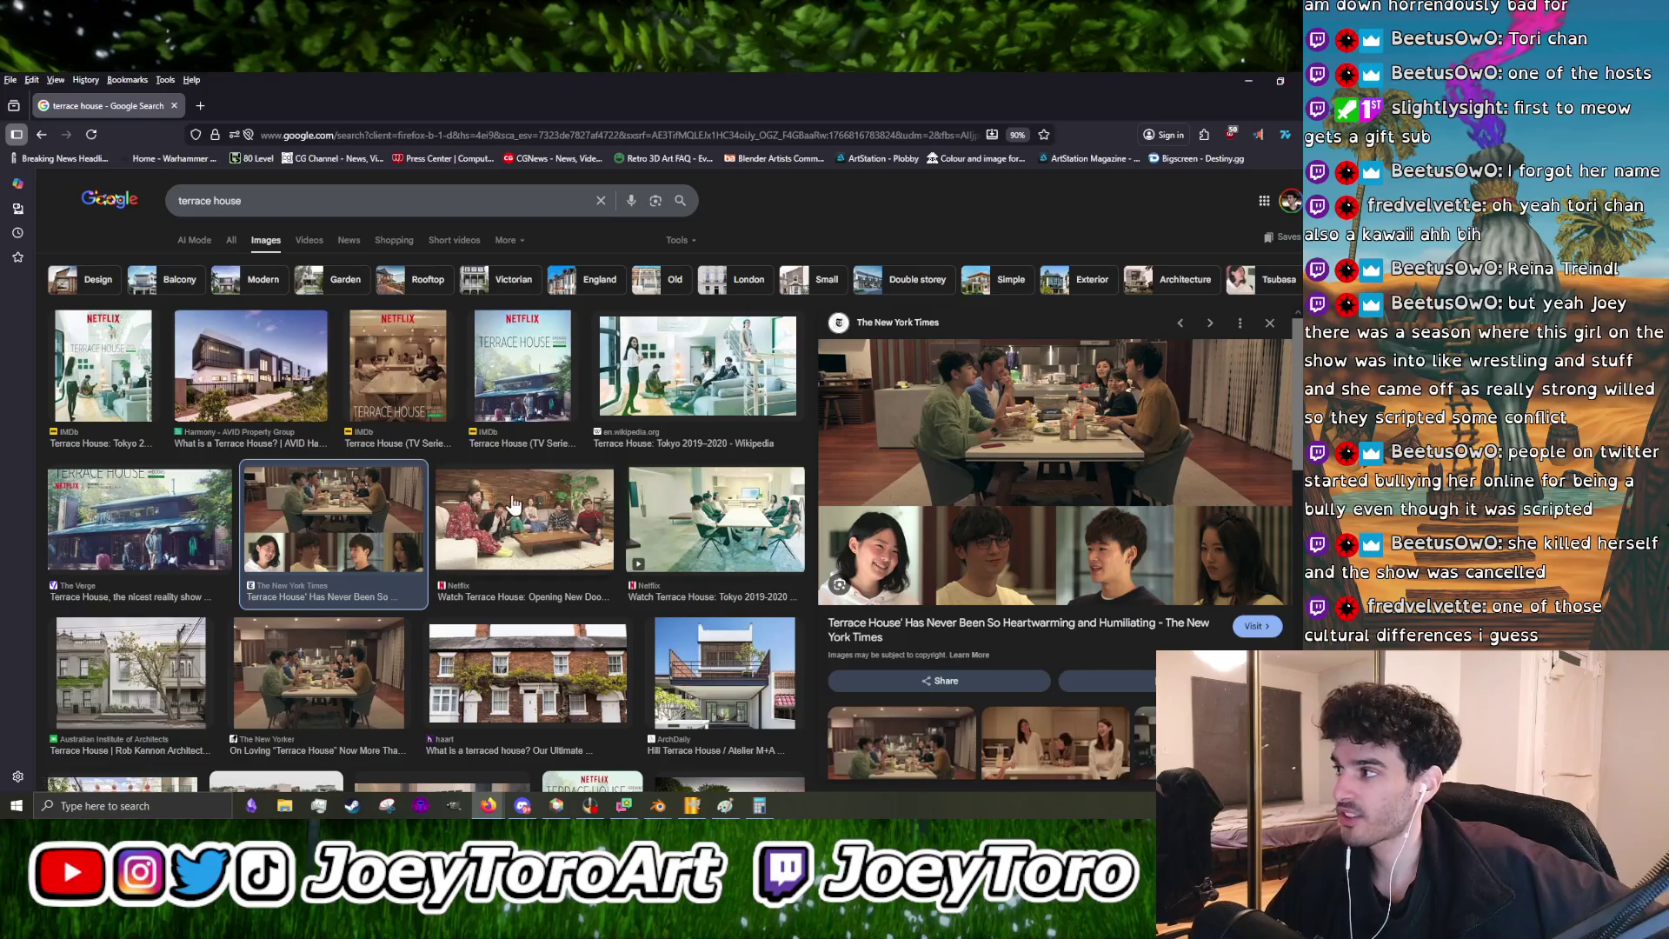
- Return to All results and open the Terrace House Argument YouTube video in a new tab
left_click(233, 246)
scroll(325, 513, "down", 4)
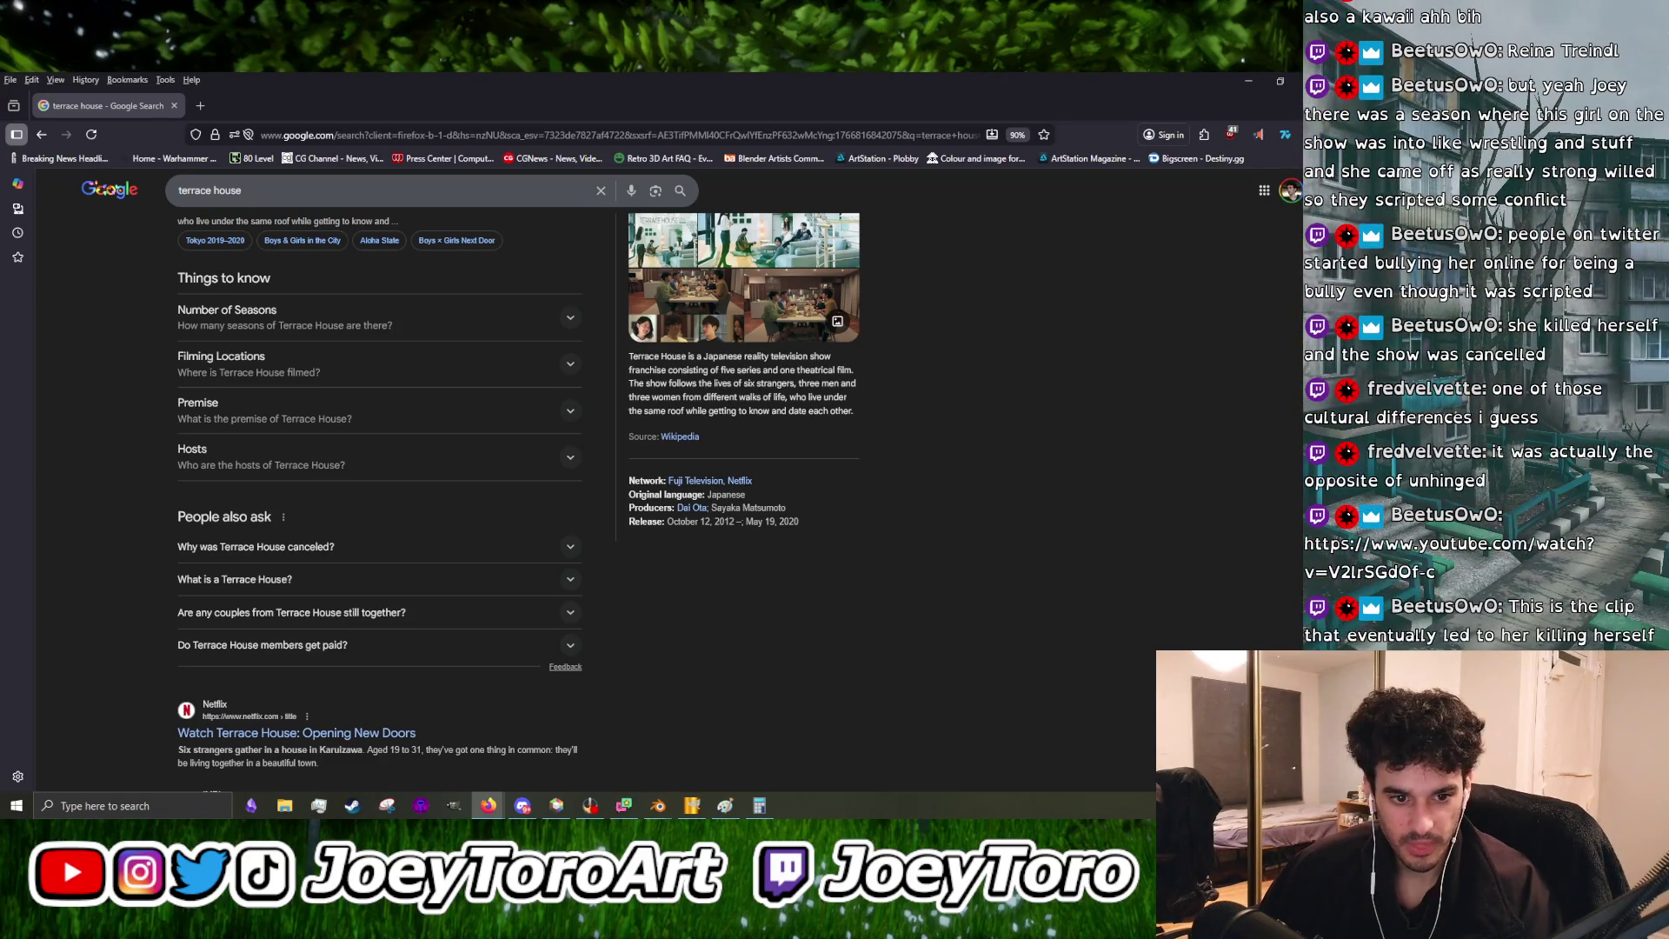
mouse_move(100, 259)
left_mouse_down()
mouse_move(269, 107)
mouse_move(200, 112)
left_mouse_up()
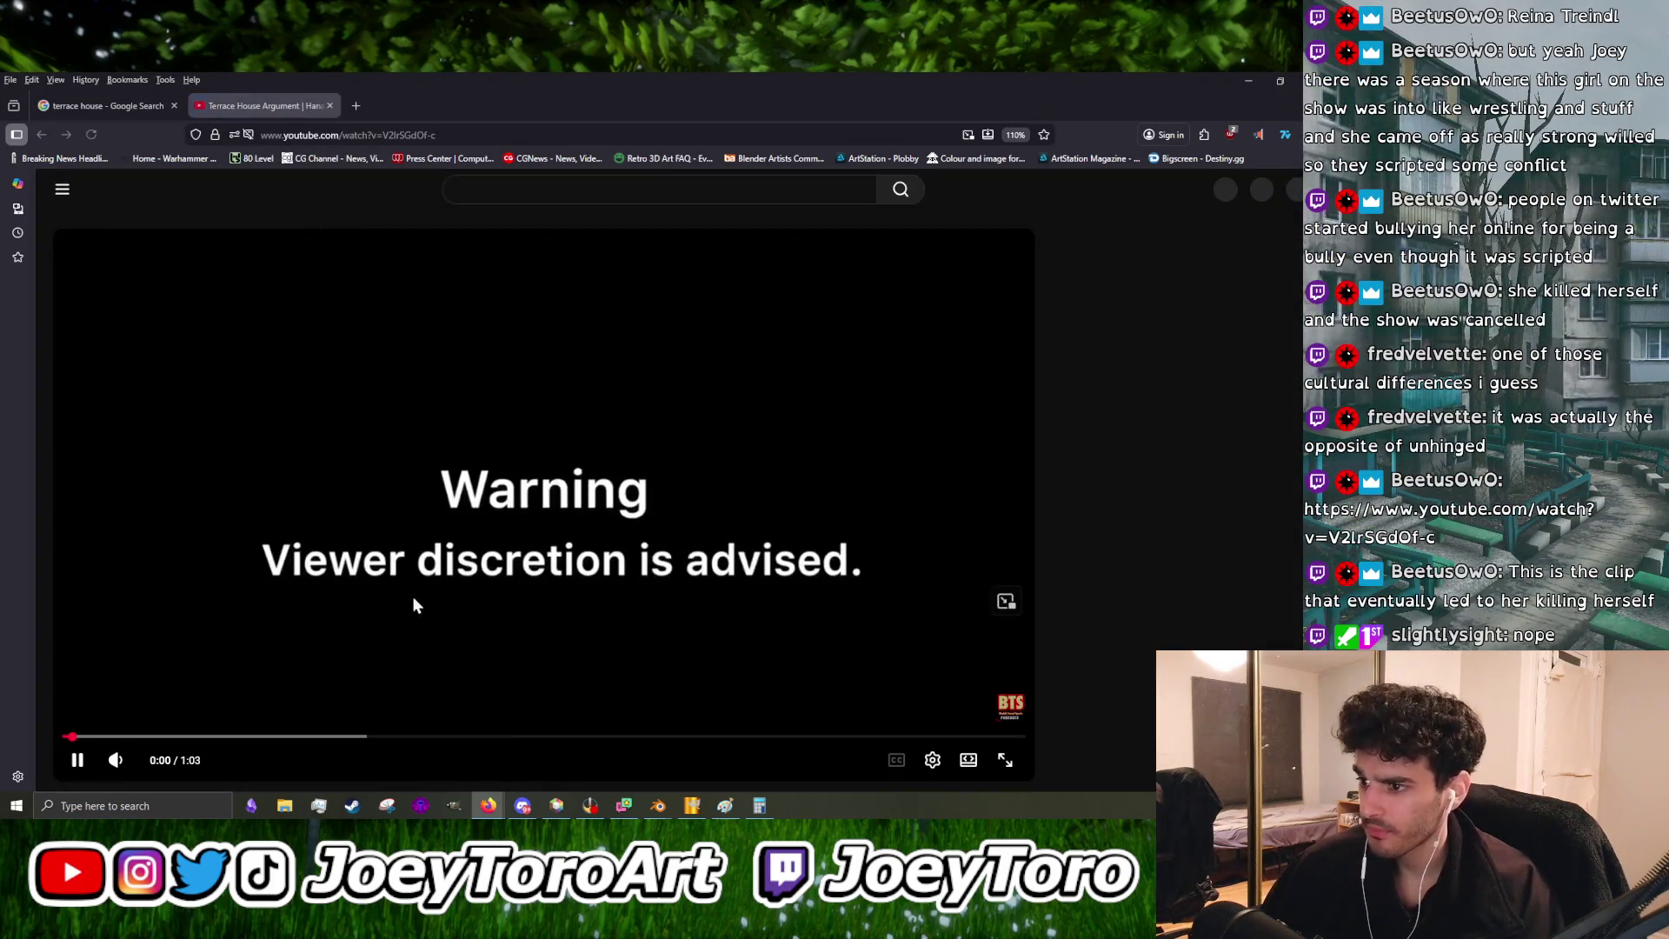
- Skip the video ahead to 0:05, resume it, and lower the volume slightly
left_click(423, 580)
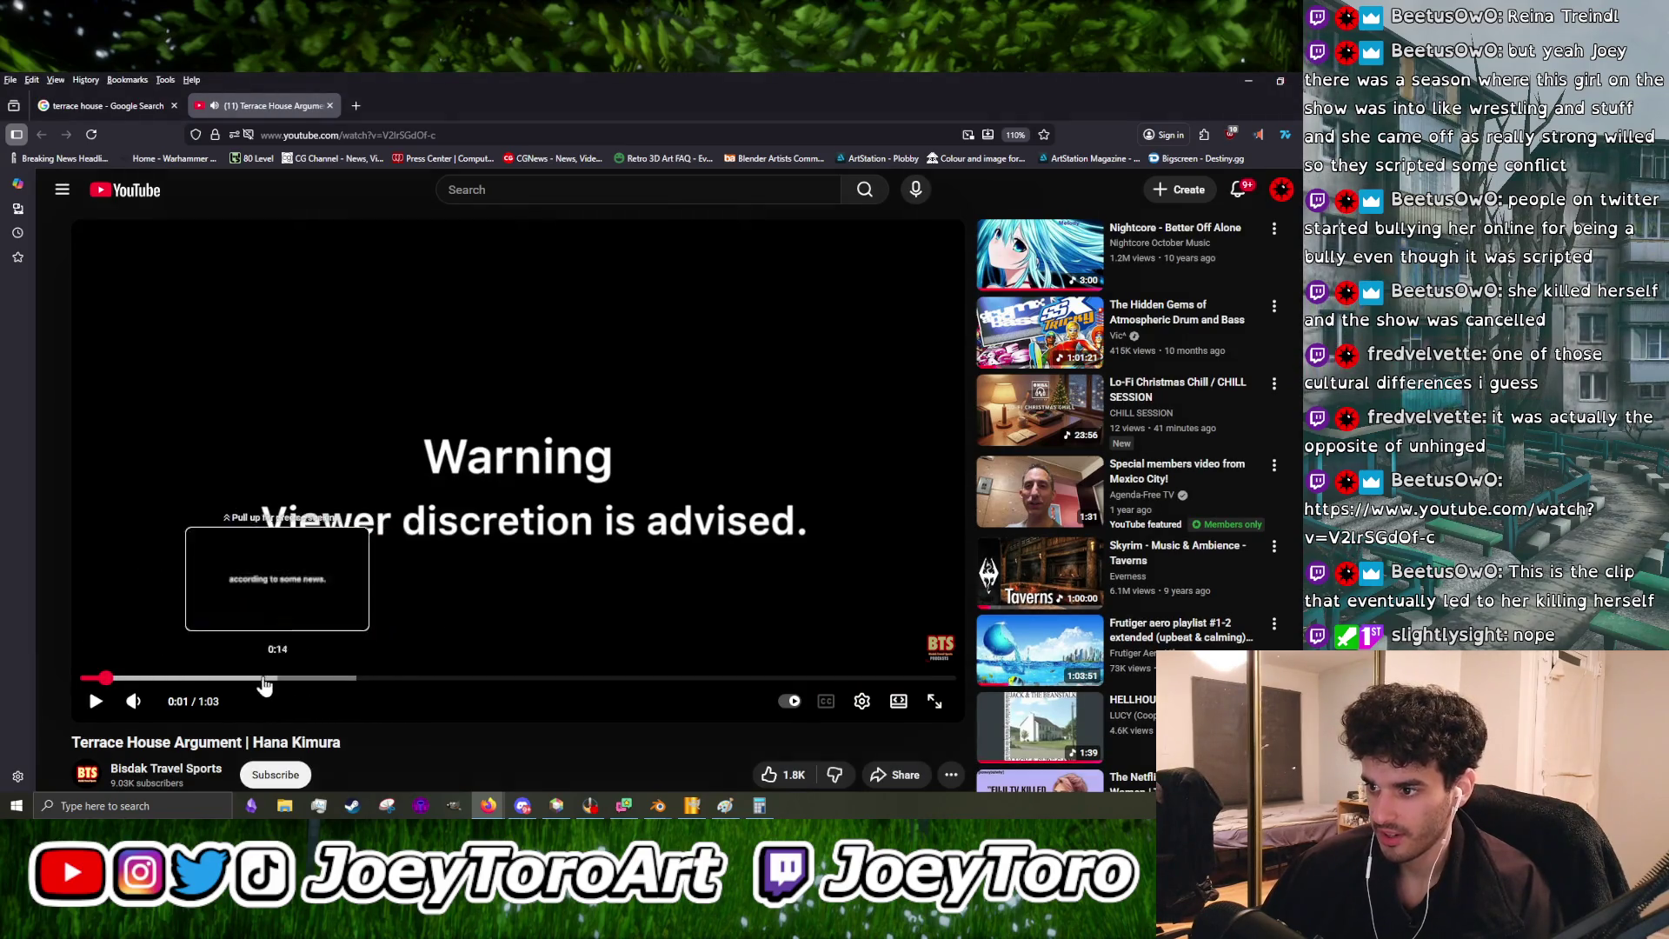
left_click(157, 677)
left_click(95, 700)
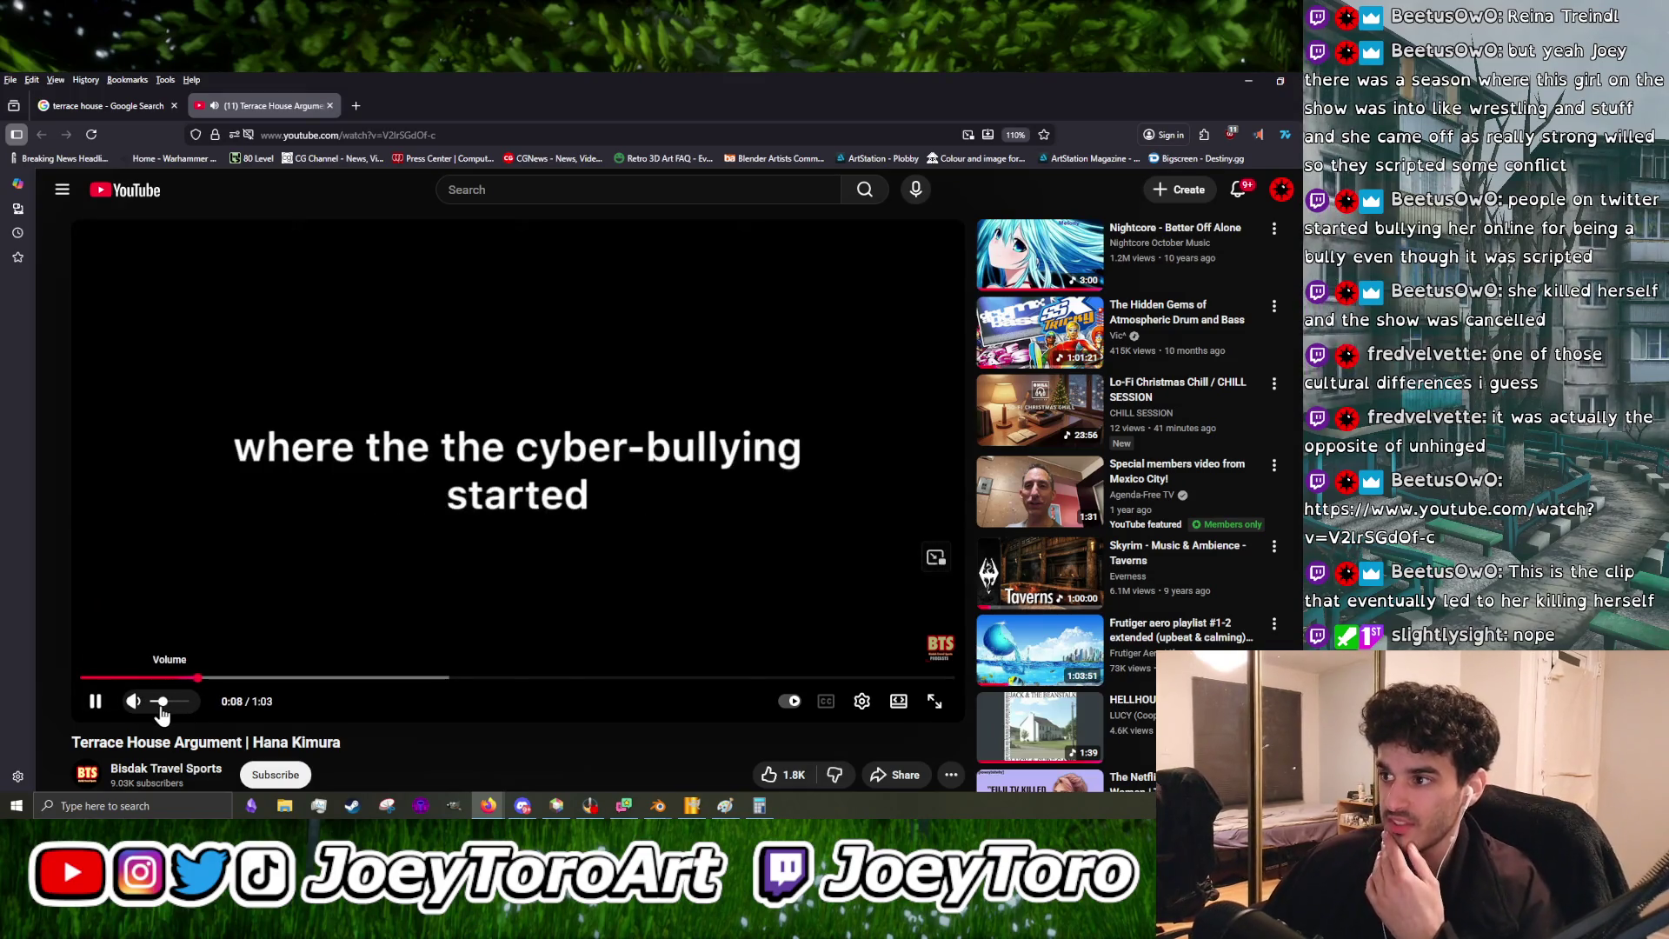
left_click_drag(161, 710, 154, 717)
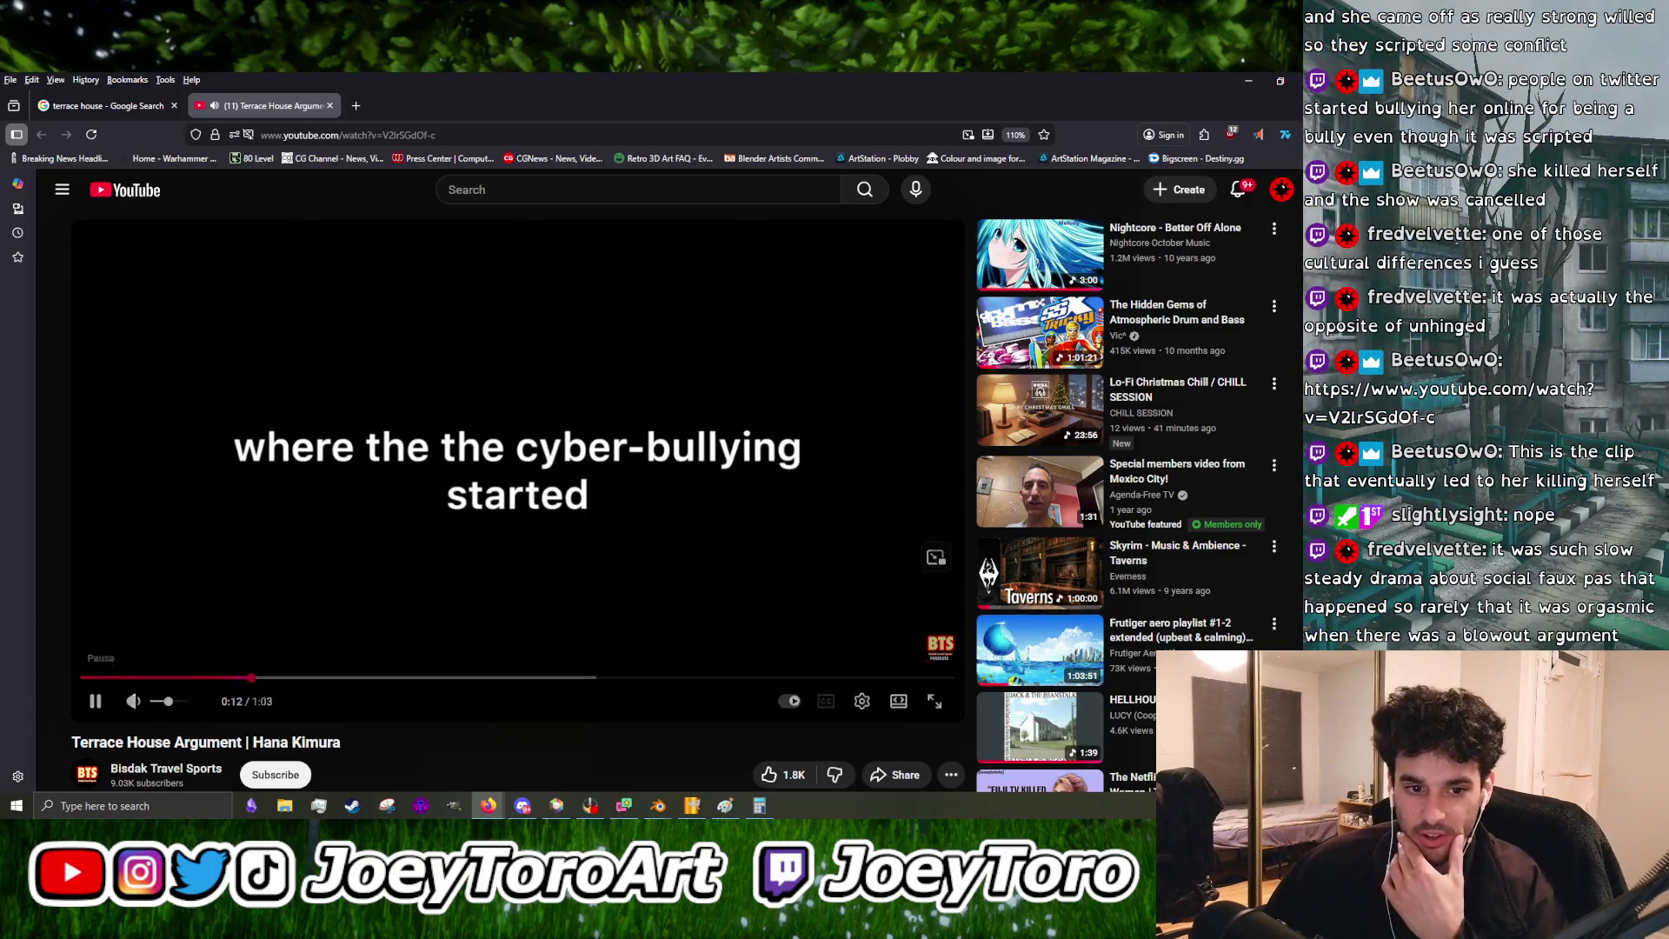
left_click(289, 412)
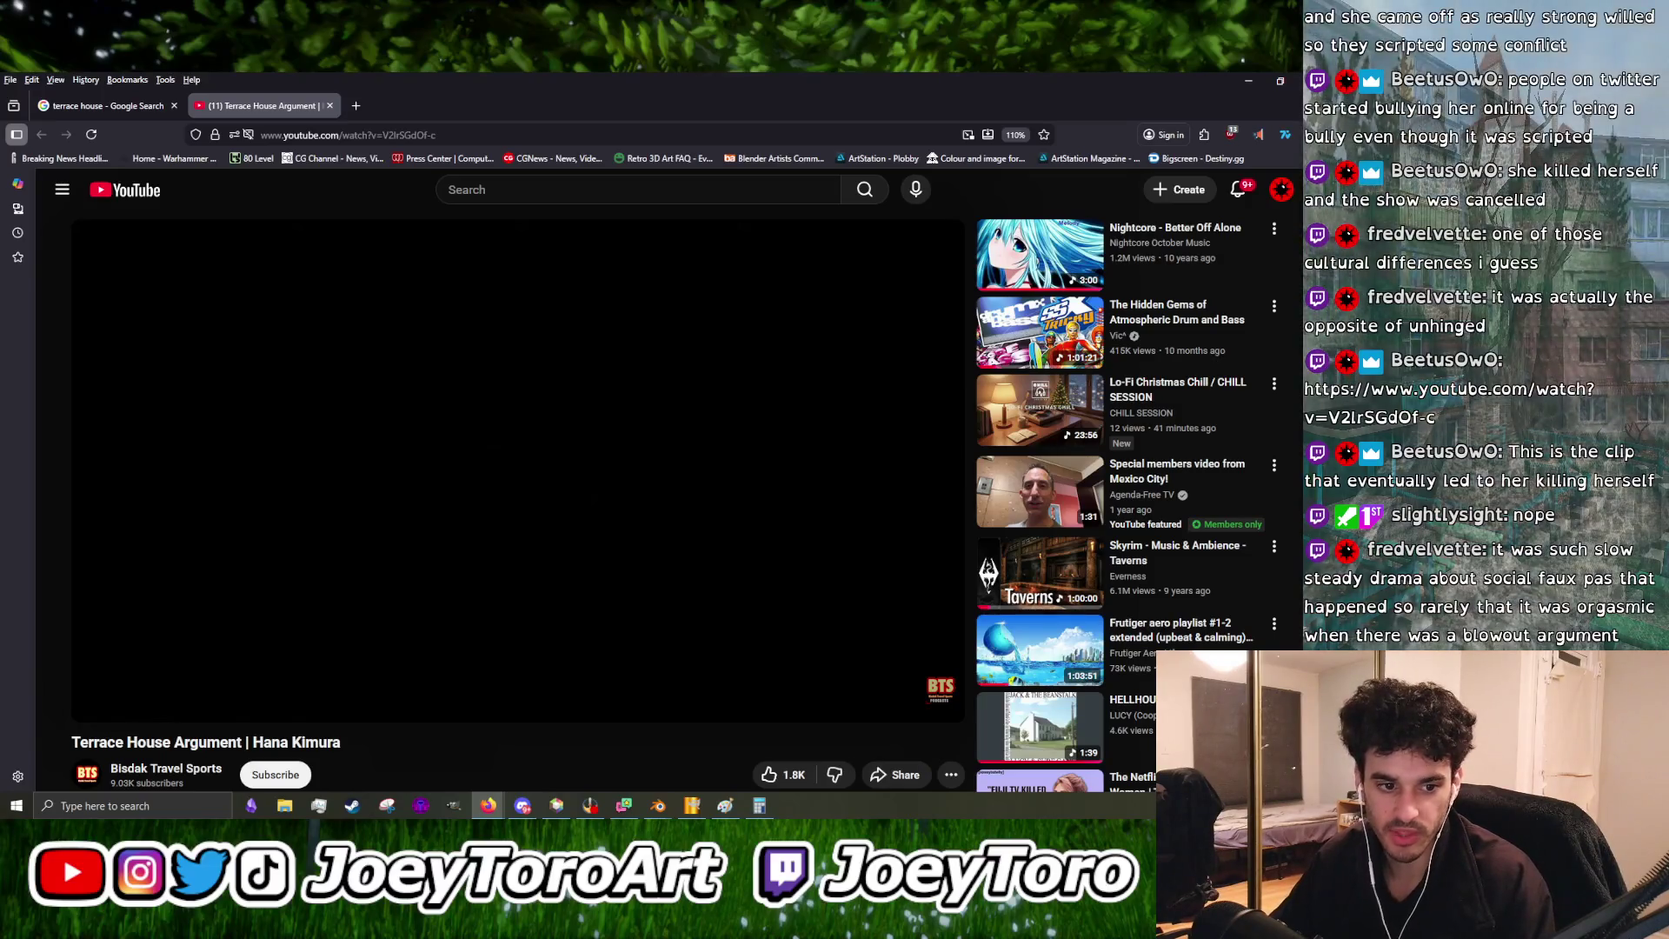
- Pause and resume the clip a few times, leaving it paused near 0:20, then return to Blender
mouse_move(857, 315)
left_click(765, 339)
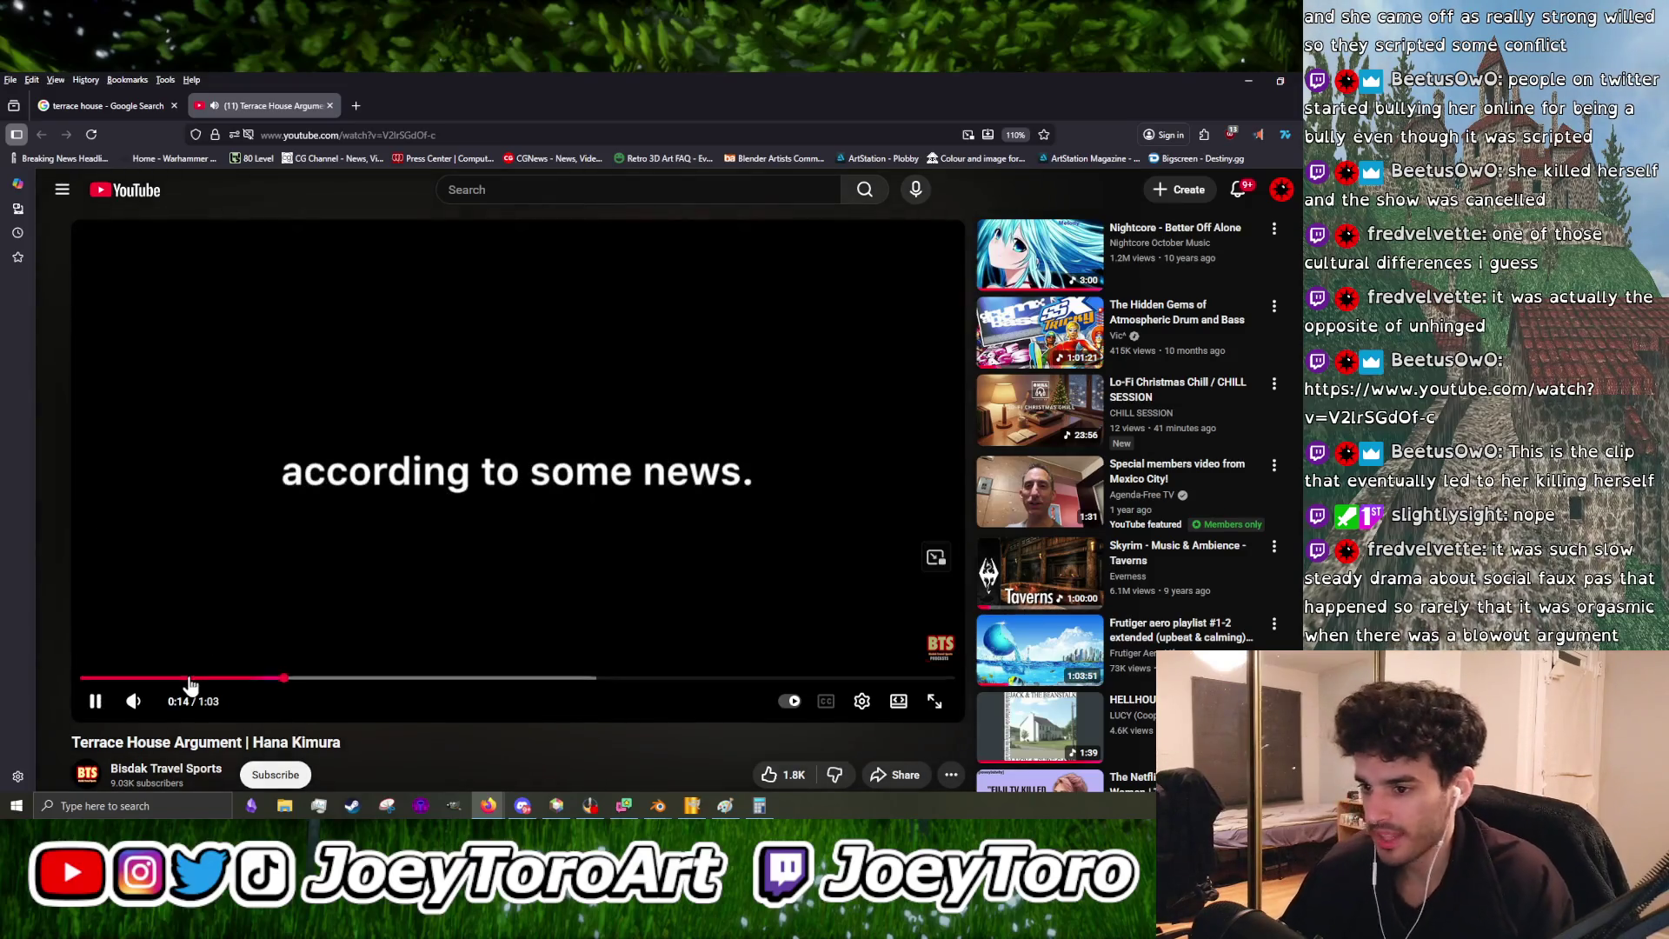
left_click(224, 633)
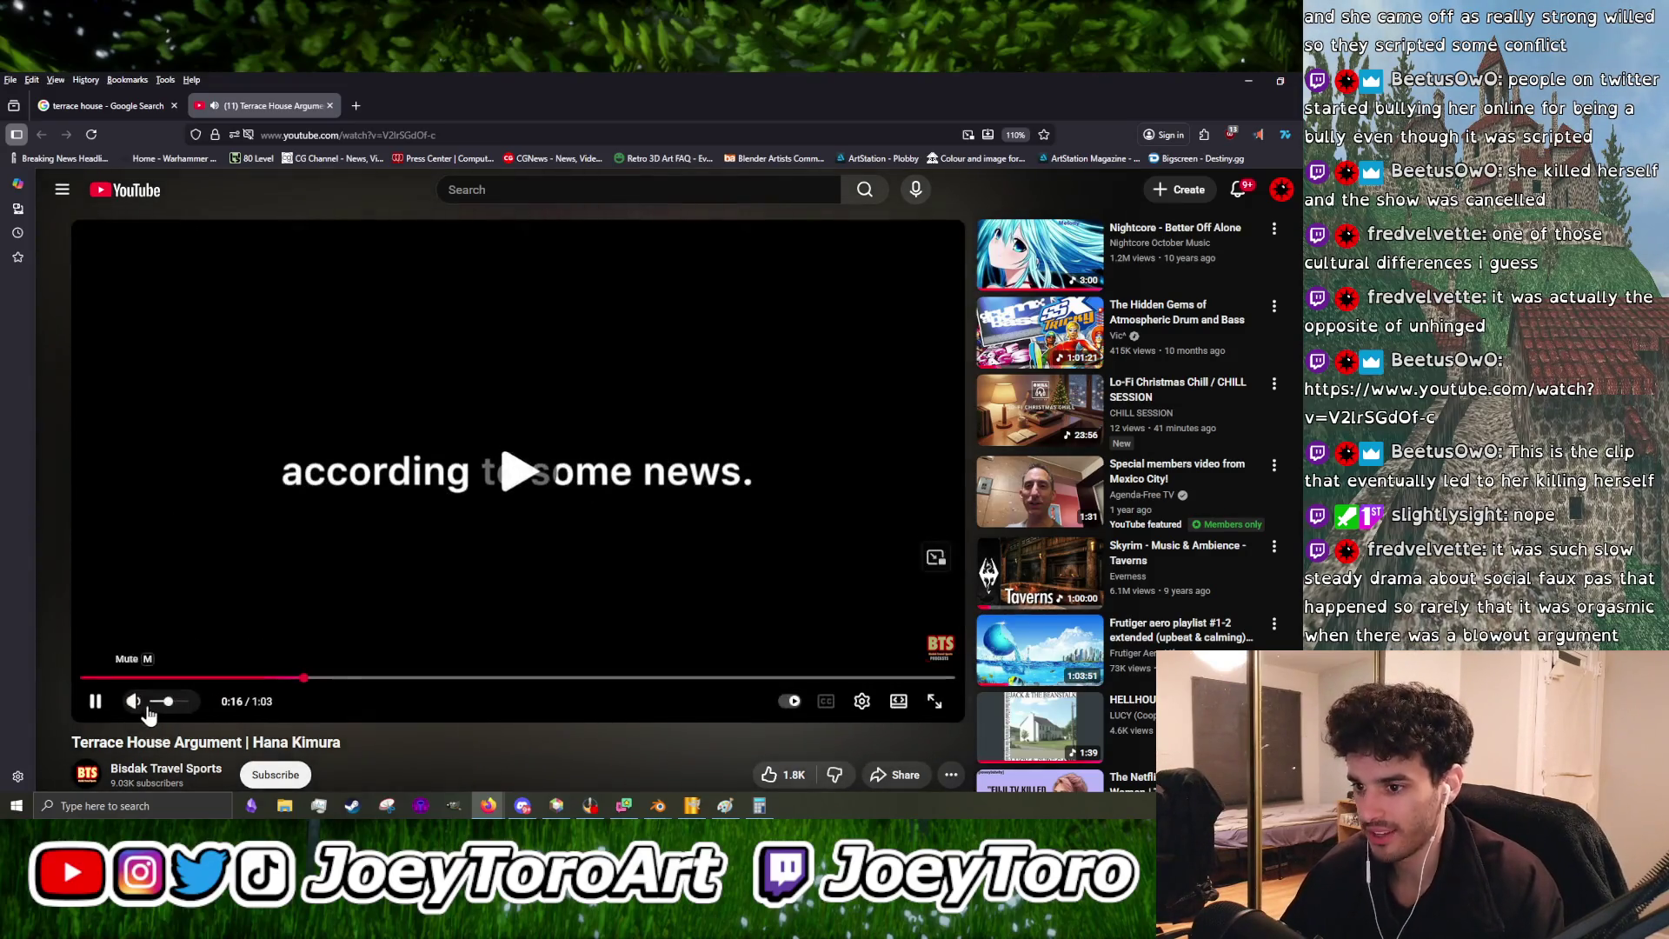
key("space")
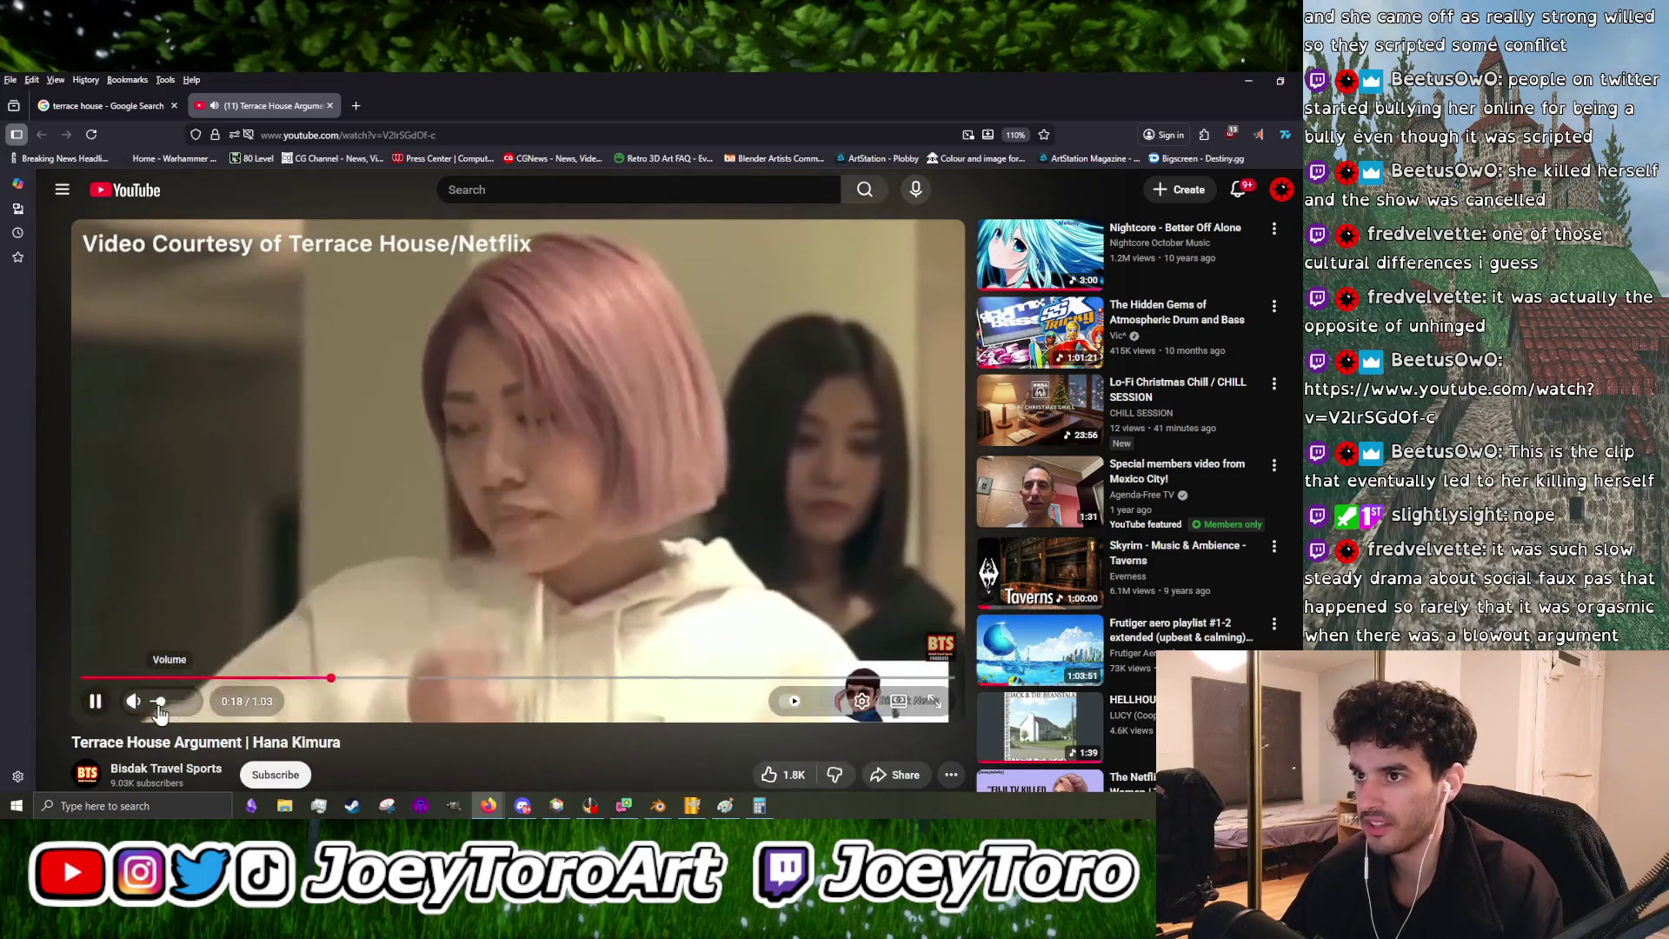
left_click(412, 557)
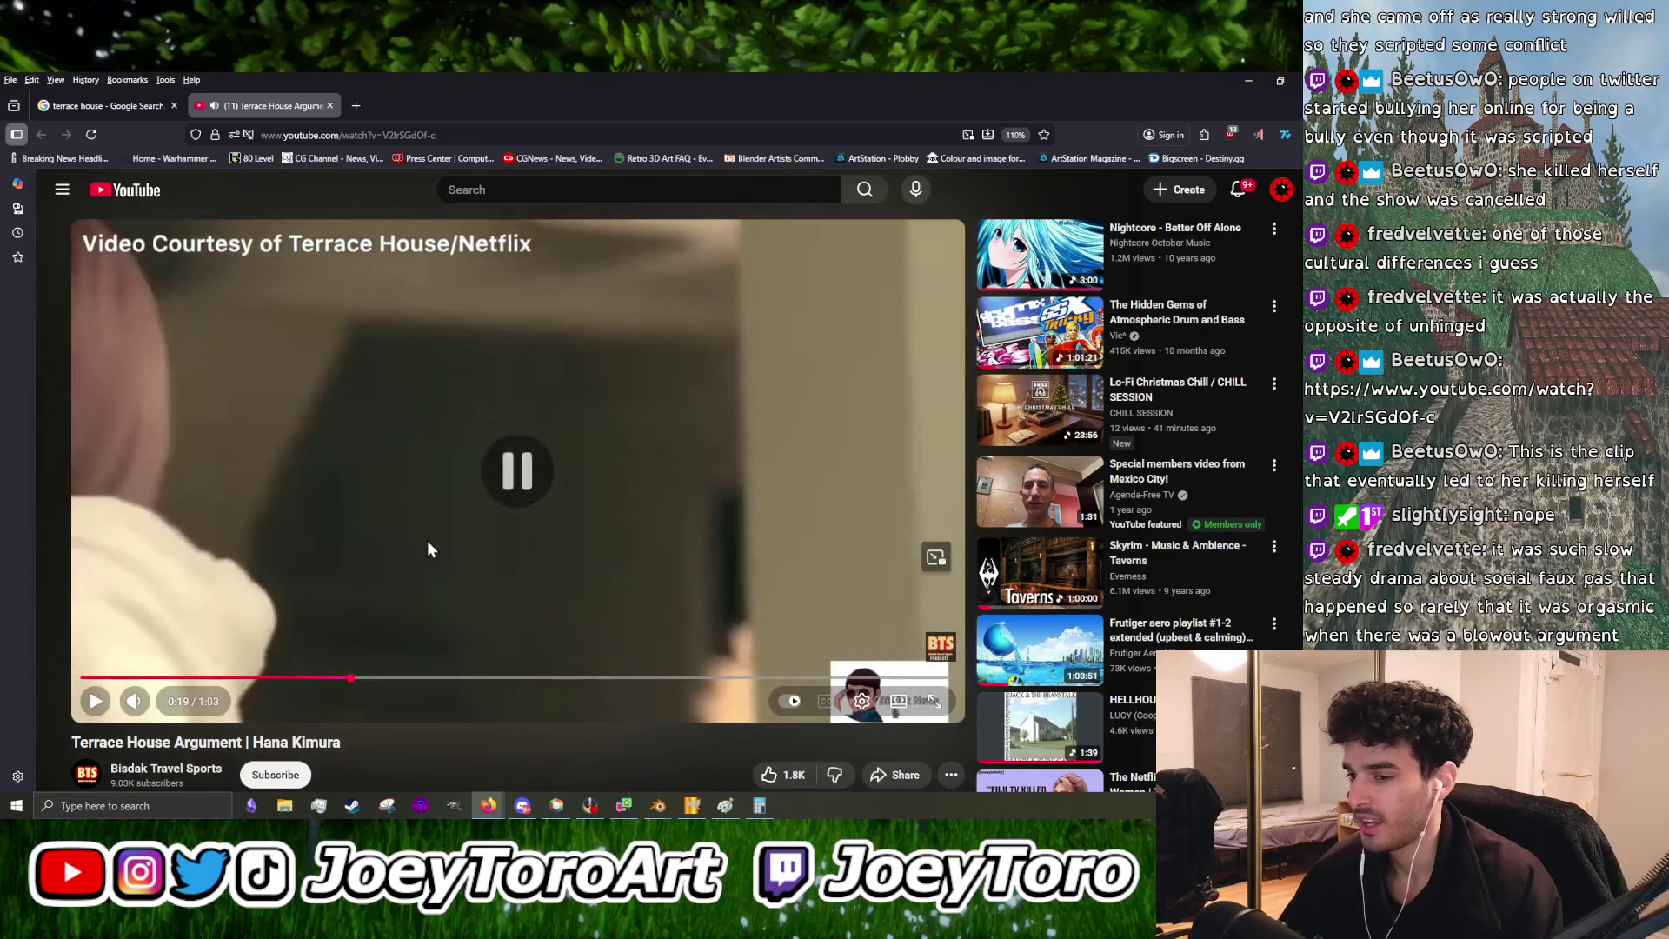
left_click(440, 538)
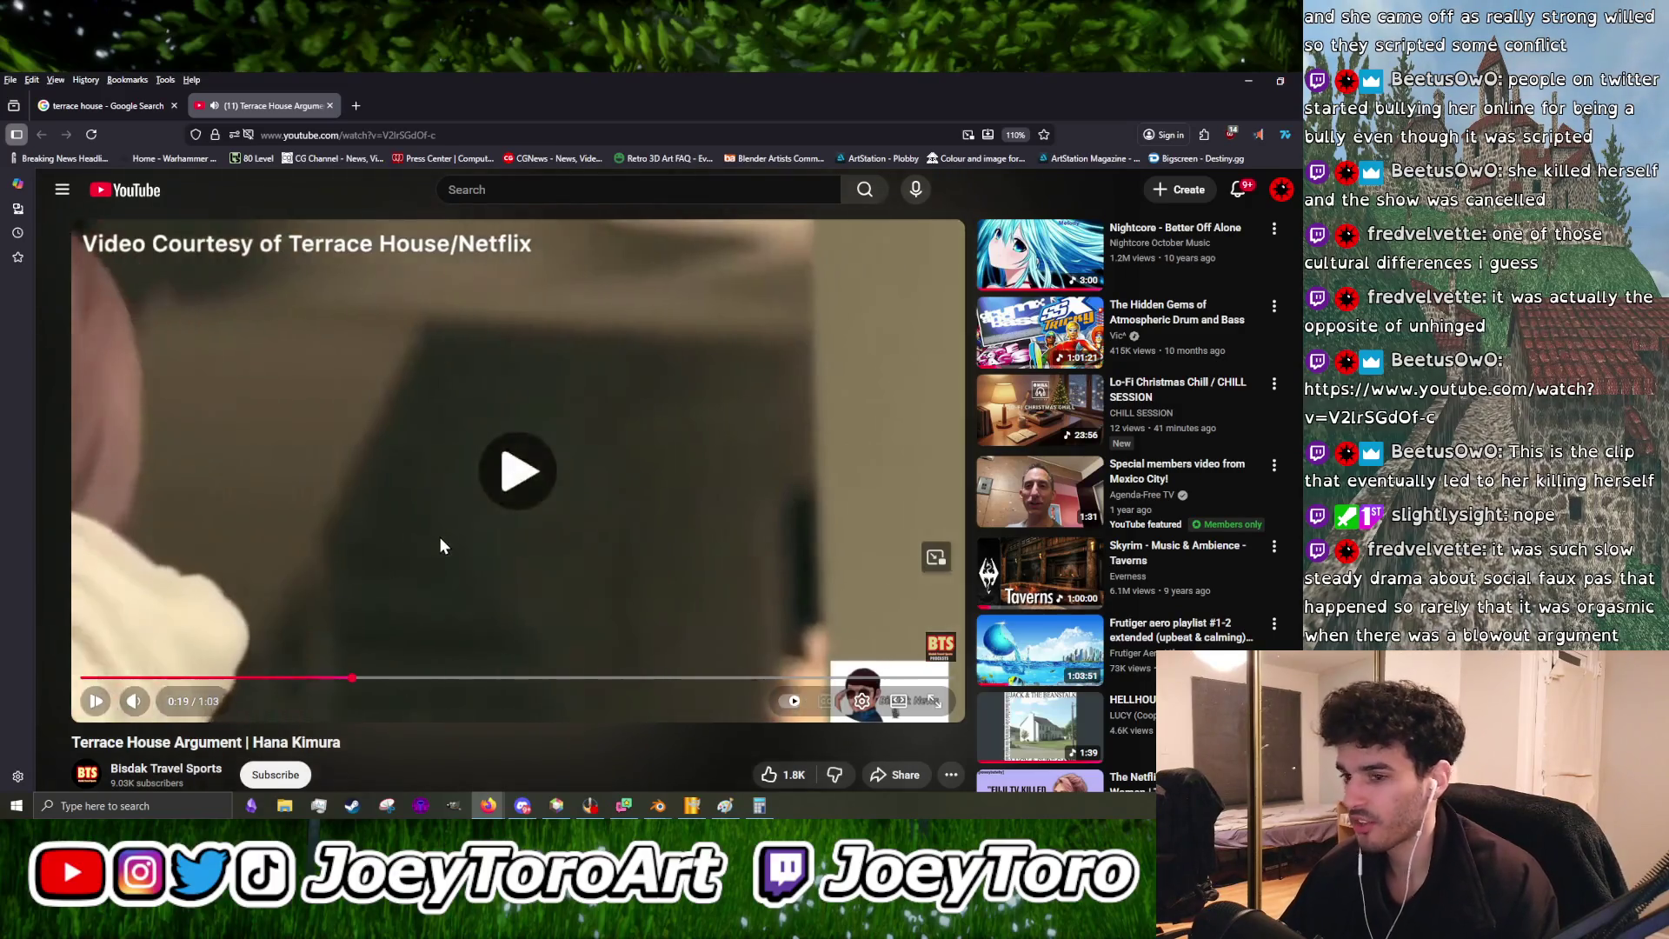
left_click(408, 504)
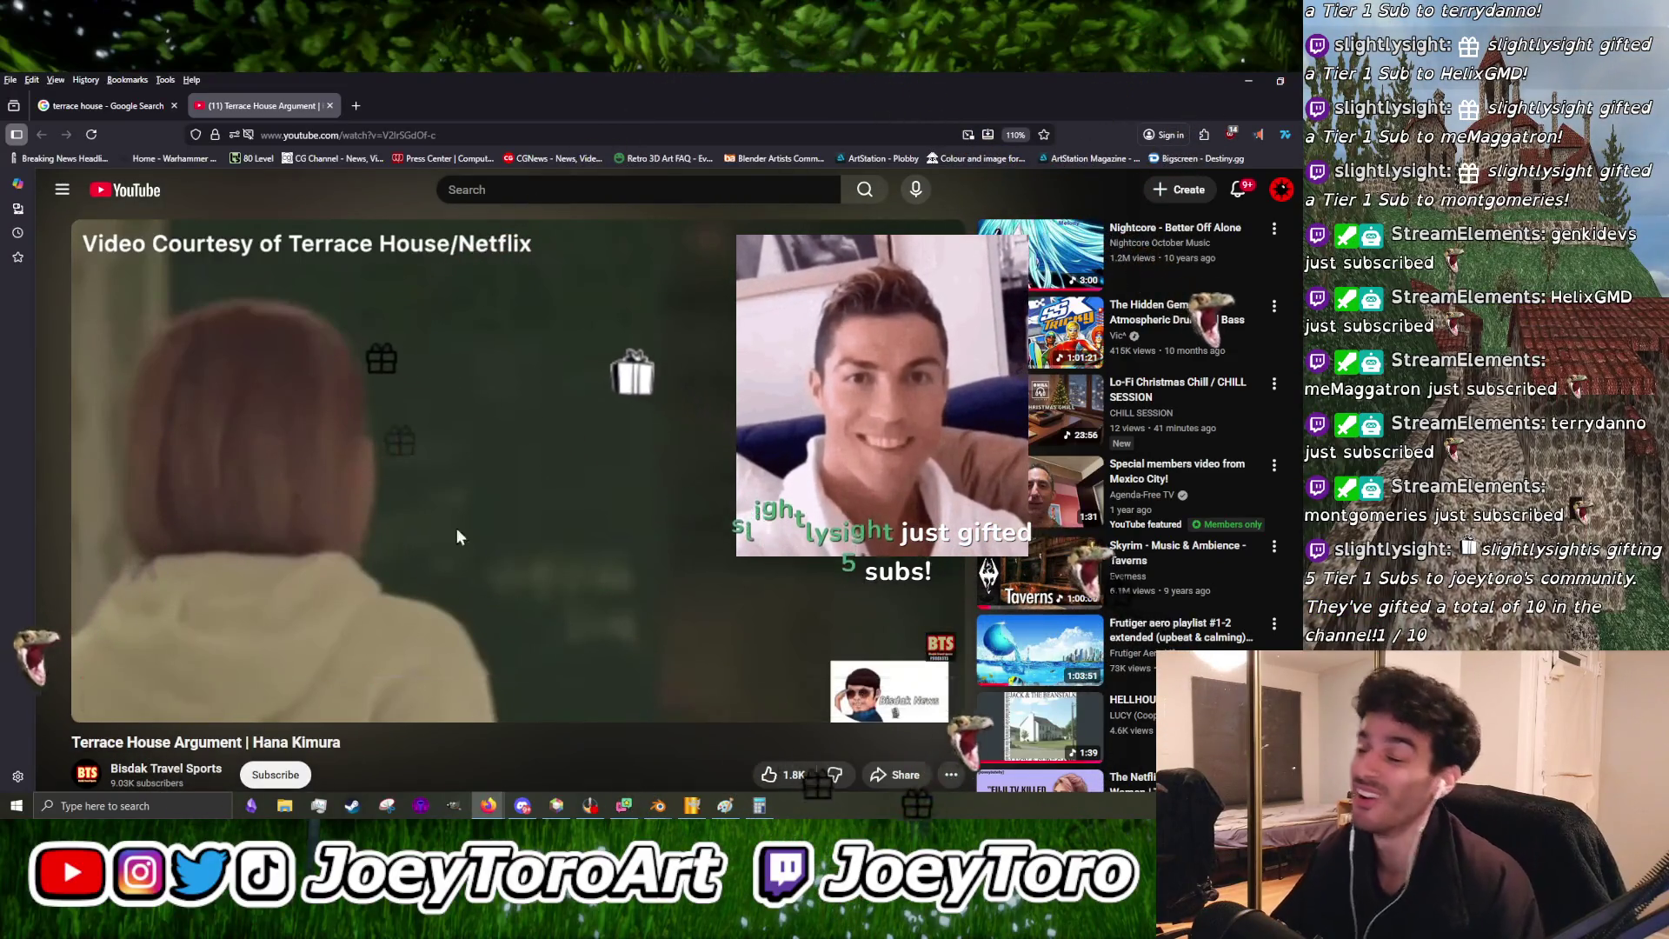
key("alt+Tab")
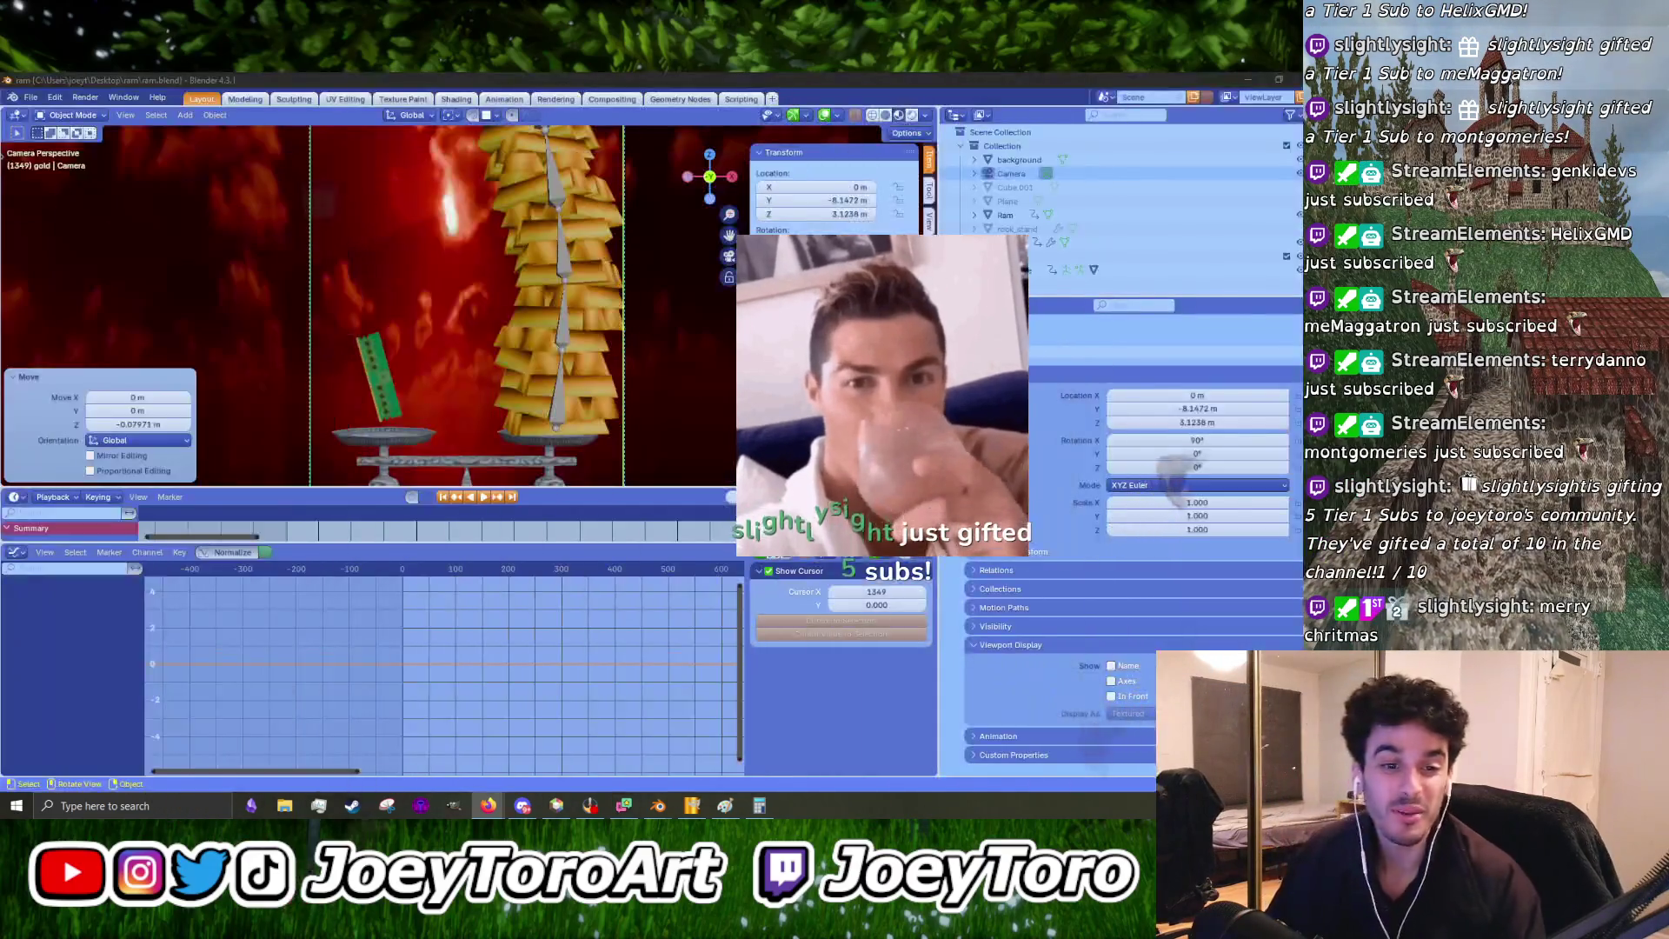